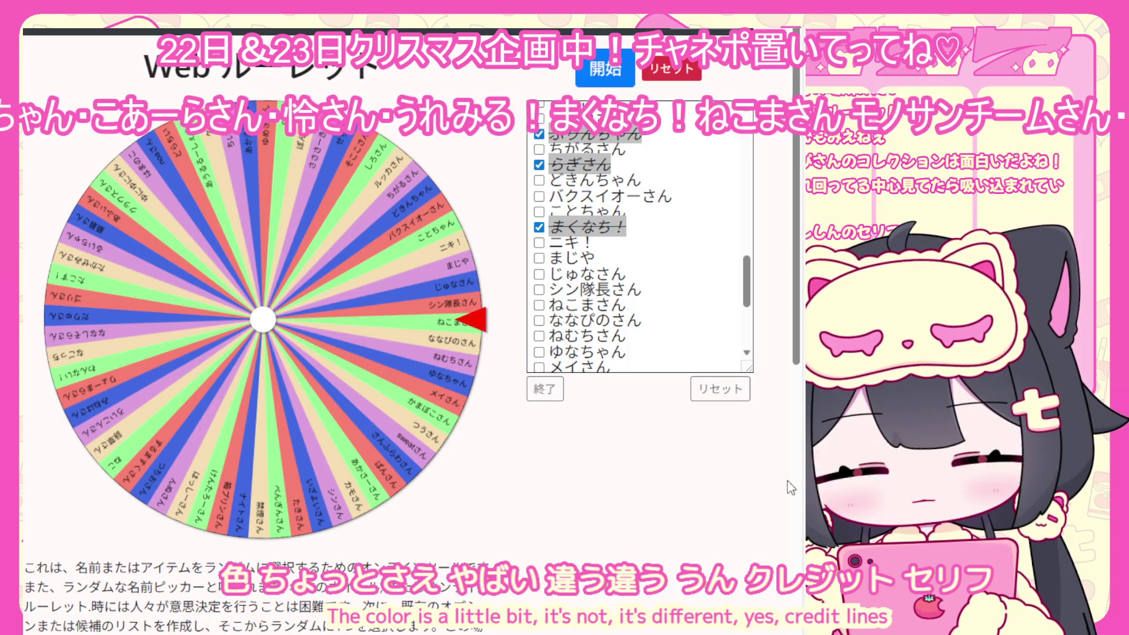
- Review the ticked names in the checkbox list, then leave checkbox mode with 終了
{"action": "scroll", "coordinate": [594, 241], "scroll_direction": "down", "scroll_amount": 4}
{"action": "scroll", "coordinate": [592, 240], "scroll_direction": "up", "scroll_amount": 8}
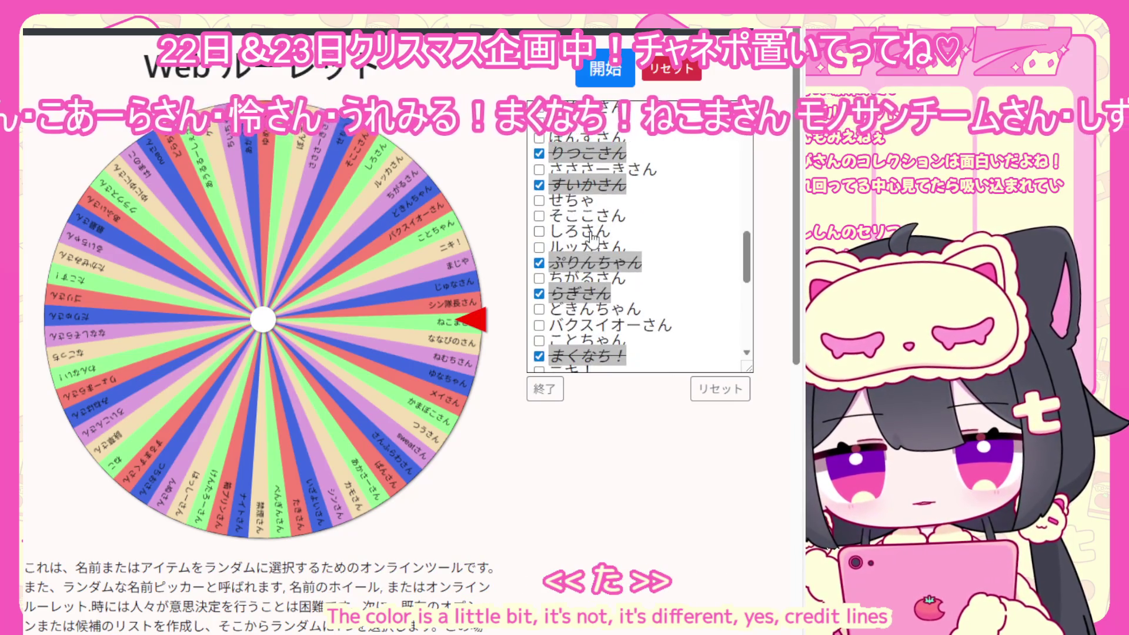
{"action": "scroll", "coordinate": [593, 240], "scroll_direction": "up", "scroll_amount": 10}
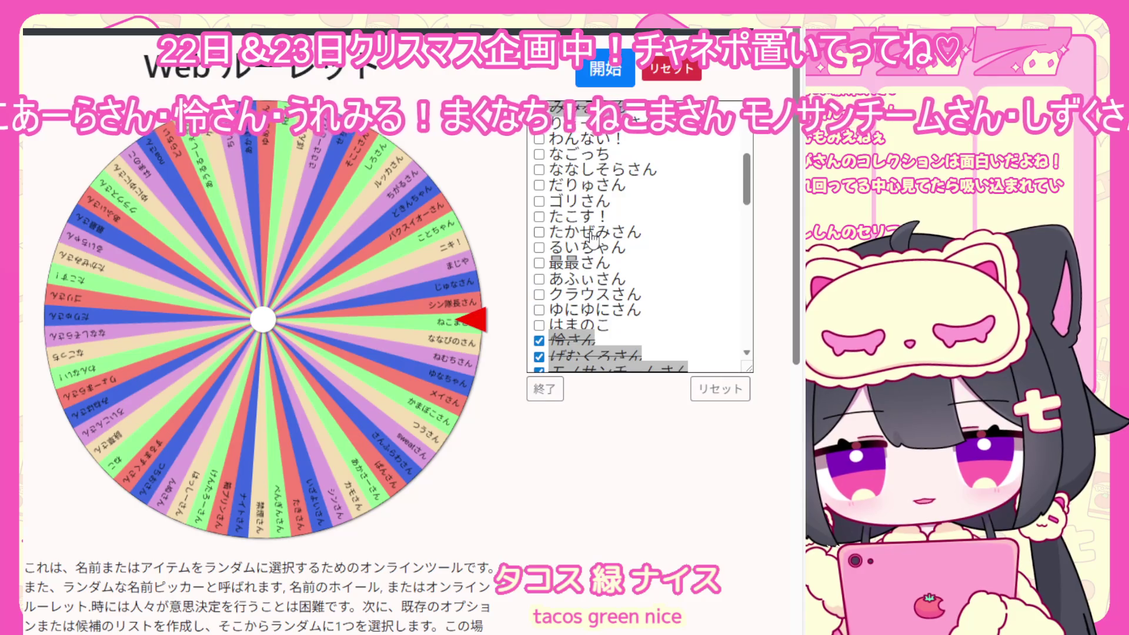
{"action": "scroll", "coordinate": [593, 238], "scroll_direction": "up", "scroll_amount": 5}
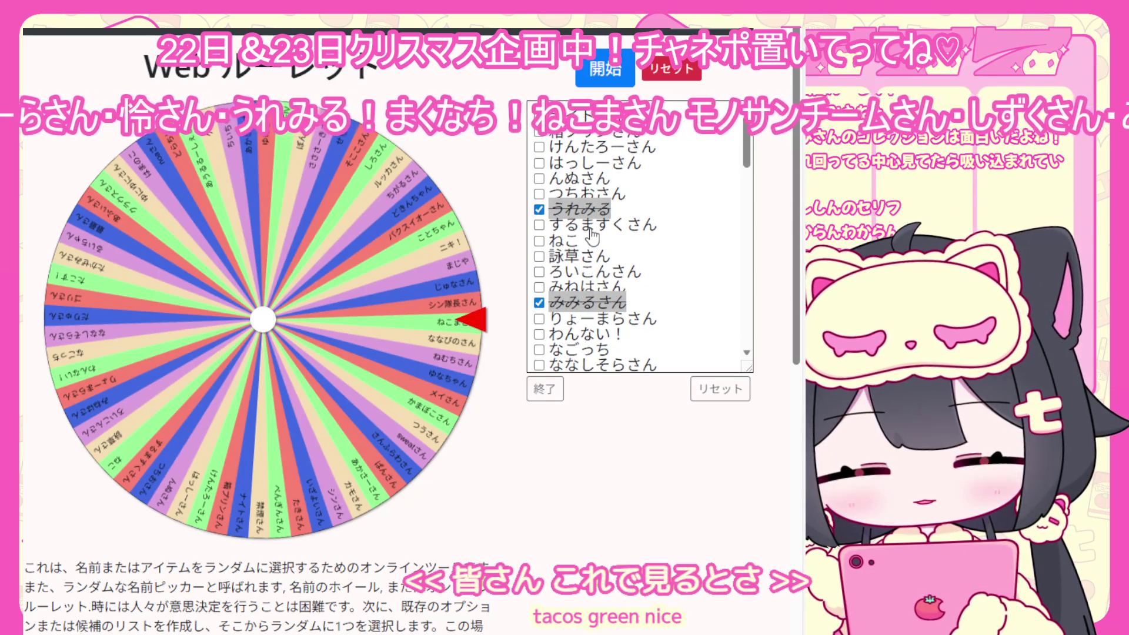
{"action": "scroll", "coordinate": [592, 236], "scroll_direction": "down", "scroll_amount": 8}
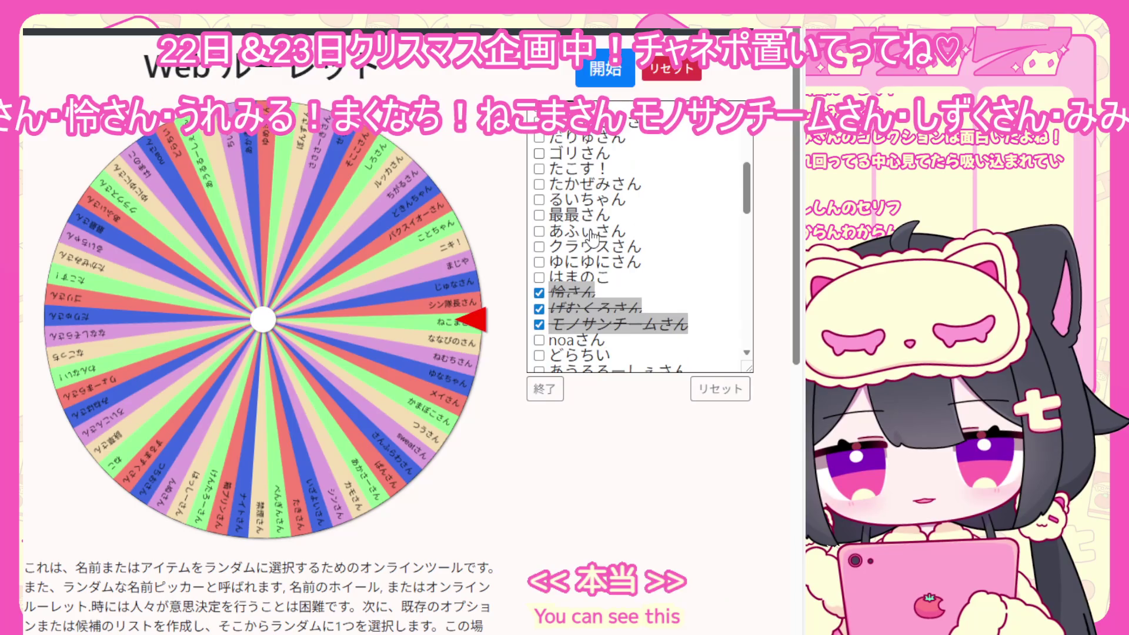
{"action": "scroll", "coordinate": [593, 235], "scroll_direction": "down", "scroll_amount": 5}
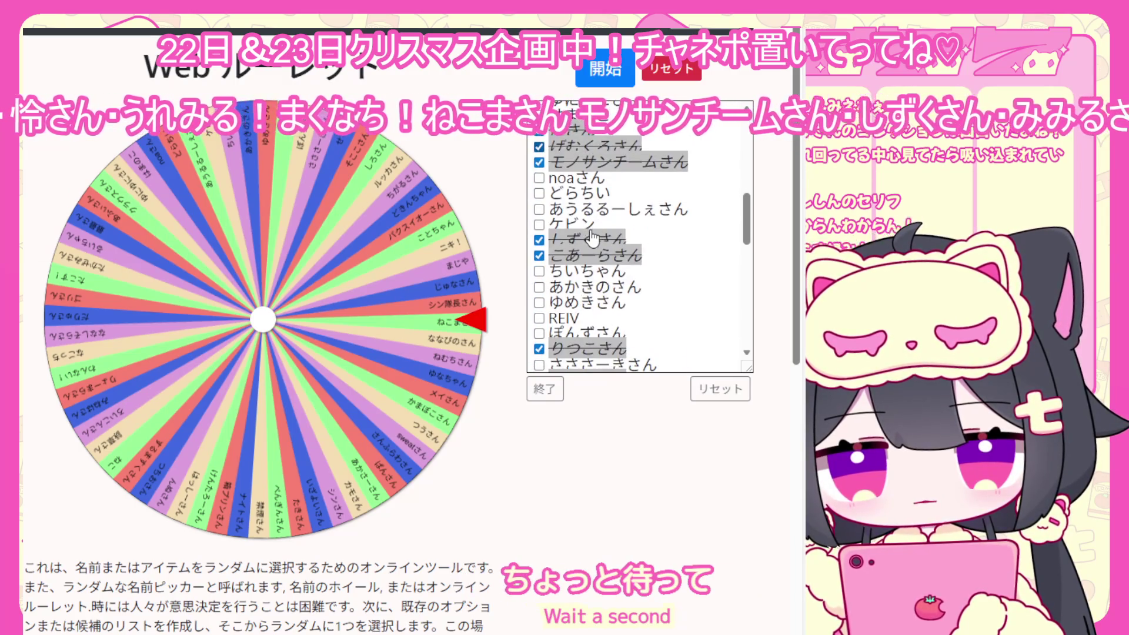
{"action": "scroll", "coordinate": [593, 237], "scroll_direction": "down", "scroll_amount": 5}
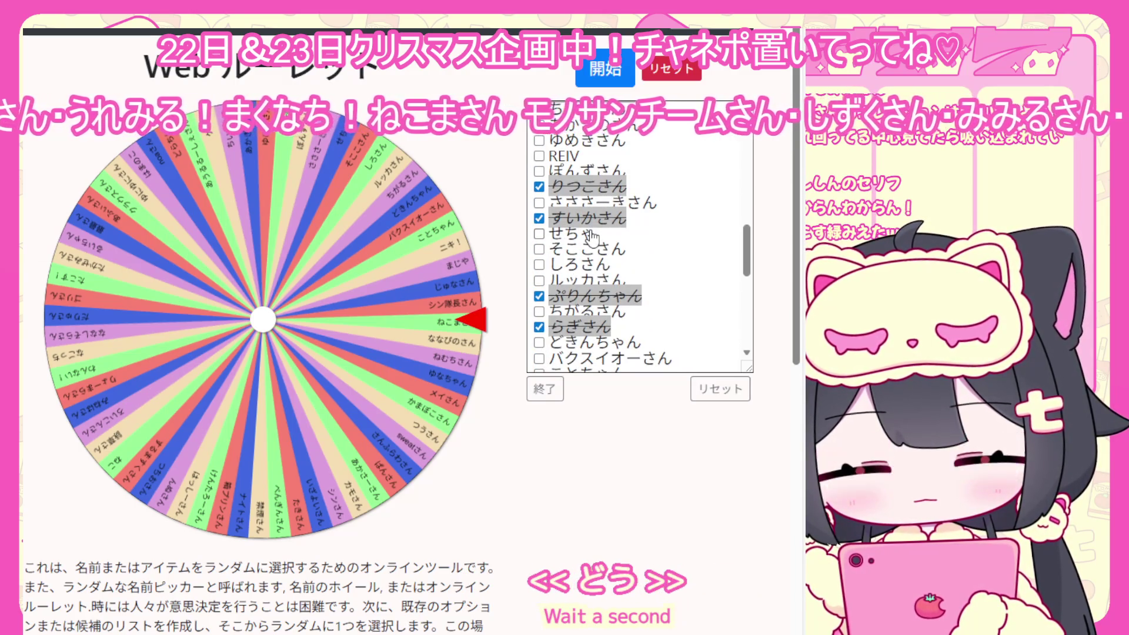
{"action": "scroll", "coordinate": [592, 237], "scroll_direction": "down", "scroll_amount": 8}
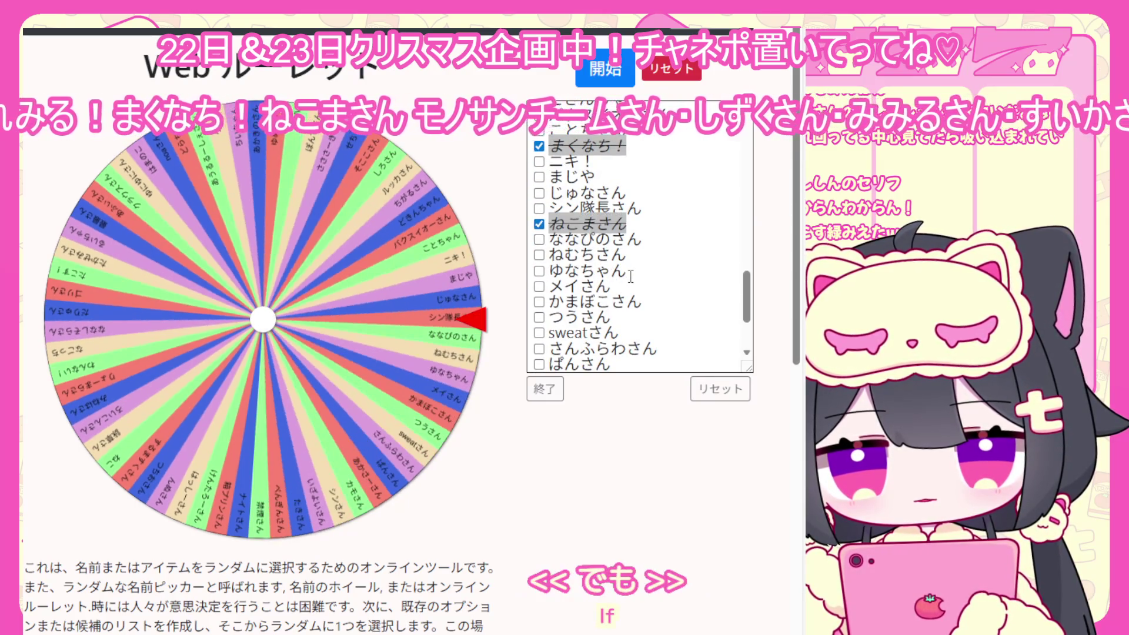
{"action": "scroll", "coordinate": [631, 276], "scroll_direction": "down", "scroll_amount": 8}
{"action": "scroll", "coordinate": [537, 274], "scroll_direction": "up", "scroll_amount": 12}
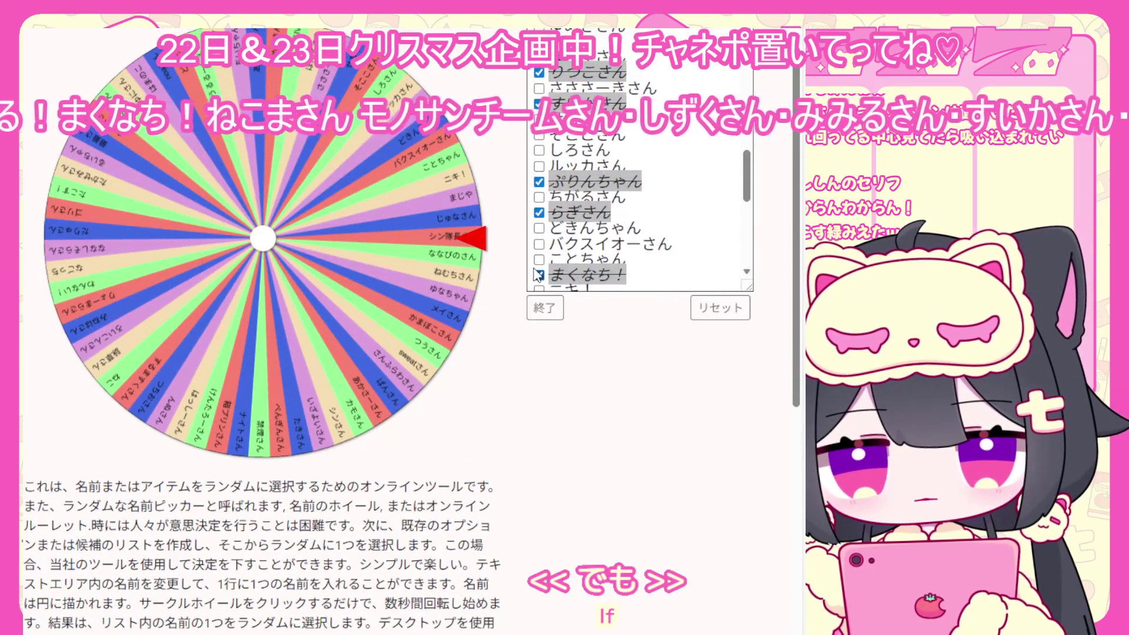
{"action": "scroll", "coordinate": [537, 274], "scroll_direction": "up", "scroll_amount": 10}
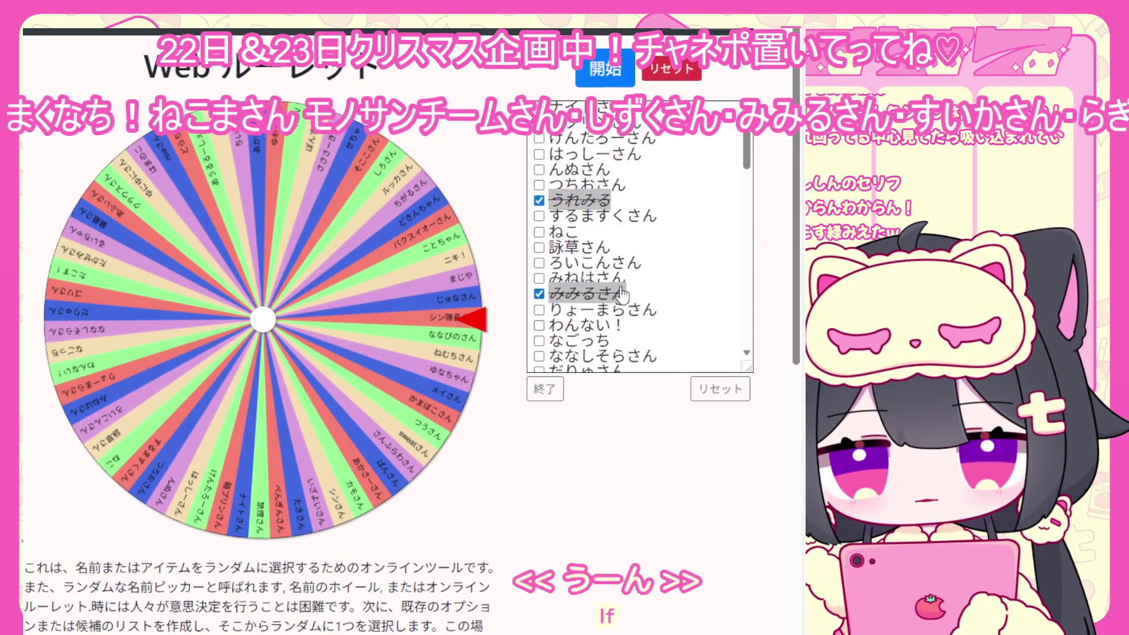
{"action": "scroll", "coordinate": [622, 292], "scroll_direction": "down", "scroll_amount": 8}
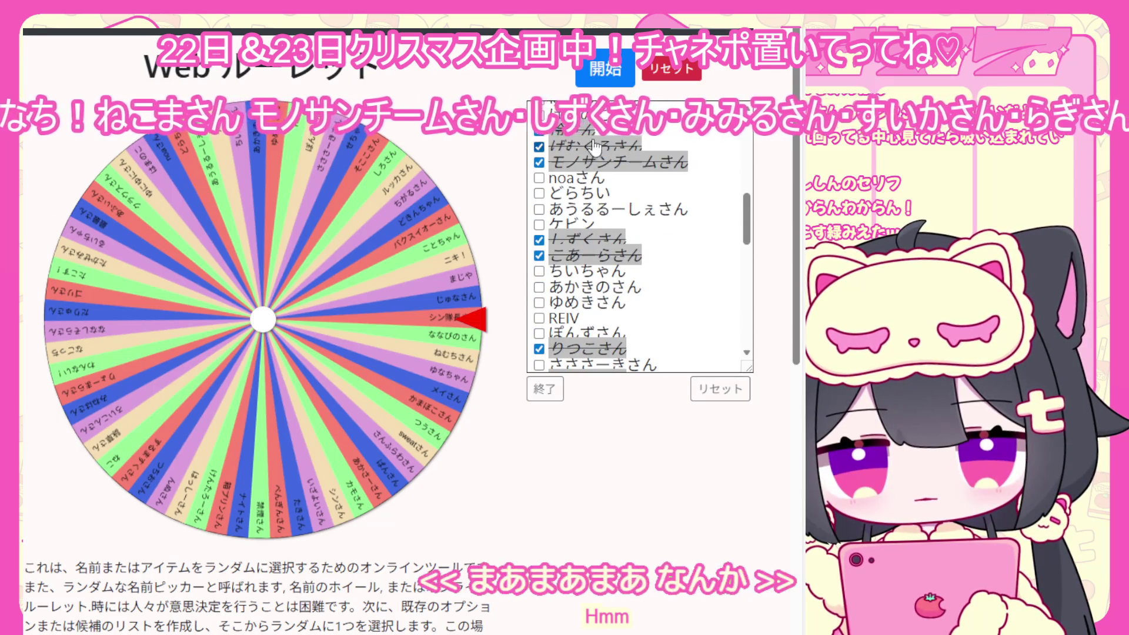
{"action": "scroll", "coordinate": [605, 206], "scroll_direction": "down", "scroll_amount": 5}
{"action": "scroll", "coordinate": [611, 247], "scroll_direction": "up", "scroll_amount": 1}
{"action": "scroll", "coordinate": [615, 260], "scroll_direction": "down", "scroll_amount": 1}
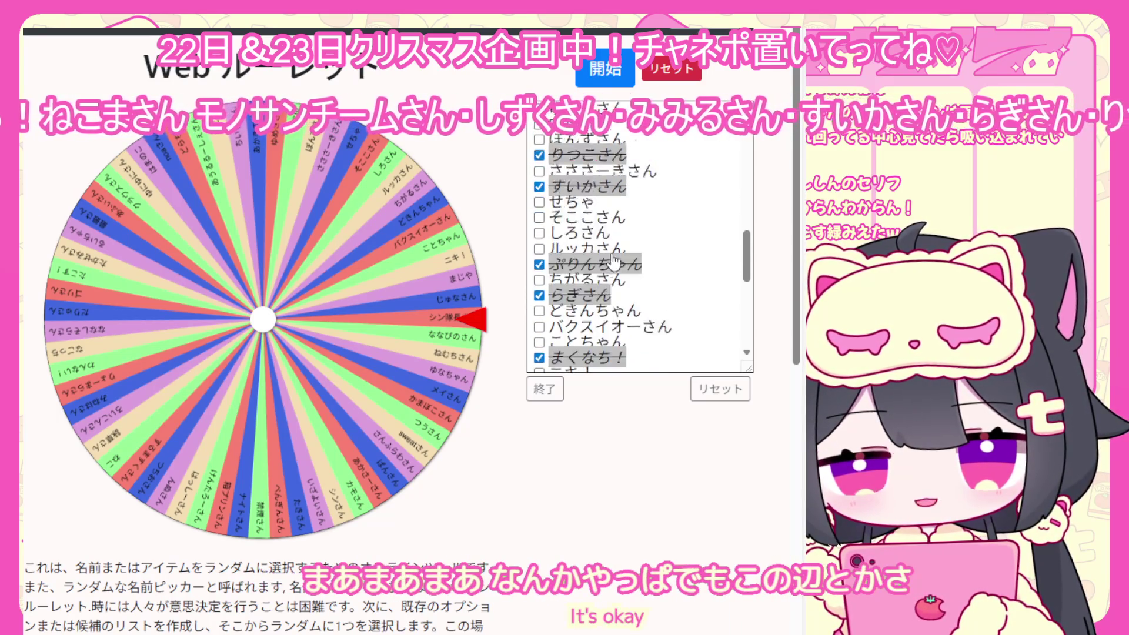
{"action": "scroll", "coordinate": [614, 260], "scroll_direction": "down", "scroll_amount": 5}
{"action": "left_click", "coordinate": [544, 389]}
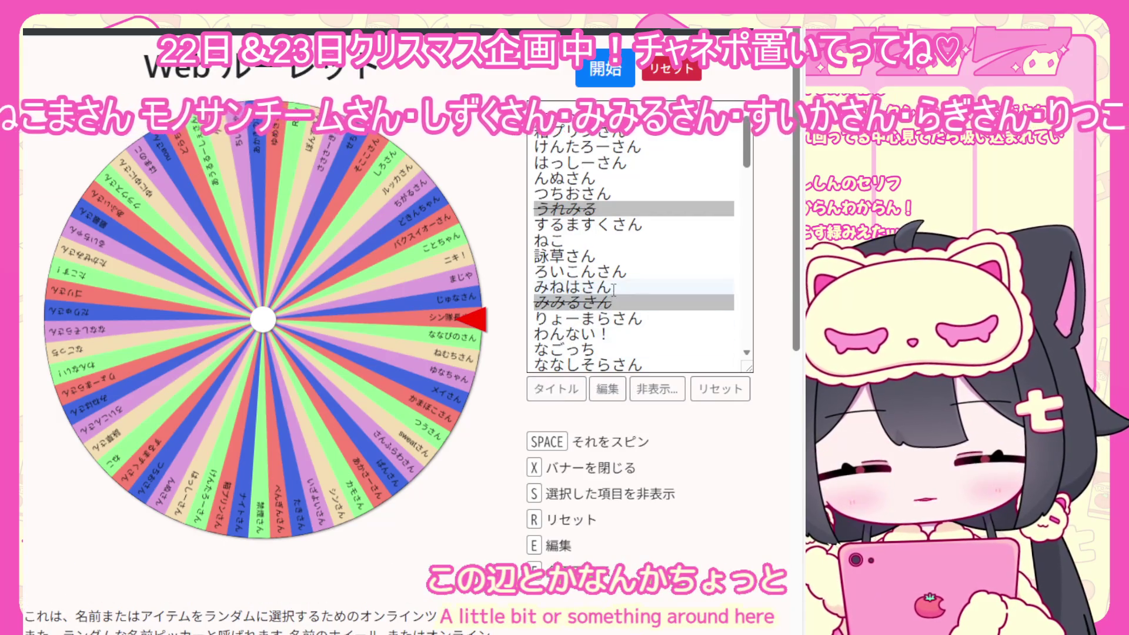
{"action": "scroll", "coordinate": [613, 288], "scroll_direction": "down", "scroll_amount": 5}
{"action": "scroll", "coordinate": [613, 286], "scroll_direction": "down", "scroll_amount": 5}
{"action": "scroll", "coordinate": [614, 285], "scroll_direction": "up", "scroll_amount": 5}
{"action": "scroll", "coordinate": [613, 281], "scroll_direction": "up", "scroll_amount": 5}
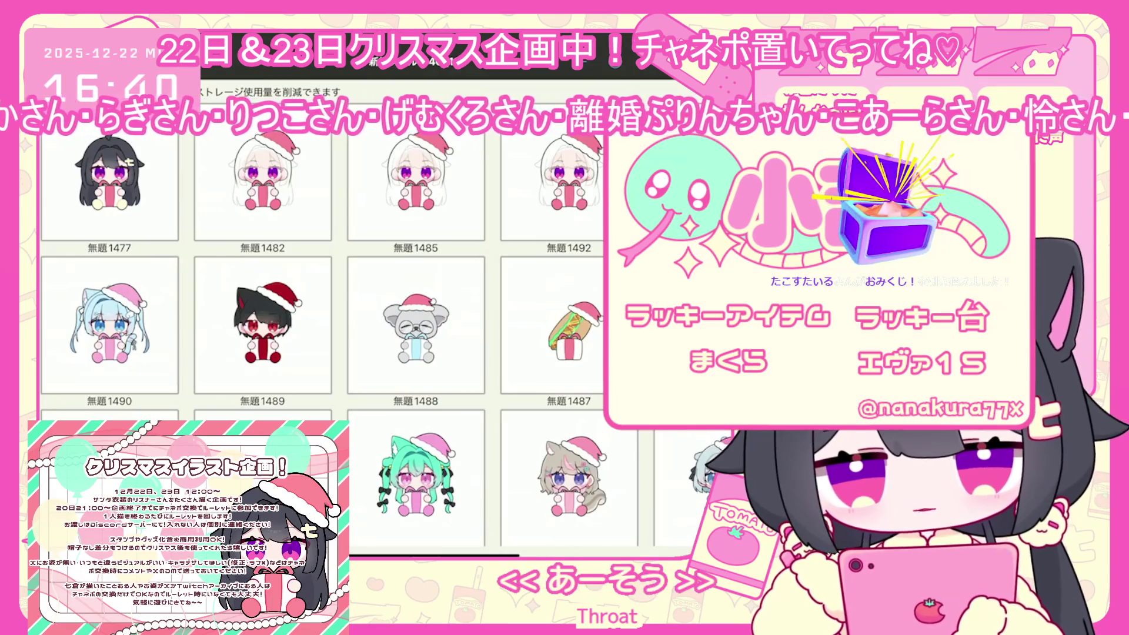
{"action": "key", "text": "alt+Tab"}
{"action": "scroll", "coordinate": [275, 520], "scroll_direction": "down", "scroll_amount": 2}
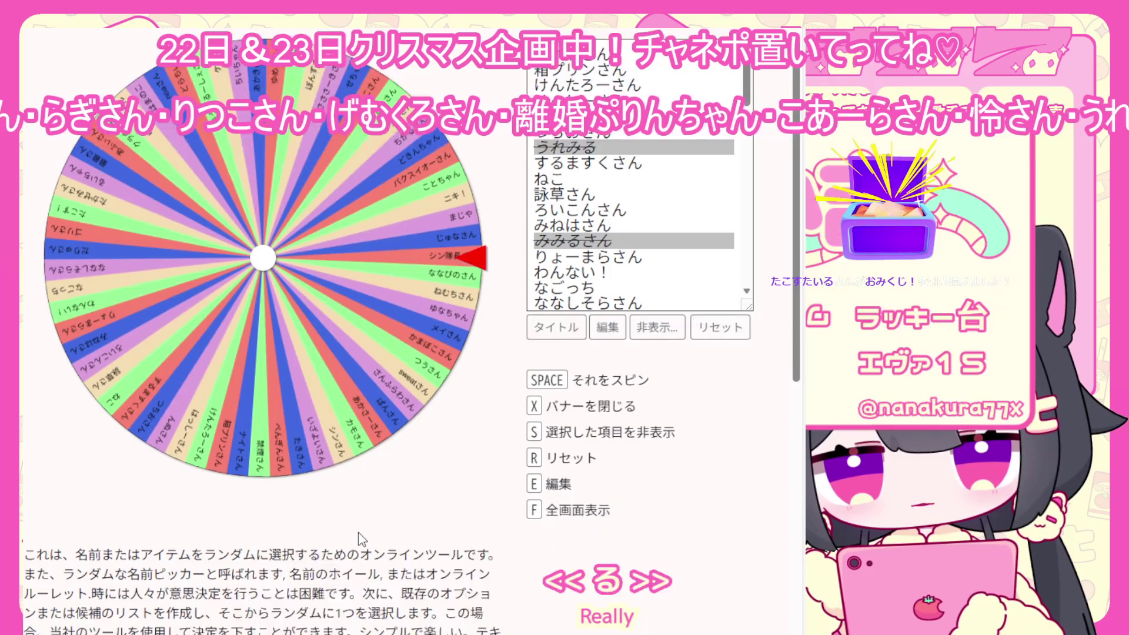
{"action": "scroll", "coordinate": [275, 521], "scroll_direction": "down", "scroll_amount": 2}
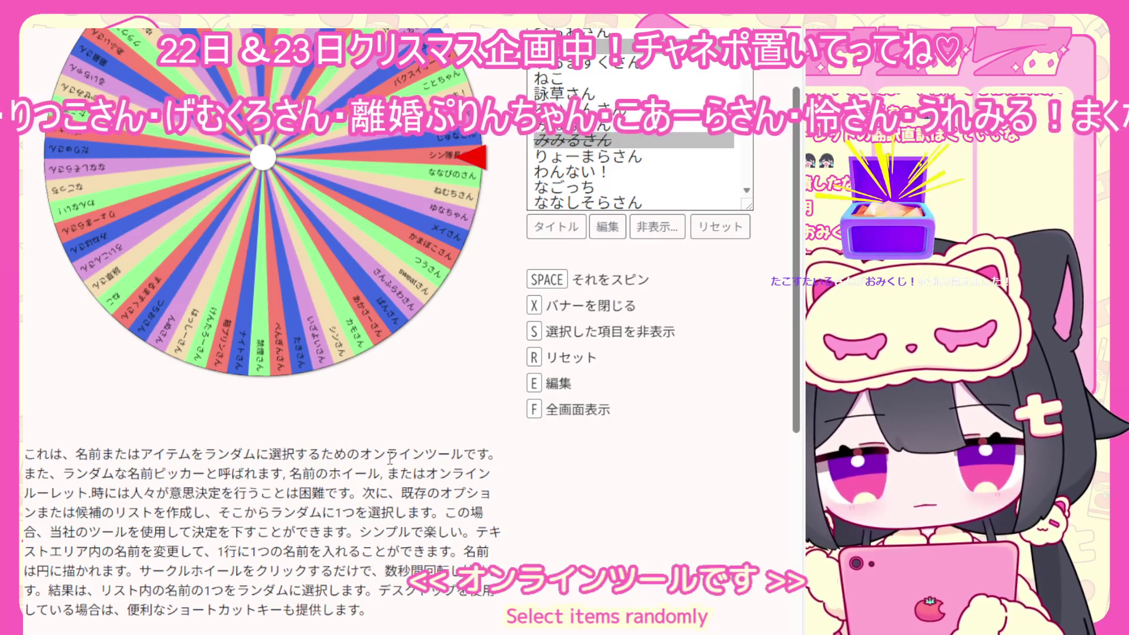
{"action": "scroll", "coordinate": [390, 460], "scroll_direction": "up", "scroll_amount": 4}
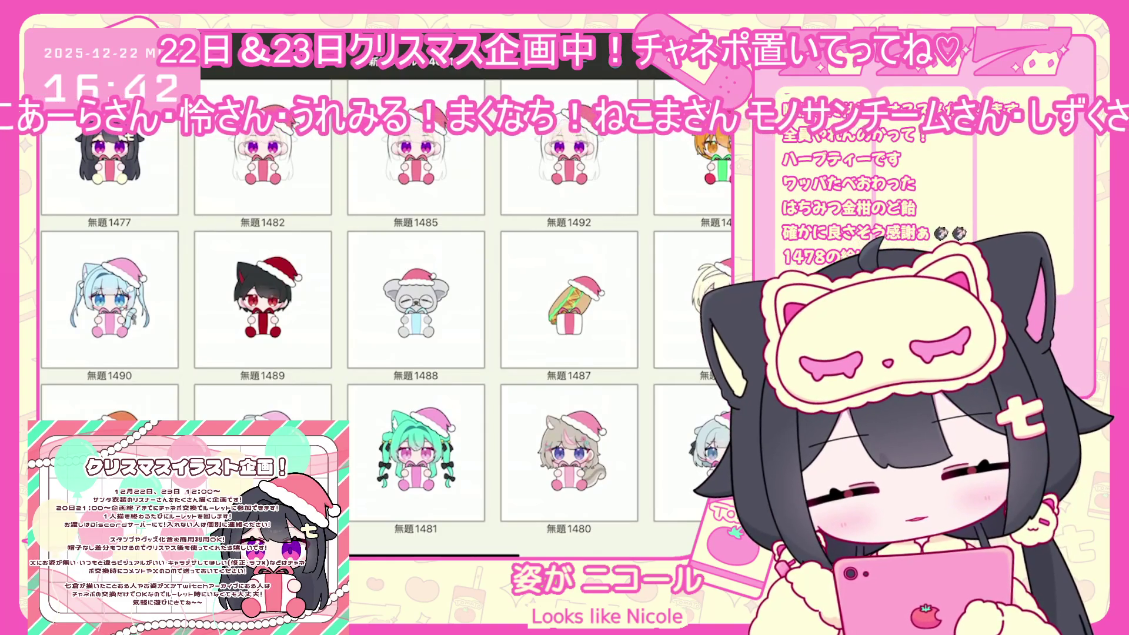
- Open the artwork 無題1487 from My Gallery in the editor
{"action": "left_click", "coordinate": [569, 300]}
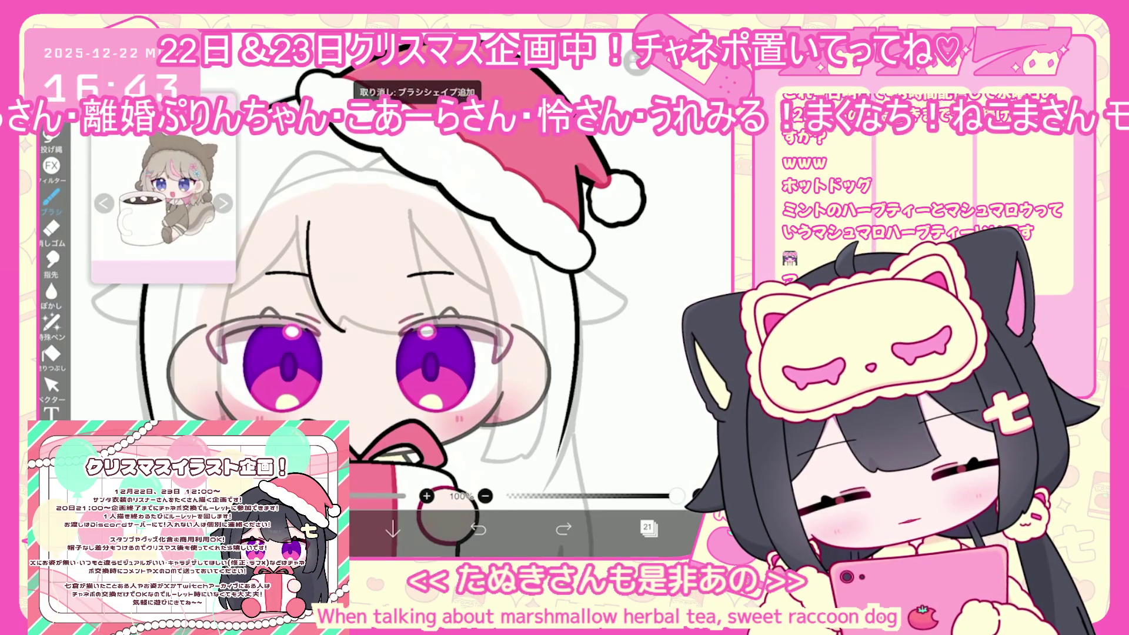
- Draw bang strands across the forehead over and between the eyes, undoing a stray stroke
{"action": "left_click_drag", "start_coordinate": [347, 313], "coordinate": [421, 352]}
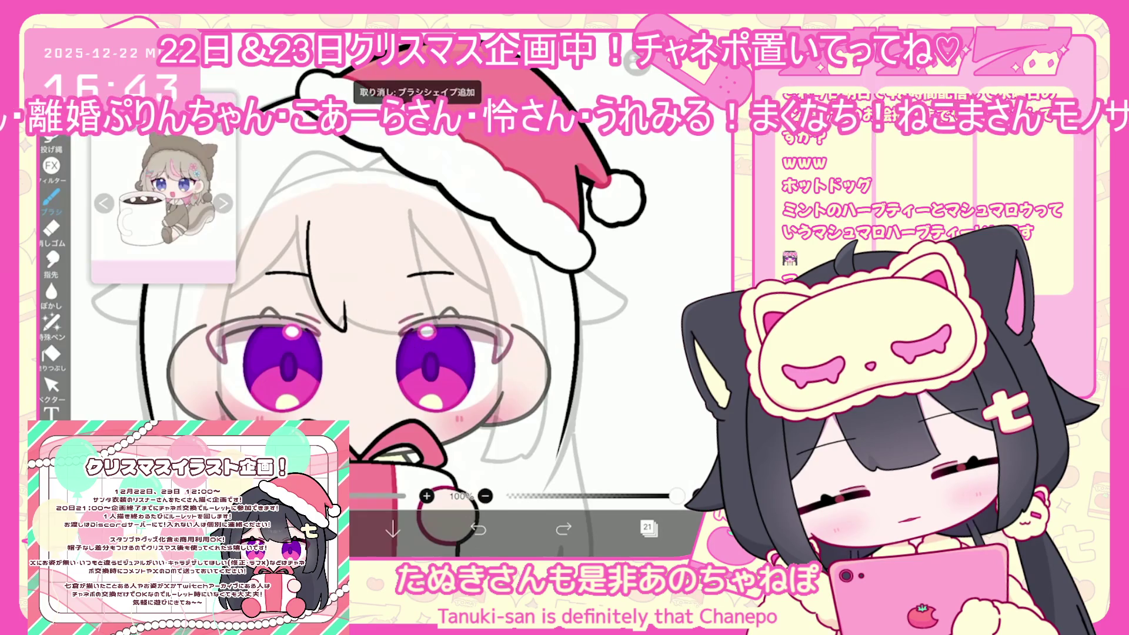
{"action": "left_click_drag", "start_coordinate": [346, 315], "coordinate": [407, 352]}
{"action": "scroll", "coordinate": [376, 294], "scroll_direction": "up", "scroll_amount": 2}
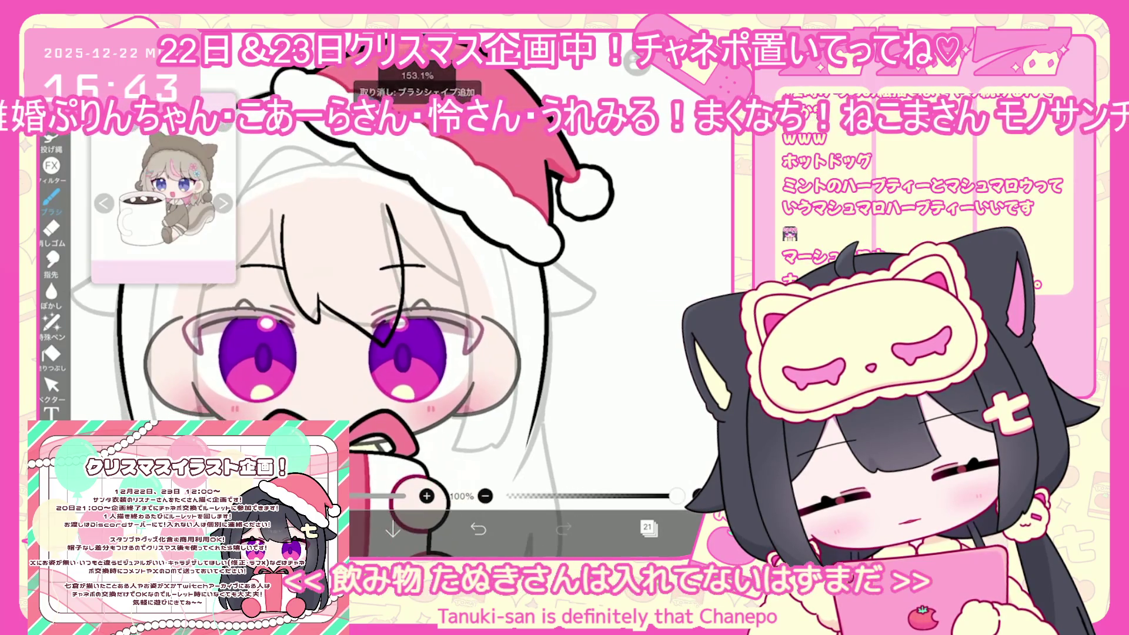
{"action": "scroll", "coordinate": [329, 306], "scroll_direction": "up", "scroll_amount": 1}
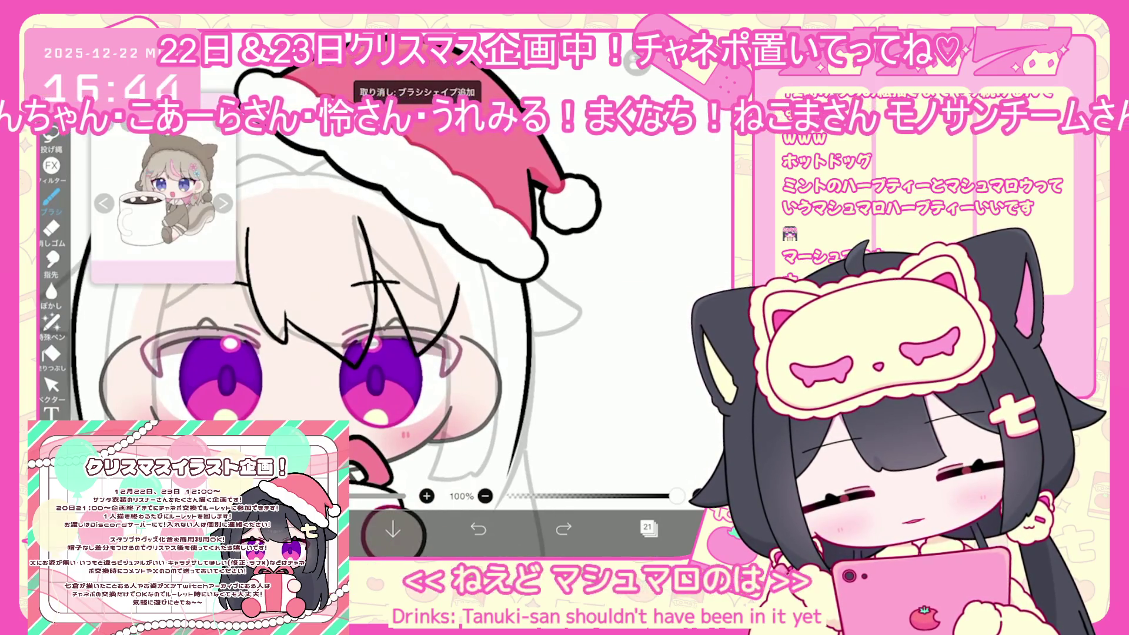
{"action": "left_click_drag", "start_coordinate": [395, 287], "coordinate": [438, 354]}
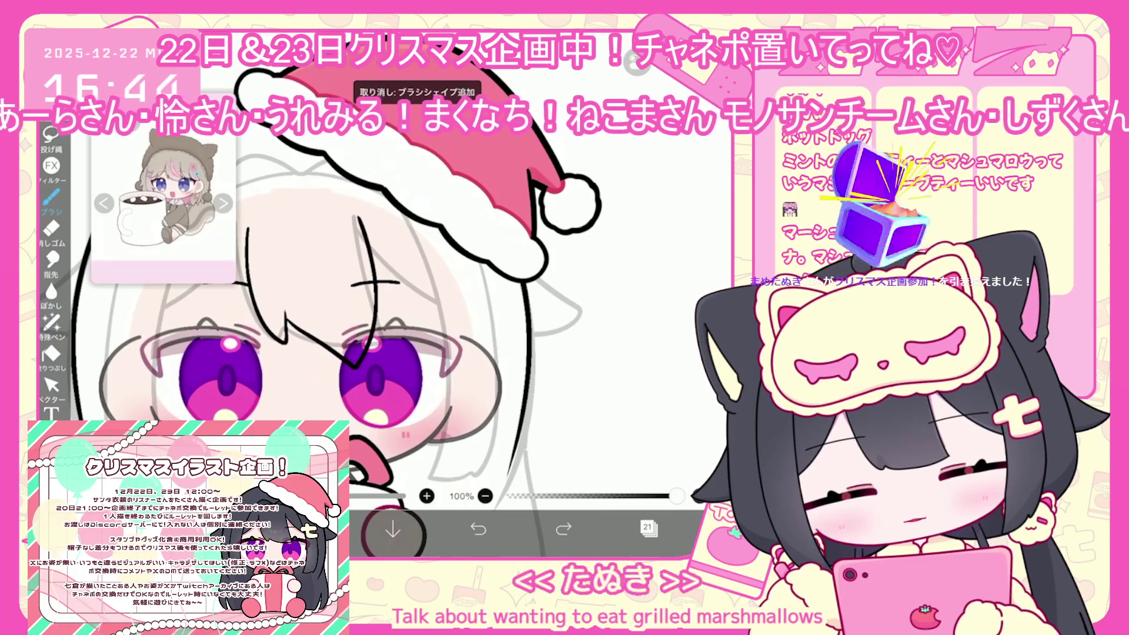
{"action": "left_click_drag", "start_coordinate": [378, 266], "coordinate": [410, 311]}
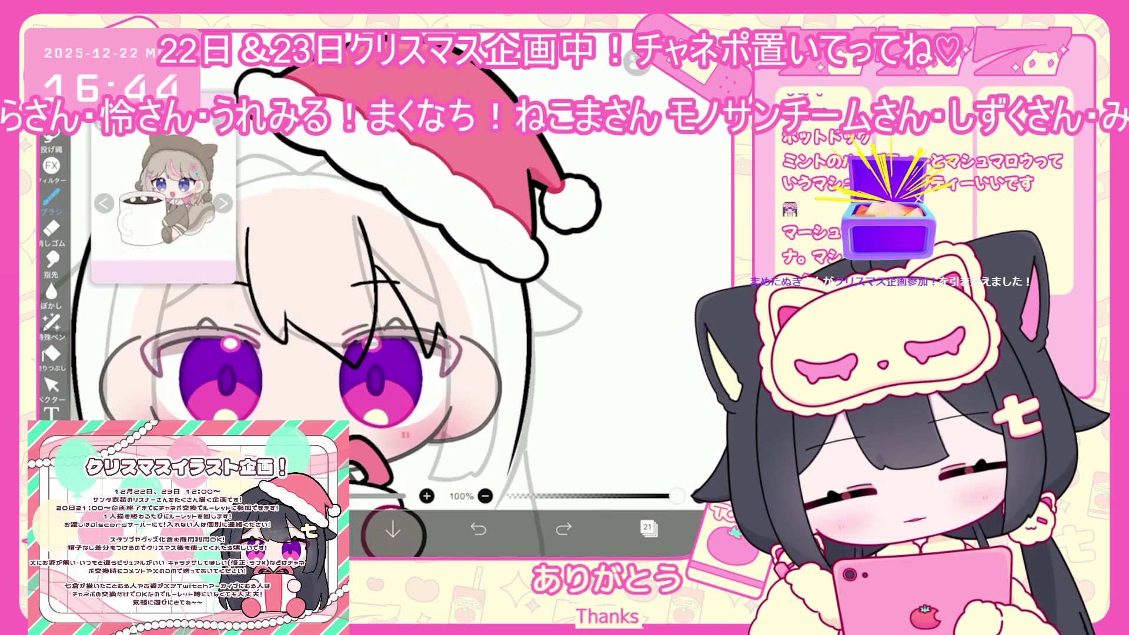
{"action": "key", "text": "ctrl+z"}
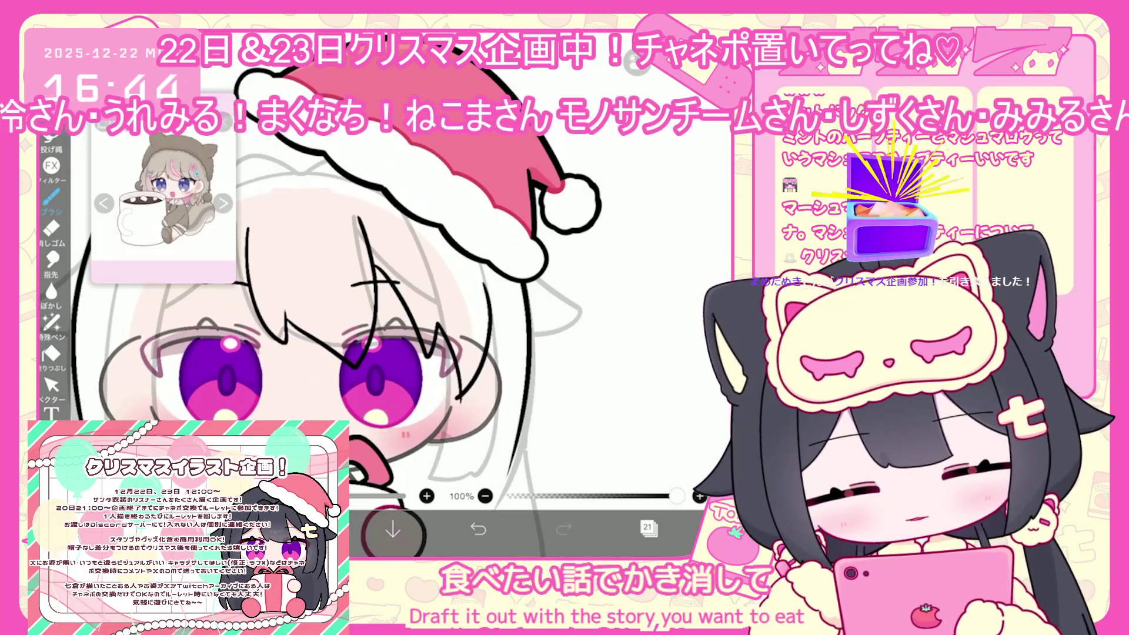
- Draw a hair strand along the left side of the face, redrawing it after an undo
{"action": "scroll", "coordinate": [412, 294], "scroll_direction": "up", "scroll_amount": 3}
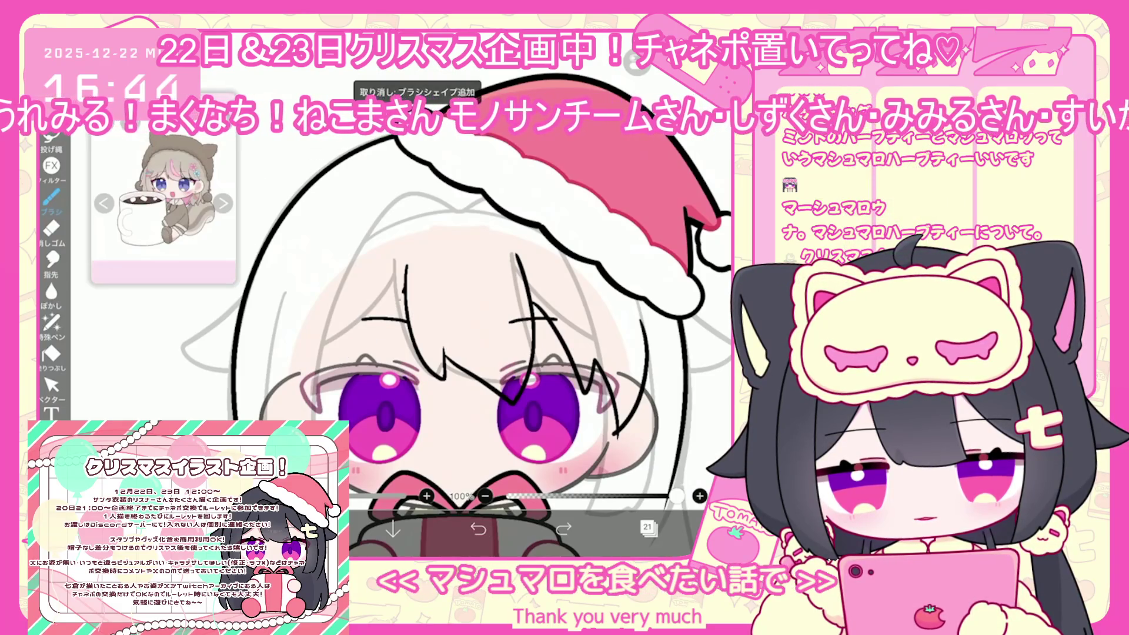
{"action": "scroll", "coordinate": [456, 353], "scroll_direction": "down", "scroll_amount": 2}
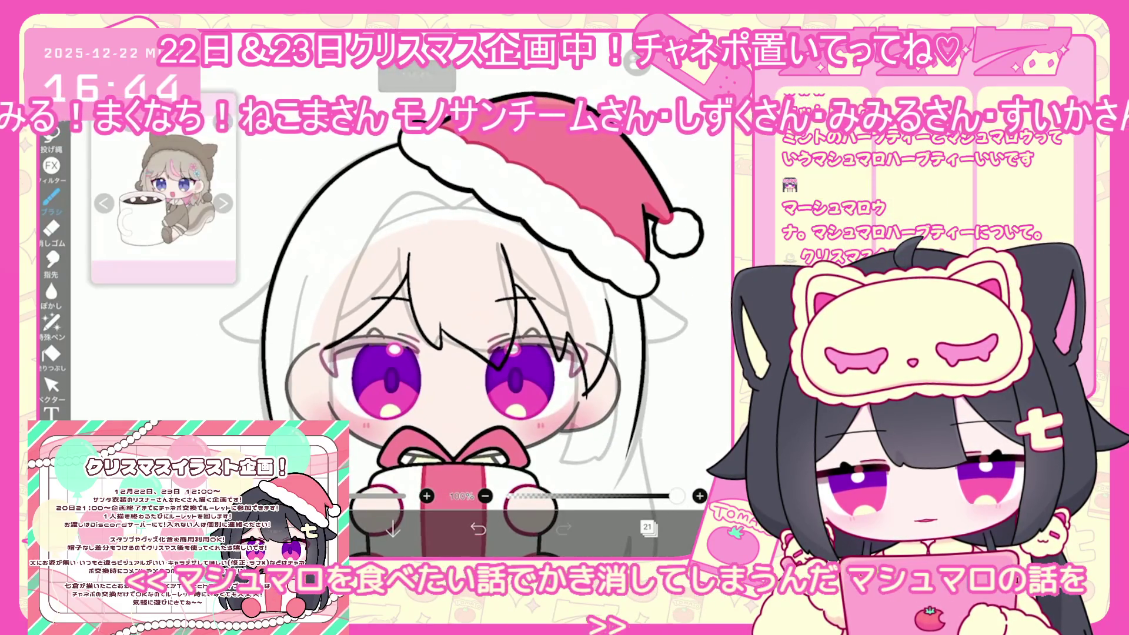
{"action": "left_click_drag", "start_coordinate": [371, 238], "coordinate": [330, 365]}
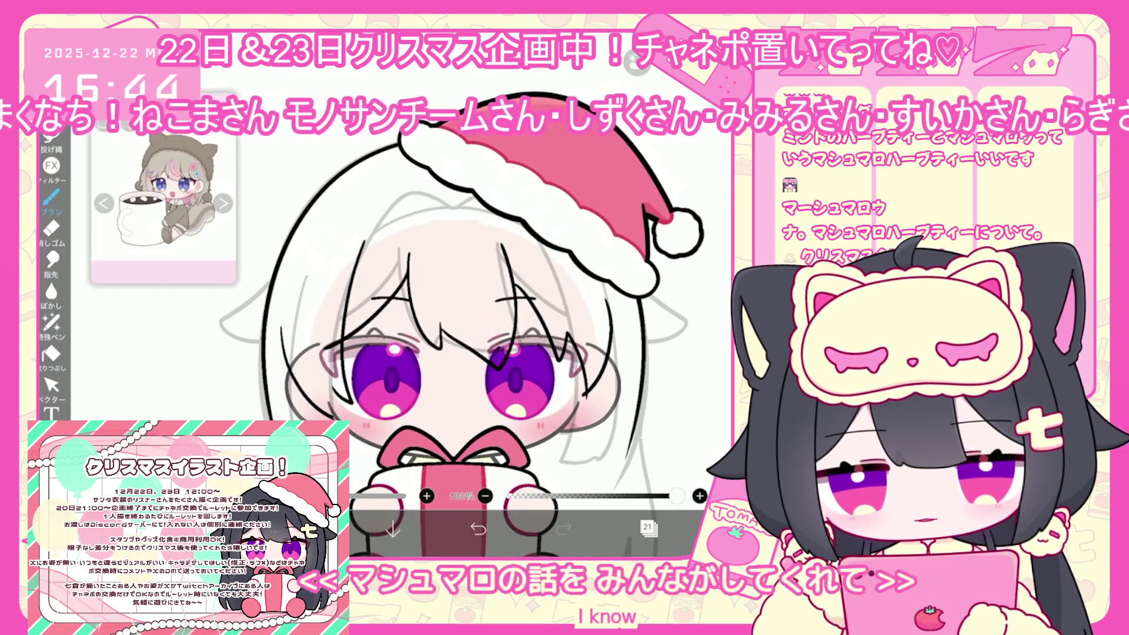
{"action": "left_click", "coordinate": [478, 529]}
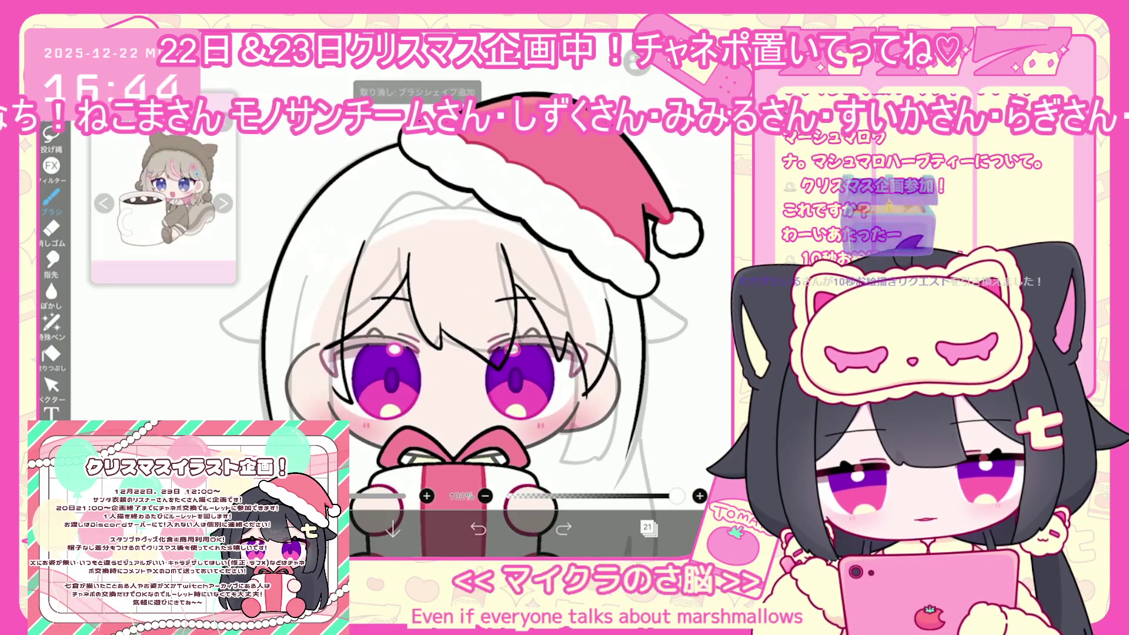
{"action": "mouse_move", "coordinate": [287, 336]}
{"action": "left_mouse_down"}
{"action": "mouse_move", "coordinate": [306, 395]}
{"action": "mouse_move", "coordinate": [339, 413]}
{"action": "left_mouse_up"}
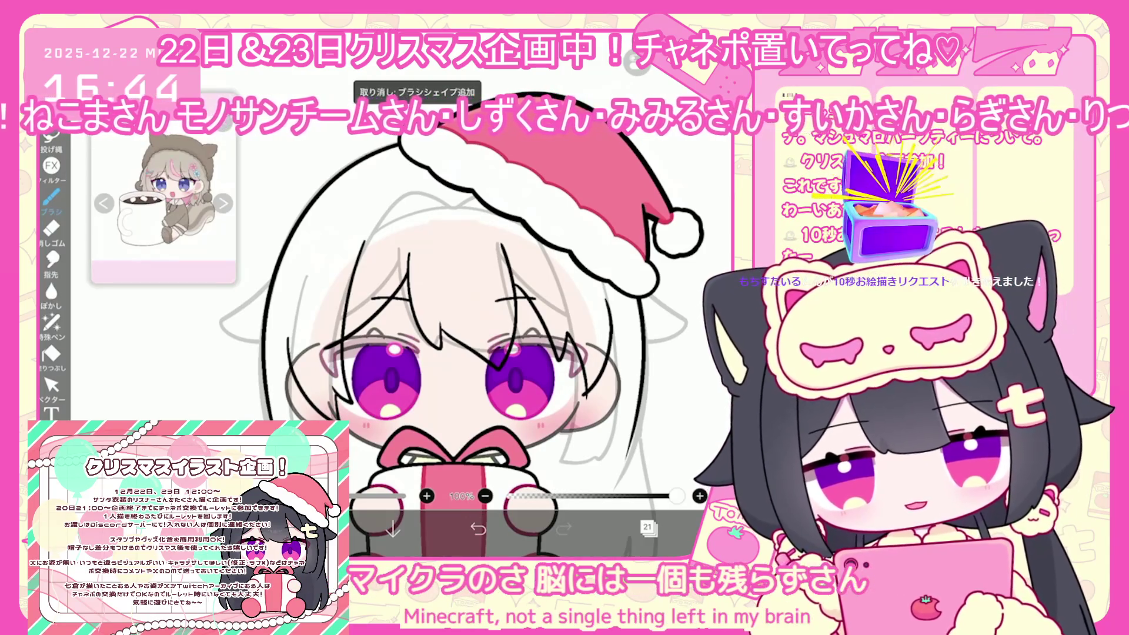
{"action": "scroll", "coordinate": [529, 323], "scroll_direction": "up", "scroll_amount": 3}
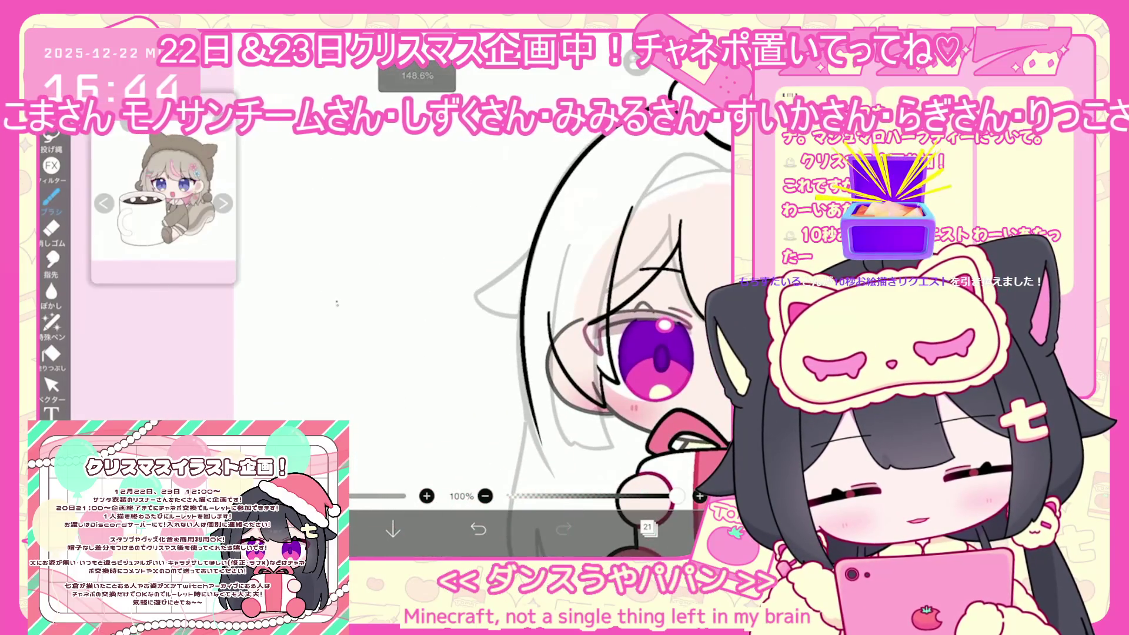
- Undo a stray arc, then sketch a small chibi head, chin and two raised arms
{"action": "mouse_move", "coordinate": [347, 290]}
{"action": "left_mouse_down"}
{"action": "mouse_move", "coordinate": [381, 303]}
{"action": "mouse_move", "coordinate": [412, 275]}
{"action": "left_mouse_up"}
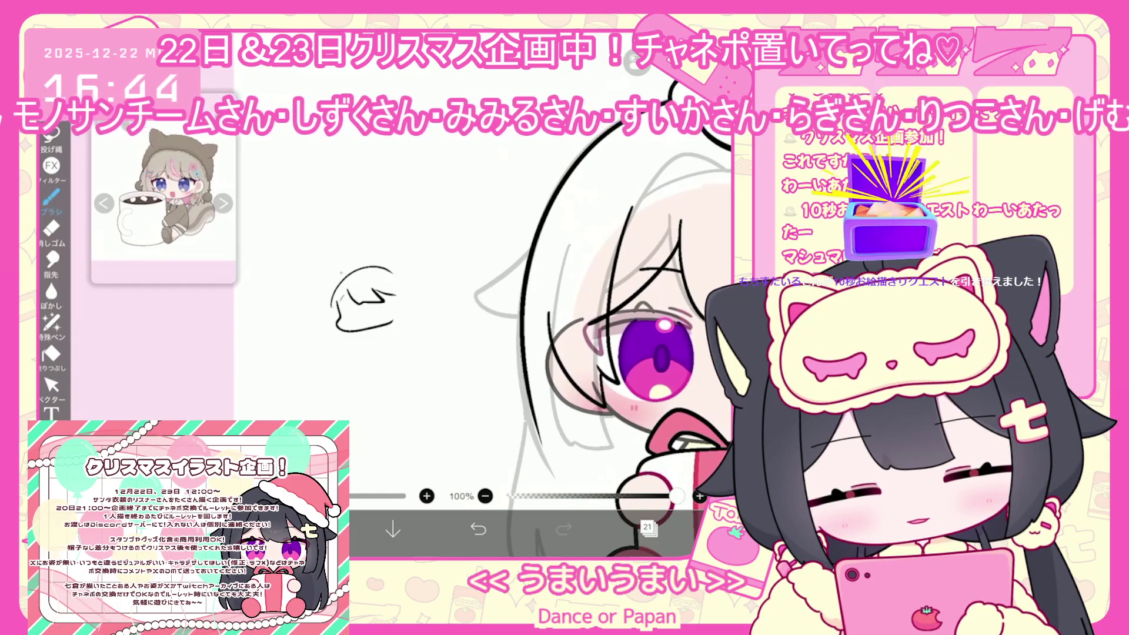
{"action": "key", "text": "ctrl+z"}
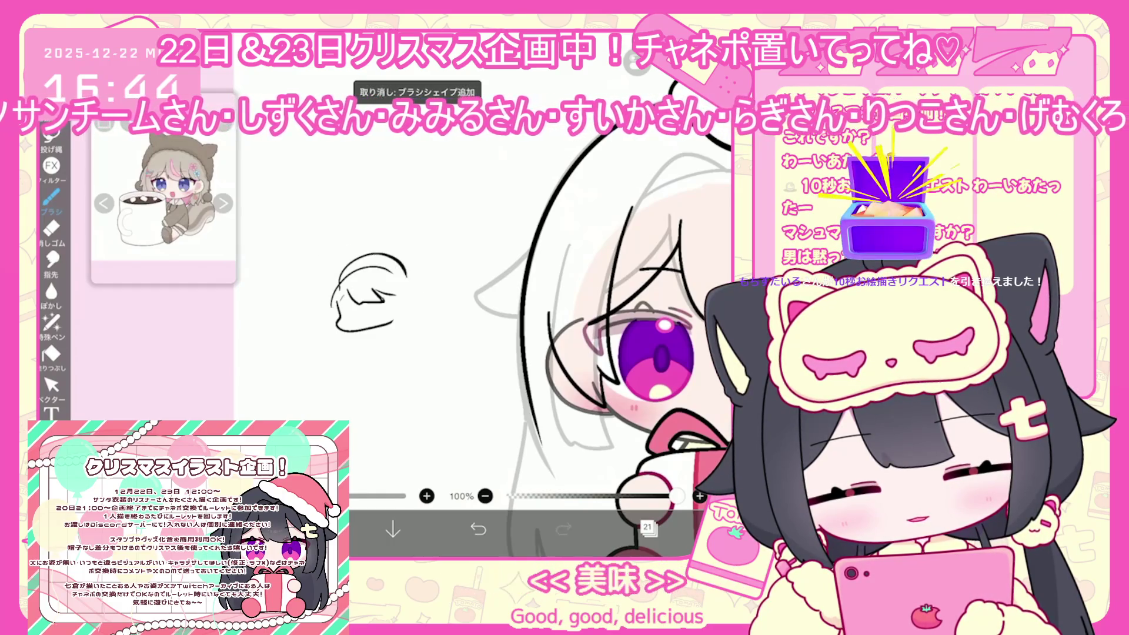
{"action": "left_click_drag", "start_coordinate": [339, 279], "coordinate": [406, 276]}
{"action": "mouse_move", "coordinate": [346, 311]}
{"action": "left_mouse_down"}
{"action": "mouse_move", "coordinate": [426, 278]}
{"action": "mouse_move", "coordinate": [439, 318]}
{"action": "mouse_move", "coordinate": [334, 355]}
{"action": "left_mouse_up"}
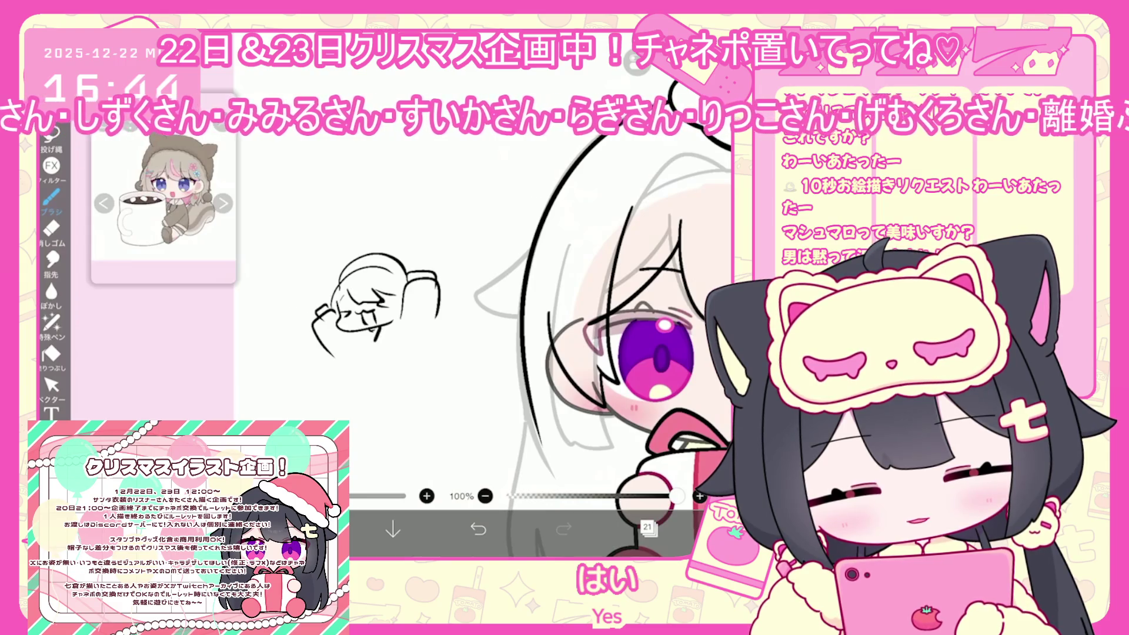
{"action": "left_click_drag", "start_coordinate": [355, 333], "coordinate": [379, 340]}
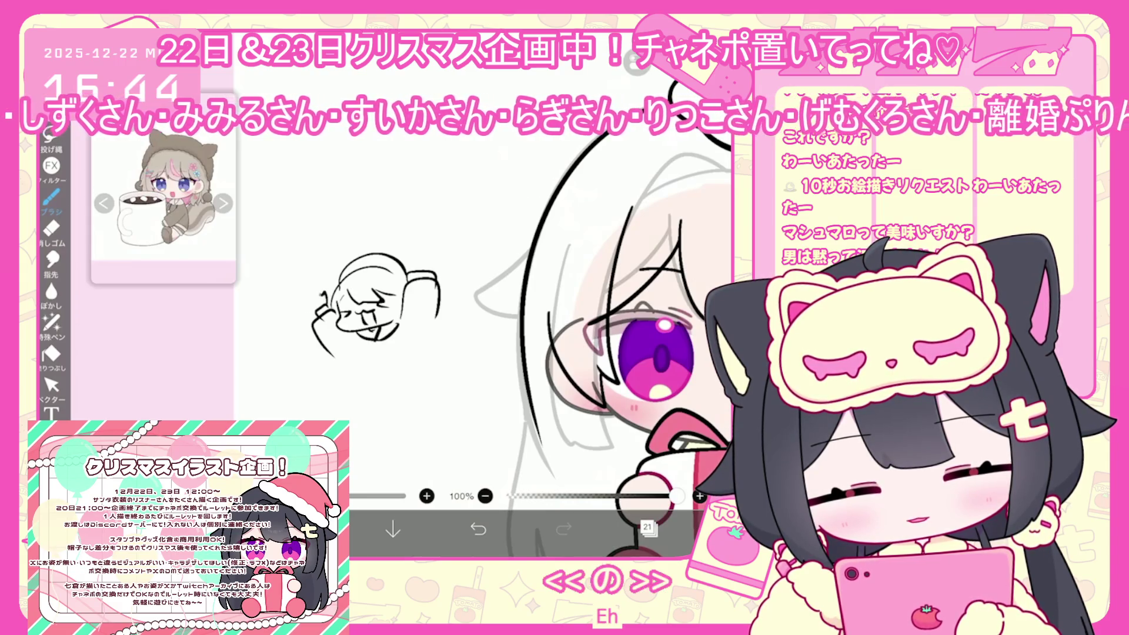
{"action": "mouse_move", "coordinate": [323, 300]}
{"action": "left_mouse_down"}
{"action": "mouse_move", "coordinate": [313, 291]}
{"action": "mouse_move", "coordinate": [305, 313]}
{"action": "left_mouse_up"}
{"action": "left_click_drag", "start_coordinate": [409, 271], "coordinate": [441, 258]}
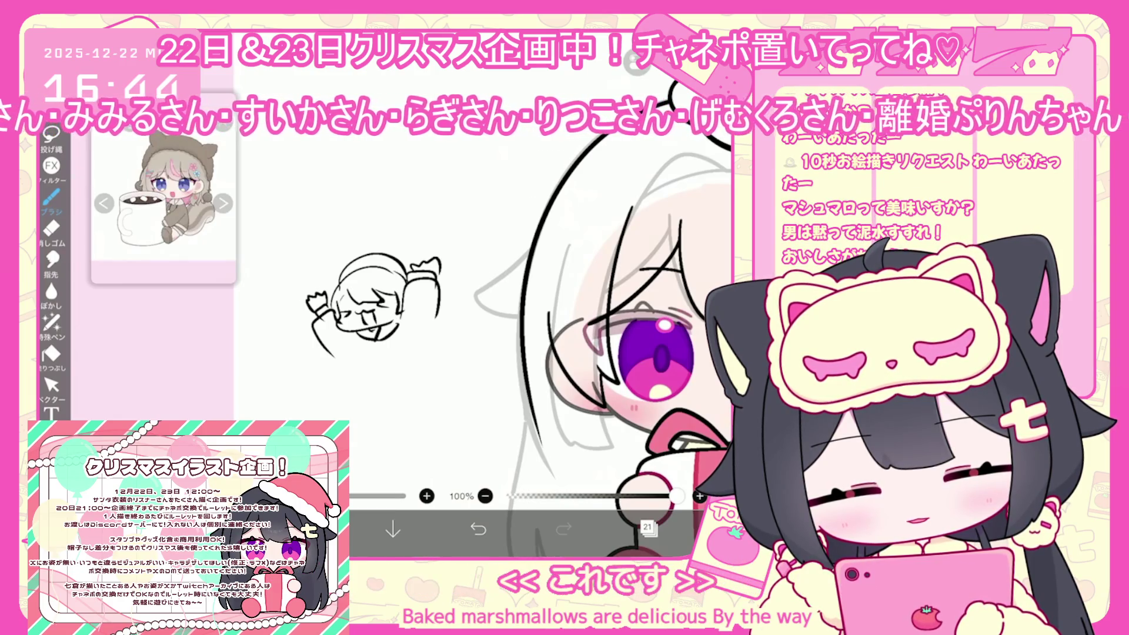
{"action": "scroll", "coordinate": [429, 282], "scroll_direction": "up", "scroll_amount": 3}
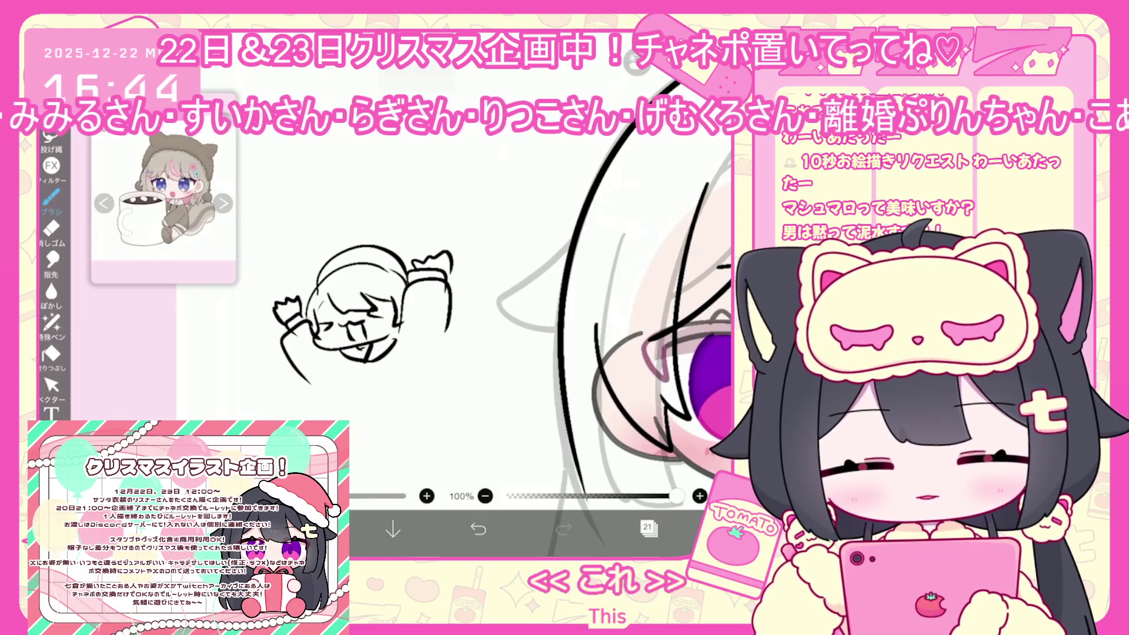
- Cut the small chibi sketch out with a rectangular selection, then return to the brush
{"action": "left_click", "coordinate": [648, 528]}
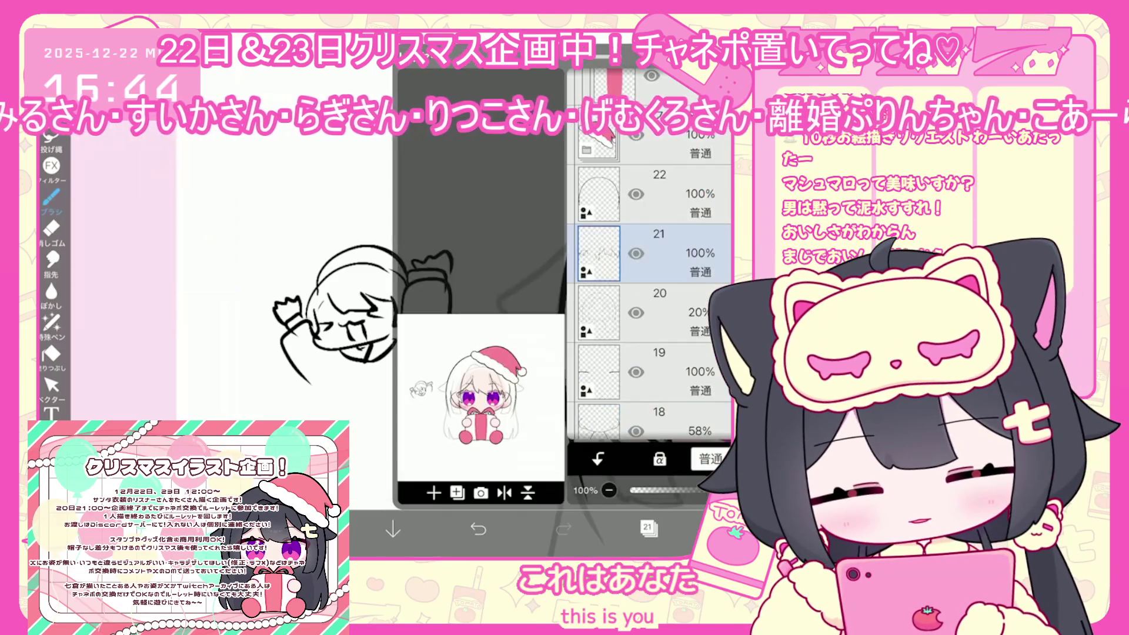
{"action": "left_click", "coordinate": [52, 385]}
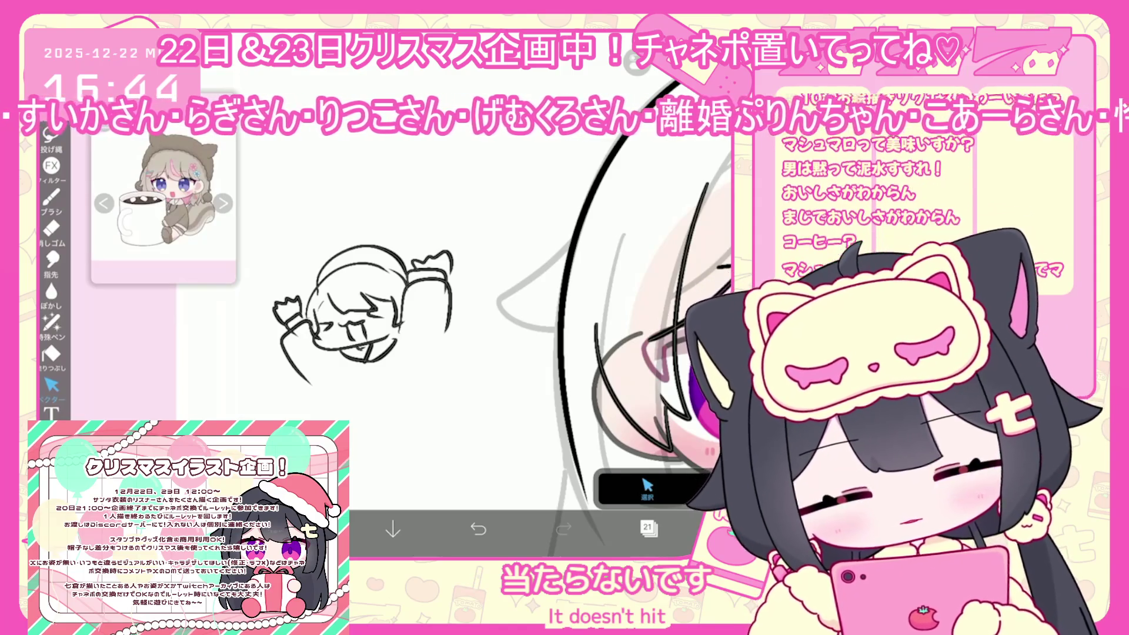
{"action": "left_click_drag", "start_coordinate": [223, 410], "coordinate": [456, 213]}
{"action": "left_click", "coordinate": [615, 220]}
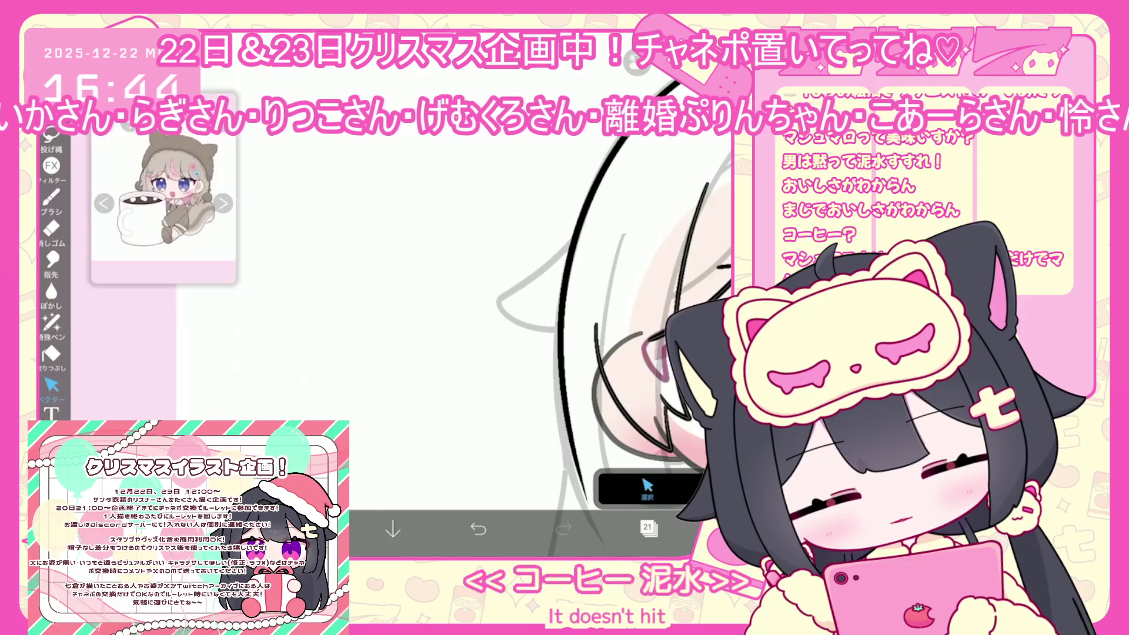
{"action": "left_click", "coordinate": [52, 197]}
{"action": "scroll", "coordinate": [529, 324], "scroll_direction": "up", "scroll_amount": 3}
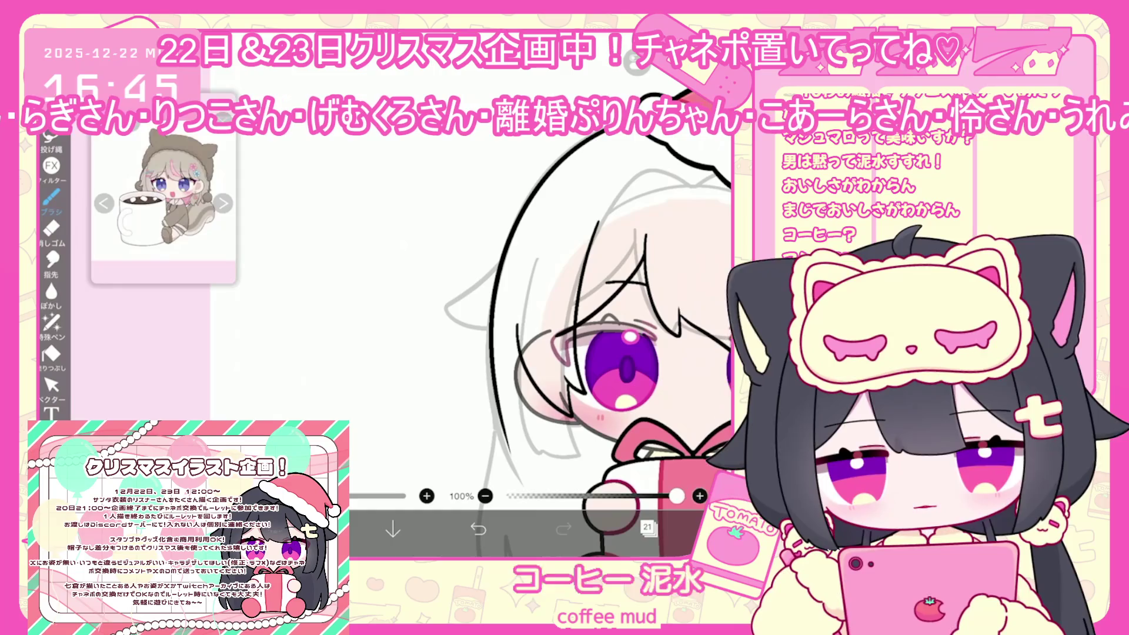
{"action": "left_click", "coordinate": [647, 527]}
{"action": "left_click", "coordinate": [648, 528]}
{"action": "scroll", "coordinate": [530, 323], "scroll_direction": "up", "scroll_amount": 1}
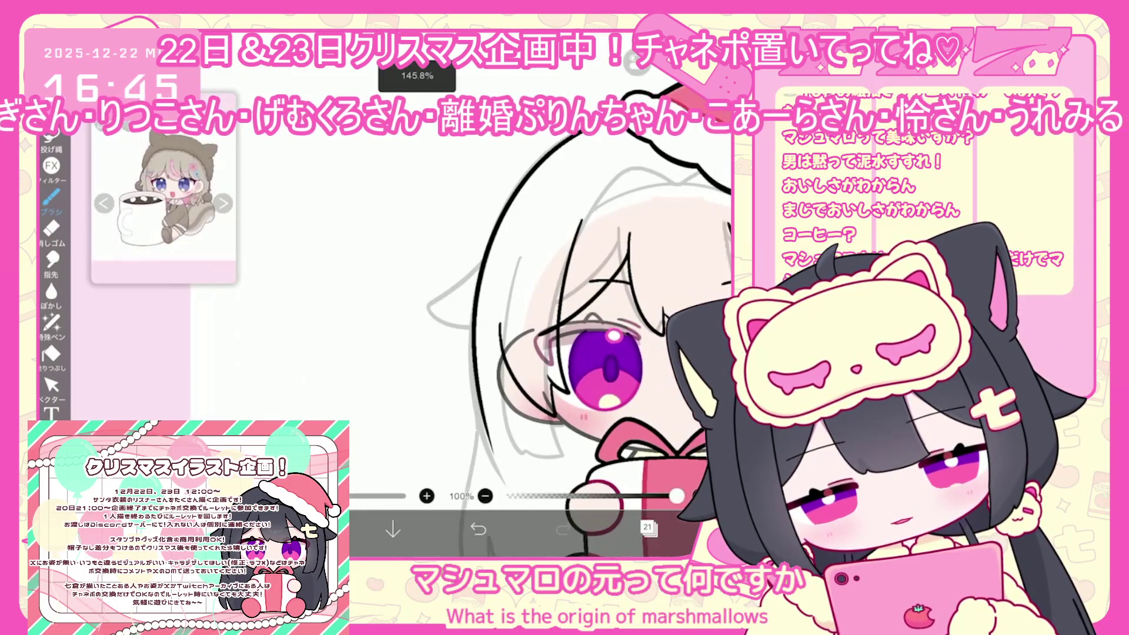
{"action": "scroll", "coordinate": [529, 323], "scroll_direction": "right", "scroll_amount": 3}
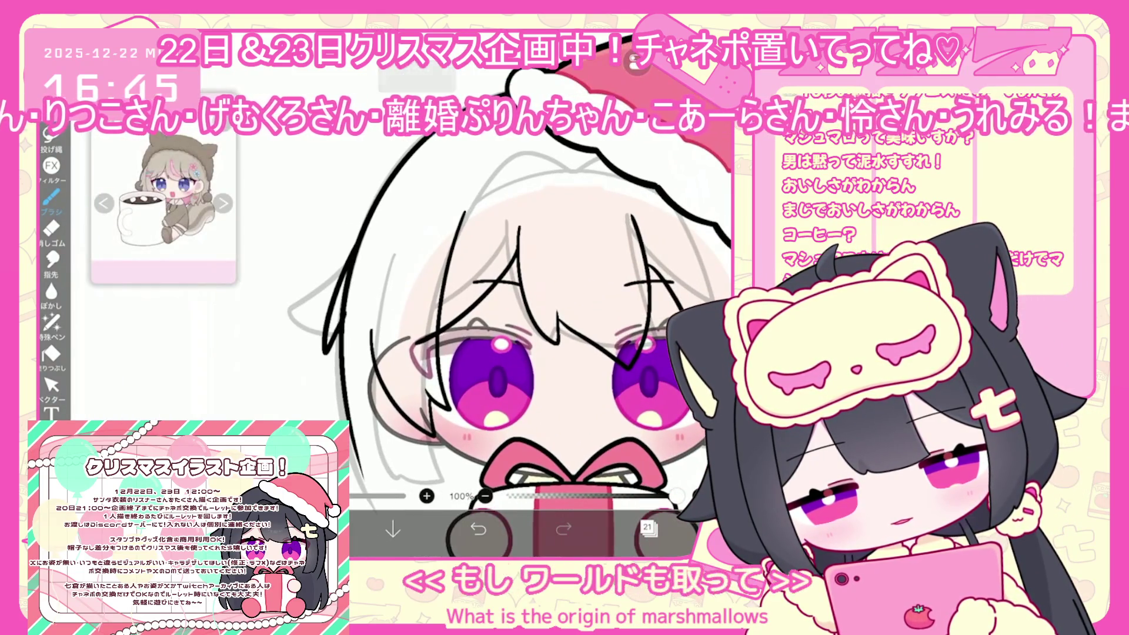
- Undo strokes until the Santa hat is gone, then redraw a short stroke at the hair's edge
{"action": "key", "text": "ctrl+z"}
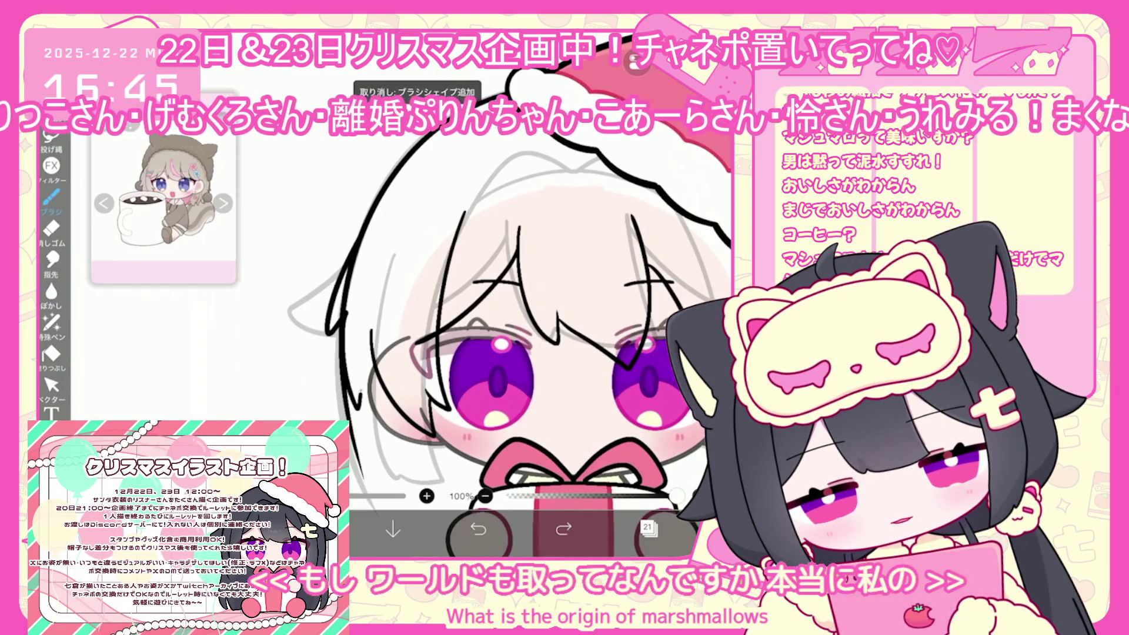
{"action": "scroll", "coordinate": [500, 324], "scroll_direction": "up", "scroll_amount": 1}
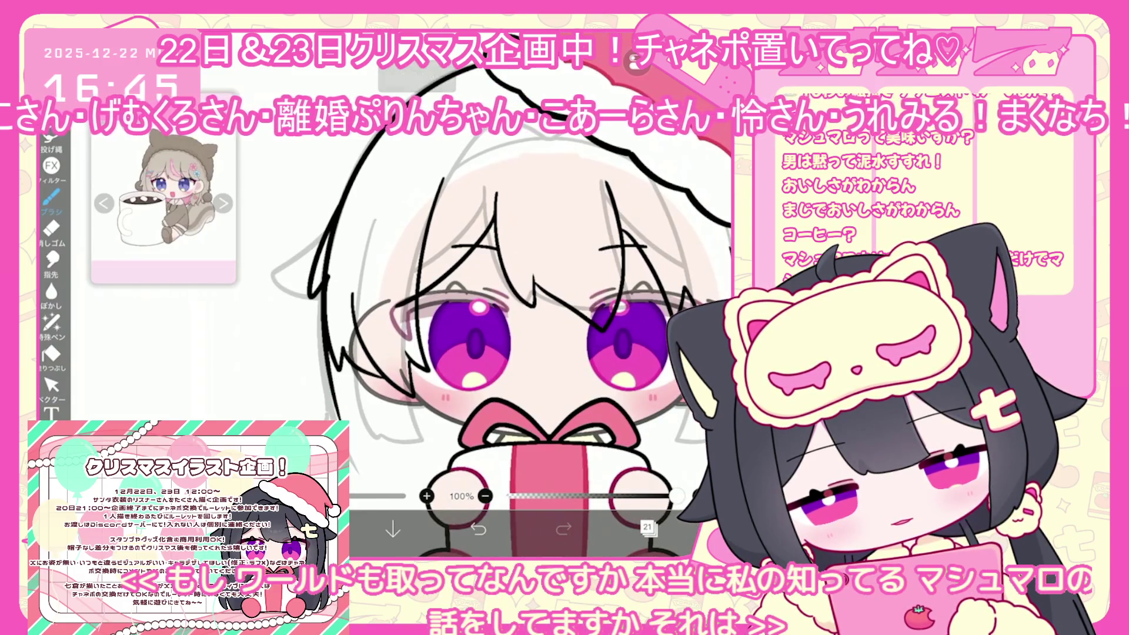
{"action": "scroll", "coordinate": [470, 323], "scroll_direction": "down", "scroll_amount": 1}
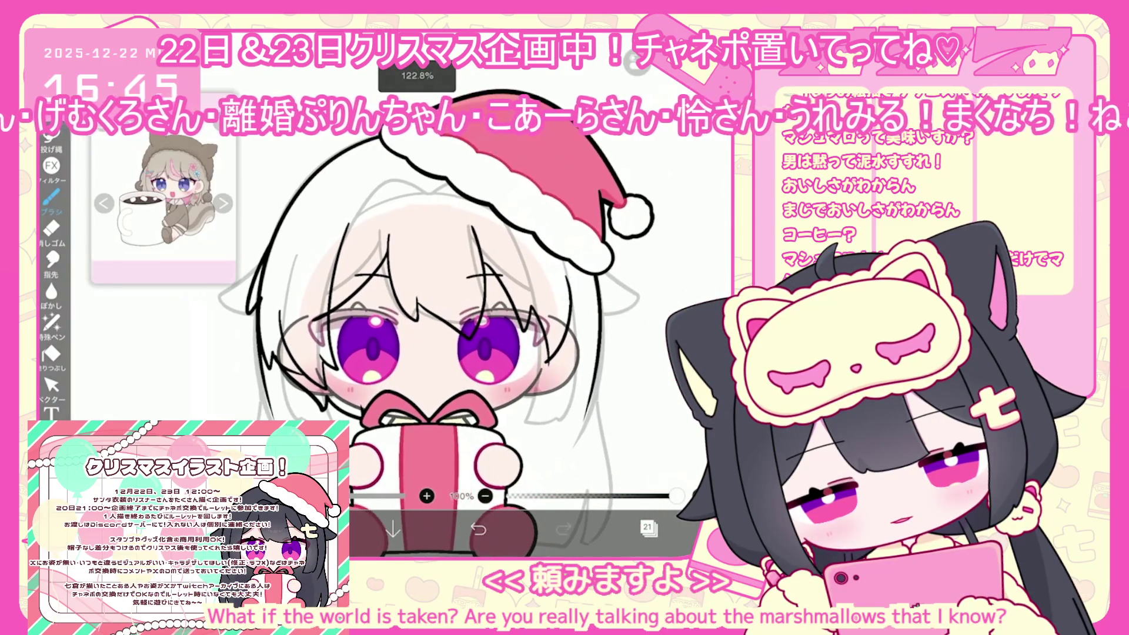
{"action": "scroll", "coordinate": [412, 323], "scroll_direction": "up", "scroll_amount": 1}
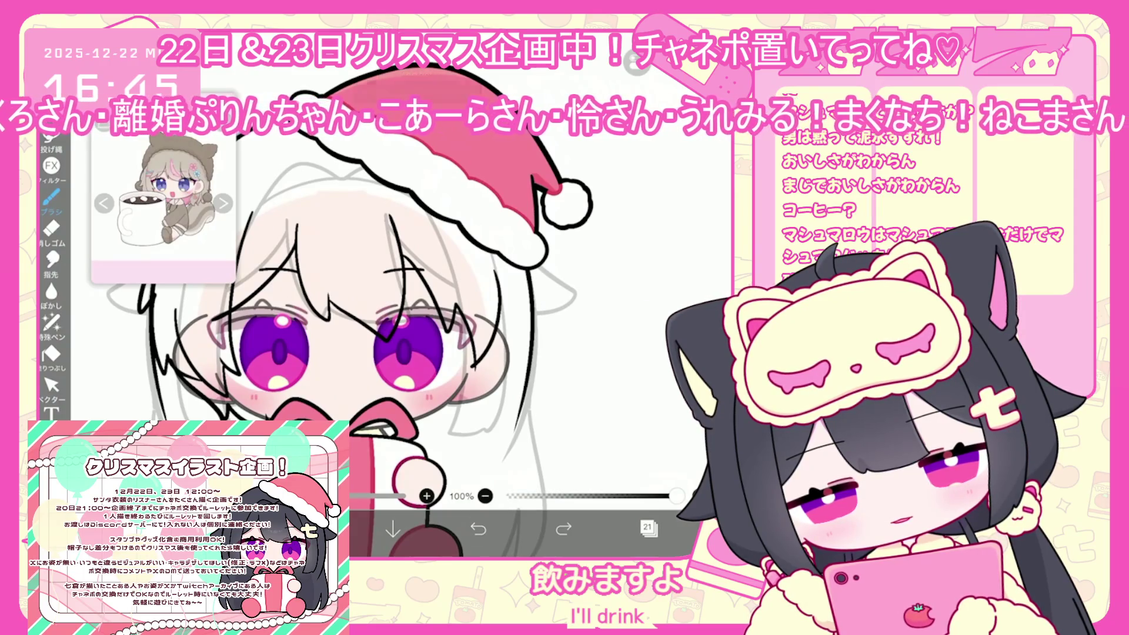
{"action": "key", "text": "ctrl+z"}
{"action": "left_click", "coordinate": [648, 528]}
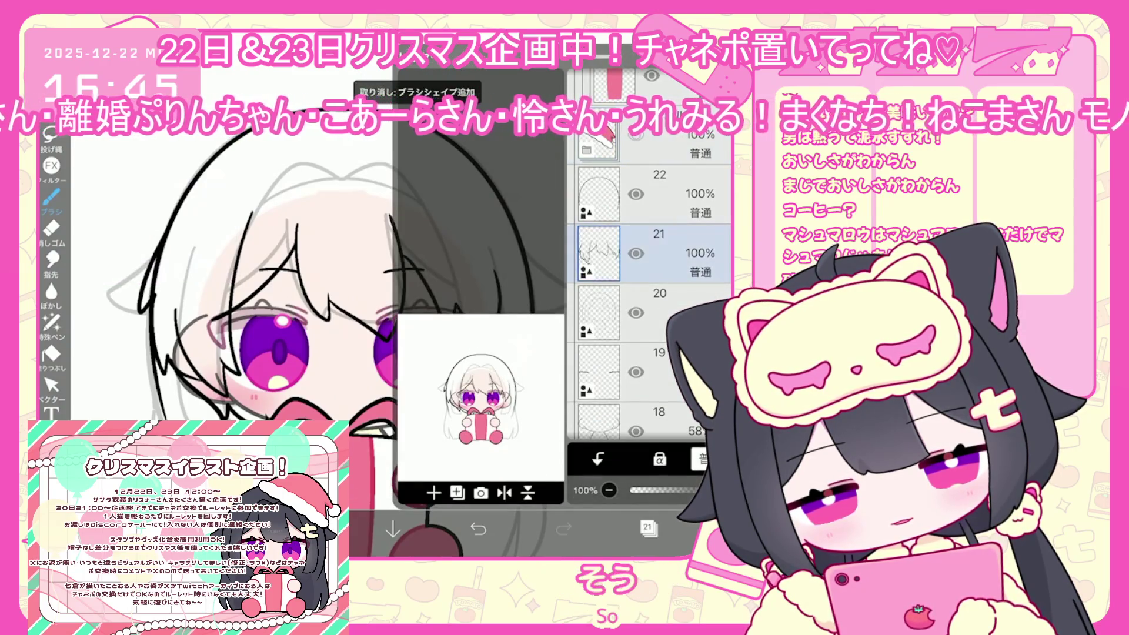
{"action": "left_click", "coordinate": [647, 527]}
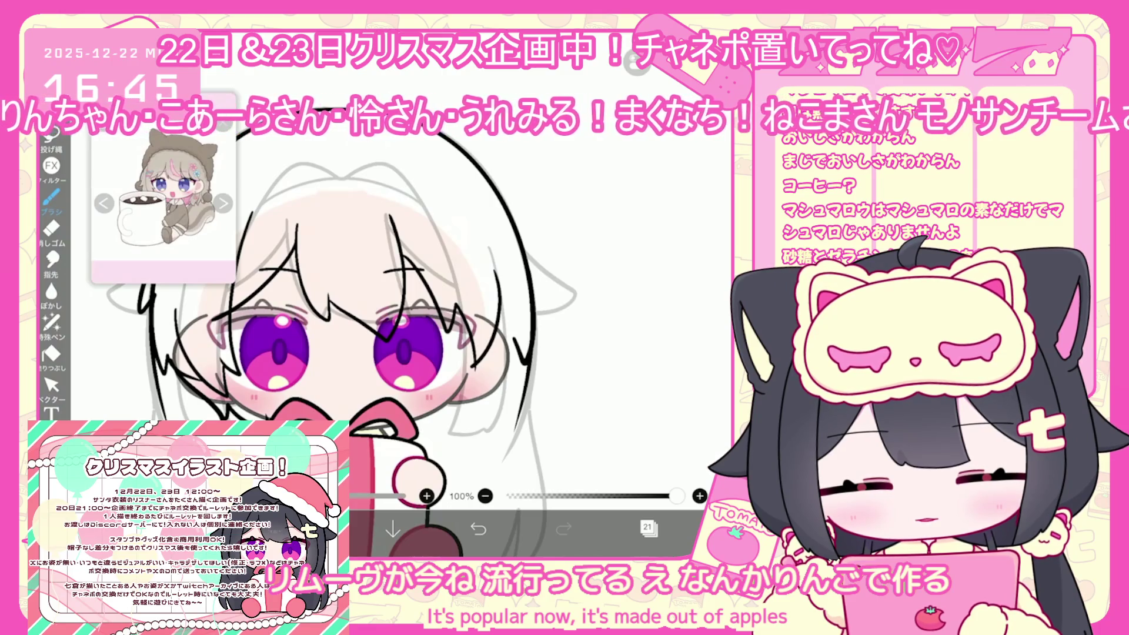
{"action": "left_click", "coordinate": [478, 529]}
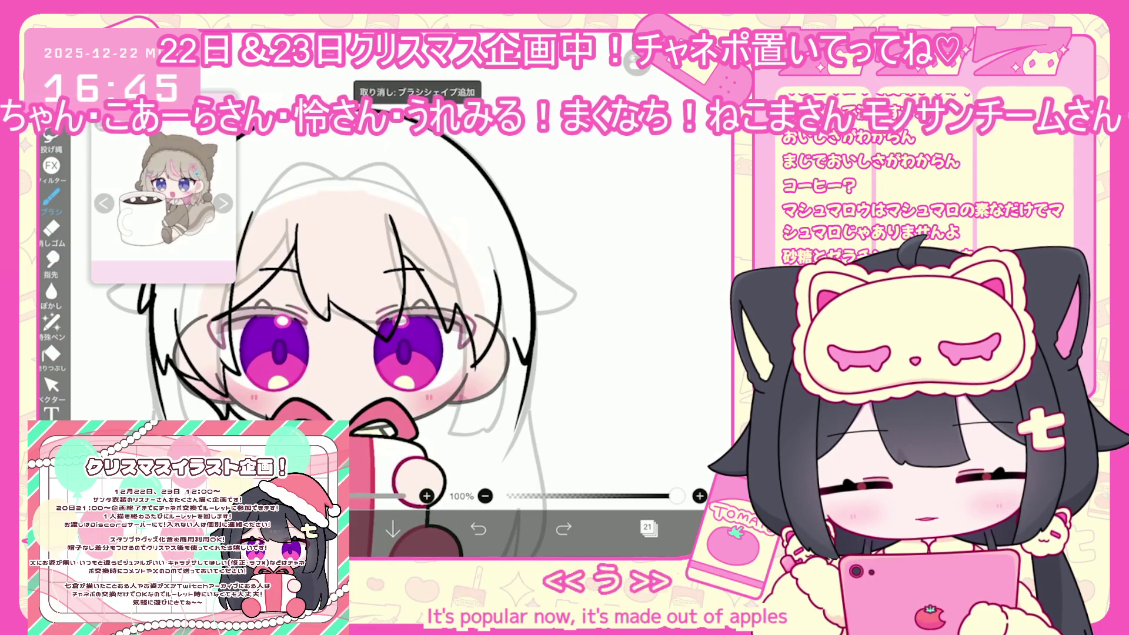
{"action": "mouse_move", "coordinate": [531, 256]}
{"action": "left_mouse_down"}
{"action": "mouse_move", "coordinate": [542, 265]}
{"action": "mouse_move", "coordinate": [533, 285]}
{"action": "left_mouse_up"}
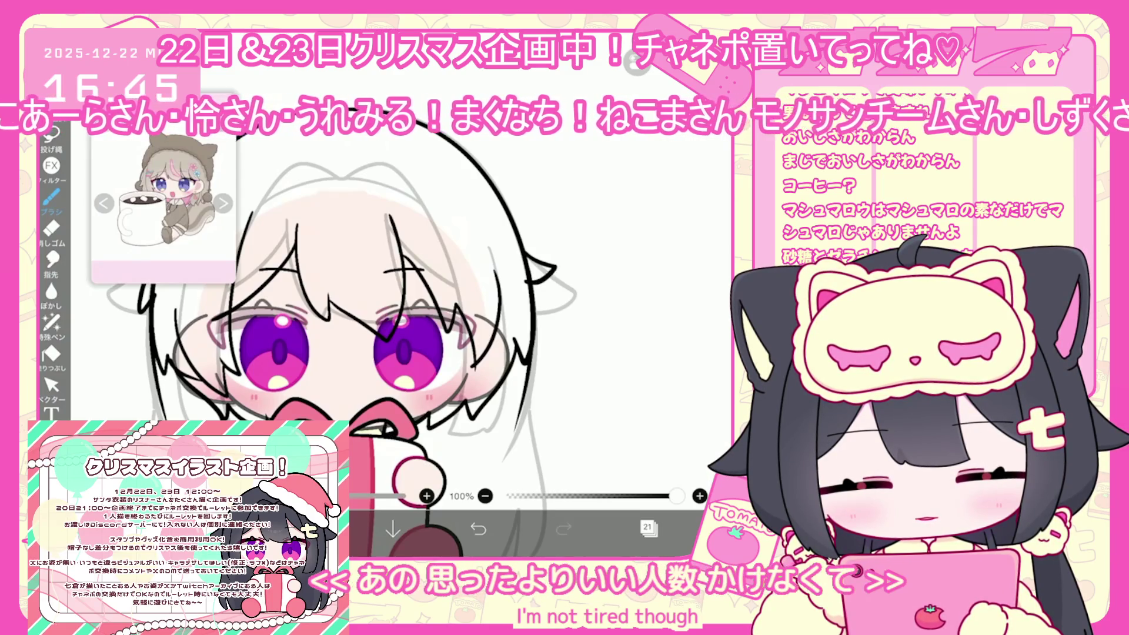
{"action": "left_click", "coordinate": [52, 386]}
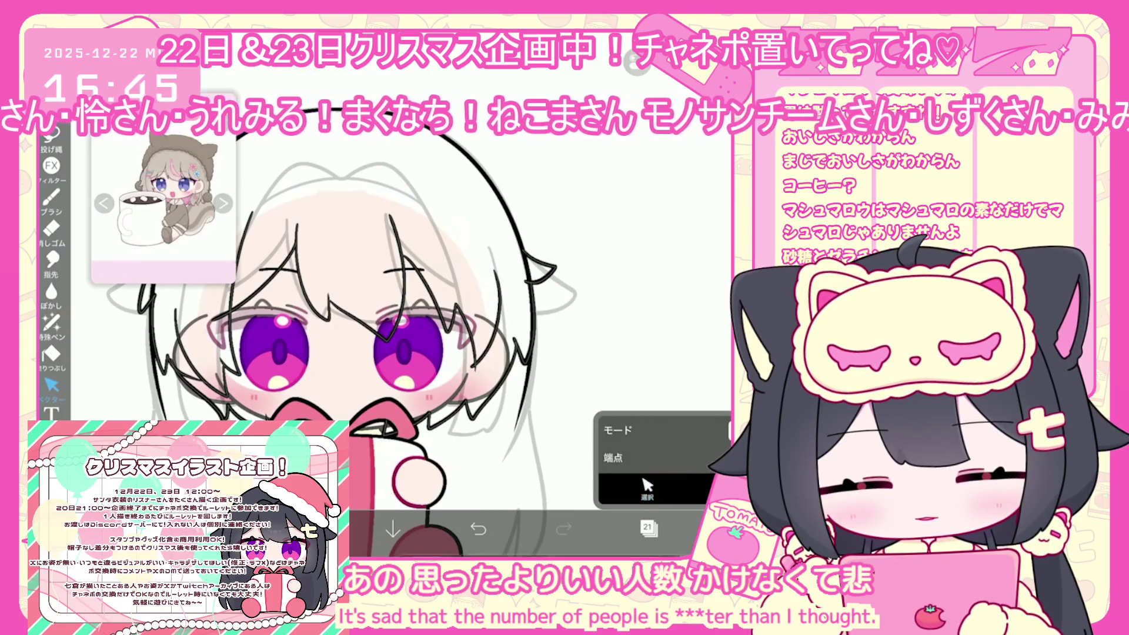
{"action": "left_click", "coordinate": [647, 527]}
{"action": "left_click", "coordinate": [433, 493]}
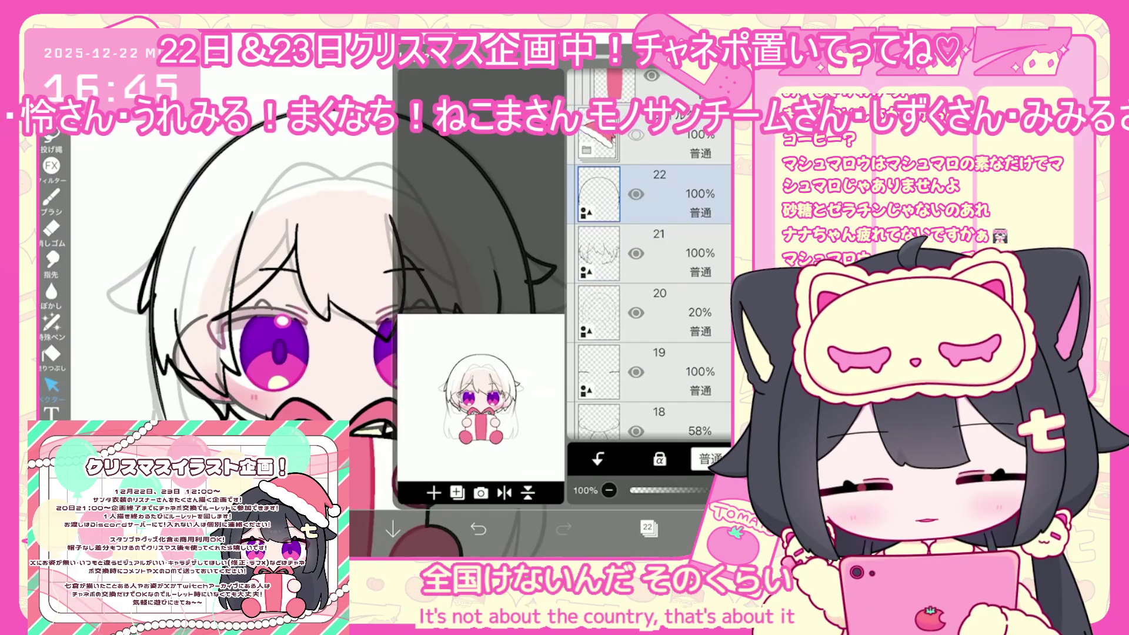
{"action": "left_click", "coordinate": [478, 529]}
{"action": "left_click", "coordinate": [648, 528]}
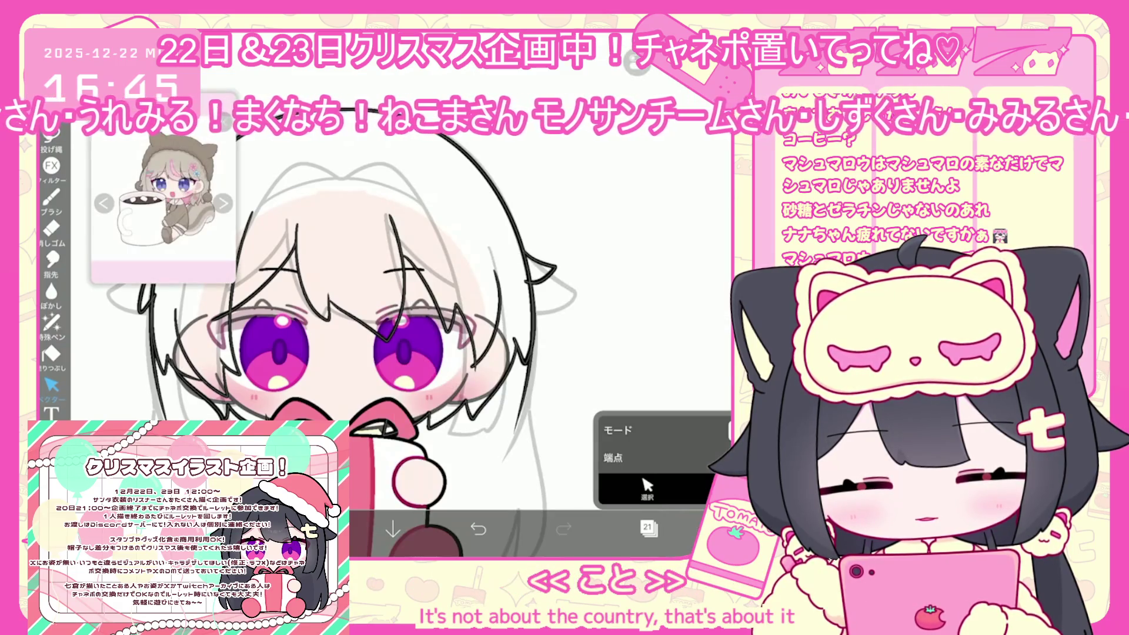
{"action": "scroll", "coordinate": [412, 353], "scroll_direction": "up", "scroll_amount": 3}
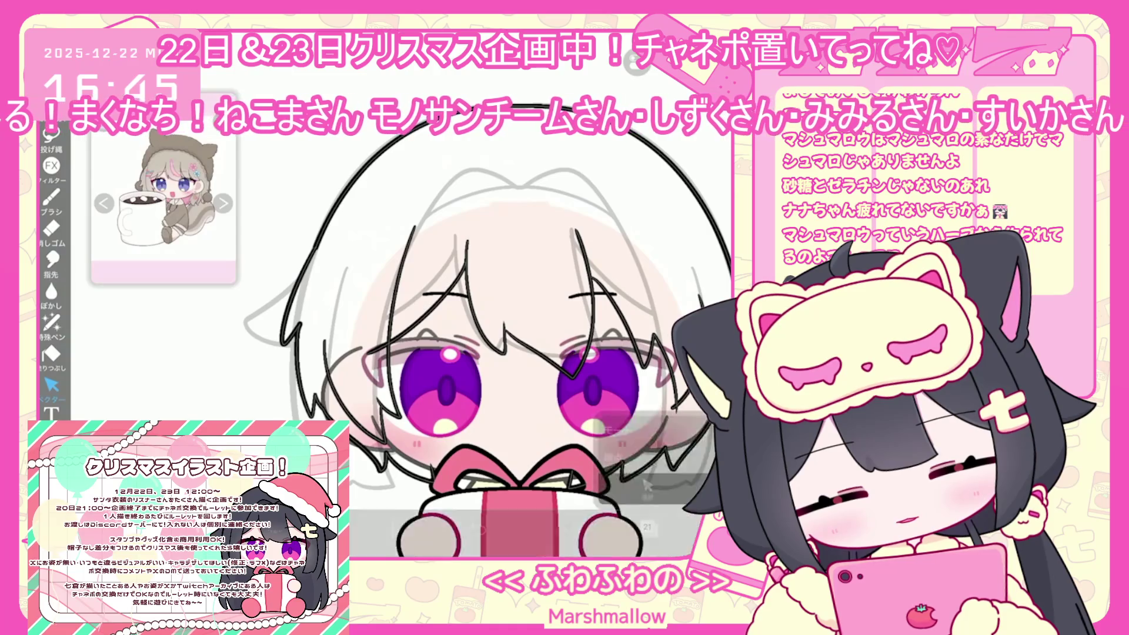
{"action": "mouse_move", "coordinate": [529, 382]}
{"action": "left_mouse_down"}
{"action": "mouse_move", "coordinate": [523, 347]}
{"action": "mouse_move", "coordinate": [435, 341]}
{"action": "left_mouse_up"}
{"action": "left_click", "coordinate": [52, 137]}
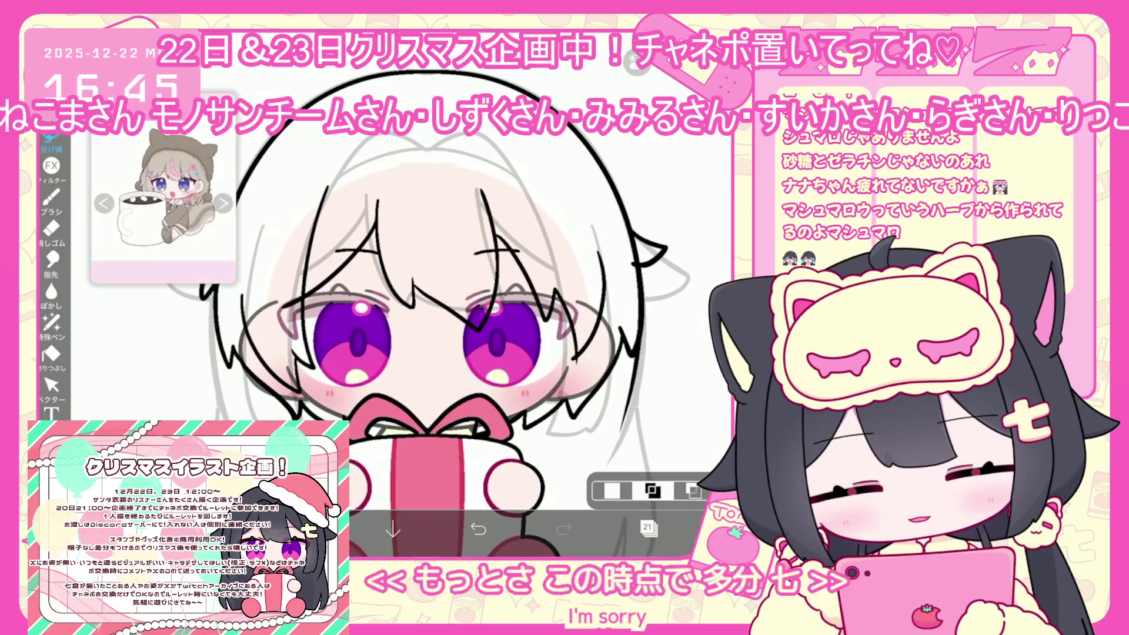
{"action": "left_click", "coordinate": [51, 385]}
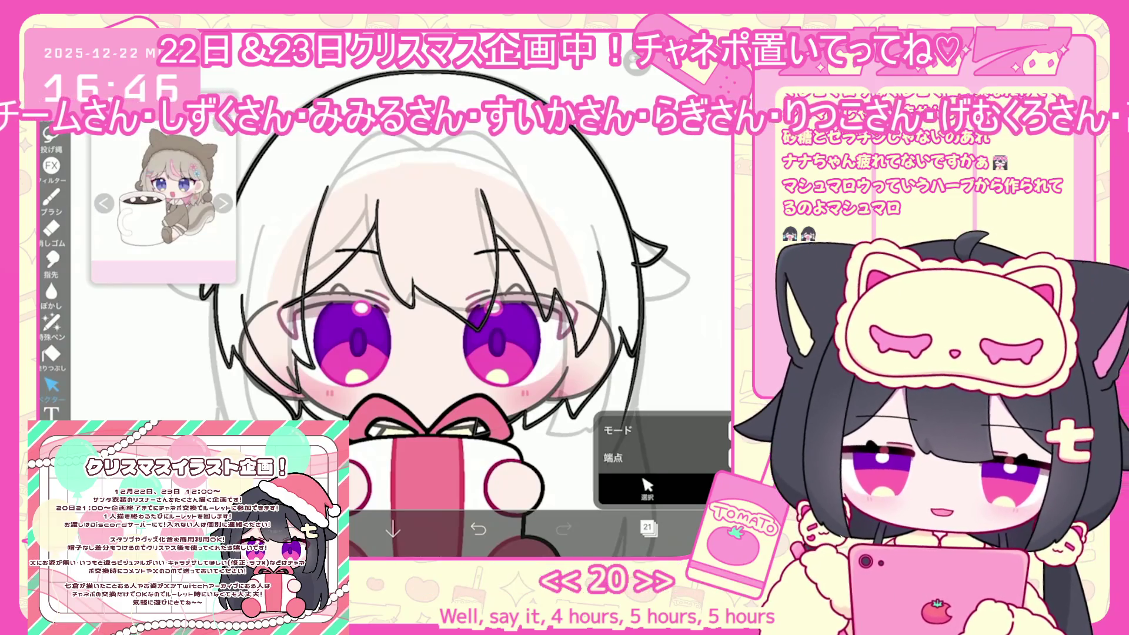
{"action": "left_click", "coordinate": [649, 528]}
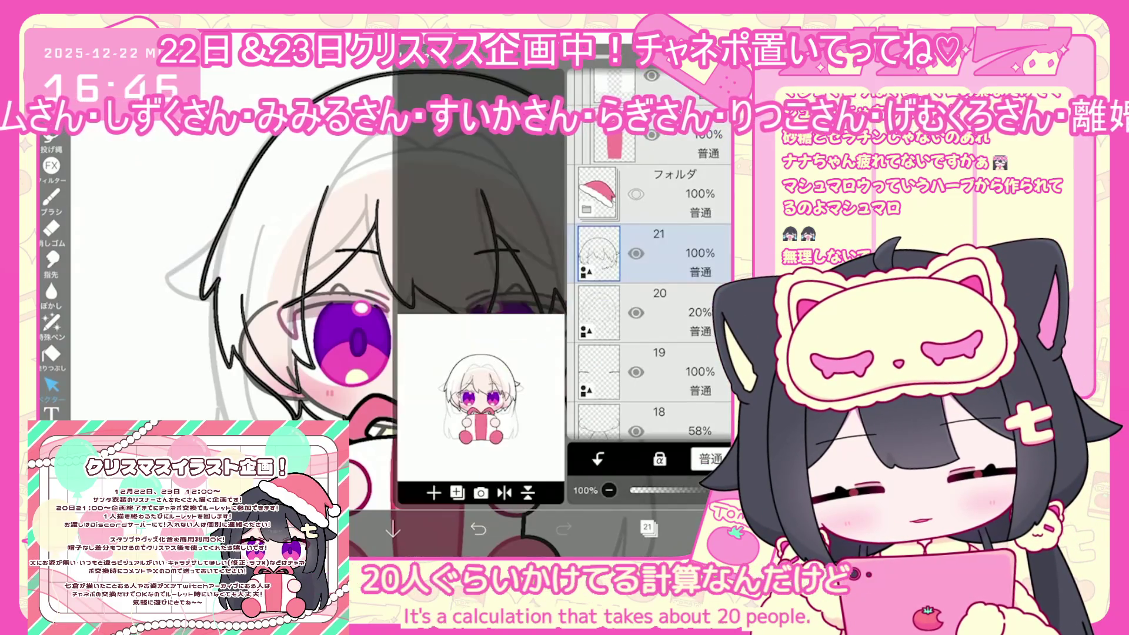
{"action": "left_click", "coordinate": [649, 528]}
{"action": "scroll", "coordinate": [411, 294], "scroll_direction": "up", "scroll_amount": 1}
{"action": "scroll", "coordinate": [412, 294], "scroll_direction": "up", "scroll_amount": 2}
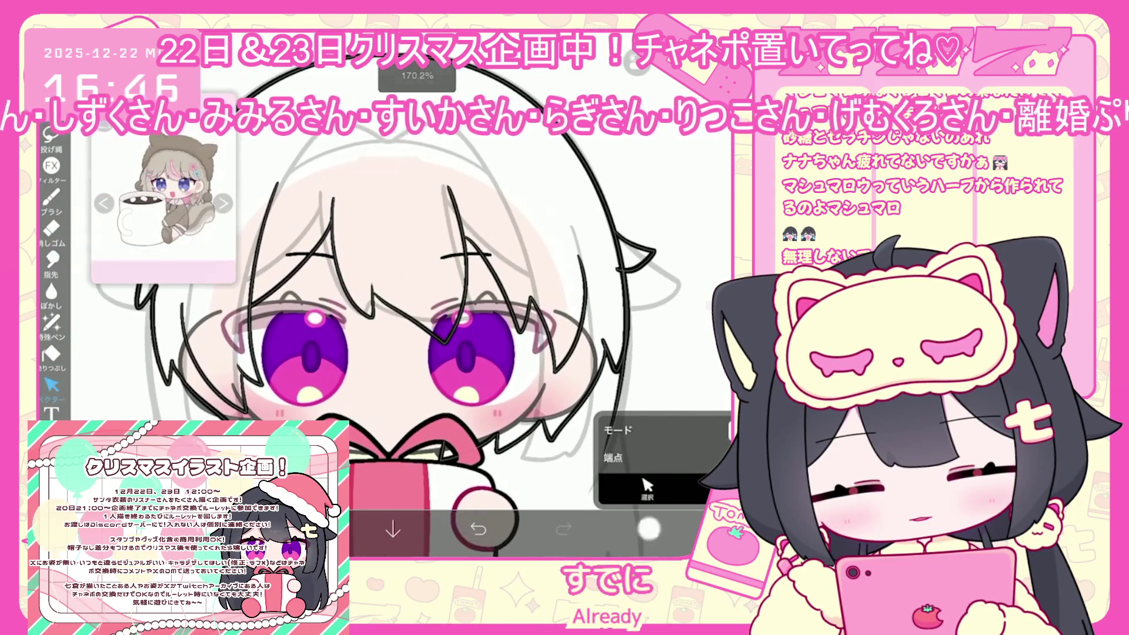
{"action": "left_click", "coordinate": [647, 527]}
{"action": "left_click", "coordinate": [647, 527]}
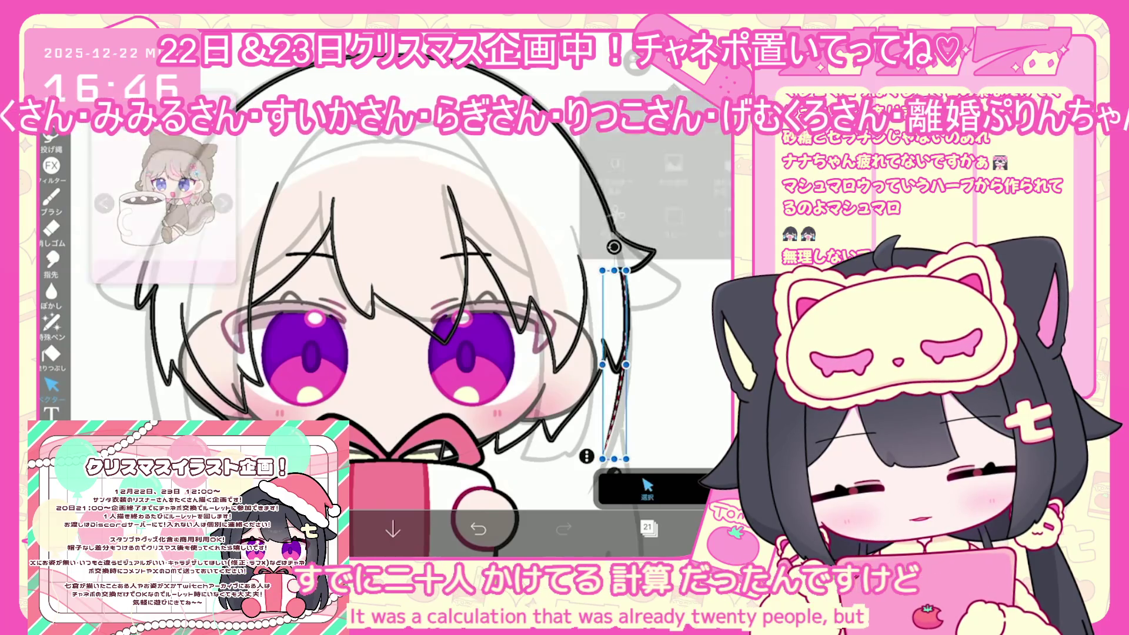
{"action": "scroll", "coordinate": [412, 323], "scroll_direction": "down", "scroll_amount": 3}
{"action": "left_click", "coordinate": [648, 528]}
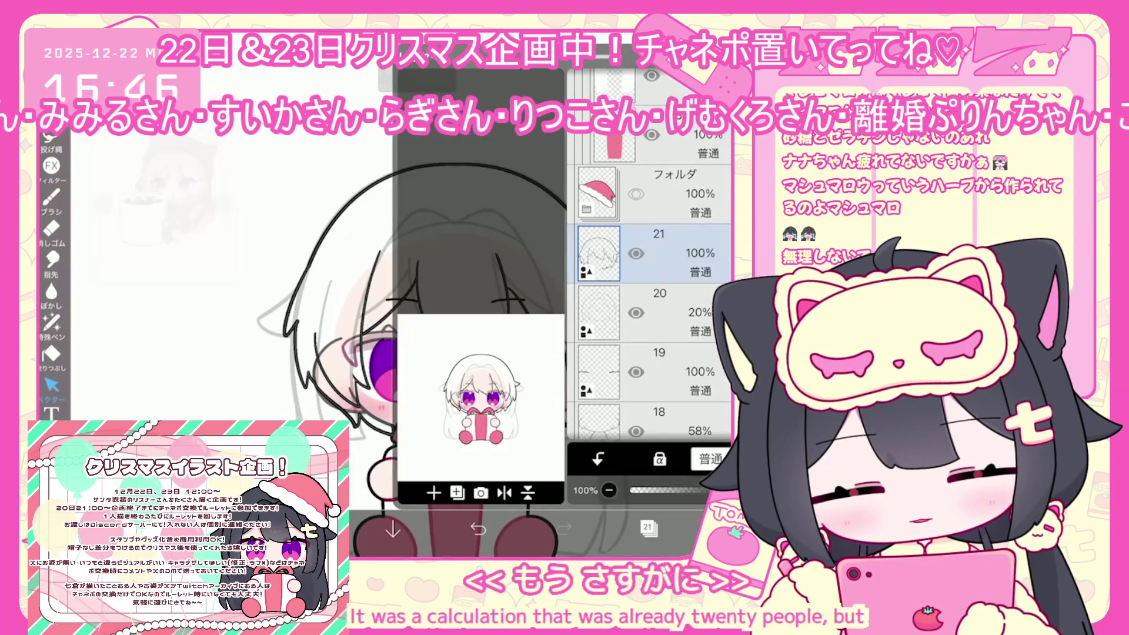
{"action": "left_click", "coordinate": [647, 527]}
{"action": "left_click", "coordinate": [51, 198]}
{"action": "key", "text": "ctrl+z"}
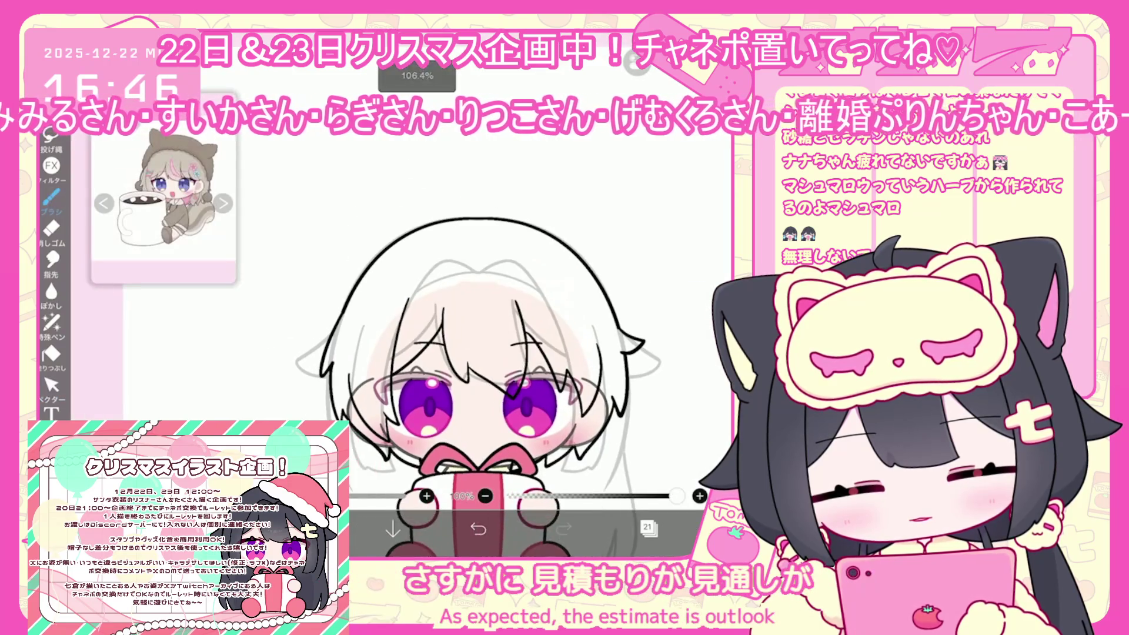
{"action": "scroll", "coordinate": [506, 365], "scroll_direction": "up", "scroll_amount": 2}
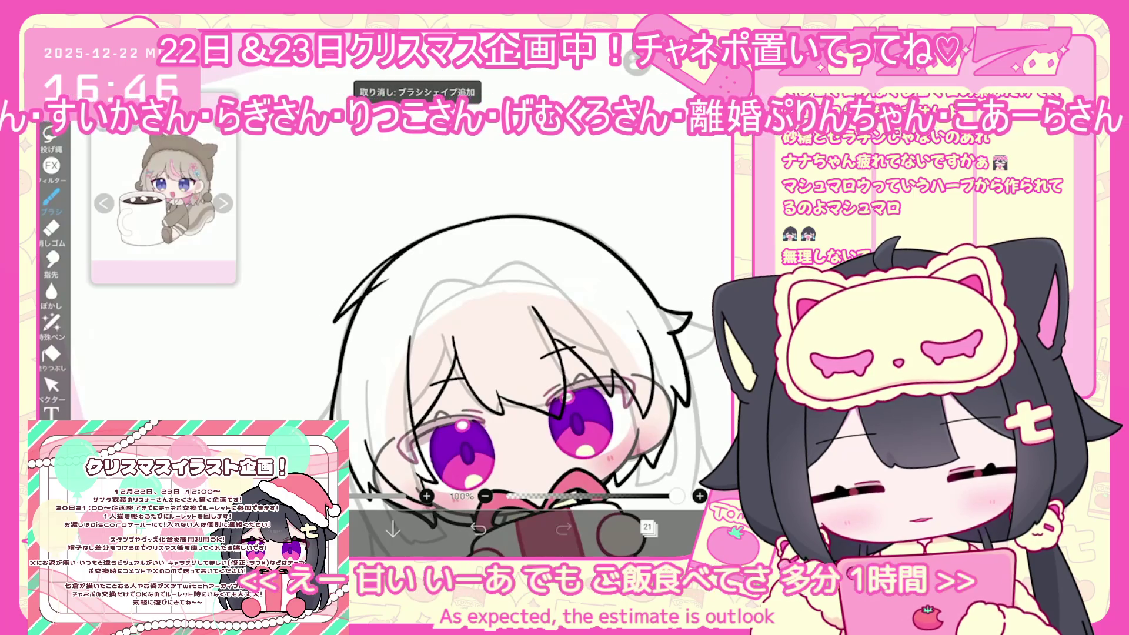
- Draw the ahoge strands on top of the zoomed-in head, redrawing the right strand
{"action": "scroll", "coordinate": [470, 376], "scroll_direction": "up", "scroll_amount": 2}
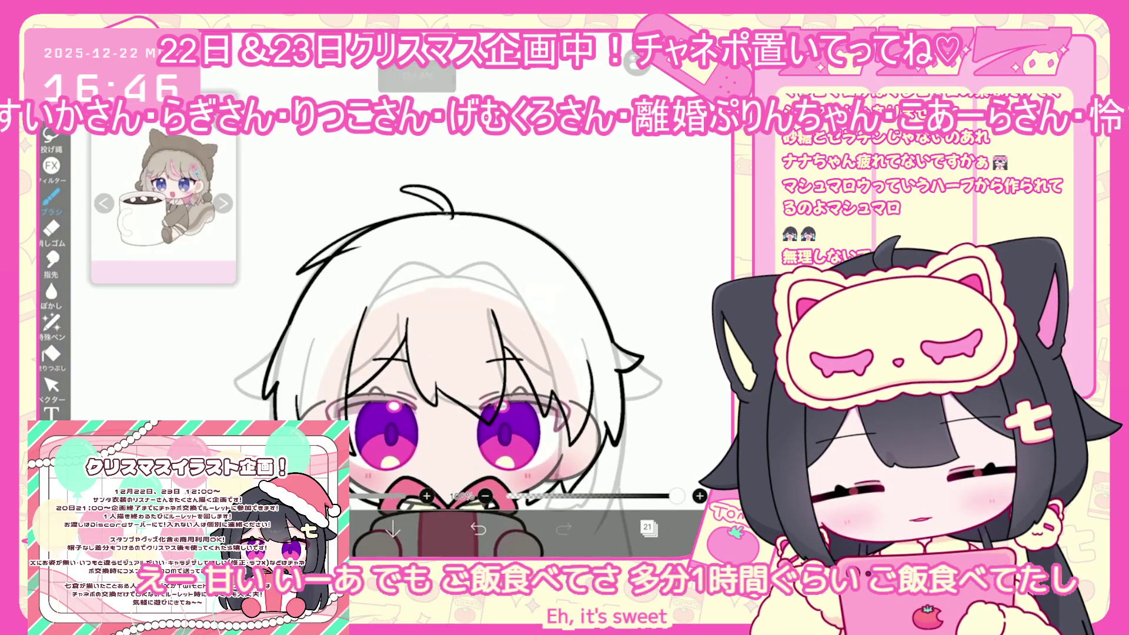
{"action": "scroll", "coordinate": [470, 376], "scroll_direction": "up", "scroll_amount": 2}
{"action": "mouse_move", "coordinate": [438, 259]}
{"action": "left_mouse_down"}
{"action": "mouse_move", "coordinate": [412, 219]}
{"action": "mouse_move", "coordinate": [372, 220]}
{"action": "mouse_move", "coordinate": [517, 250]}
{"action": "left_mouse_up"}
{"action": "key", "text": "ctrl+z"}
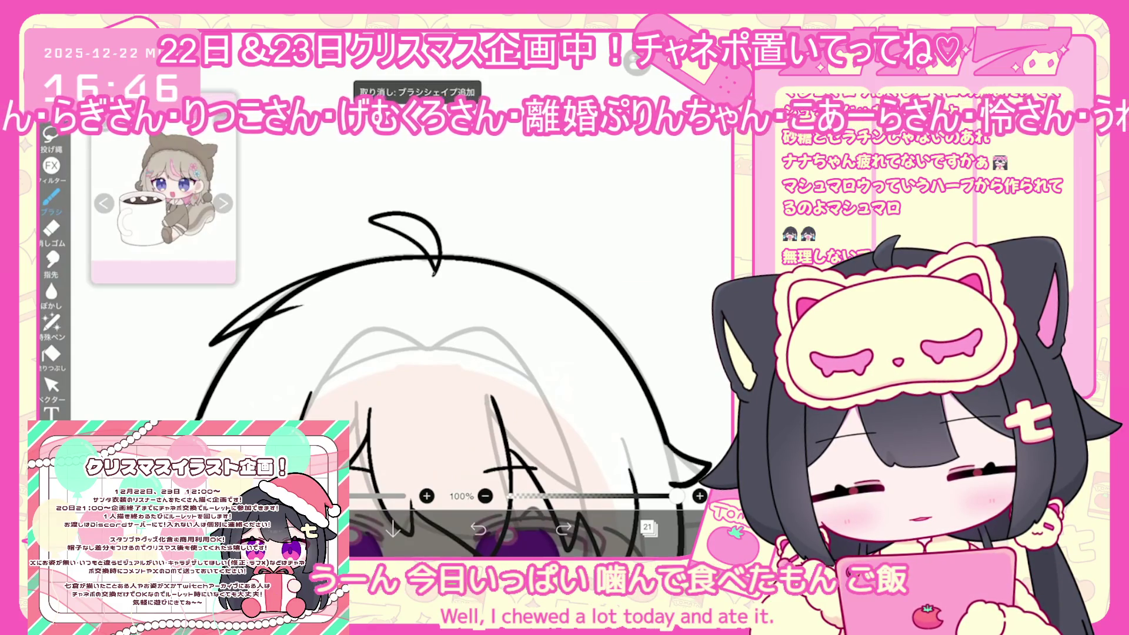
{"action": "mouse_move", "coordinate": [440, 258]}
{"action": "left_mouse_down"}
{"action": "mouse_move", "coordinate": [517, 249]}
{"action": "mouse_move", "coordinate": [464, 256]}
{"action": "left_mouse_up"}
- With the Vector tool, restore an erased stroke and select the left hair stroke for adjustment
{"action": "left_click", "coordinate": [52, 386]}
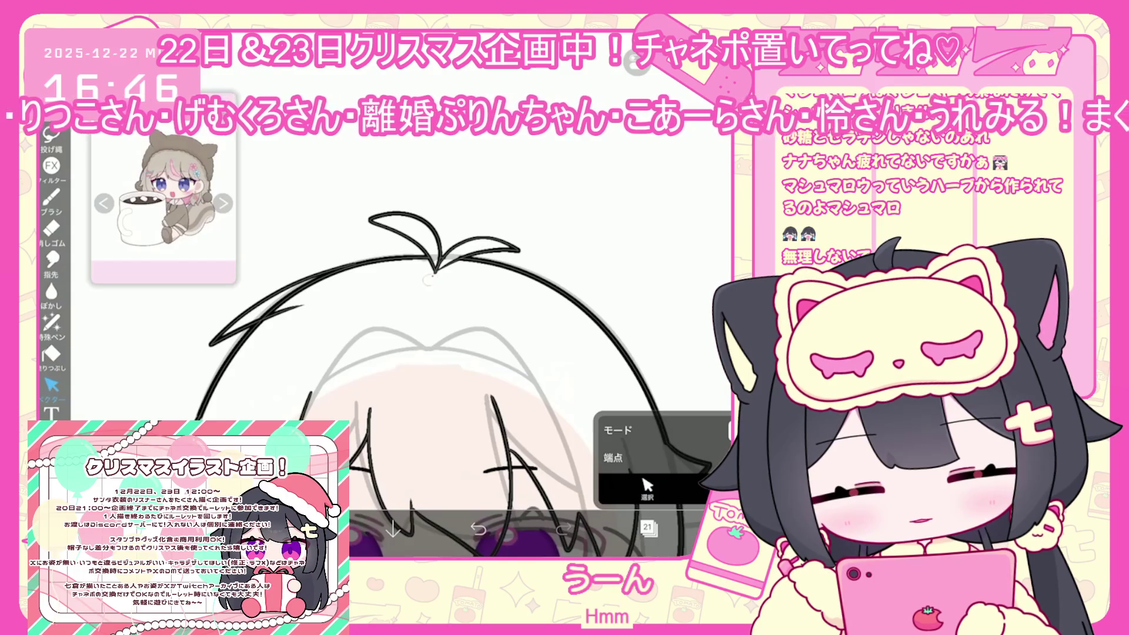
{"action": "left_click", "coordinate": [479, 530]}
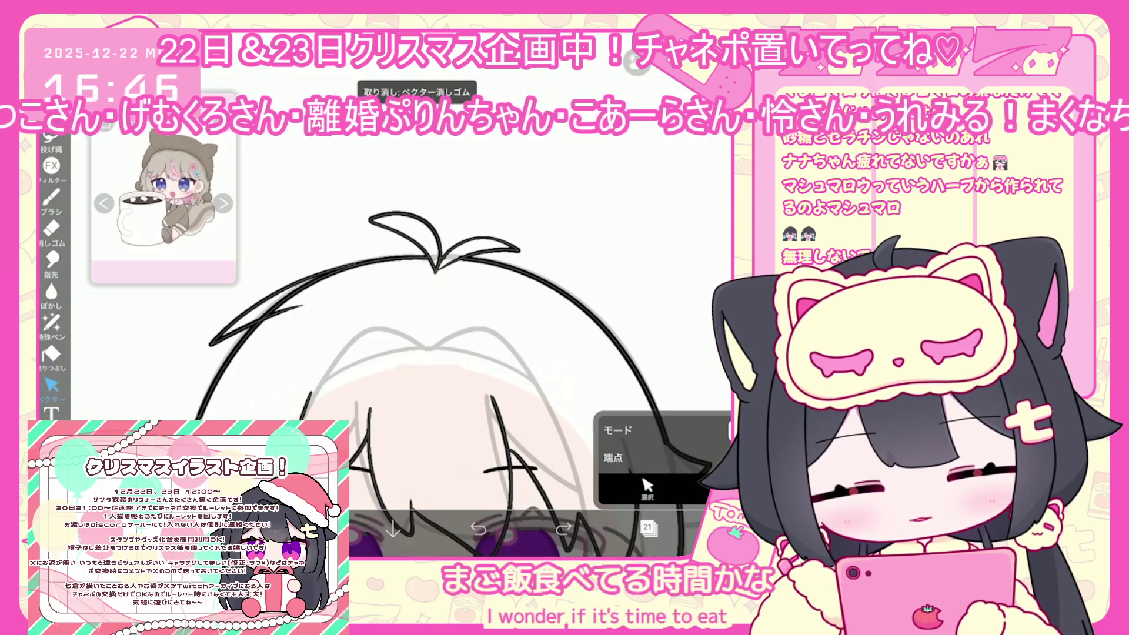
{"action": "left_click", "coordinate": [647, 487]}
{"action": "left_click", "coordinate": [273, 277]}
{"action": "left_click", "coordinate": [272, 278]}
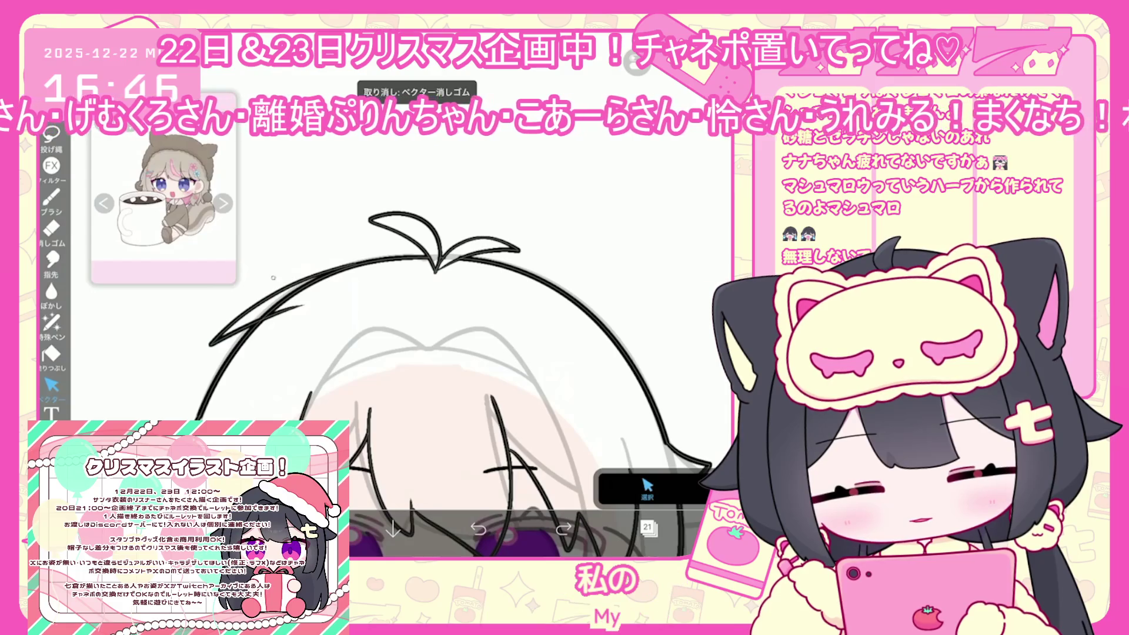
{"action": "left_click", "coordinate": [273, 278]}
{"action": "left_click", "coordinate": [273, 278]}
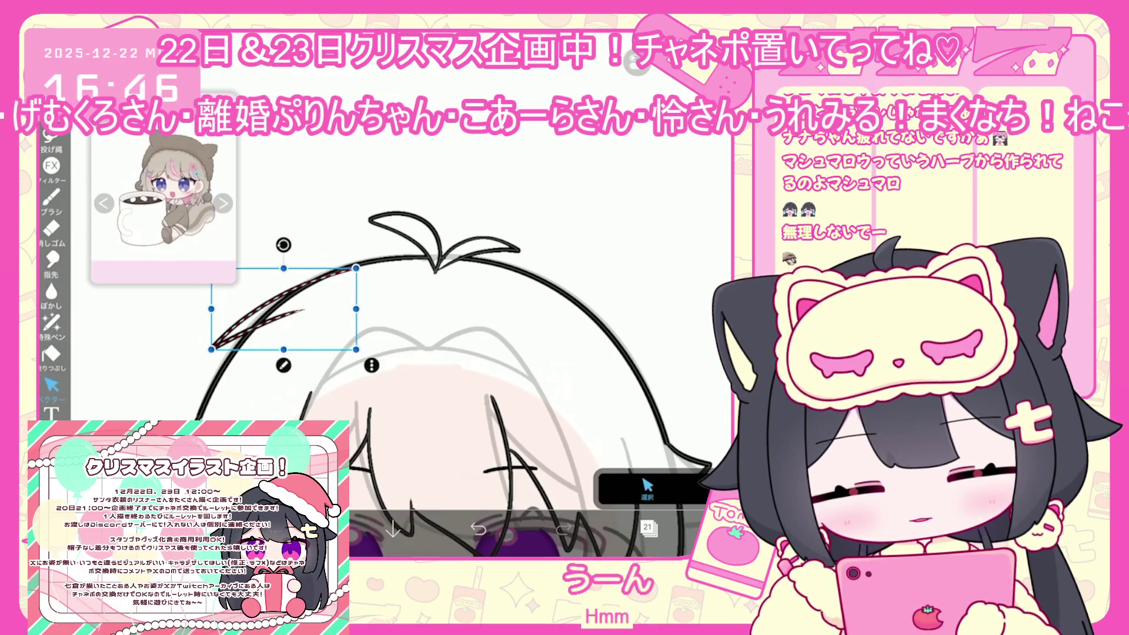
{"action": "left_click", "coordinate": [647, 487]}
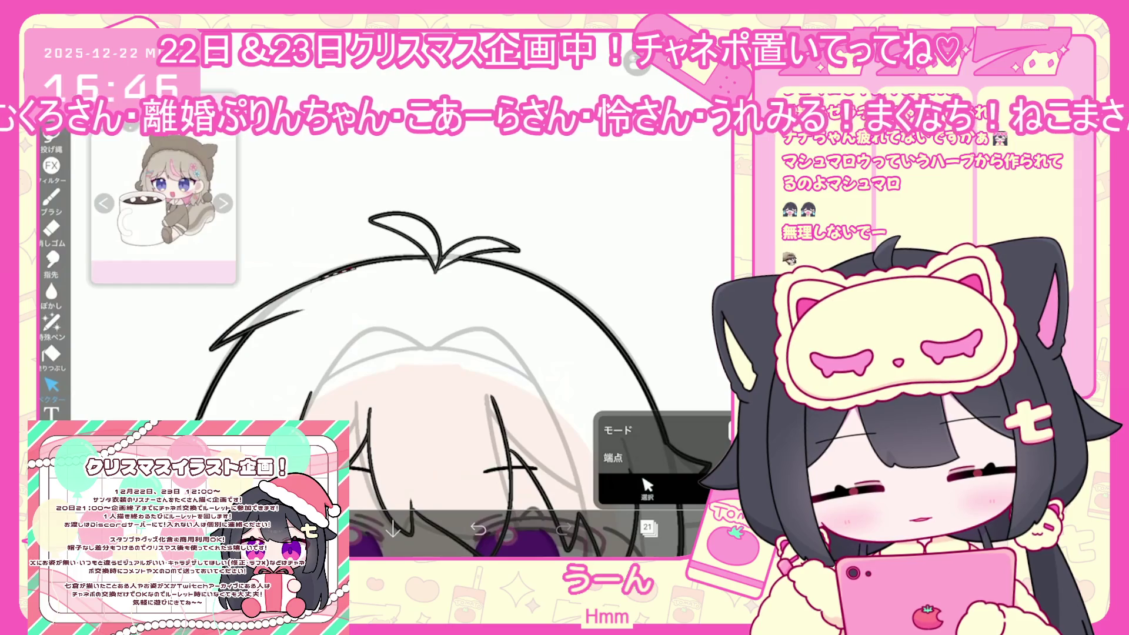
- Bring up the Selection tool's options and dismiss them without selecting anything
{"action": "scroll", "coordinate": [446, 282], "scroll_direction": "up", "scroll_amount": 3}
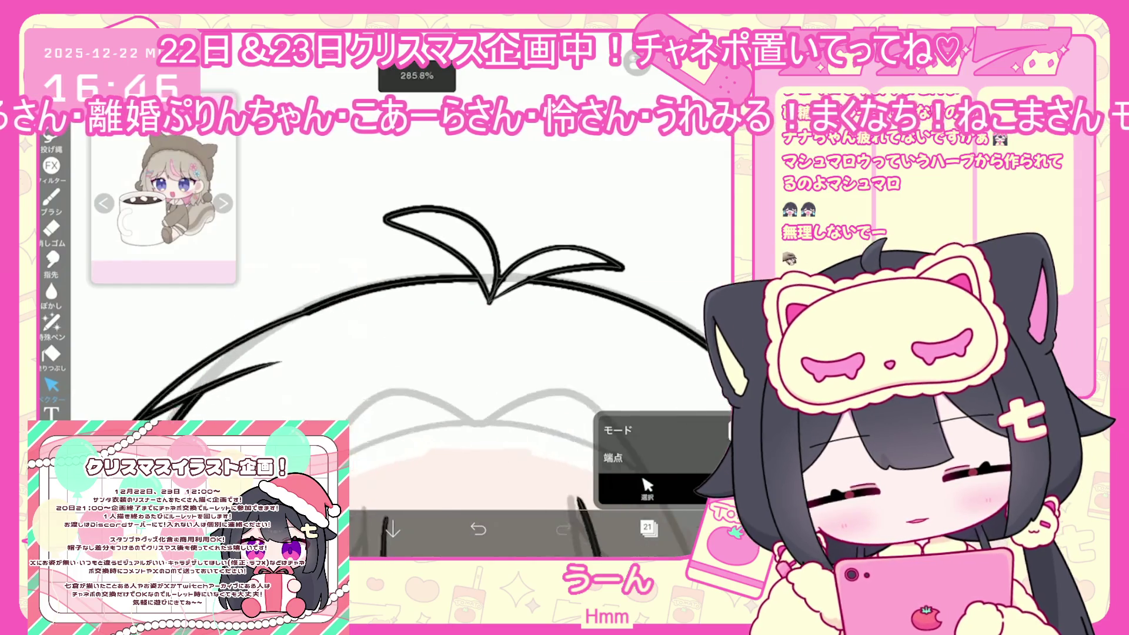
{"action": "left_click", "coordinate": [51, 134]}
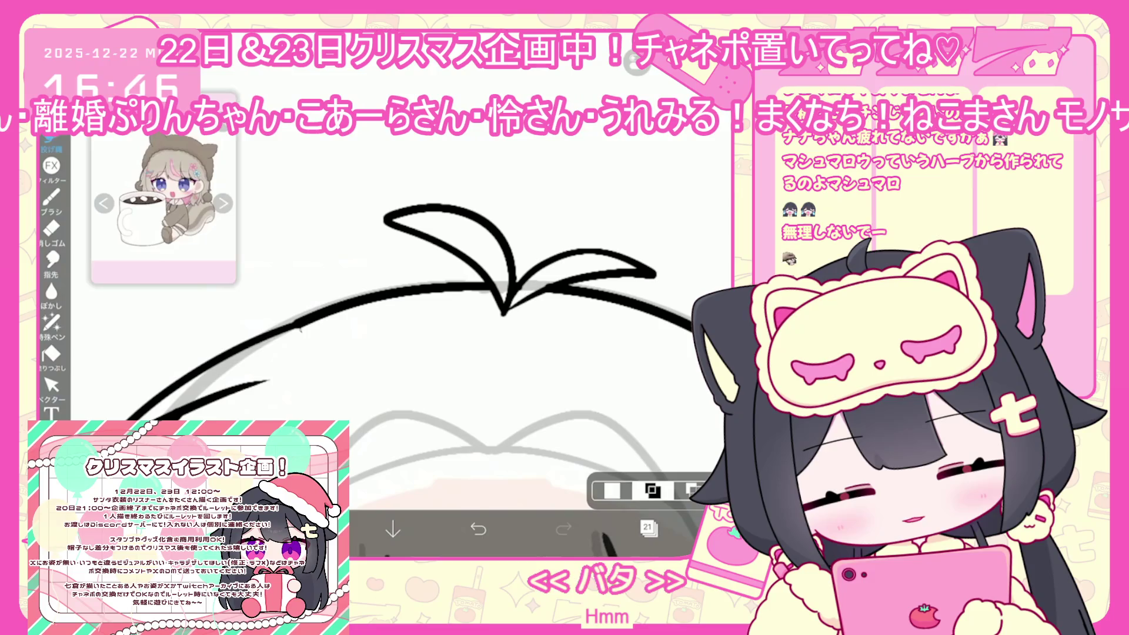
{"action": "left_click", "coordinate": [673, 82]}
{"action": "left_click", "coordinate": [296, 324]}
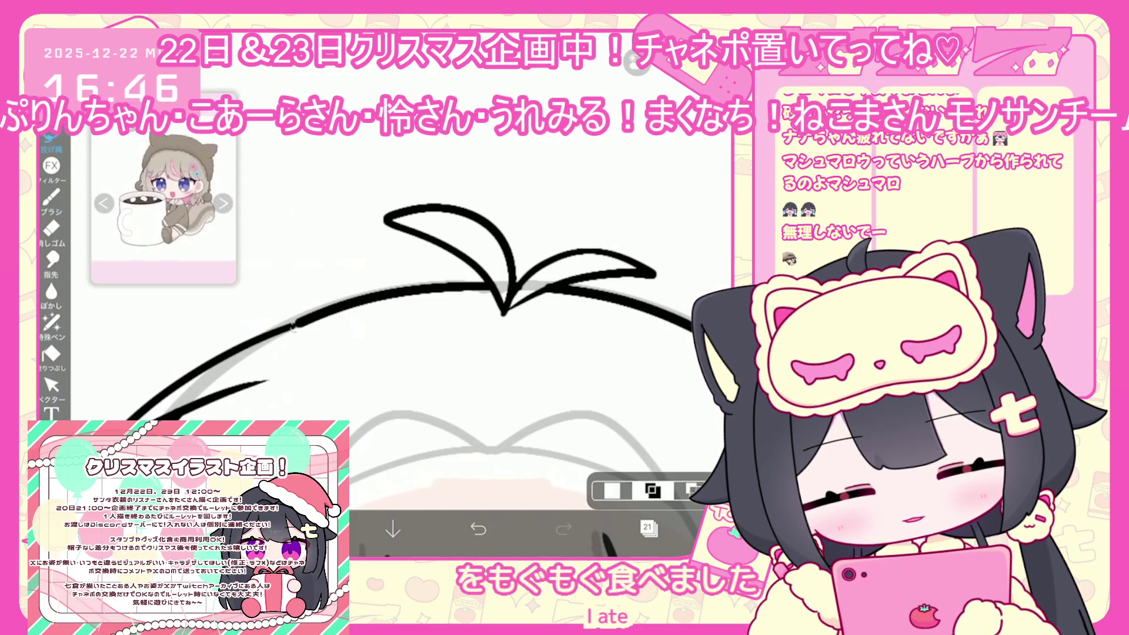
{"action": "scroll", "coordinate": [412, 353], "scroll_direction": "down", "scroll_amount": 5}
- Switch to layer 19 and draw an eyebrow loop over the bangs, then undo it
{"action": "left_click", "coordinate": [649, 527]}
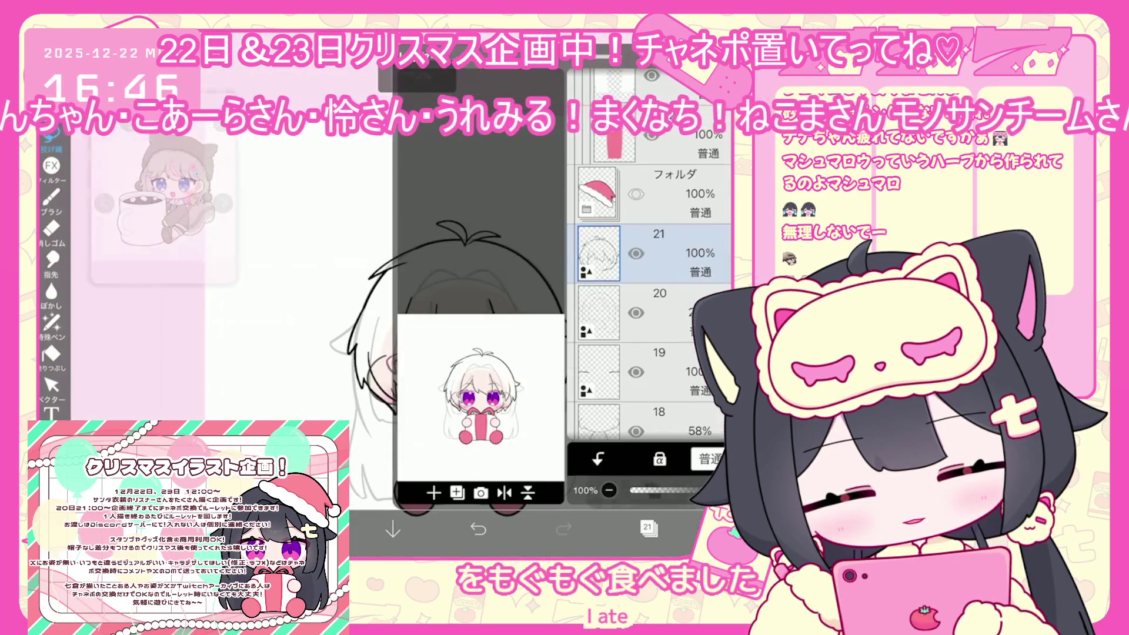
{"action": "left_click", "coordinate": [647, 312]}
{"action": "scroll", "coordinate": [649, 312], "scroll_direction": "down", "scroll_amount": 1}
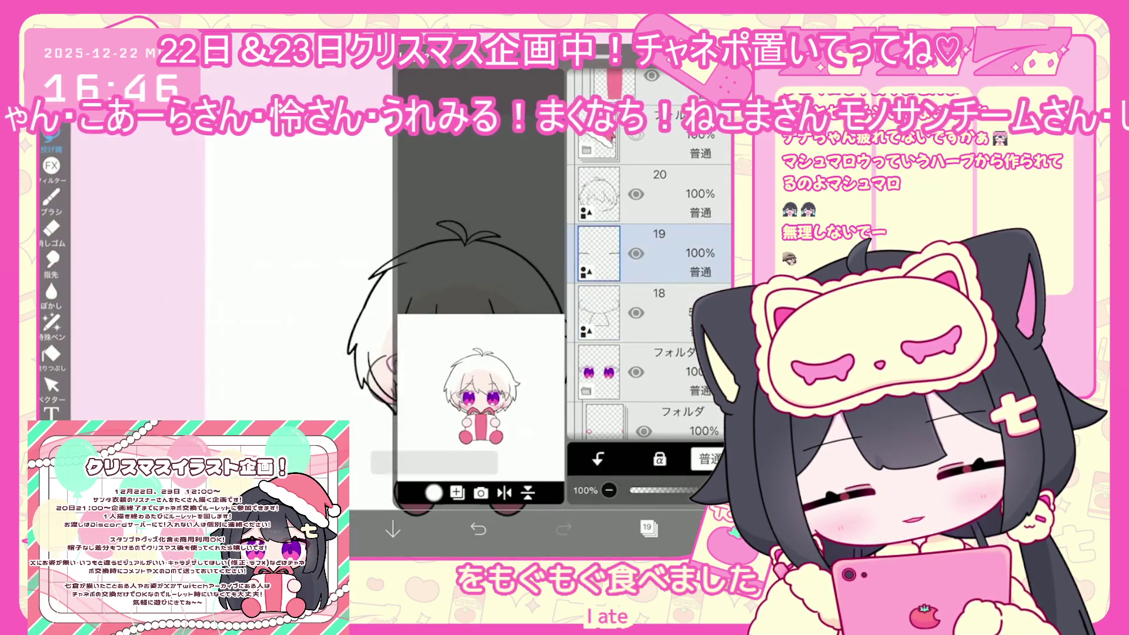
{"action": "left_click", "coordinate": [647, 312]}
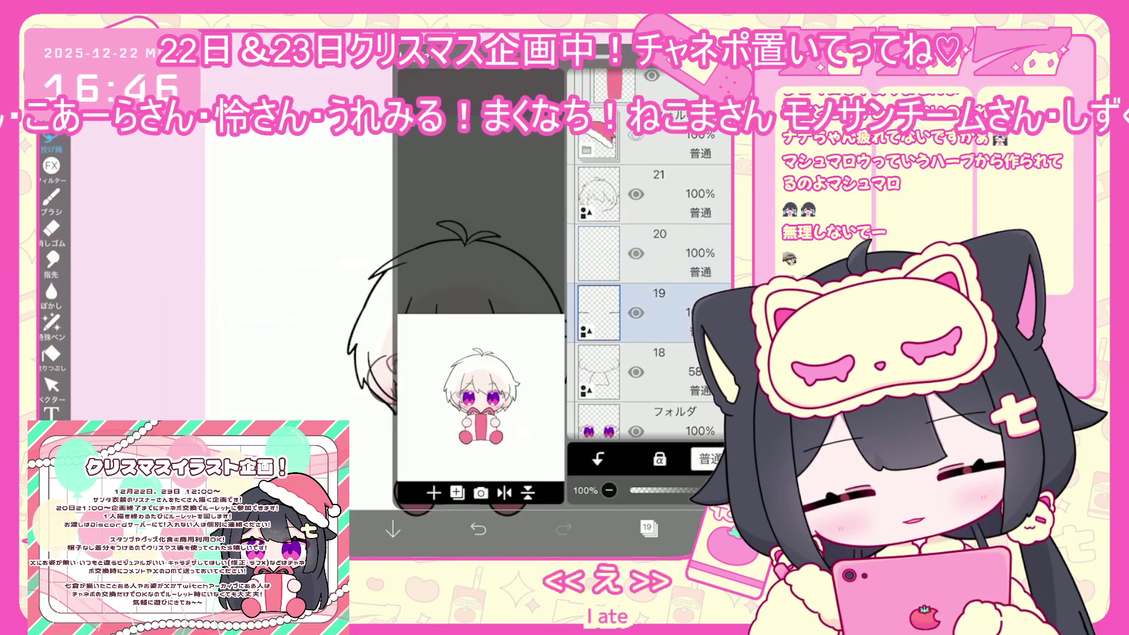
{"action": "left_click", "coordinate": [649, 528]}
{"action": "scroll", "coordinate": [400, 360], "scroll_direction": "up", "scroll_amount": 5}
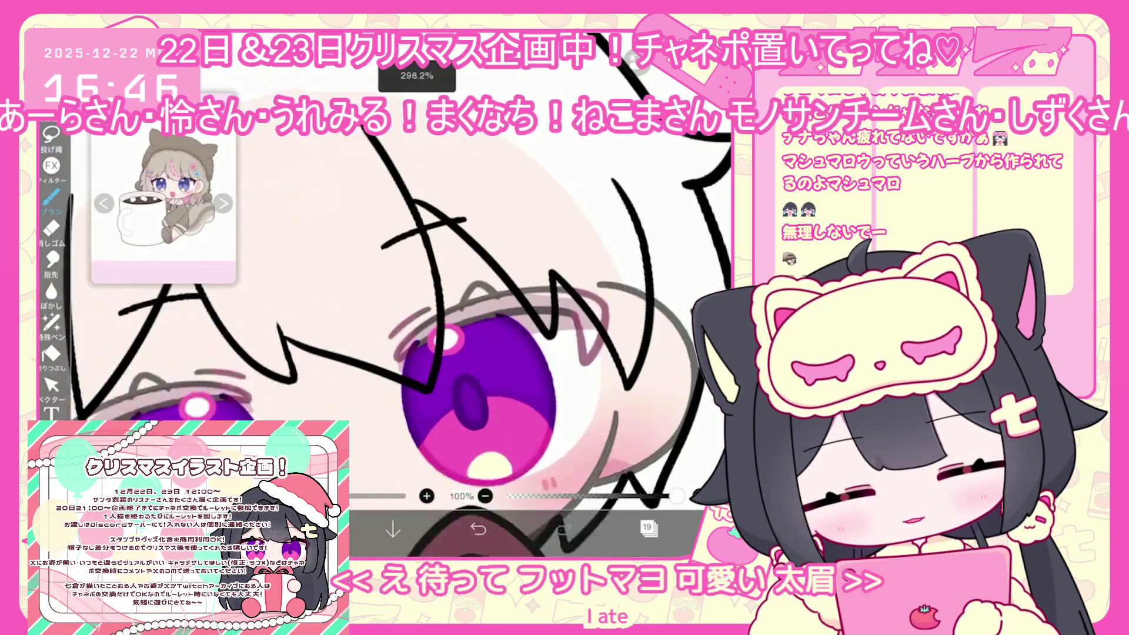
{"action": "left_click_drag", "start_coordinate": [423, 231], "coordinate": [462, 234]}
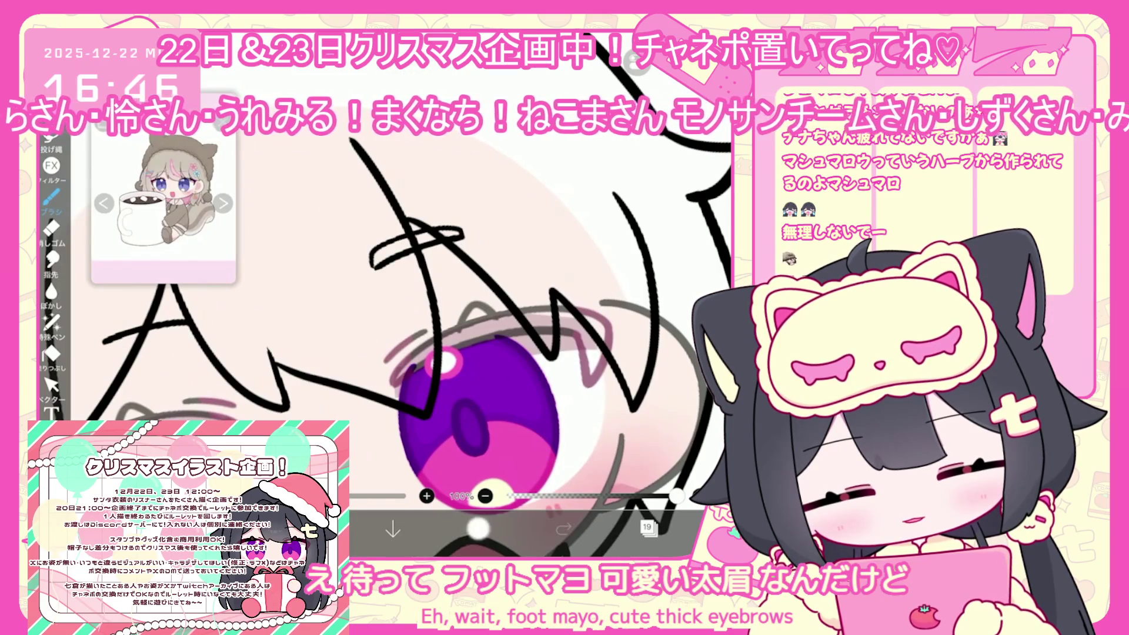
{"action": "key", "text": "ctrl+z"}
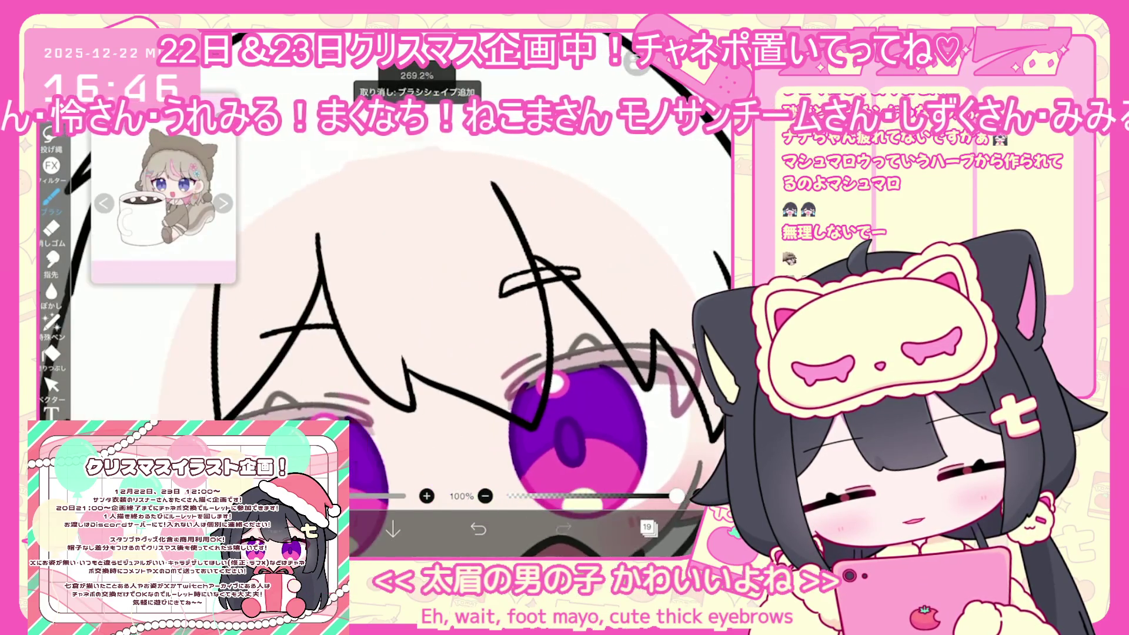
{"action": "scroll", "coordinate": [447, 353], "scroll_direction": "up", "scroll_amount": 1}
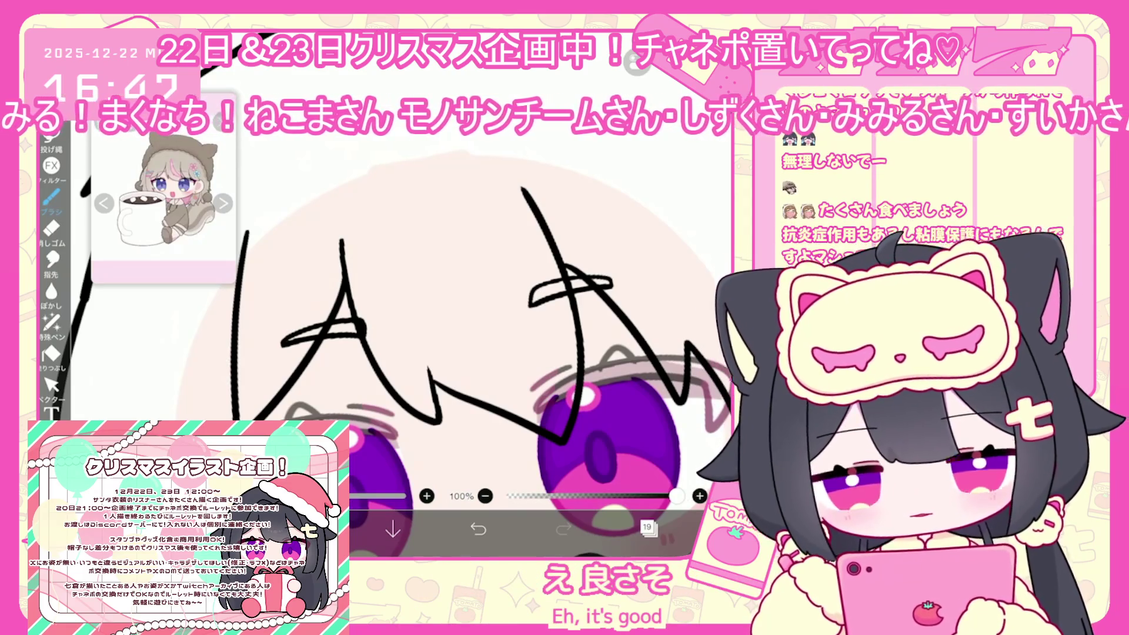
- With the Vector tool, undo the vector eraser to bring the trimmed stroke back
{"action": "left_click", "coordinate": [648, 527]}
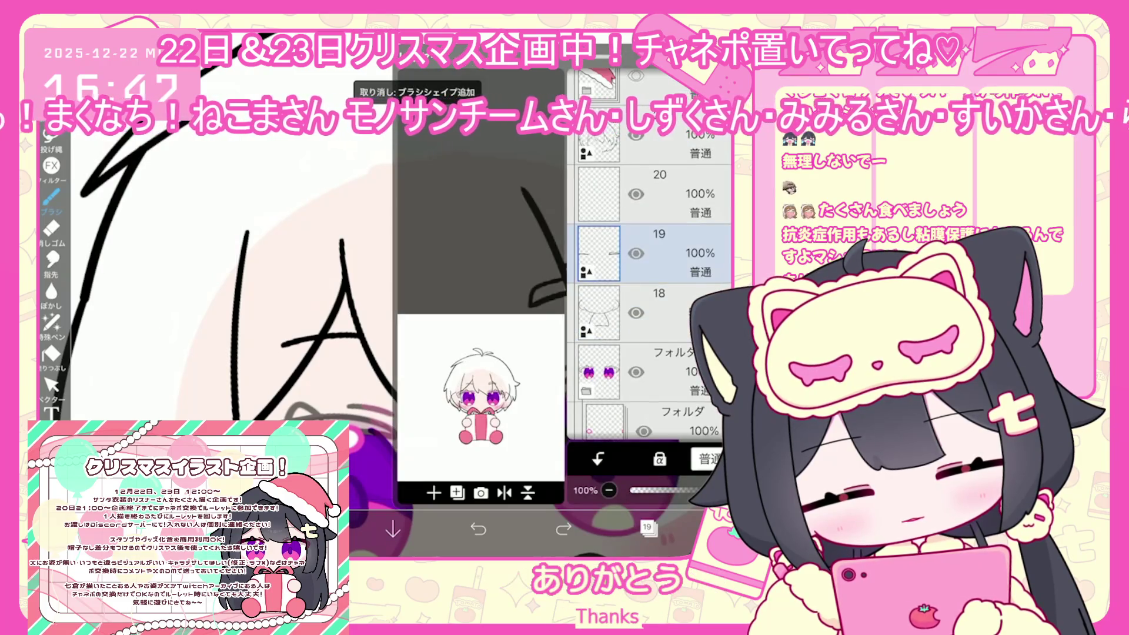
{"action": "left_click", "coordinate": [51, 385]}
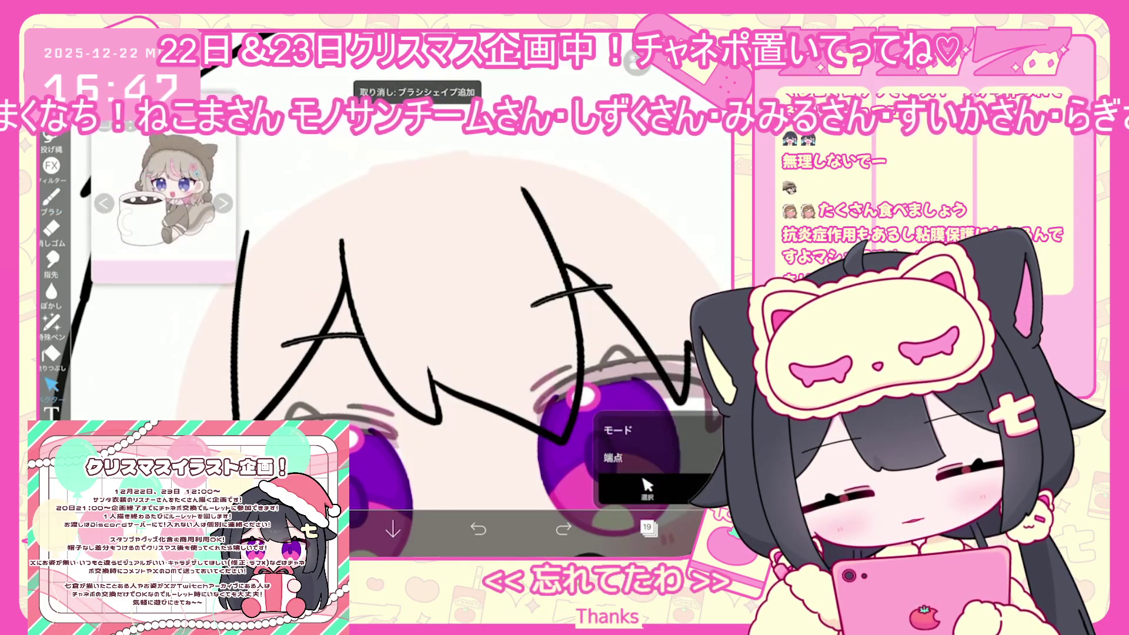
{"action": "left_click", "coordinate": [478, 528]}
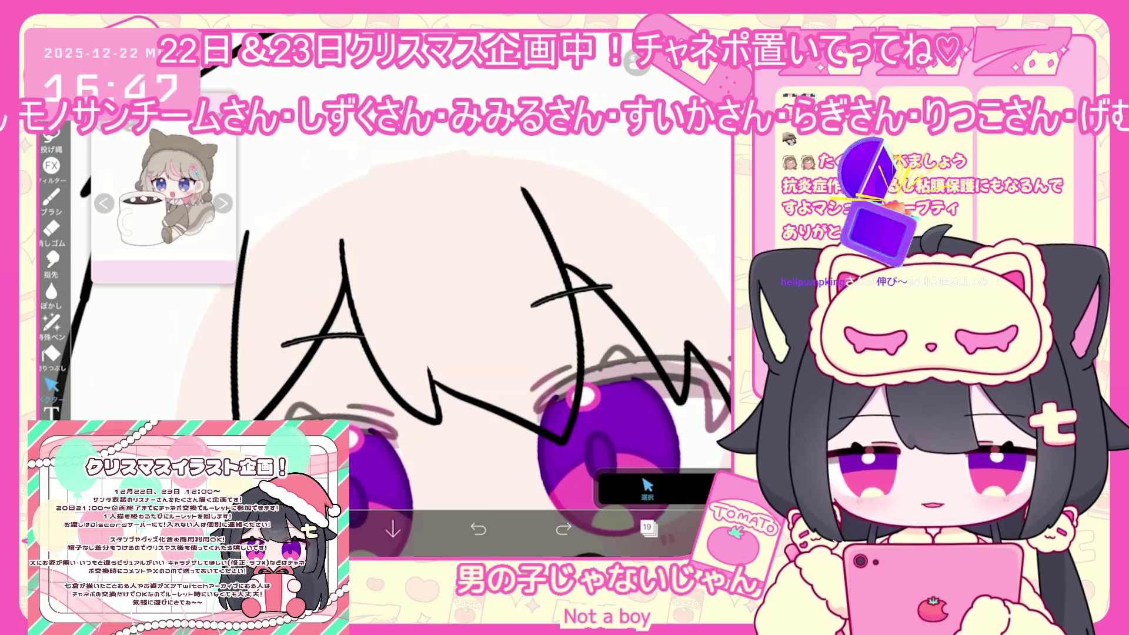
{"action": "left_click", "coordinate": [648, 528]}
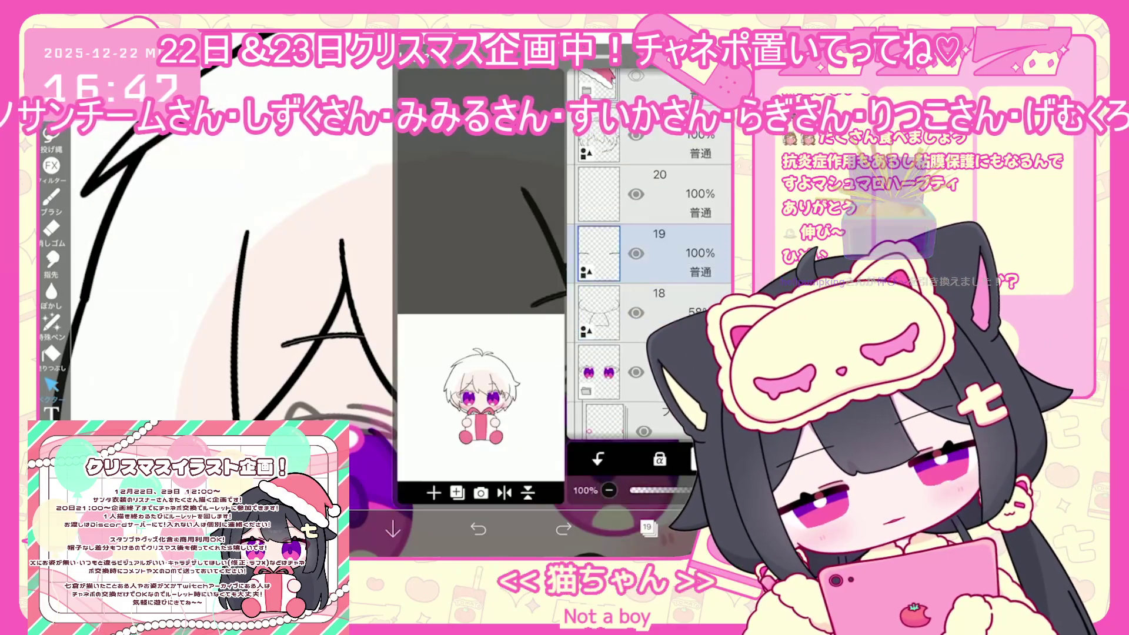
- Switch to layer 20 and turn on the symmetry ruler, clearing stray marks
{"action": "left_click", "coordinate": [677, 194]}
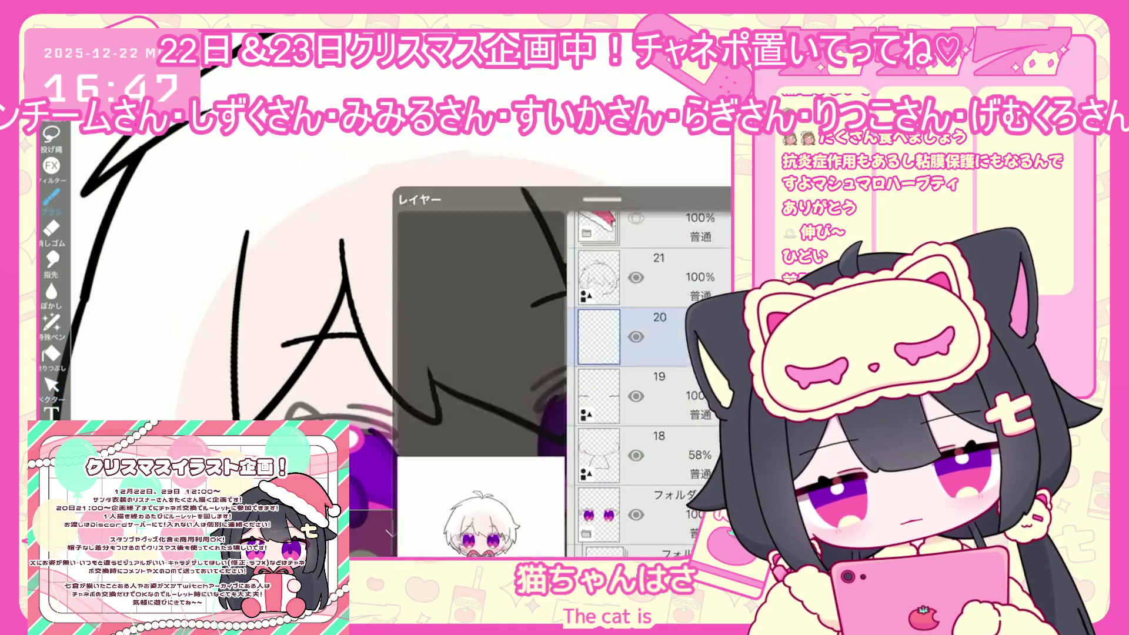
{"action": "left_click", "coordinate": [647, 527]}
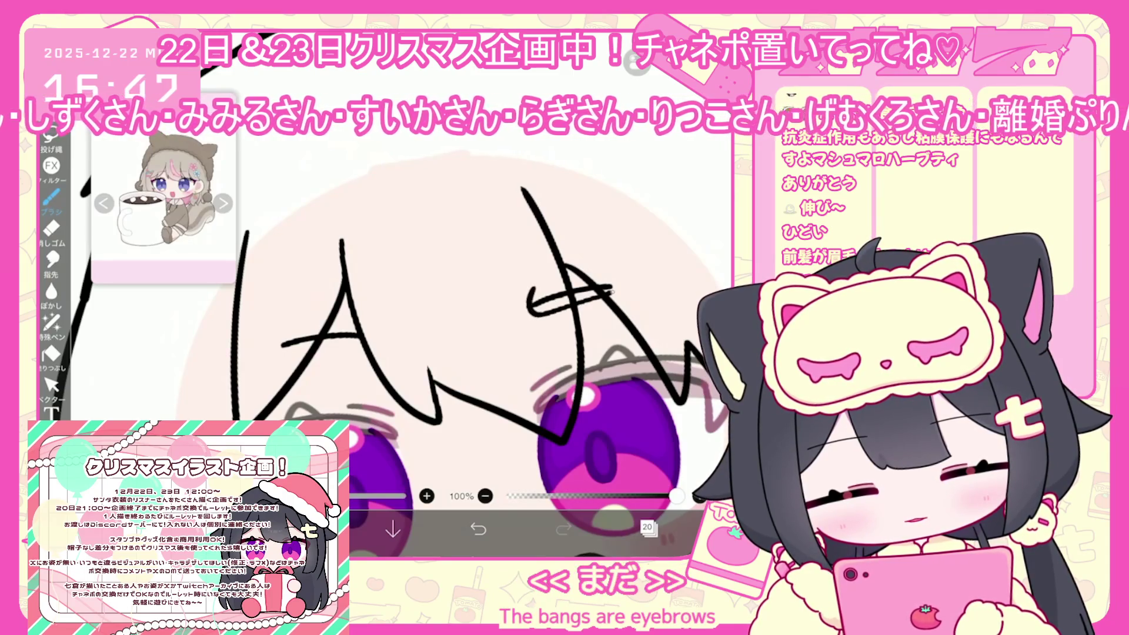
{"action": "left_click", "coordinate": [478, 529]}
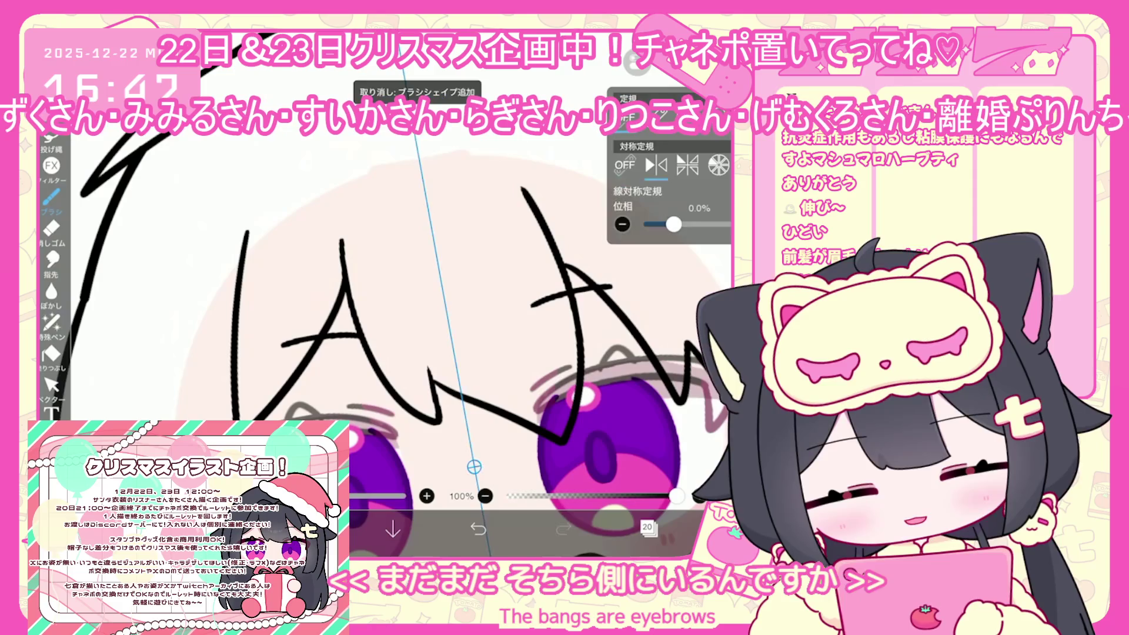
{"action": "left_click", "coordinate": [500, 306]}
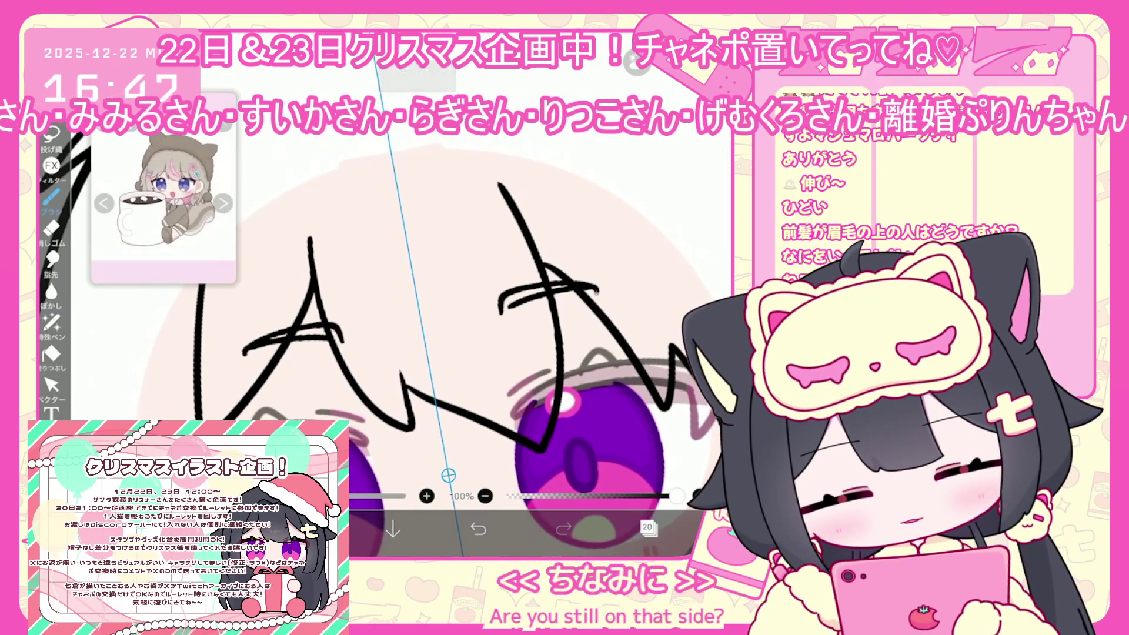
{"action": "key", "text": "ctrl+z"}
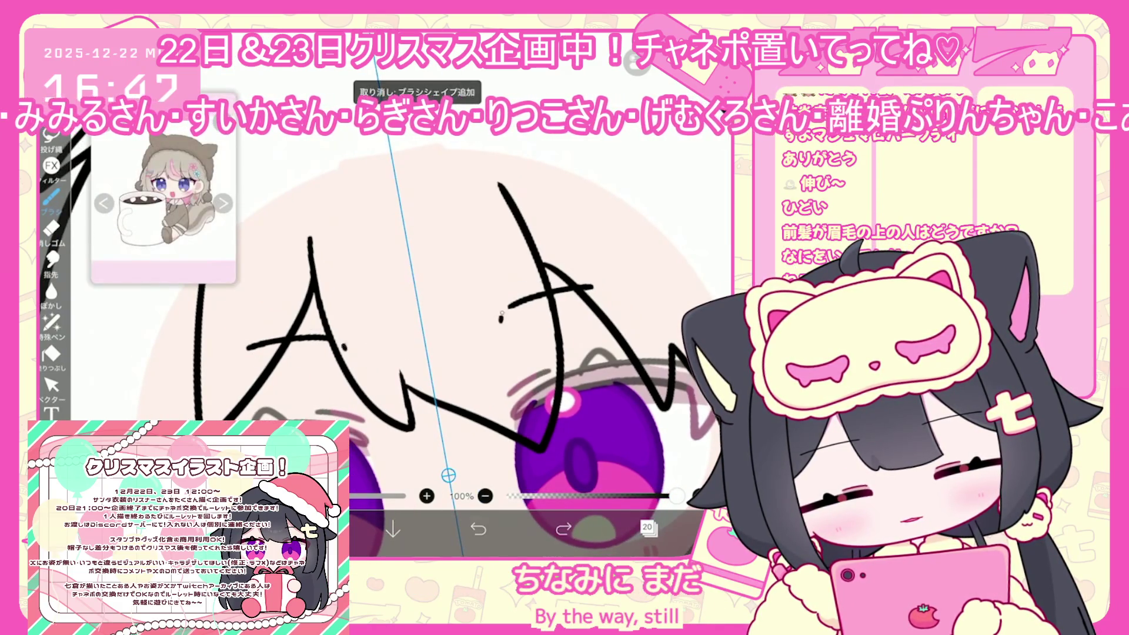
- Draw mirrored looped eyebrow strokes across the bangs, undoing failed attempts, and zoom out
{"action": "mouse_move", "coordinate": [499, 283]}
{"action": "left_mouse_down"}
{"action": "mouse_move", "coordinate": [544, 317]}
{"action": "mouse_move", "coordinate": [503, 324]}
{"action": "left_mouse_up"}
{"action": "key", "text": "ctrl+z"}
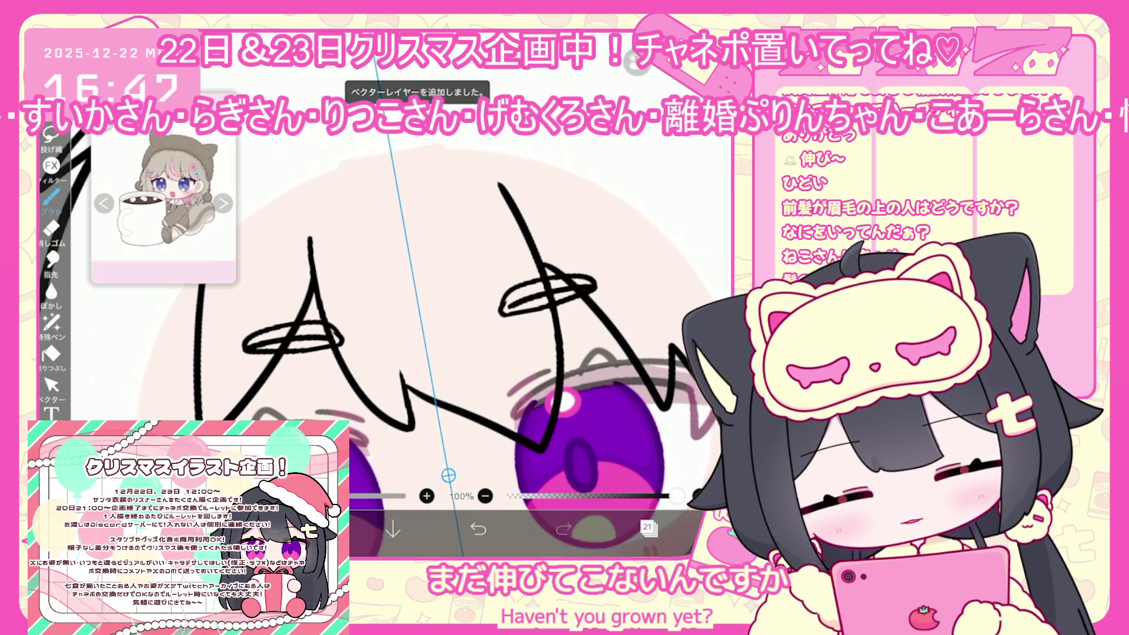
{"action": "key", "text": "ctrl+z"}
{"action": "left_click_drag", "start_coordinate": [590, 288], "coordinate": [461, 333]}
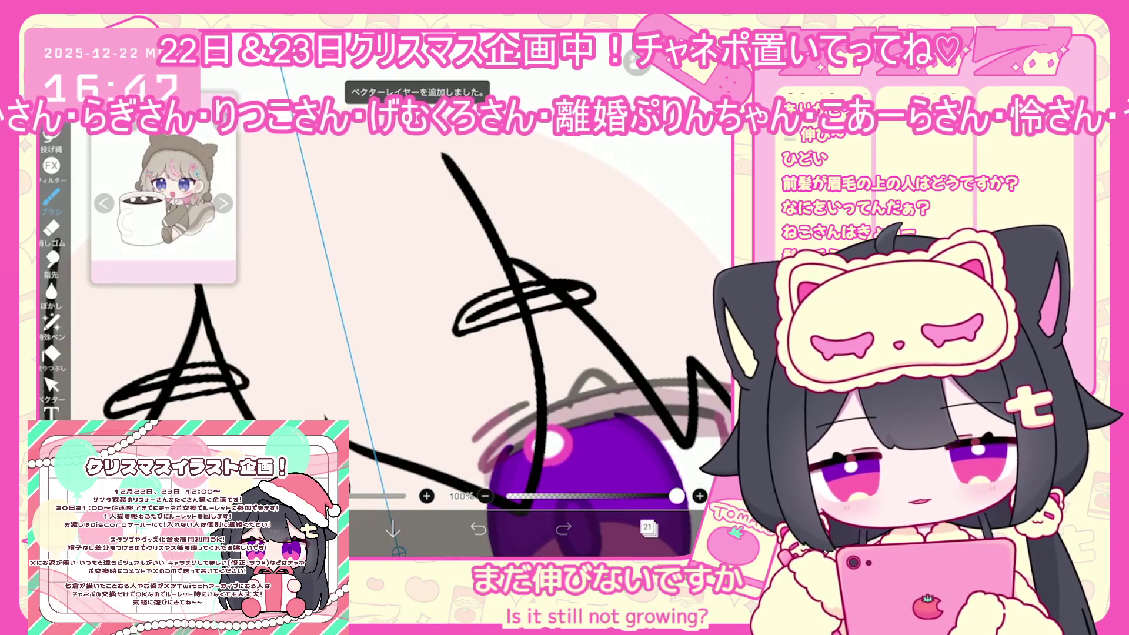
{"action": "left_click", "coordinate": [478, 529]}
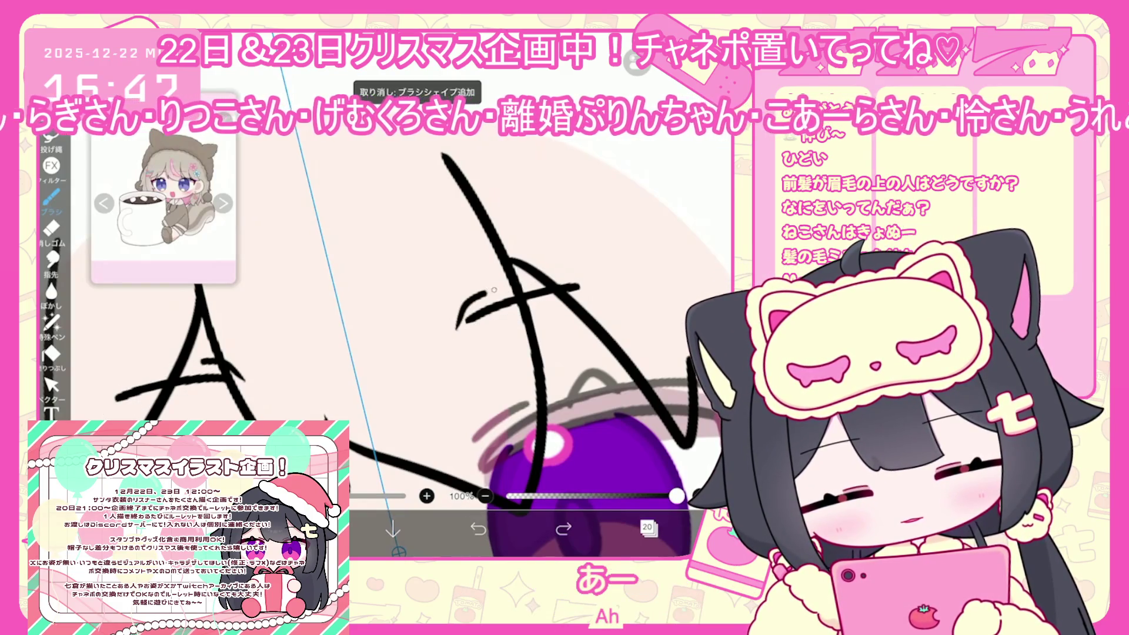
{"action": "key", "text": "ctrl+z"}
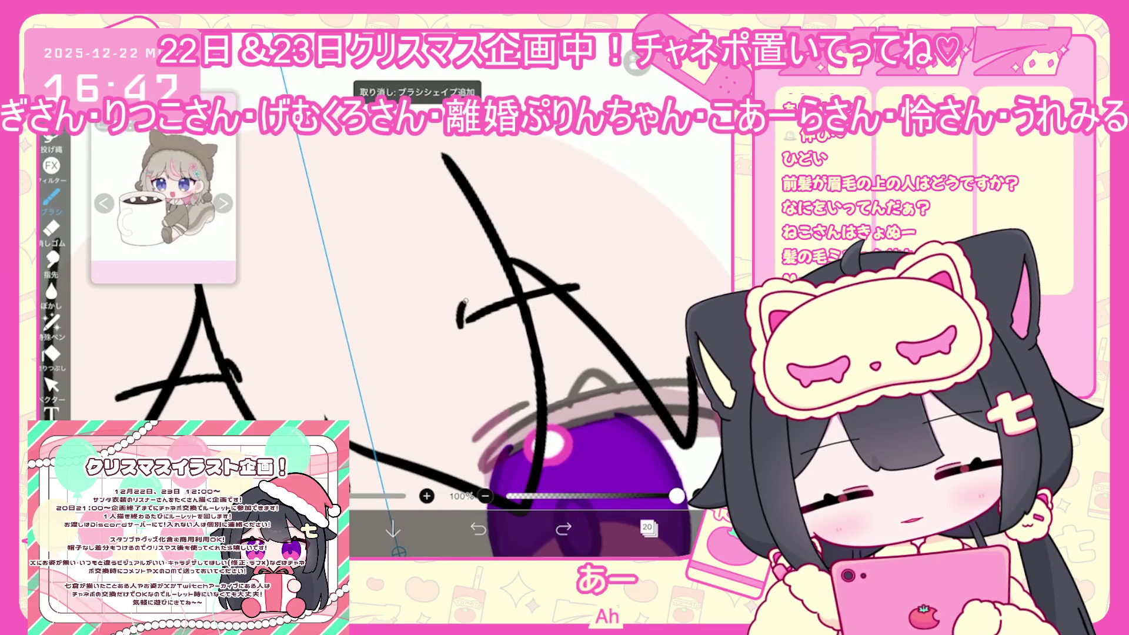
{"action": "left_click_drag", "start_coordinate": [462, 327], "coordinate": [526, 320]}
{"action": "scroll", "coordinate": [445, 417], "scroll_direction": "down", "scroll_amount": 3}
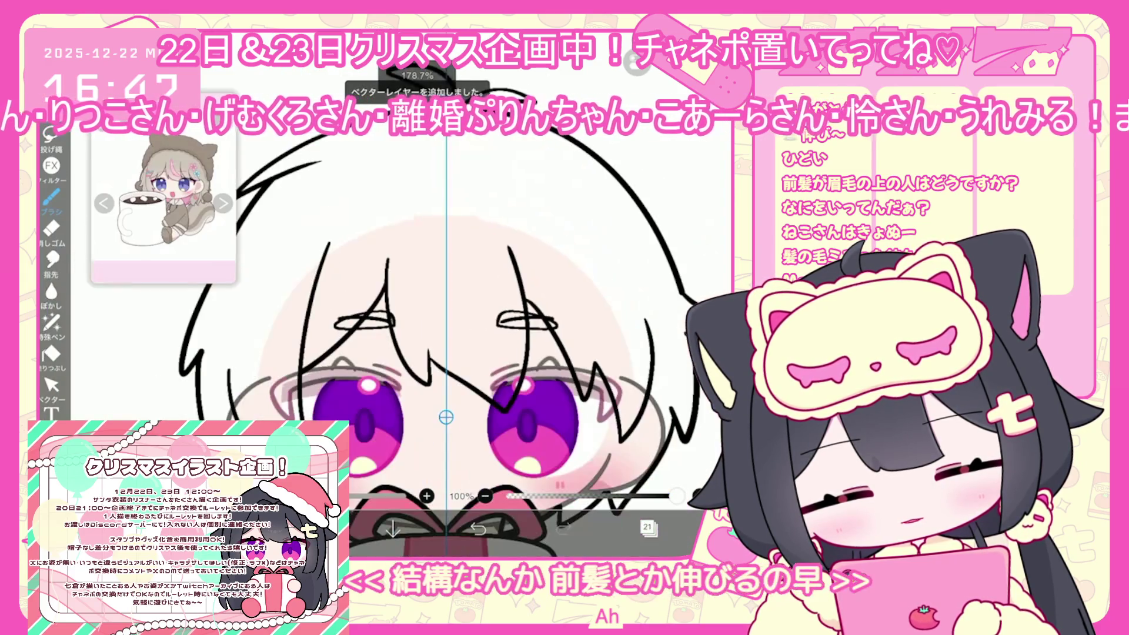
- Browse layers 18 and 19 in the Layers panel, then go back to layer 21
{"action": "left_click", "coordinate": [648, 527]}
{"action": "left_click", "coordinate": [676, 253]}
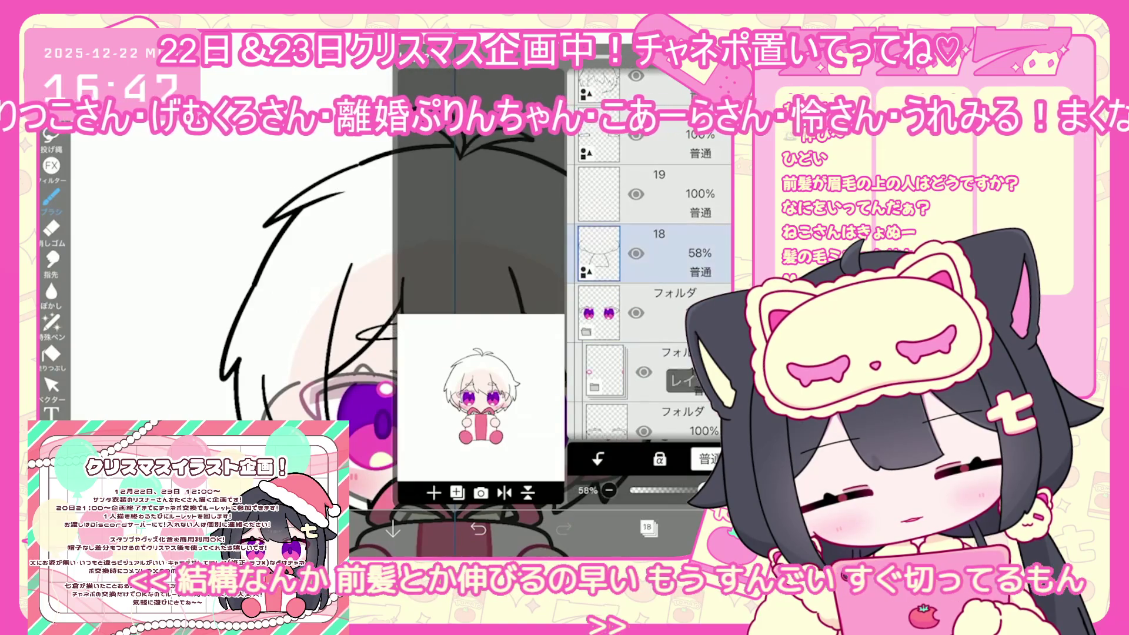
{"action": "left_click", "coordinate": [676, 194]}
{"action": "left_click", "coordinate": [647, 526]}
{"action": "scroll", "coordinate": [458, 353], "scroll_direction": "down", "scroll_amount": 2}
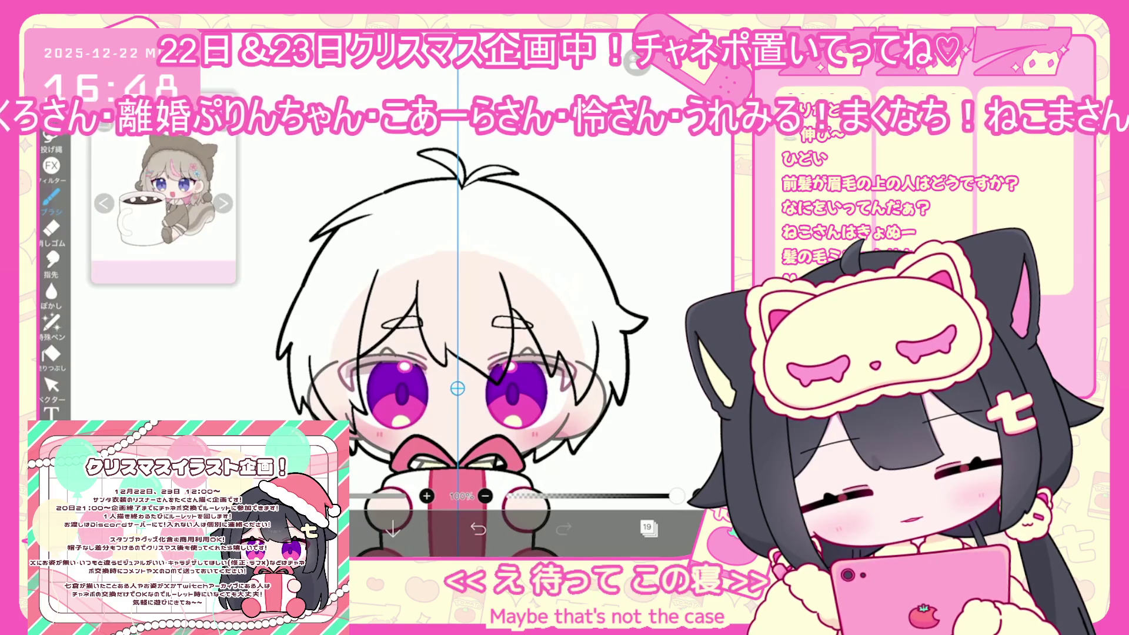
{"action": "left_click", "coordinate": [647, 527]}
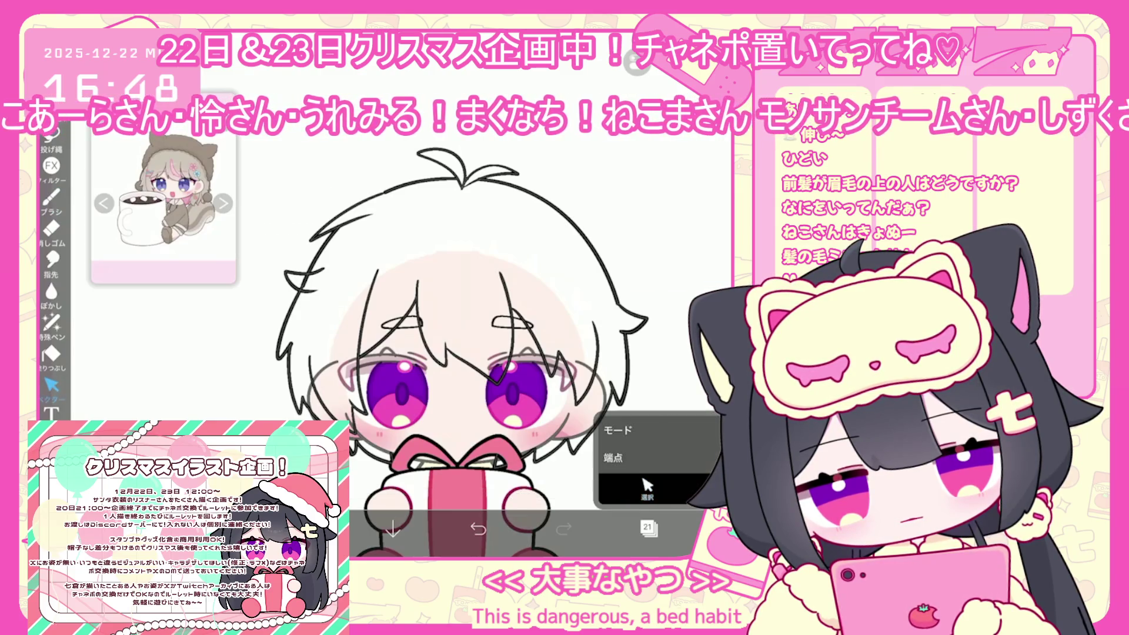
- Undo the vector erasure beside the hair and select layer 20
{"action": "left_click", "coordinate": [478, 529]}
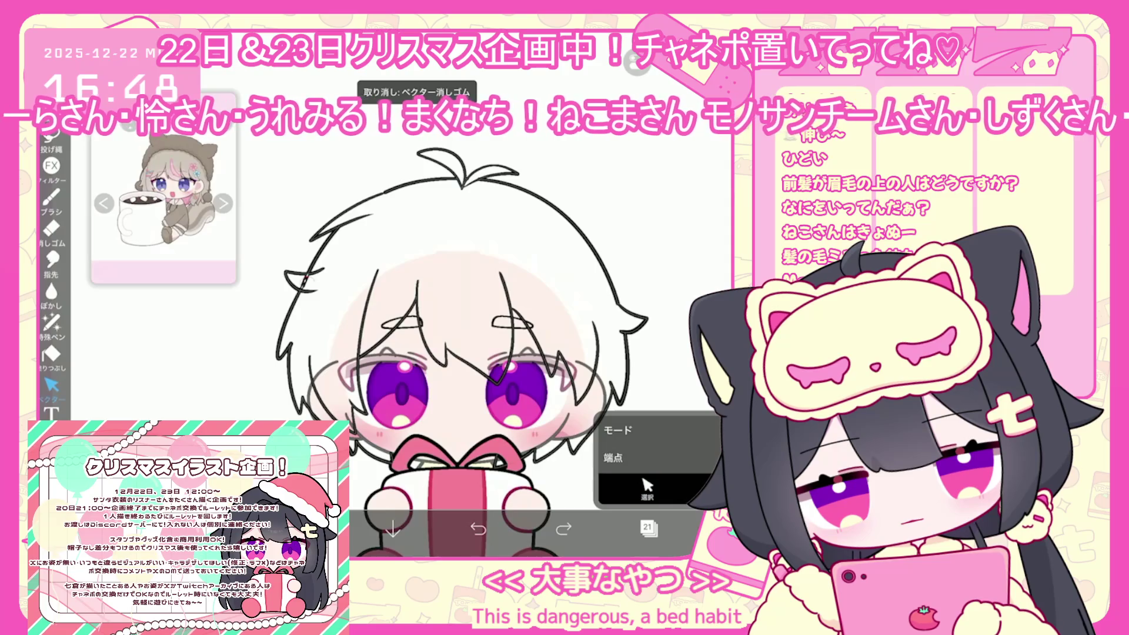
{"action": "scroll", "coordinate": [465, 347], "scroll_direction": "down", "scroll_amount": 3}
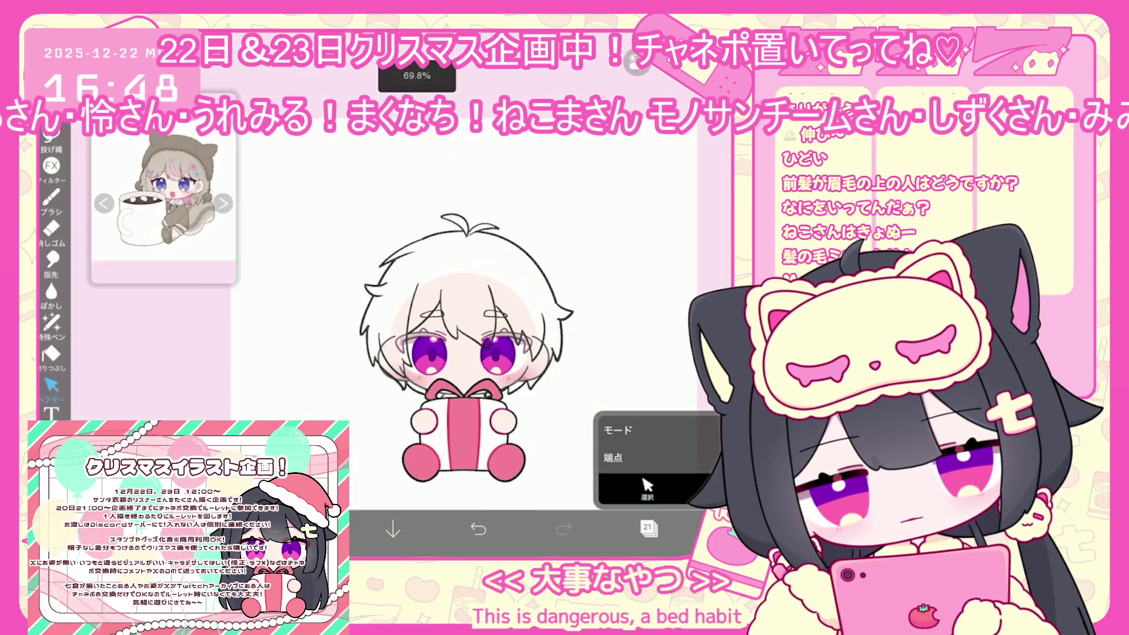
{"action": "left_click", "coordinate": [648, 527]}
{"action": "left_click", "coordinate": [653, 312]}
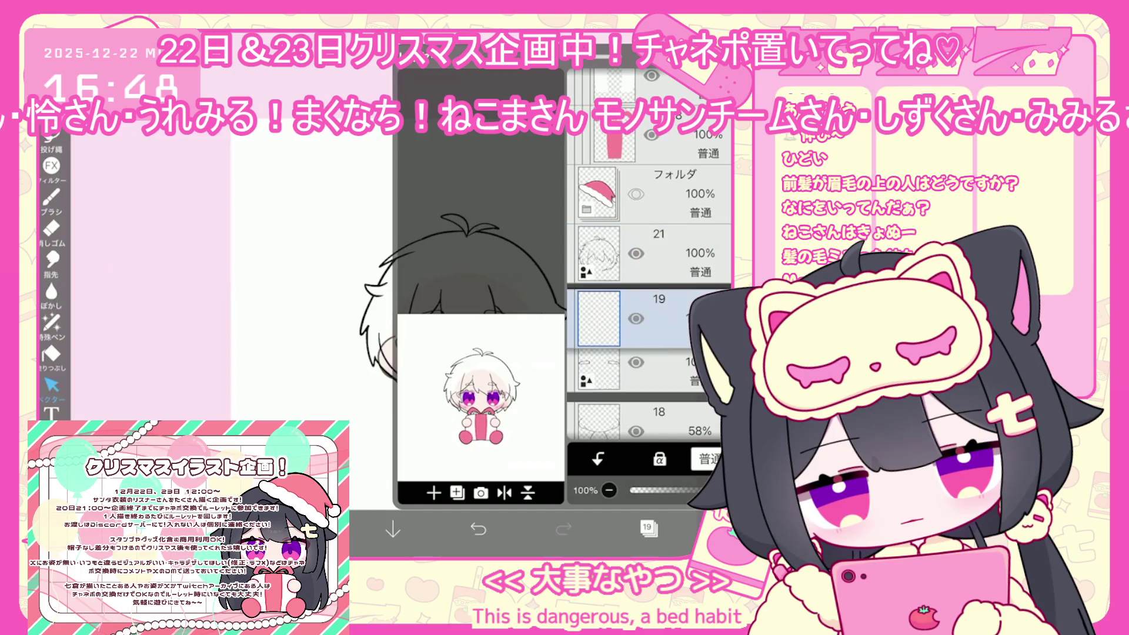
{"action": "left_click", "coordinate": [648, 527]}
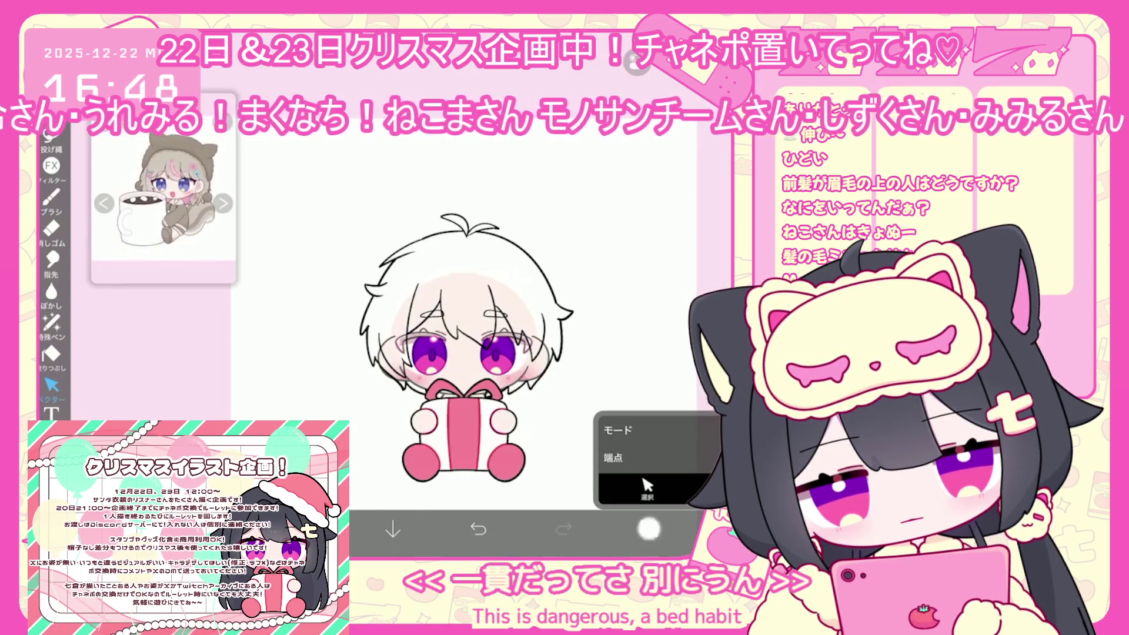
- Select layer 21 and switch from the brush to vector stroke editing
{"action": "left_click", "coordinate": [648, 528]}
{"action": "left_click", "coordinate": [653, 194]}
{"action": "left_click", "coordinate": [648, 527]}
{"action": "left_click", "coordinate": [51, 197]}
{"action": "scroll", "coordinate": [506, 353], "scroll_direction": "up", "scroll_amount": 5}
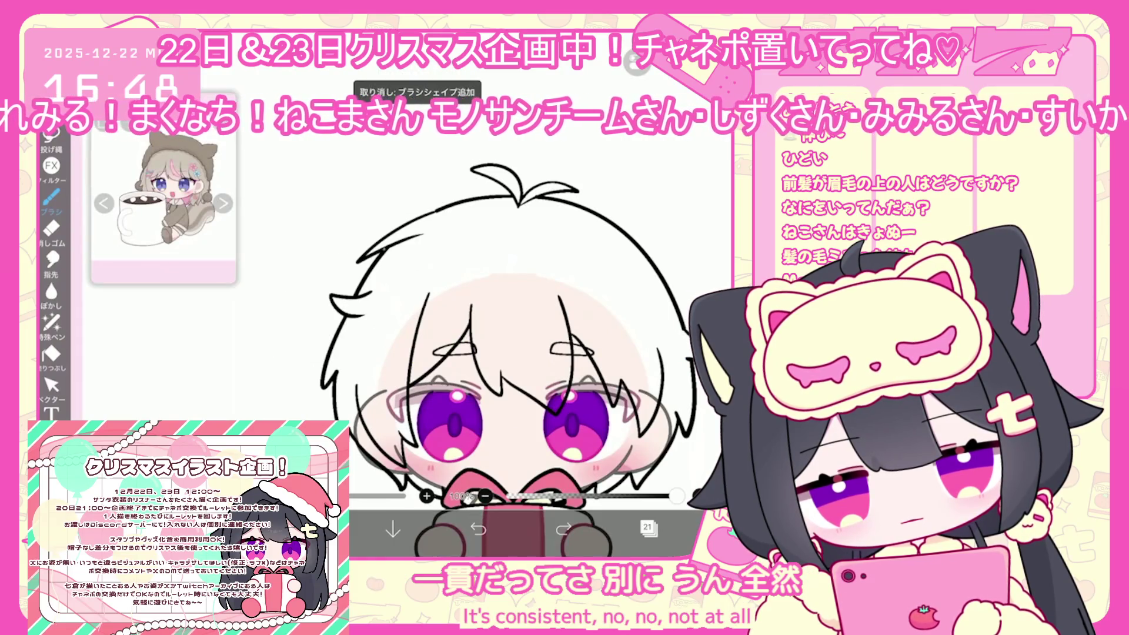
{"action": "left_click", "coordinate": [52, 385]}
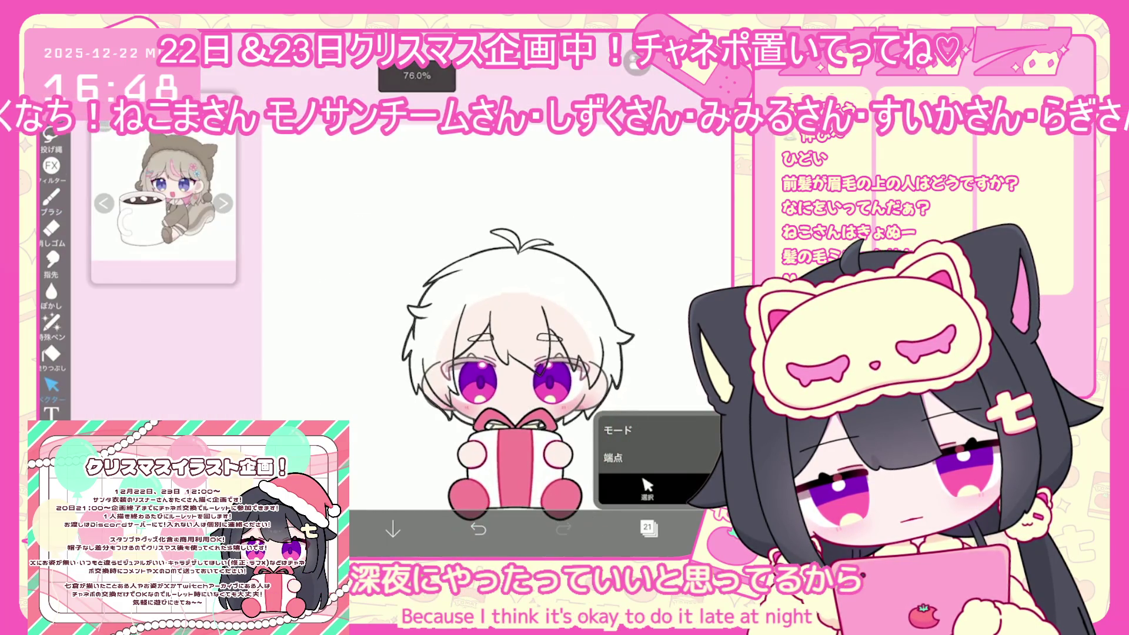
- Select layer 20 again and bring up the colour picker showing black #000000
{"action": "left_click", "coordinate": [648, 527]}
{"action": "left_click", "coordinate": [659, 312]}
{"action": "left_click", "coordinate": [647, 528]}
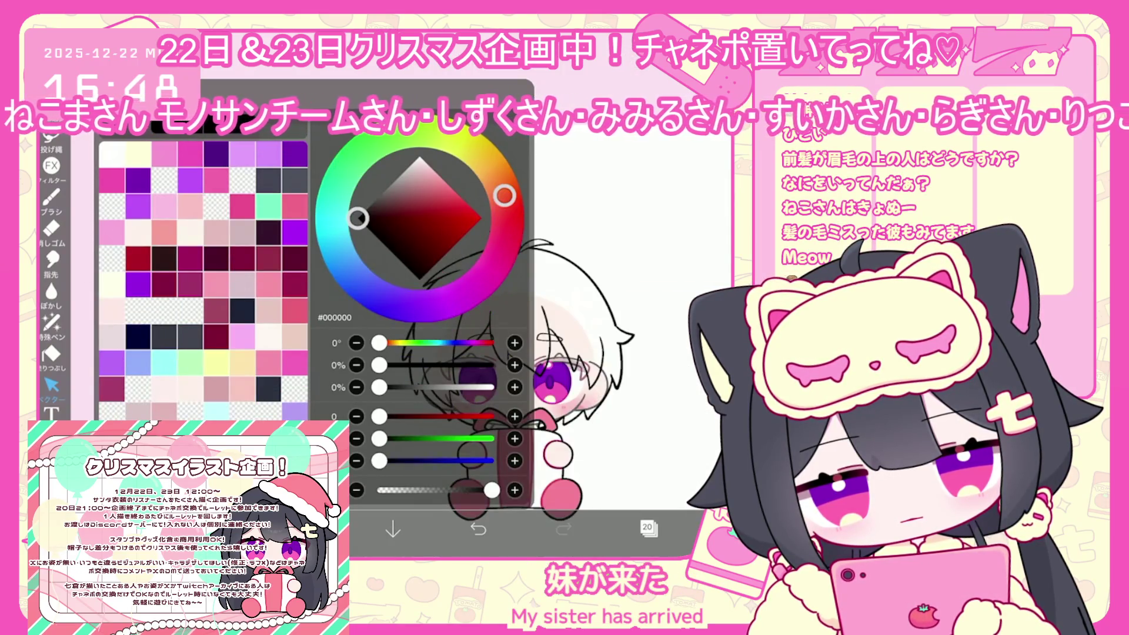
- Choose a slightly brightened pale blue and switch to the Fill tool
{"action": "left_click", "coordinate": [216, 410]}
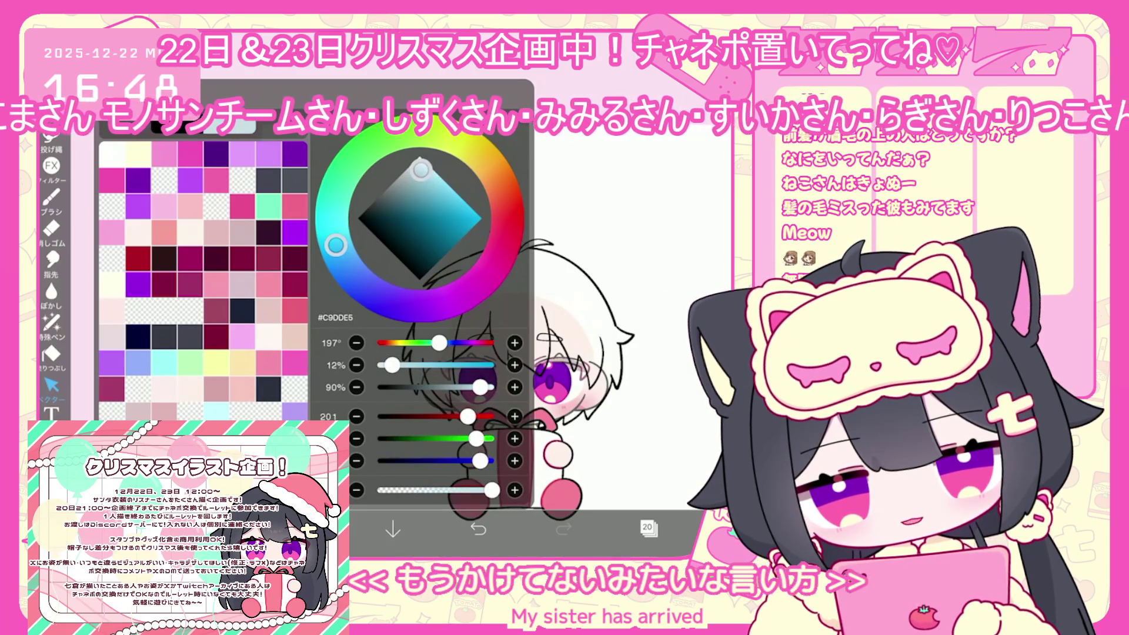
{"action": "left_click_drag", "start_coordinate": [480, 387], "coordinate": [481, 387]}
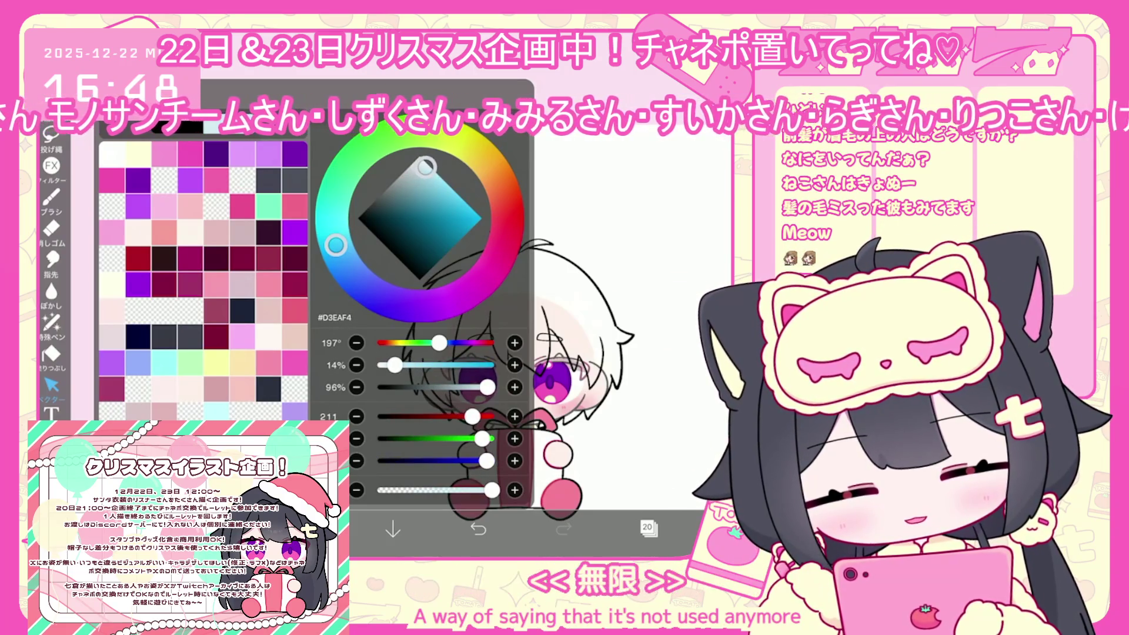
{"action": "left_click", "coordinate": [52, 356]}
{"action": "left_click_drag", "start_coordinate": [518, 329], "coordinate": [466, 327]}
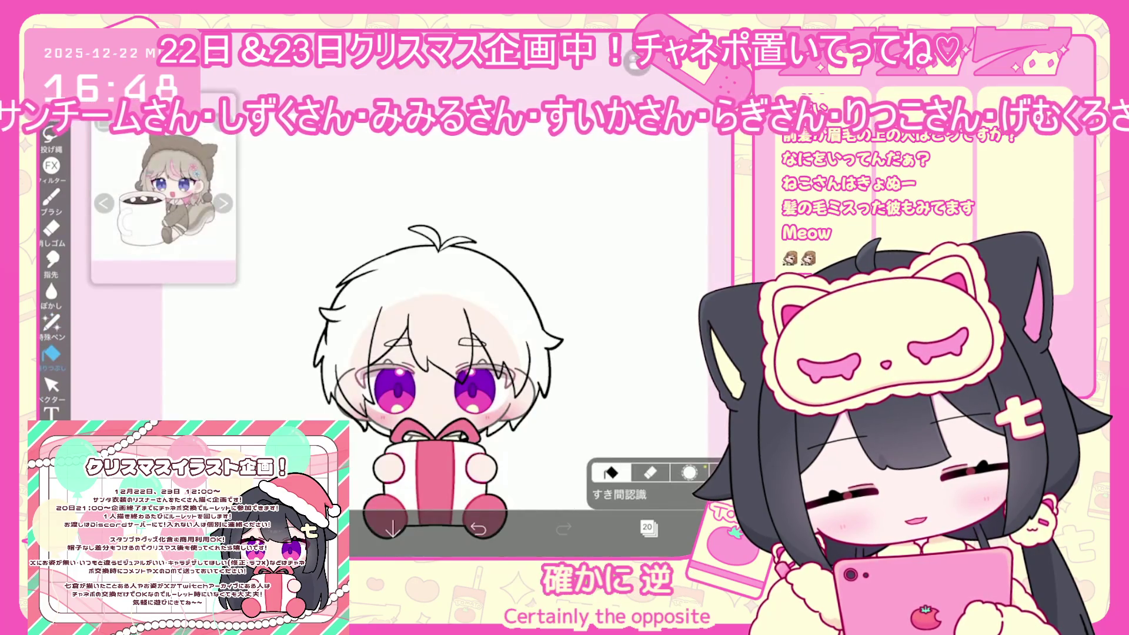
- On layer 20 in Vector mode, undo the latest vector erasure on the face line art
{"action": "left_click", "coordinate": [648, 527]}
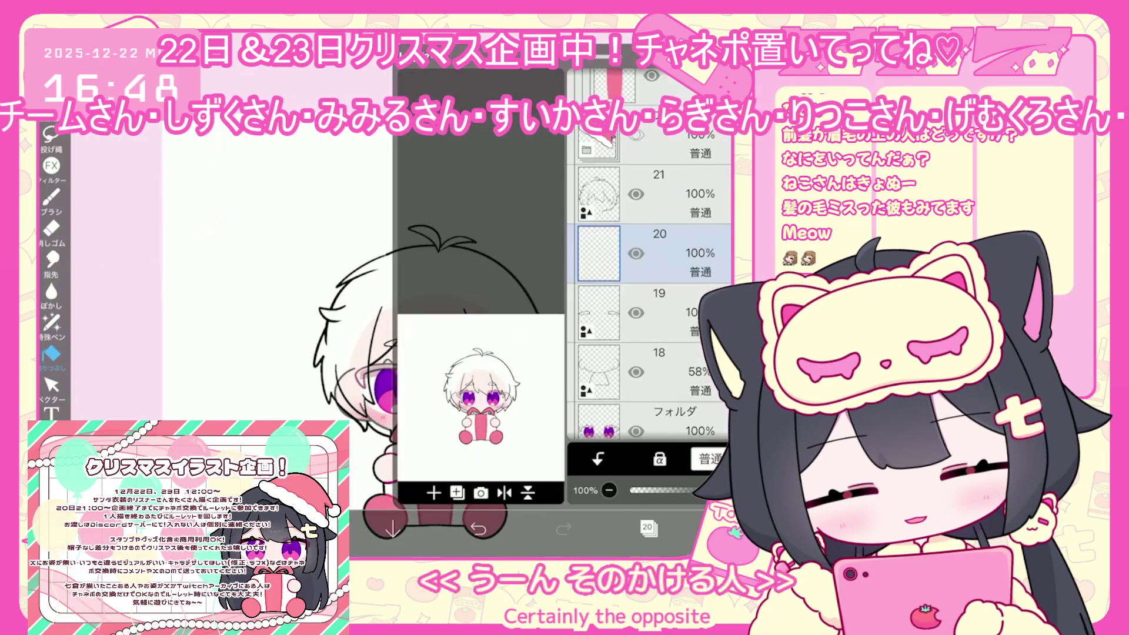
{"action": "left_click", "coordinate": [665, 195]}
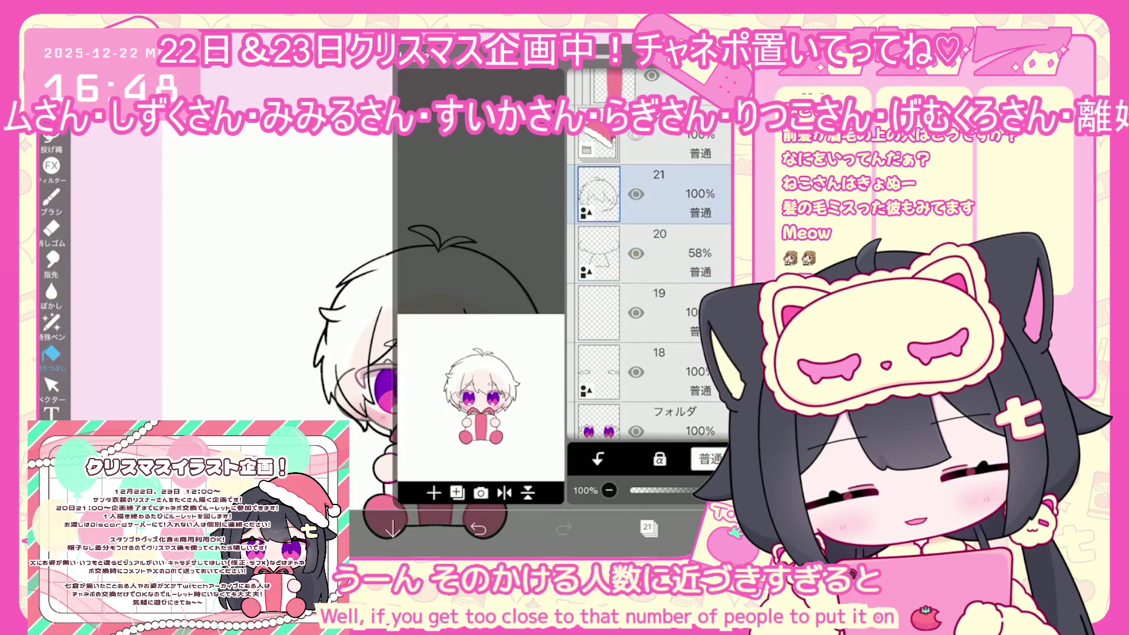
{"action": "left_click", "coordinate": [664, 253]}
{"action": "left_click", "coordinate": [647, 527]}
{"action": "left_click", "coordinate": [51, 385]}
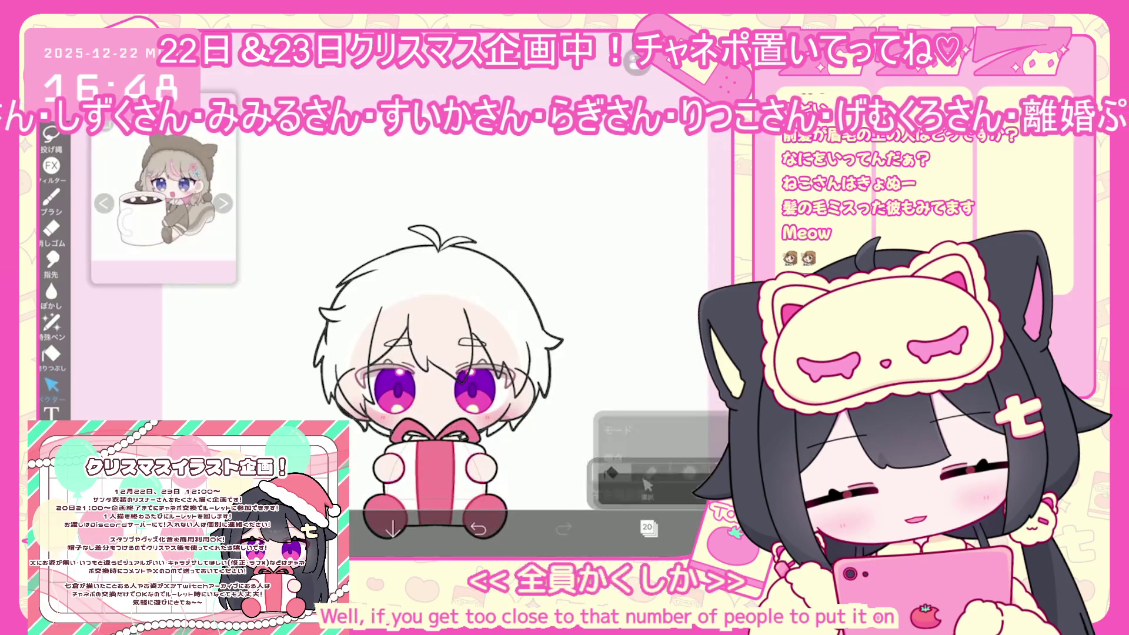
{"action": "scroll", "coordinate": [514, 411], "scroll_direction": "up", "scroll_amount": 3}
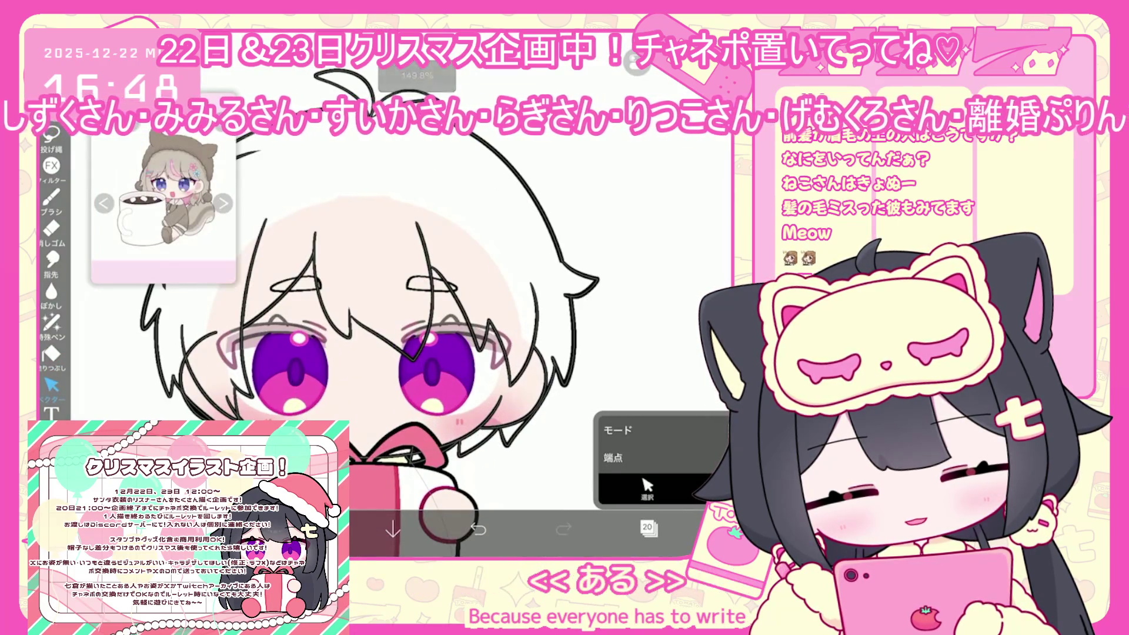
{"action": "key", "text": "ctrl+z"}
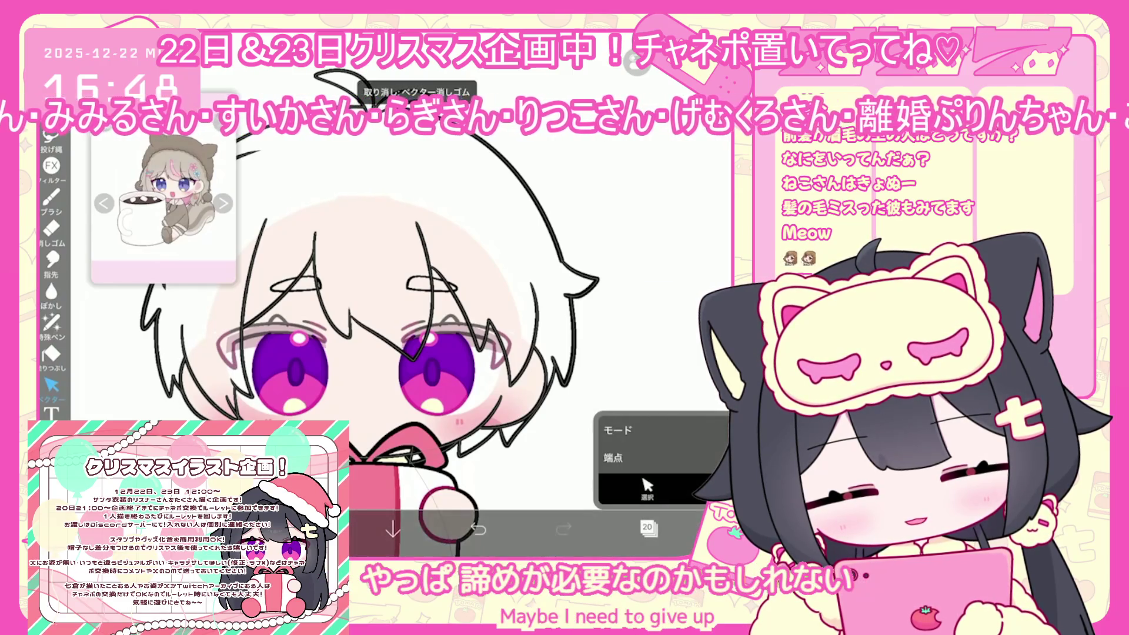
- Select layer 19, then switch to layer 20
{"action": "left_click", "coordinate": [647, 527]}
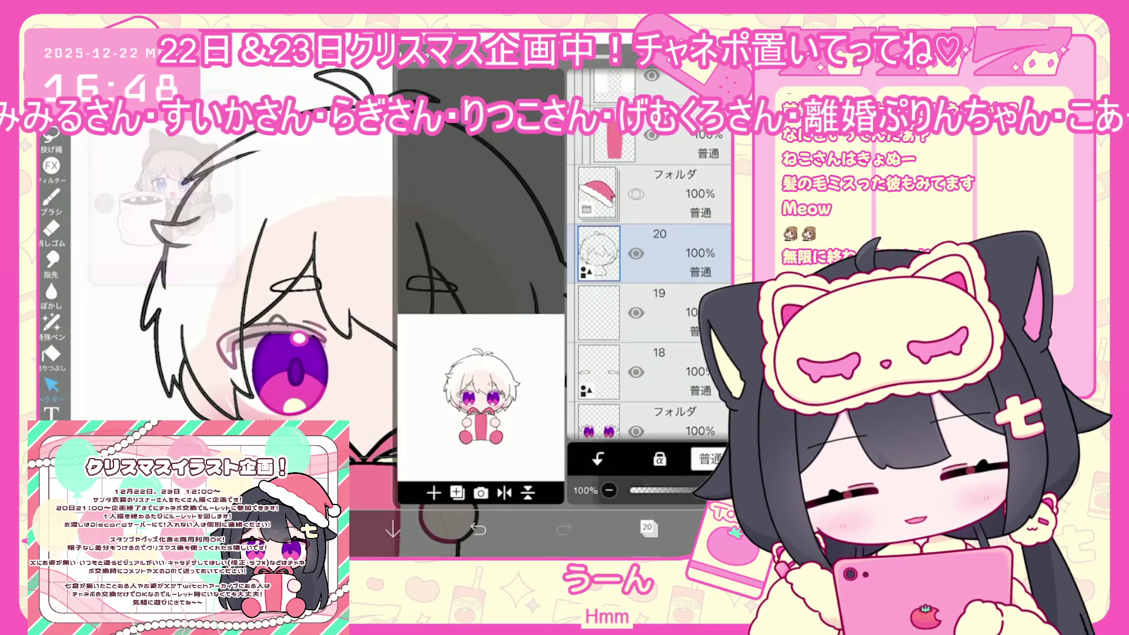
{"action": "left_click", "coordinate": [653, 311]}
{"action": "left_click", "coordinate": [647, 528]}
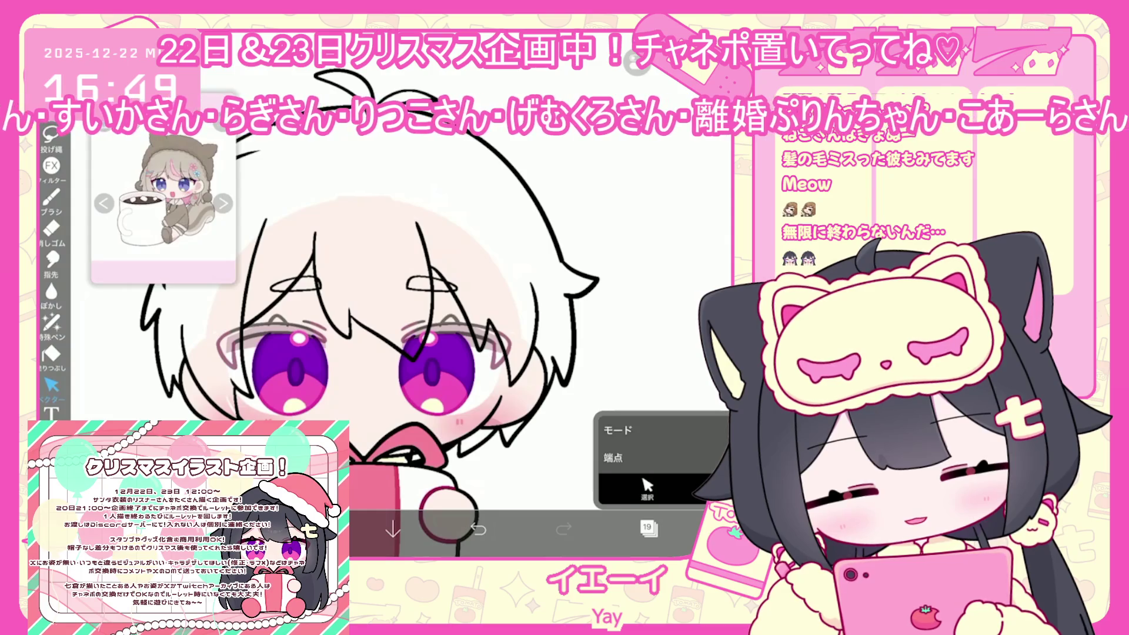
{"action": "left_click", "coordinate": [646, 527]}
{"action": "left_click", "coordinate": [652, 194]}
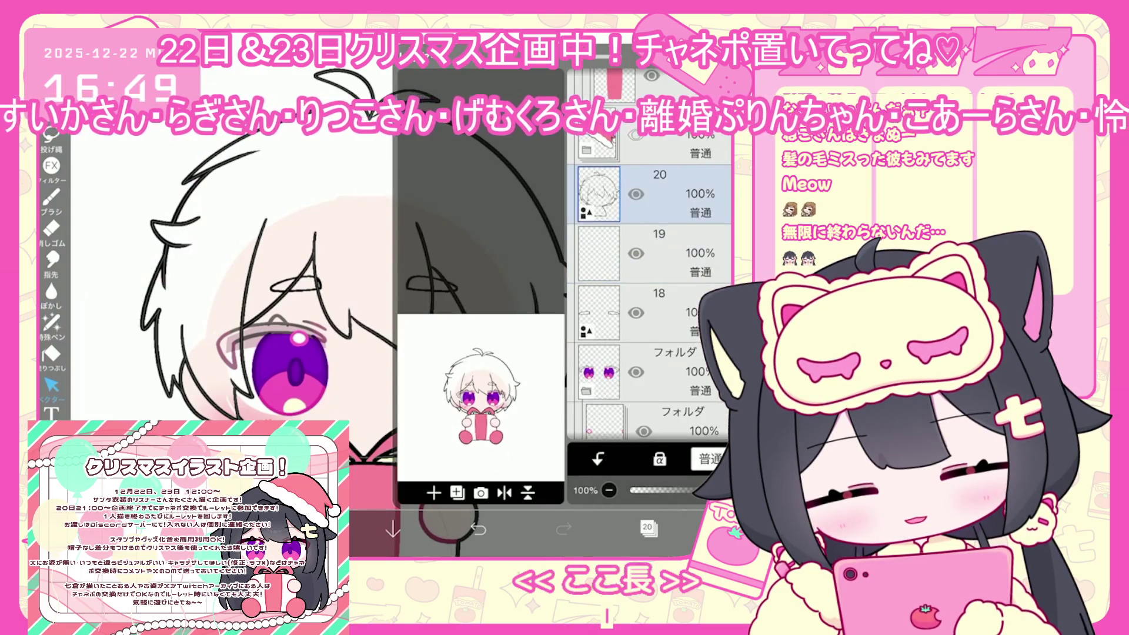
{"action": "left_click", "coordinate": [329, 529]}
- With the brush, draw a short line on the hair, redrawing it once
{"action": "left_click", "coordinate": [329, 530]}
{"action": "scroll", "coordinate": [412, 294], "scroll_direction": "up", "scroll_amount": 3}
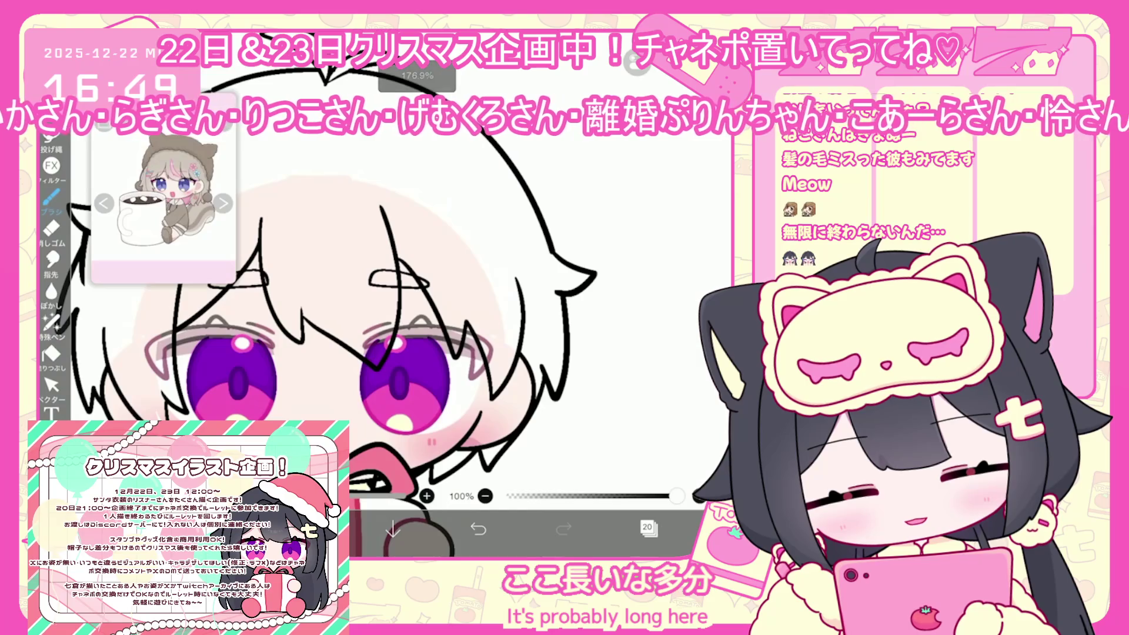
{"action": "mouse_move", "coordinate": [470, 335]}
{"action": "left_mouse_down"}
{"action": "mouse_move", "coordinate": [464, 411]}
{"action": "mouse_move", "coordinate": [506, 400]}
{"action": "left_mouse_up"}
{"action": "key", "text": "ctrl+z"}
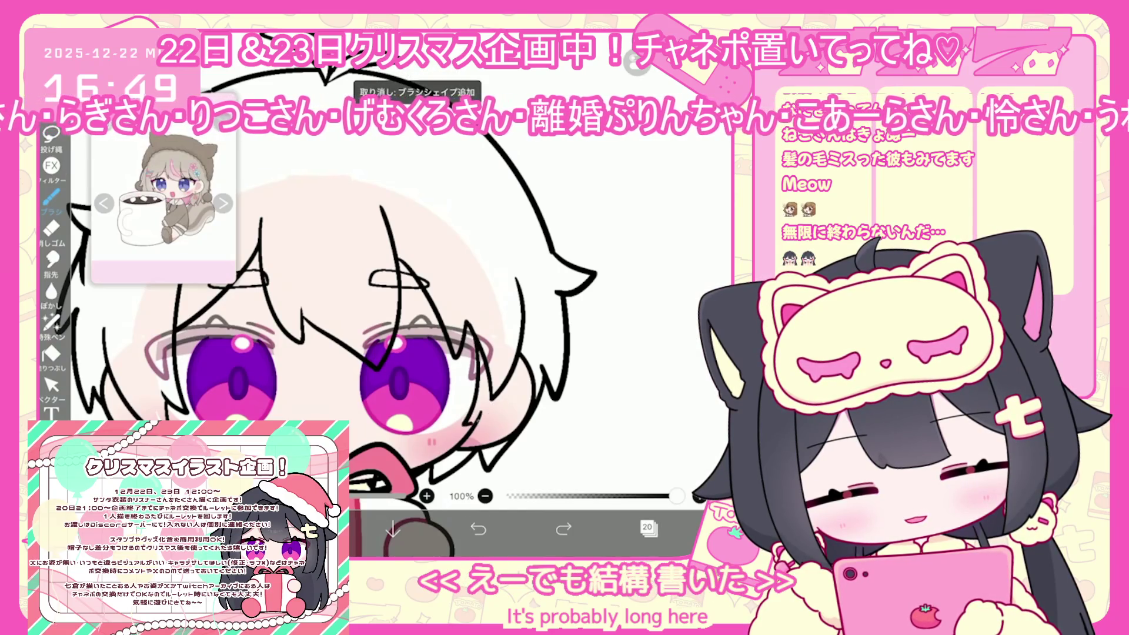
{"action": "left_click_drag", "start_coordinate": [527, 341], "coordinate": [474, 422]}
- In vector editing, undo and then redo the vector erasure
{"action": "left_click", "coordinate": [52, 385]}
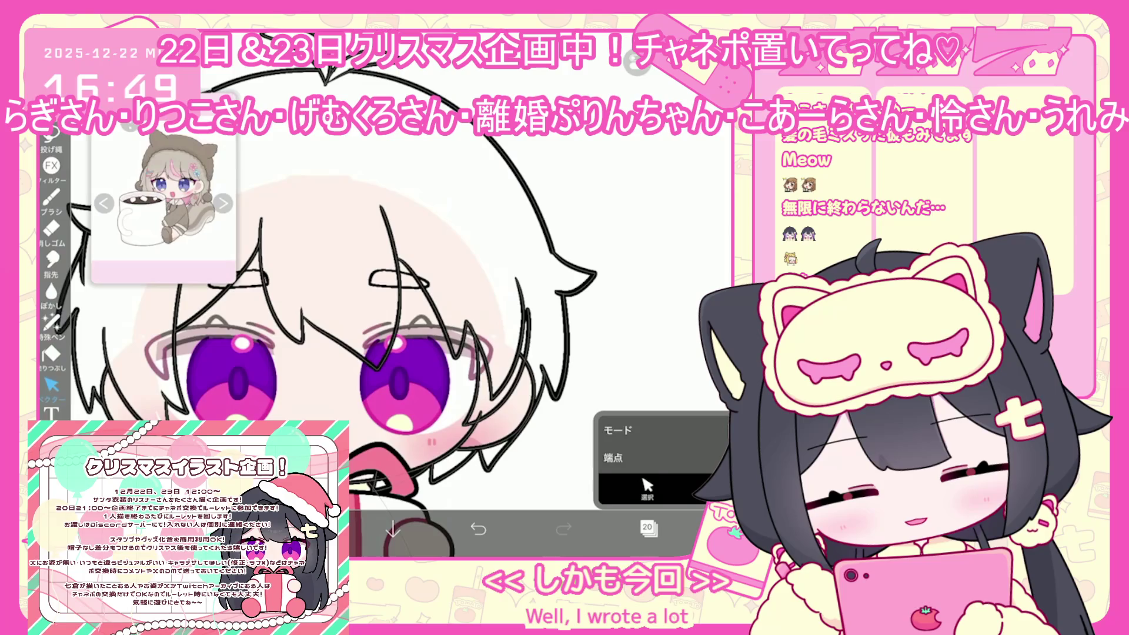
{"action": "scroll", "coordinate": [522, 376], "scroll_direction": "up", "scroll_amount": 2}
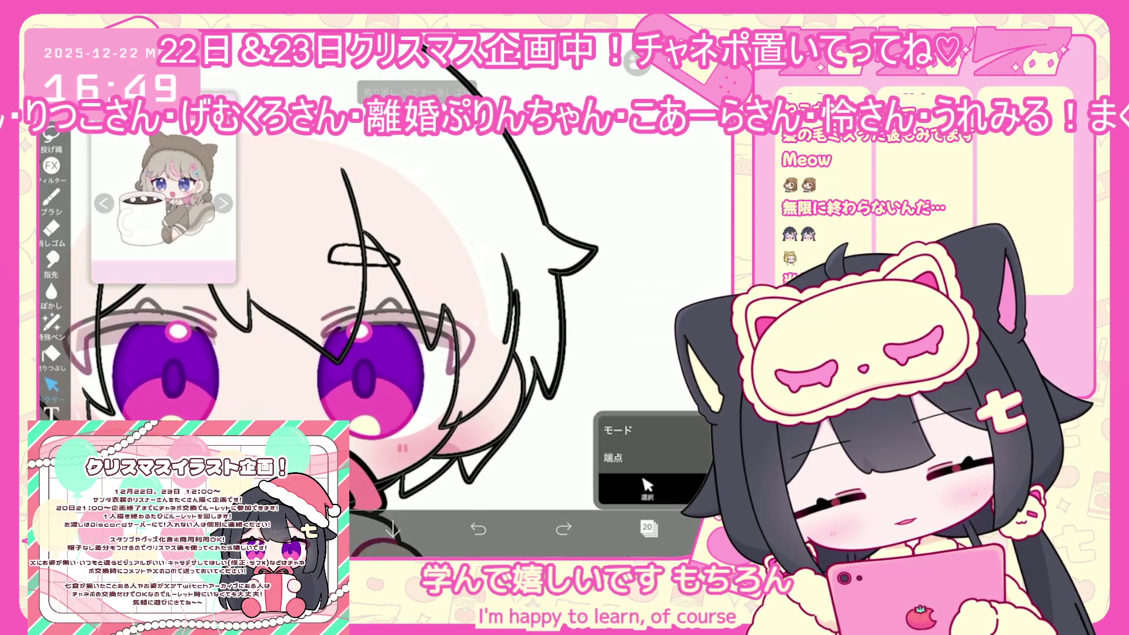
{"action": "key", "text": "ctrl+z"}
{"action": "key", "text": "ctrl+y"}
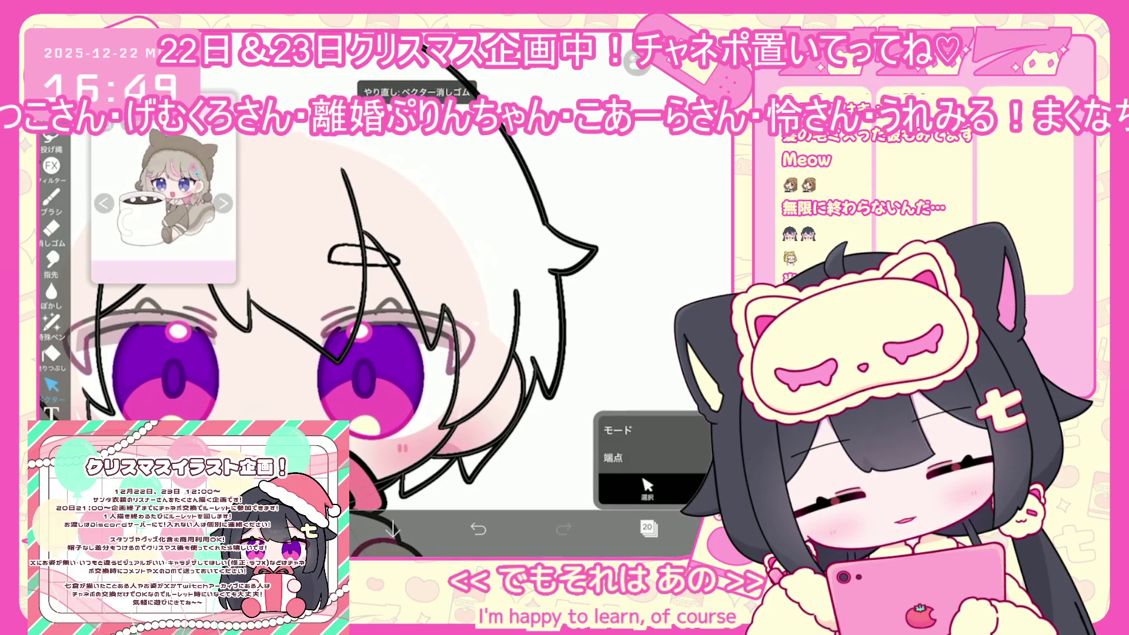
- Select layer 19 and set the colour to greyish pale blue #C8DAE5
{"action": "scroll", "coordinate": [352, 329], "scroll_direction": "down", "scroll_amount": 3}
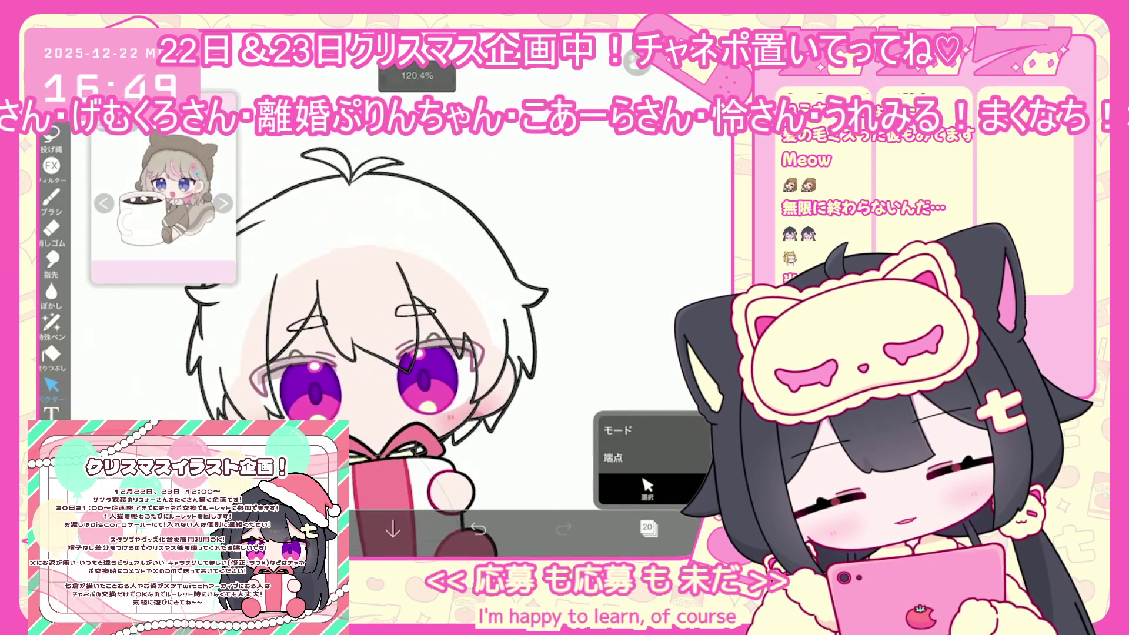
{"action": "left_click", "coordinate": [647, 527]}
{"action": "left_click", "coordinate": [653, 312]}
{"action": "left_click", "coordinate": [647, 528]}
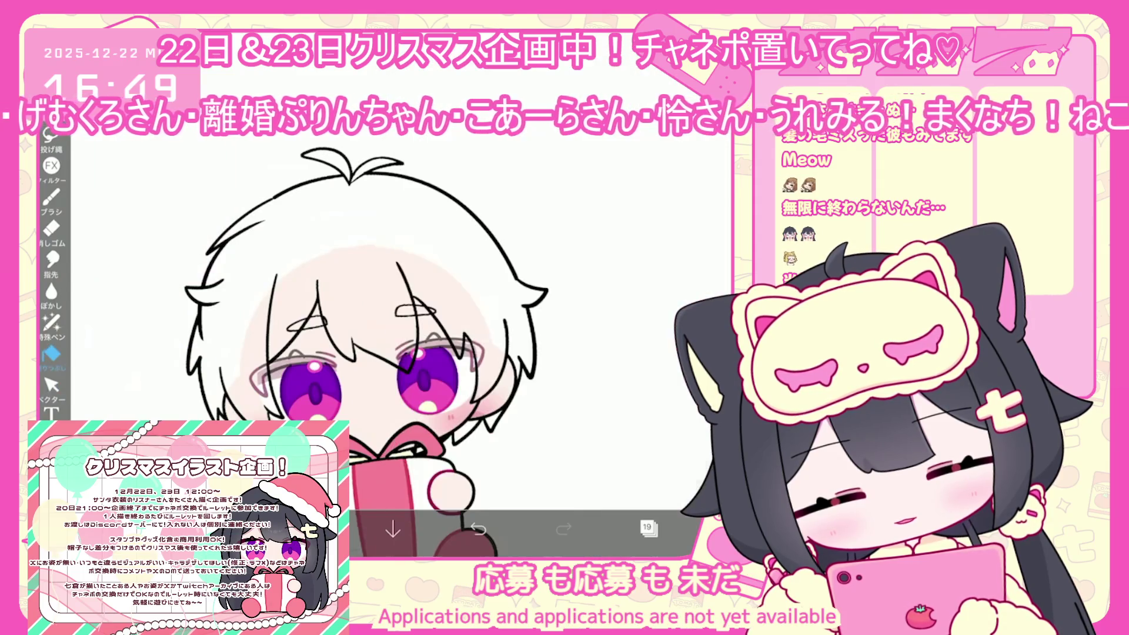
{"action": "left_click", "coordinate": [307, 529]}
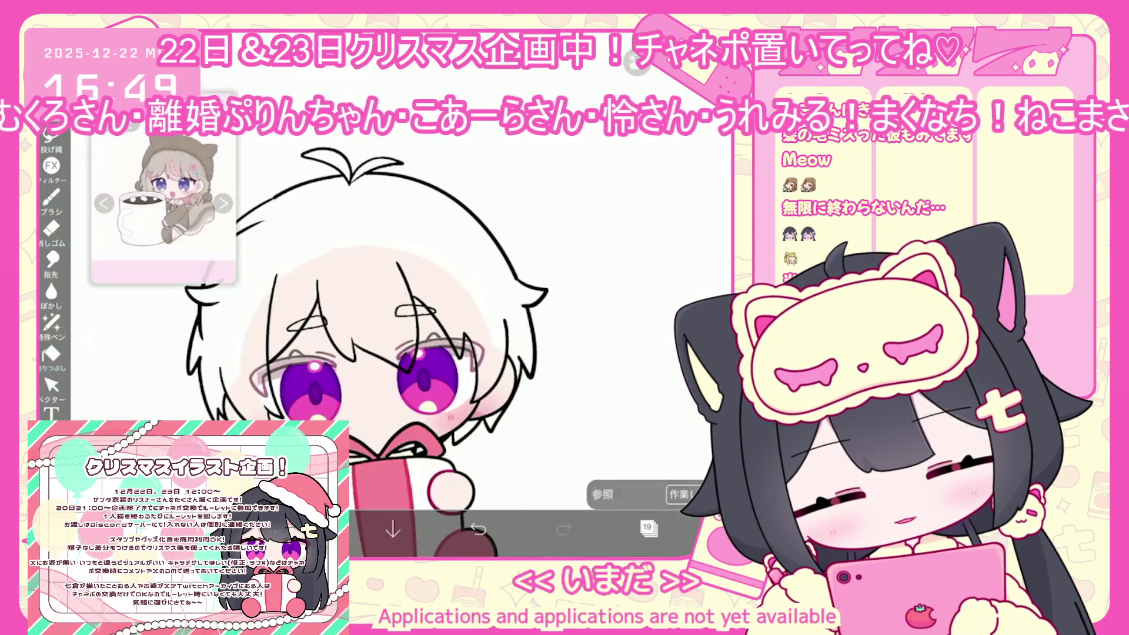
{"action": "left_click", "coordinate": [337, 252]}
{"action": "left_click_drag", "start_coordinate": [423, 171], "coordinate": [420, 170]}
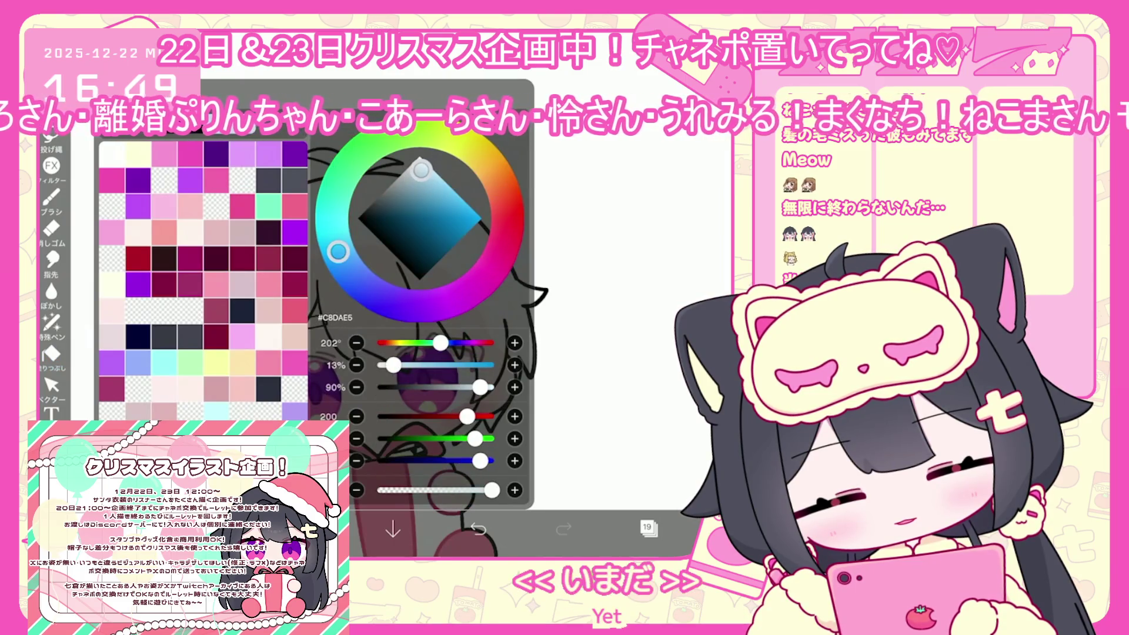
- Switch to the Fill tool and move layer 18 above layer 19
{"action": "left_click", "coordinate": [51, 354]}
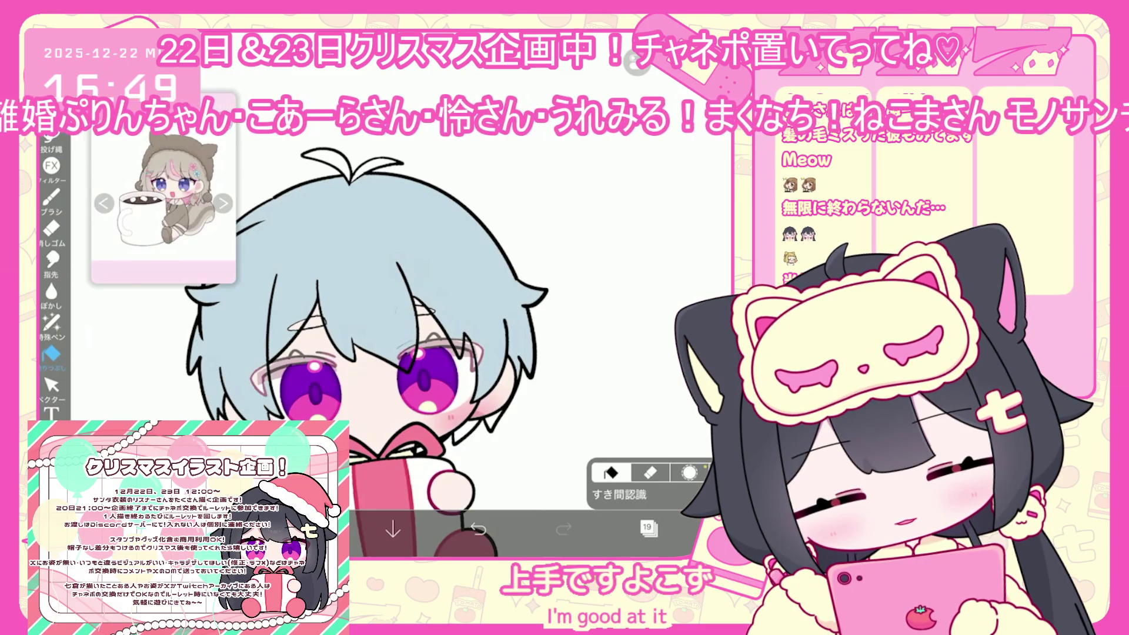
{"action": "left_click", "coordinate": [648, 528]}
{"action": "left_click_drag", "start_coordinate": [676, 312], "coordinate": [677, 253]}
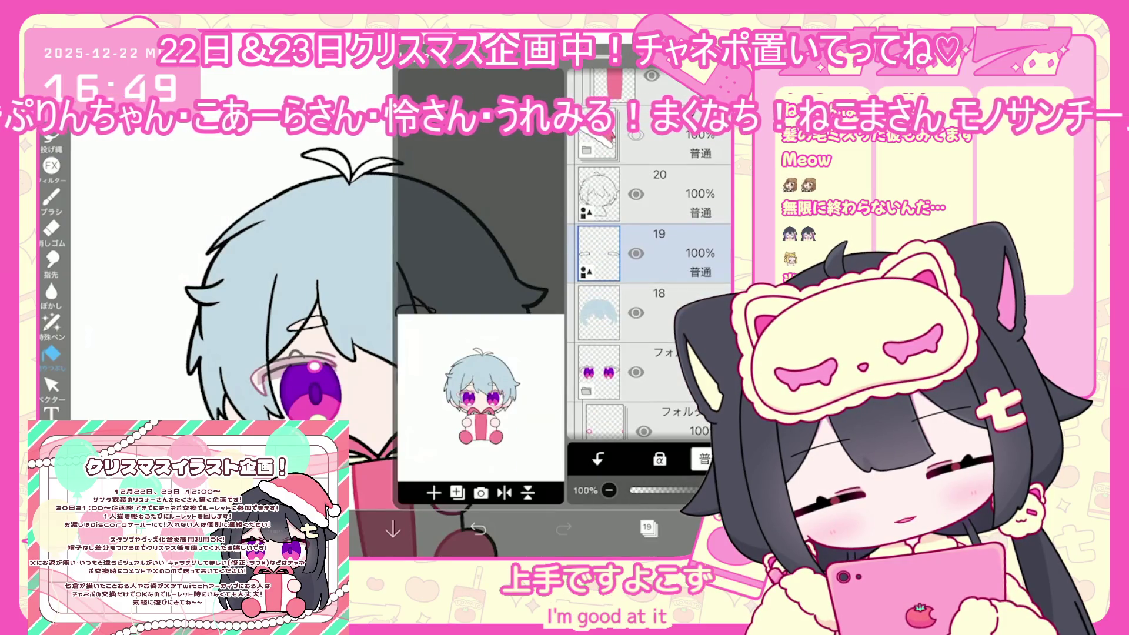
{"action": "left_click", "coordinate": [646, 312]}
{"action": "left_click", "coordinate": [648, 527]}
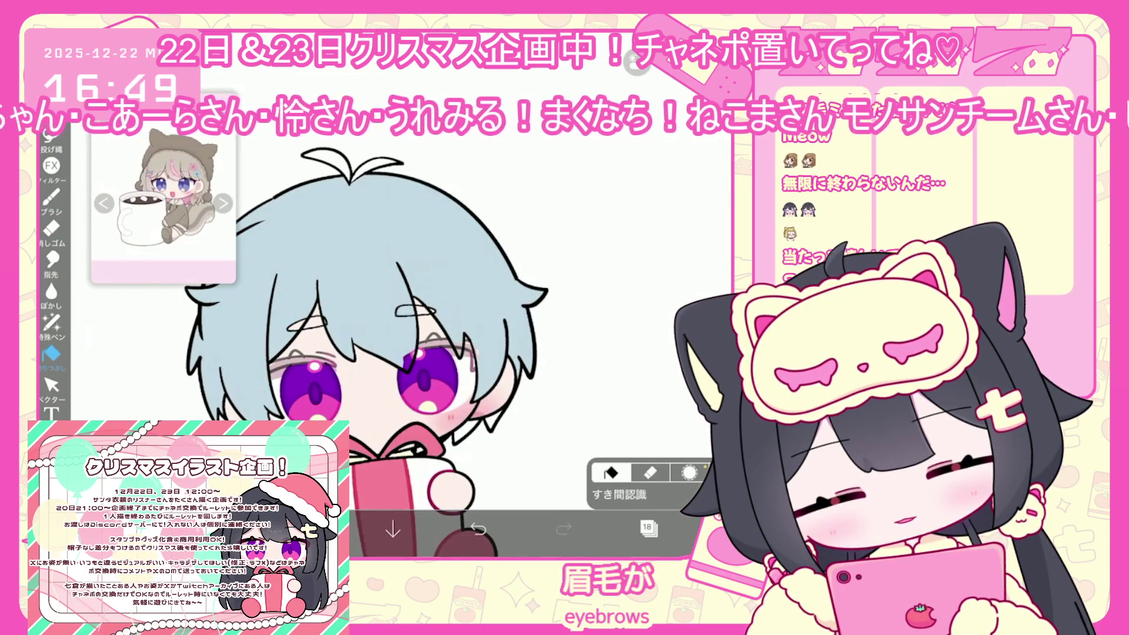
{"action": "left_click", "coordinate": [648, 528]}
{"action": "scroll", "coordinate": [664, 294], "scroll_direction": "down", "scroll_amount": 5}
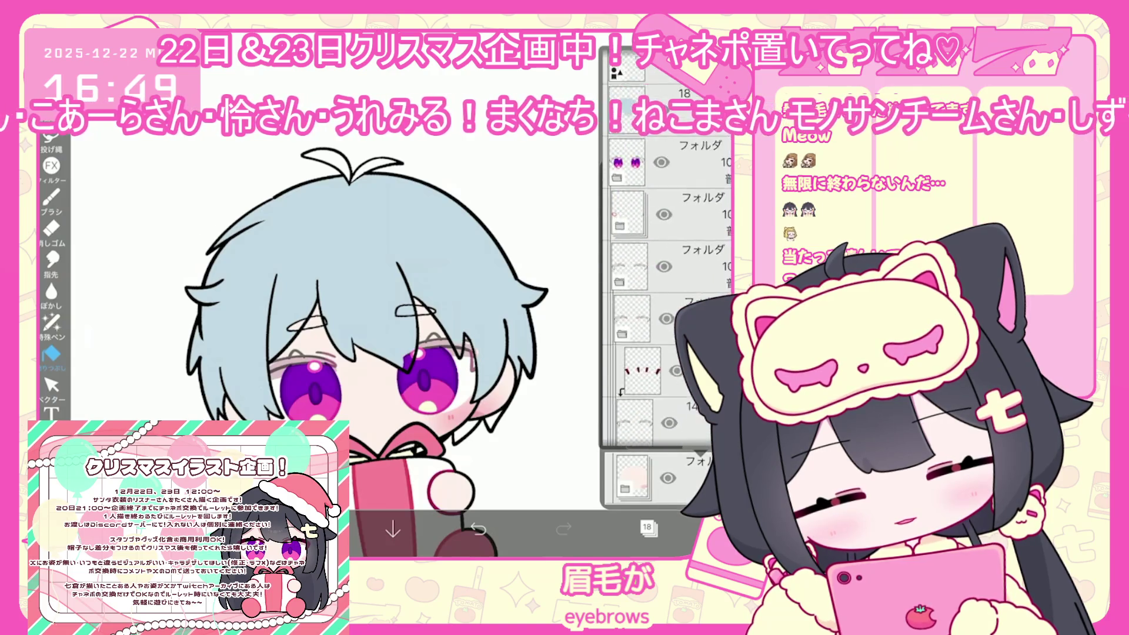
{"action": "left_click", "coordinate": [51, 354]}
{"action": "left_click", "coordinate": [51, 354]}
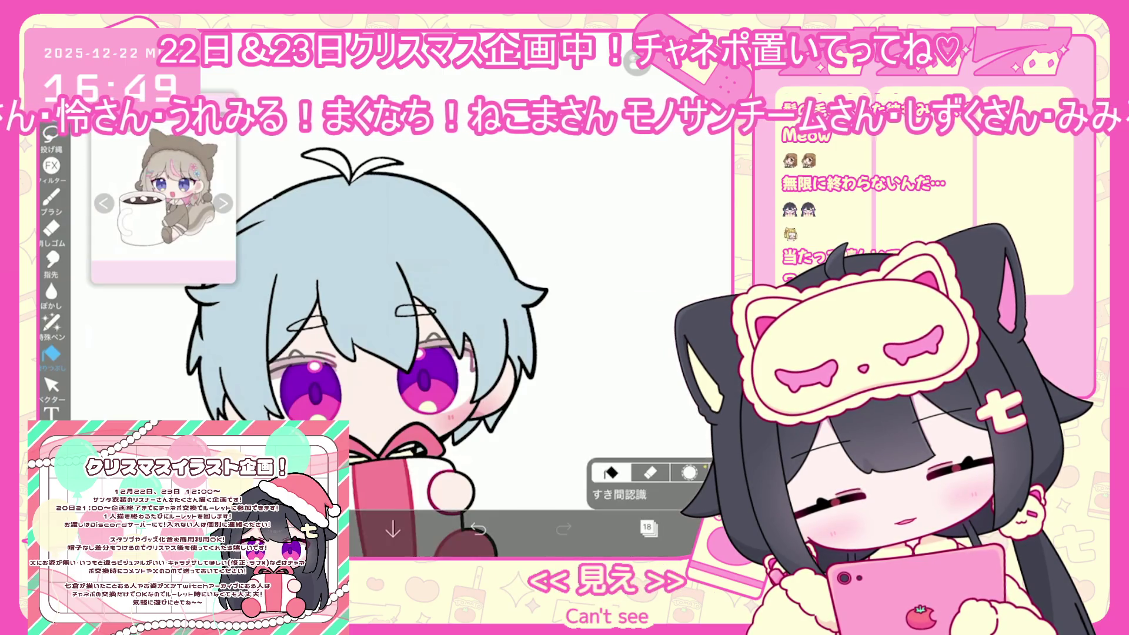
{"action": "scroll", "coordinate": [376, 329], "scroll_direction": "down", "scroll_amount": 2}
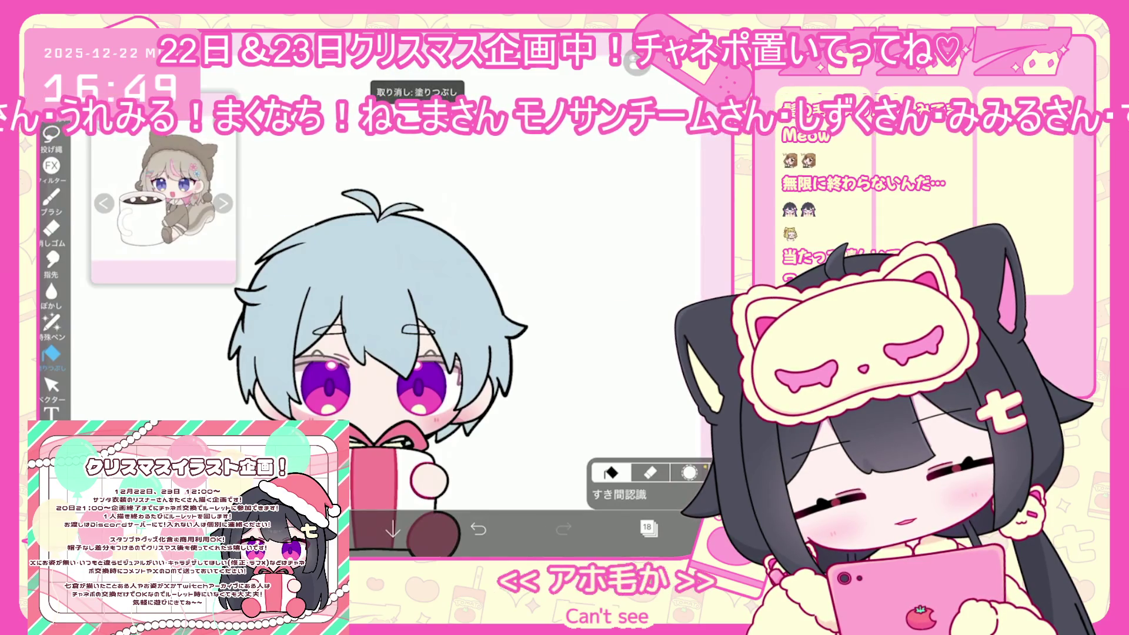
- Add a new vector layer above layer 14, select it, and open the 天才ペン brush settings
{"action": "left_click", "coordinate": [647, 527]}
{"action": "scroll", "coordinate": [647, 304], "scroll_direction": "down", "scroll_amount": 5}
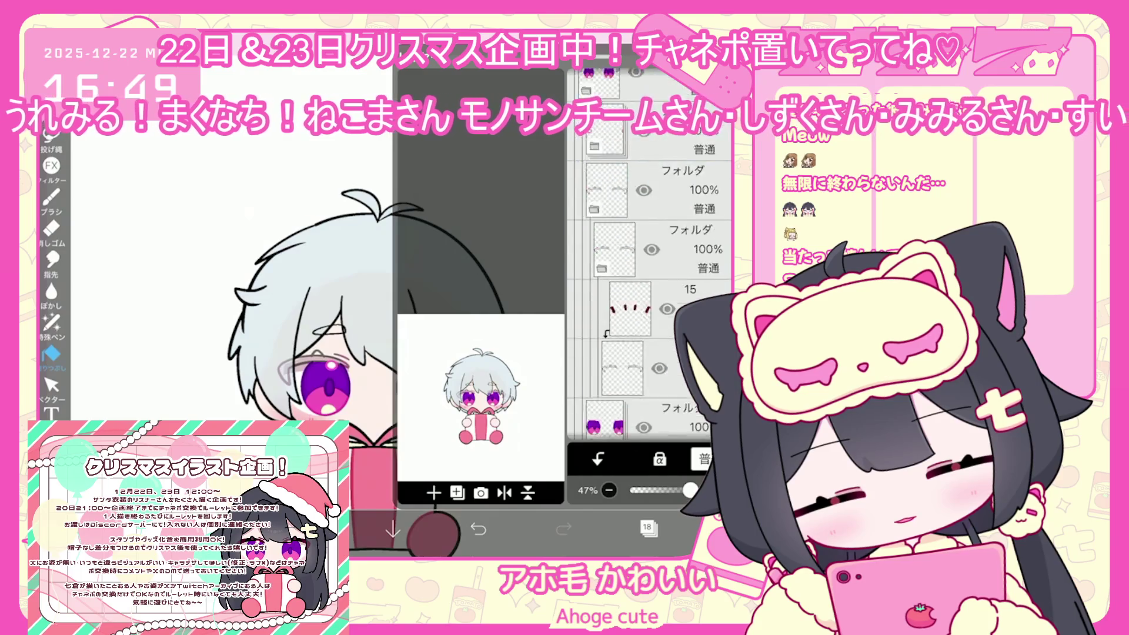
{"action": "left_click", "coordinate": [622, 269]}
{"action": "left_click", "coordinate": [434, 493]}
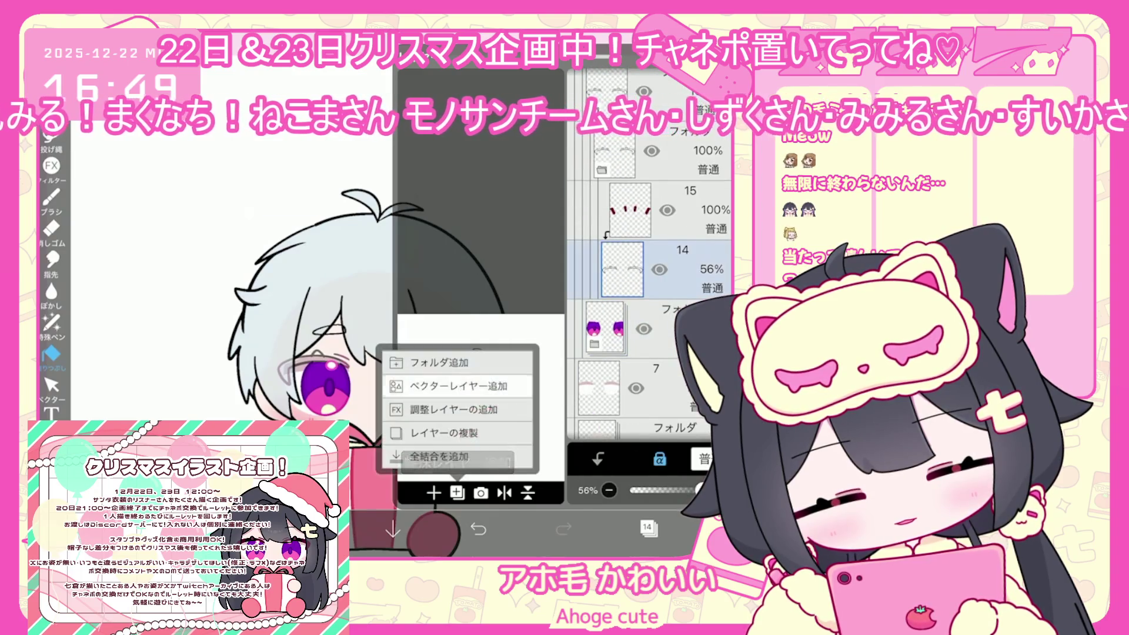
{"action": "left_click", "coordinate": [441, 385]}
{"action": "left_click", "coordinate": [622, 253]}
{"action": "left_click", "coordinate": [647, 528]}
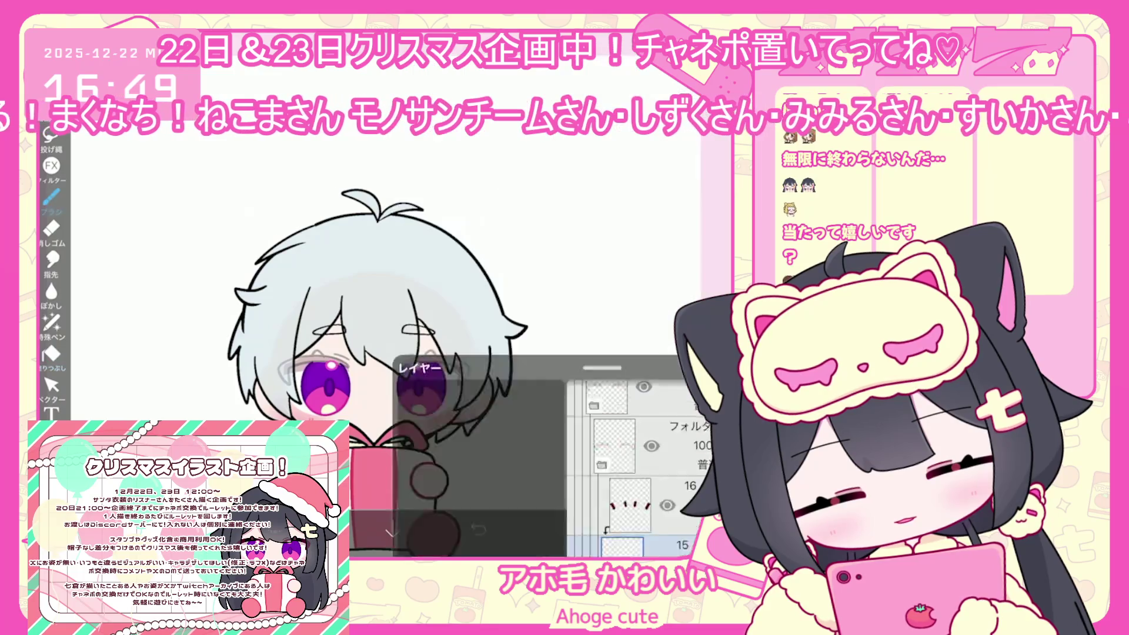
{"action": "left_click", "coordinate": [433, 531]}
{"action": "left_click", "coordinate": [52, 200]}
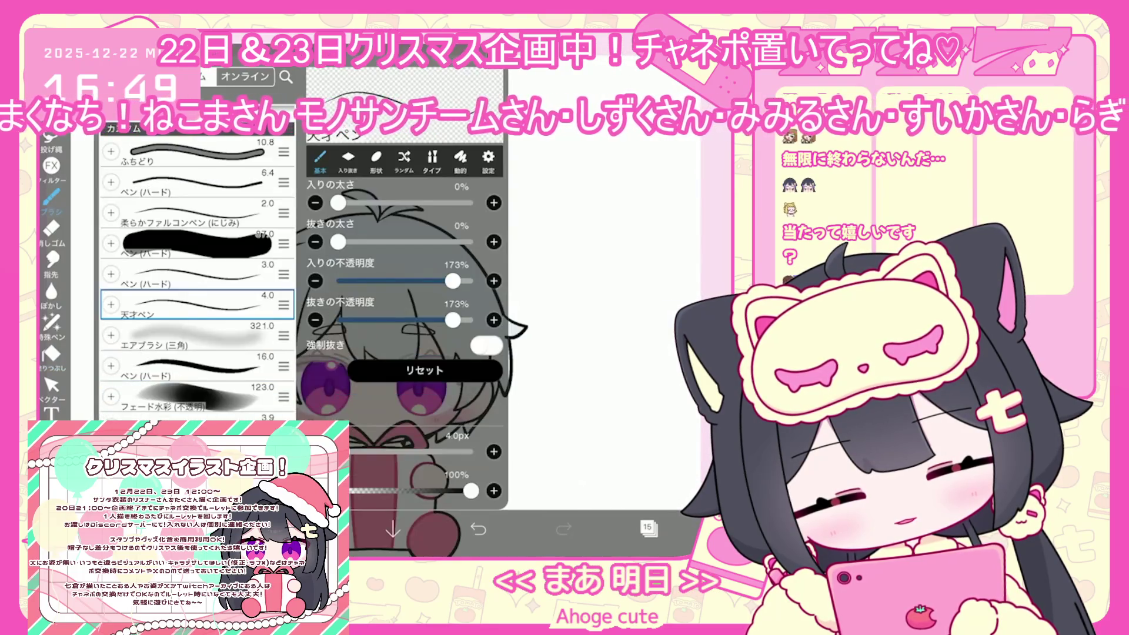
- Zoom into the eye and try two dark red strokes near it, then undo them
{"action": "left_click", "coordinate": [588, 265]}
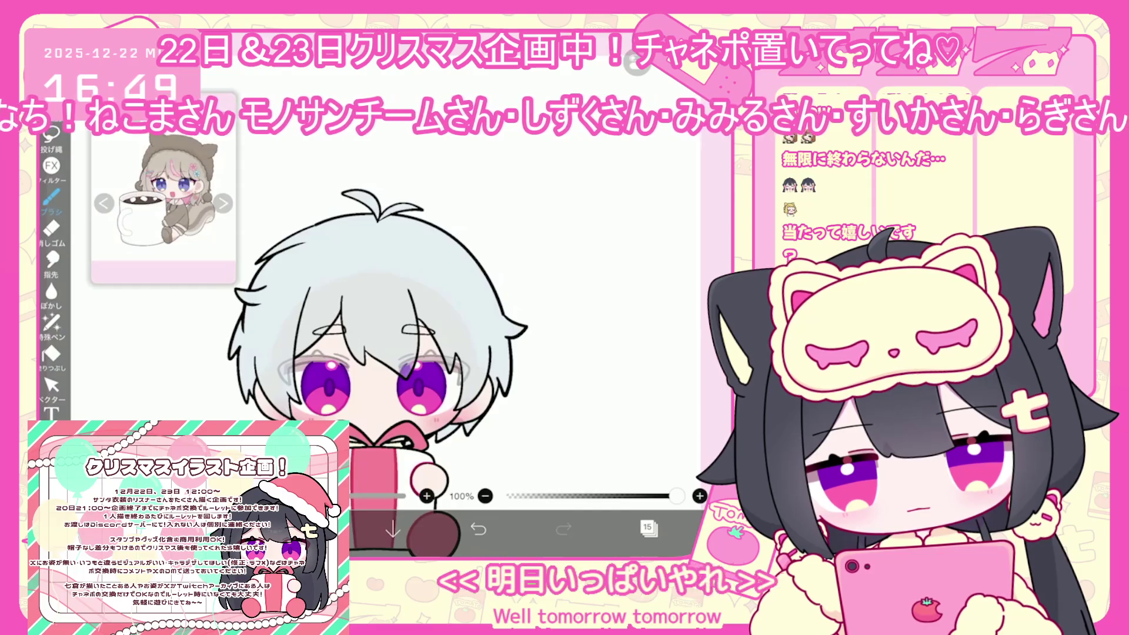
{"action": "scroll", "coordinate": [453, 394], "scroll_direction": "up", "scroll_amount": 5}
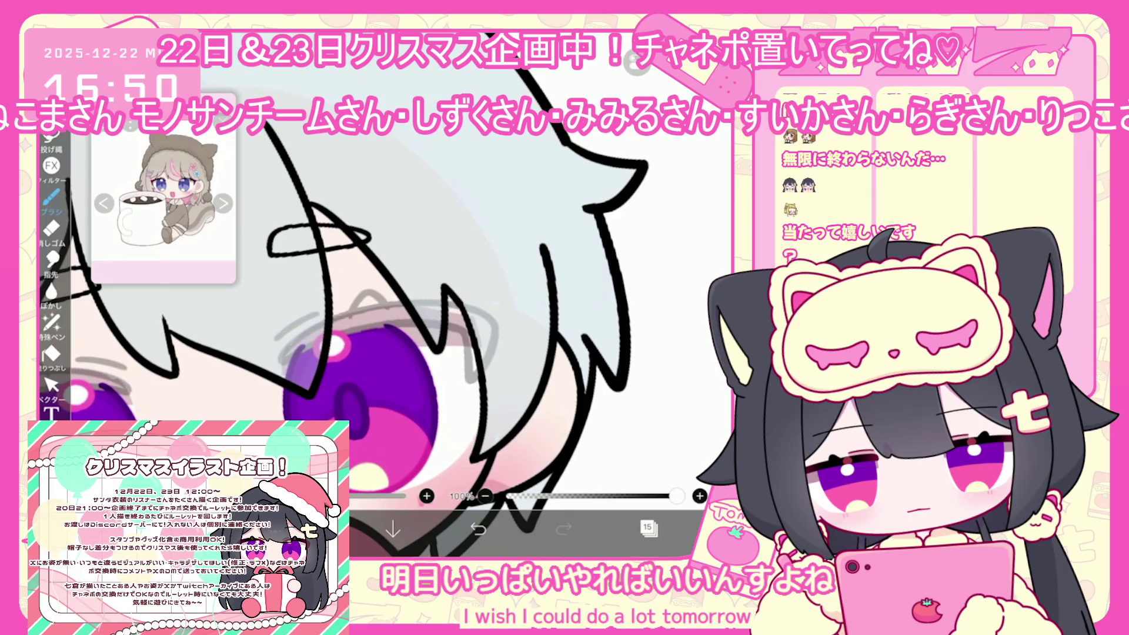
{"action": "scroll", "coordinate": [588, 294], "scroll_direction": "up", "scroll_amount": 1}
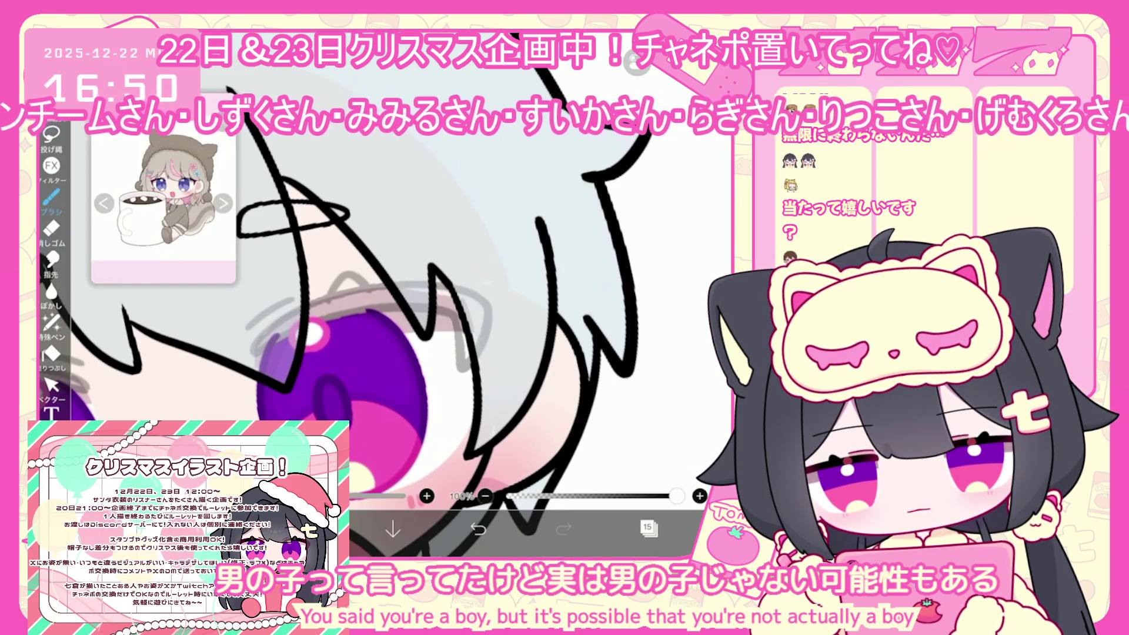
{"action": "scroll", "coordinate": [412, 294], "scroll_direction": "up", "scroll_amount": 2}
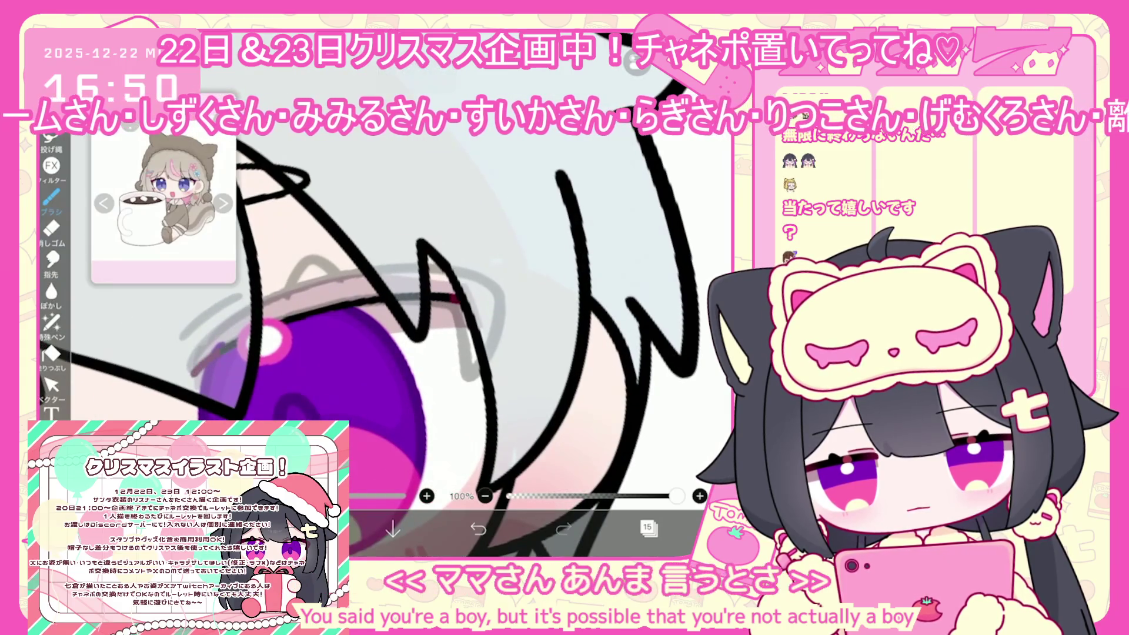
{"action": "key", "text": "ctrl+z"}
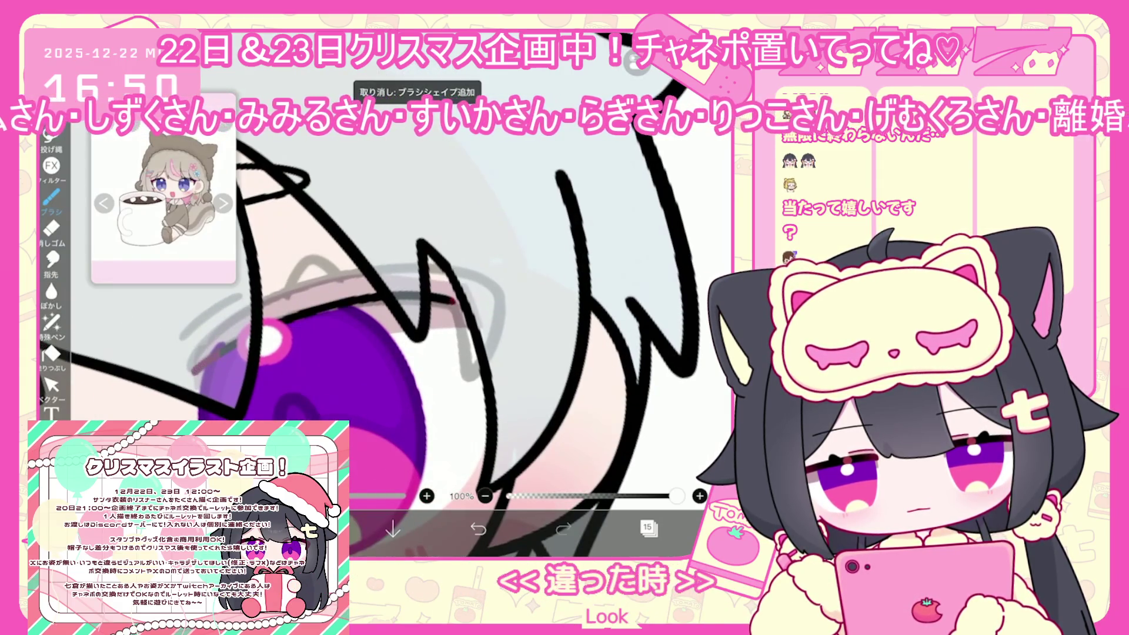
{"action": "mouse_move", "coordinate": [450, 300]}
{"action": "left_mouse_down"}
{"action": "mouse_move", "coordinate": [469, 386]}
{"action": "mouse_move", "coordinate": [483, 397]}
{"action": "left_mouse_up"}
{"action": "left_click_drag", "start_coordinate": [505, 291], "coordinate": [489, 367]}
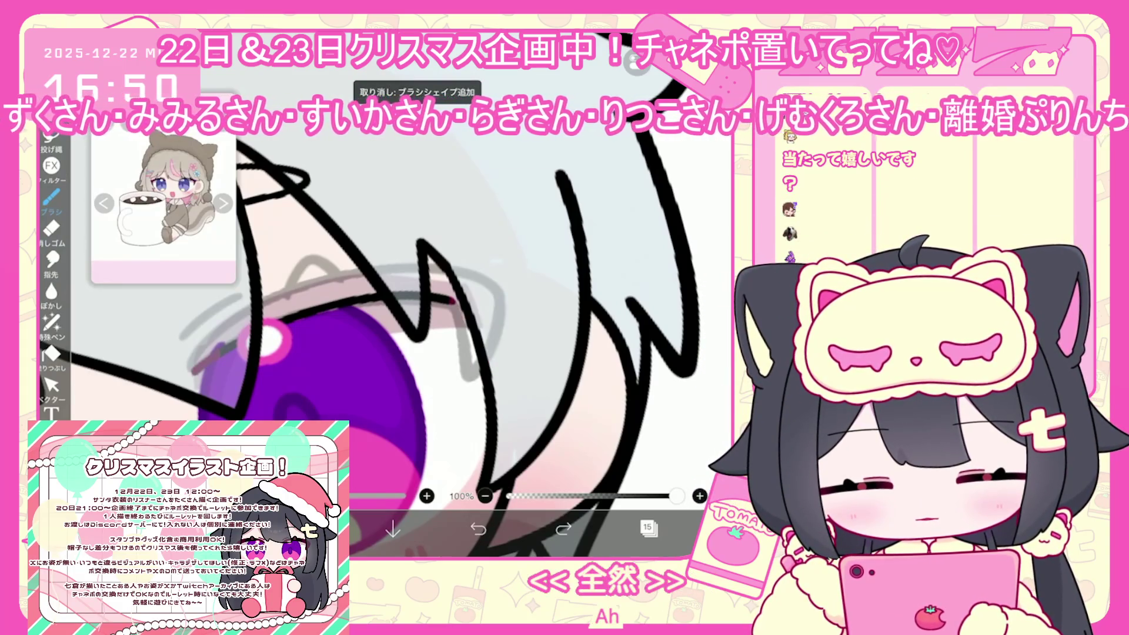
{"action": "key", "text": "ctrl+z"}
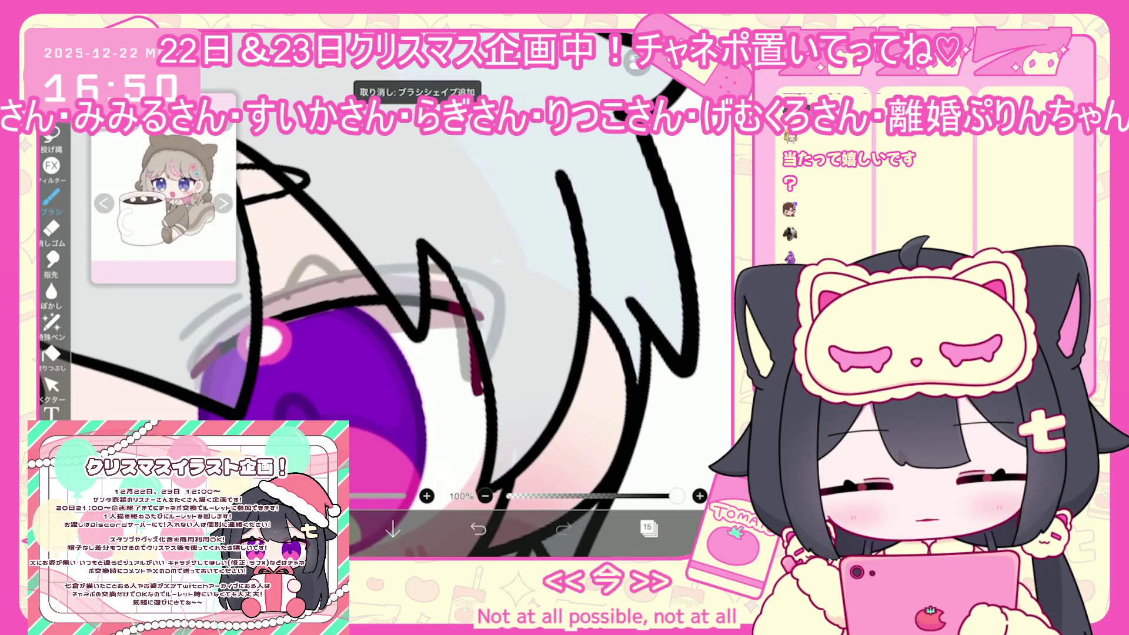
{"action": "key", "text": "ctrl+z"}
- Draw the dark red upper-eyelid line and a stroke beside the iris, undoing the latter
{"action": "mouse_move", "coordinate": [327, 309]}
{"action": "left_mouse_down"}
{"action": "mouse_move", "coordinate": [458, 303]}
{"action": "mouse_move", "coordinate": [473, 382]}
{"action": "left_mouse_up"}
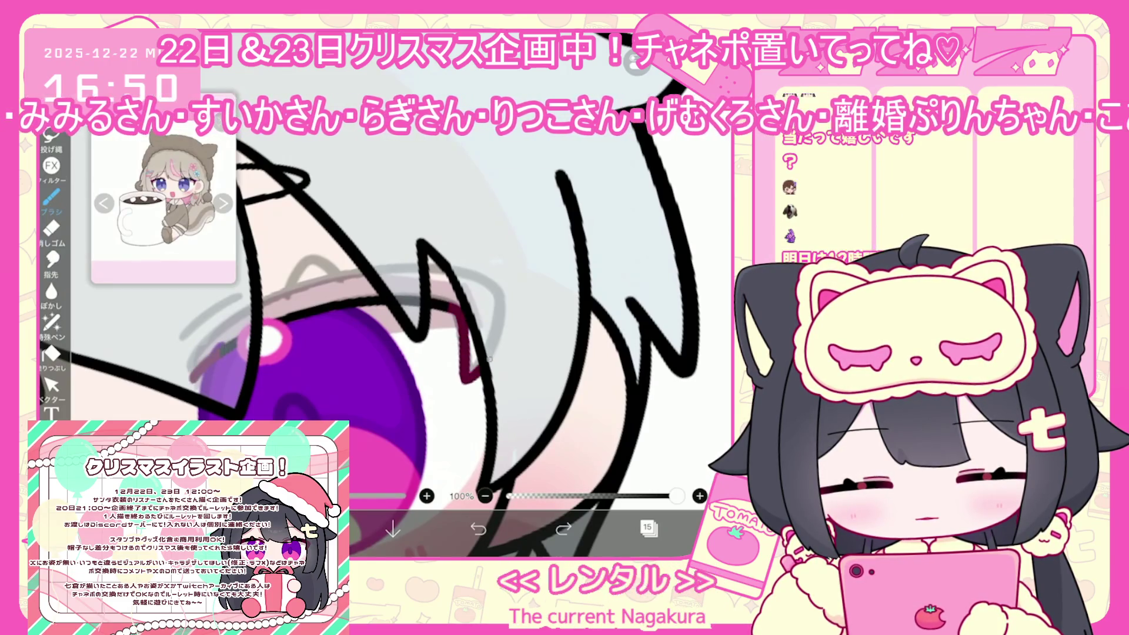
{"action": "left_click_drag", "start_coordinate": [511, 306], "coordinate": [491, 365]}
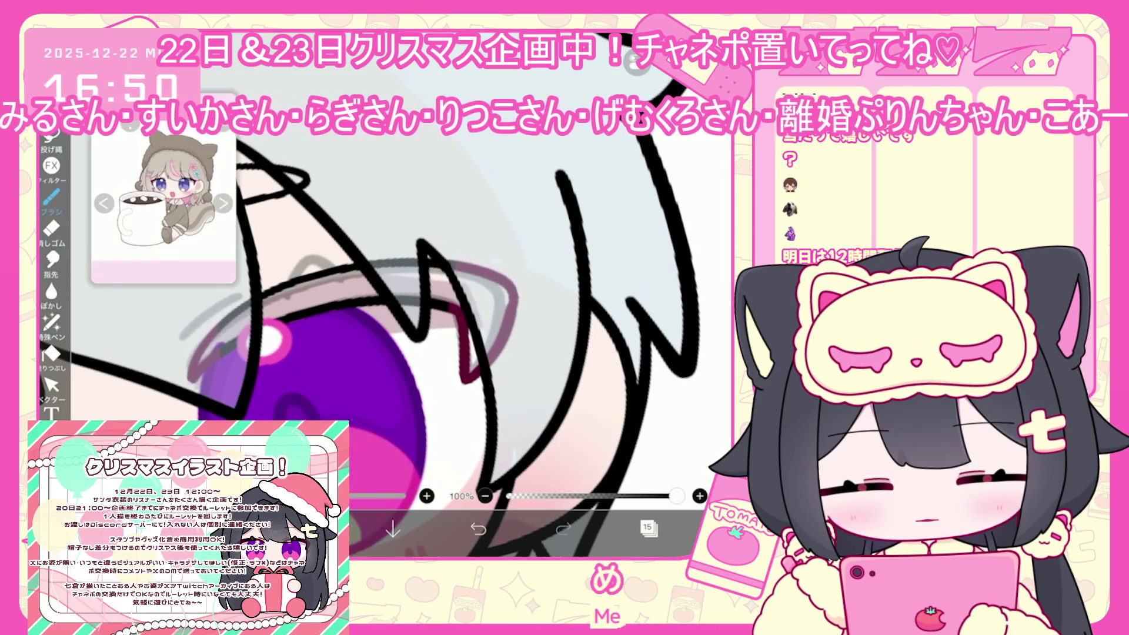
{"action": "scroll", "coordinate": [382, 294], "scroll_direction": "down", "scroll_amount": 3}
{"action": "scroll", "coordinate": [382, 294], "scroll_direction": "up", "scroll_amount": 3}
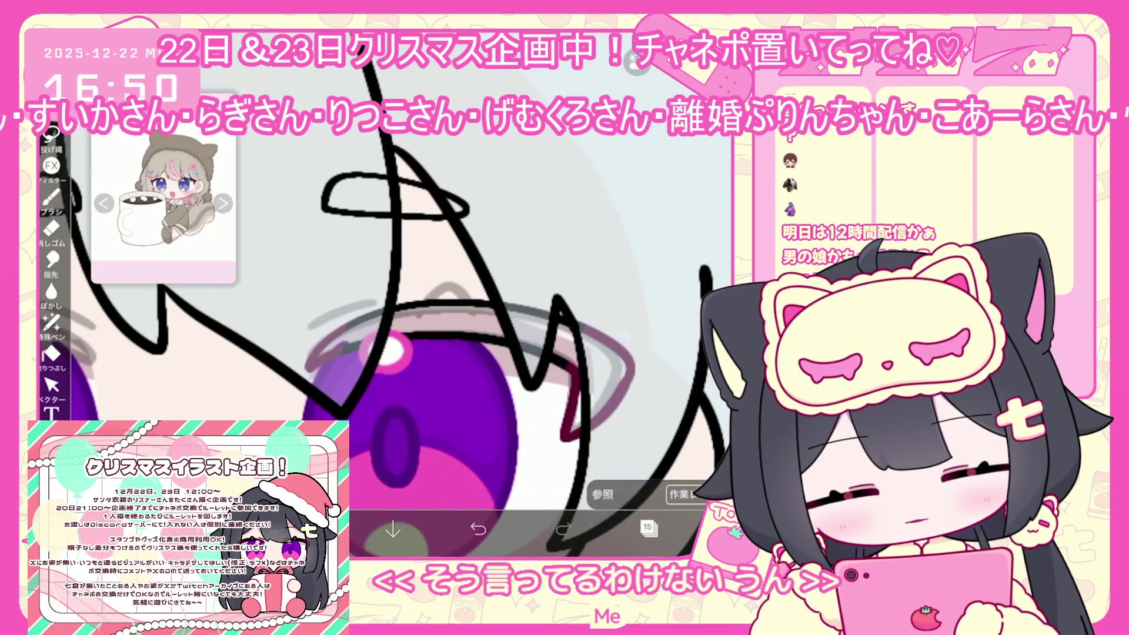
{"action": "scroll", "coordinate": [412, 323], "scroll_direction": "up", "scroll_amount": 3}
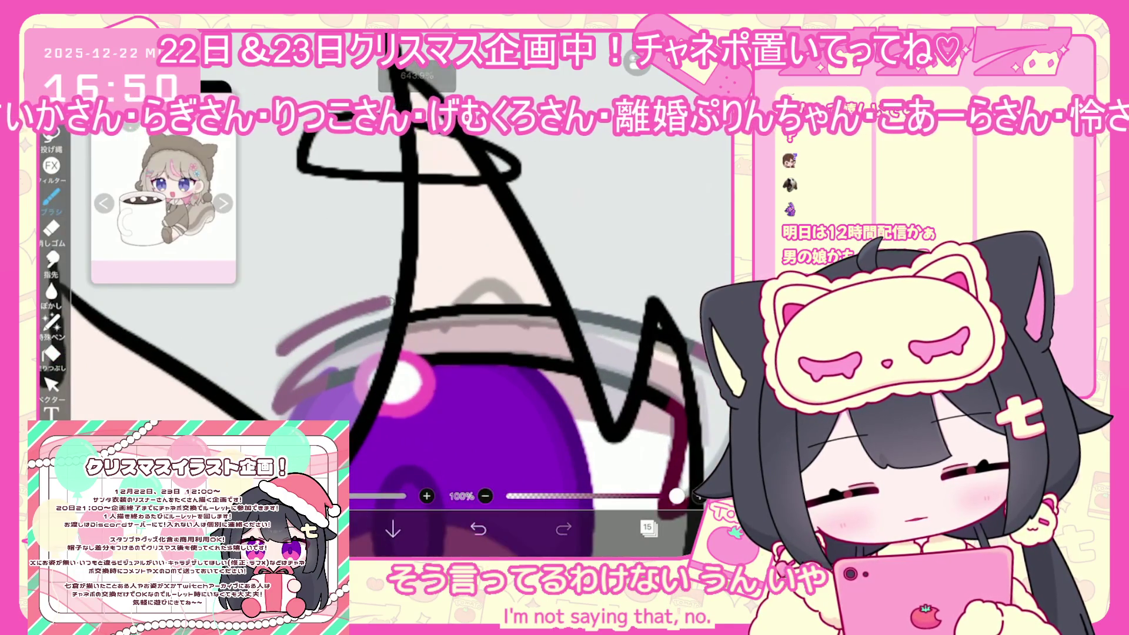
{"action": "key", "text": "ctrl+z"}
{"action": "scroll", "coordinate": [389, 301], "scroll_direction": "down", "scroll_amount": 3}
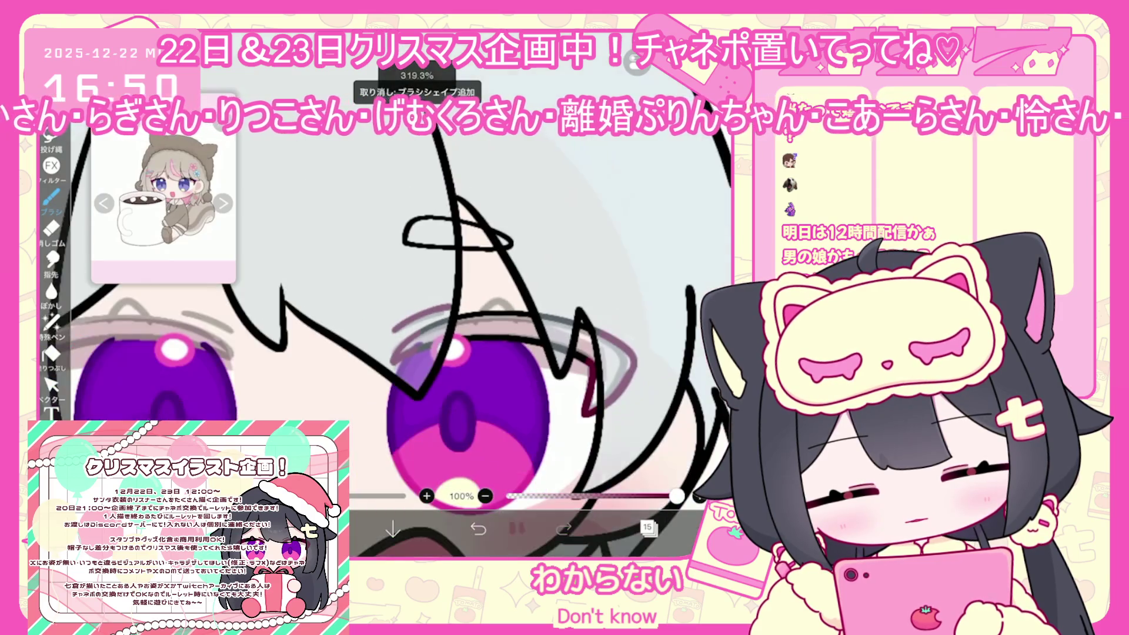
{"action": "scroll", "coordinate": [388, 294], "scroll_direction": "down", "scroll_amount": 1}
{"action": "left_click", "coordinate": [648, 527]}
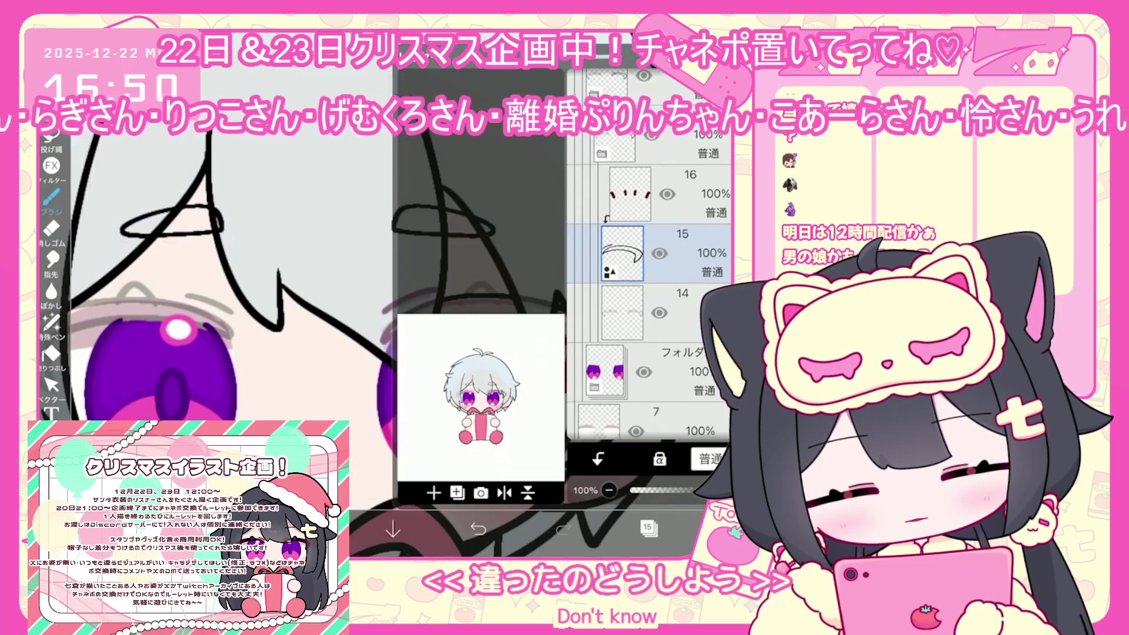
- Duplicate the eyelid line layer and select layer 14
{"action": "left_click", "coordinate": [457, 493]}
{"action": "left_click", "coordinate": [480, 400]}
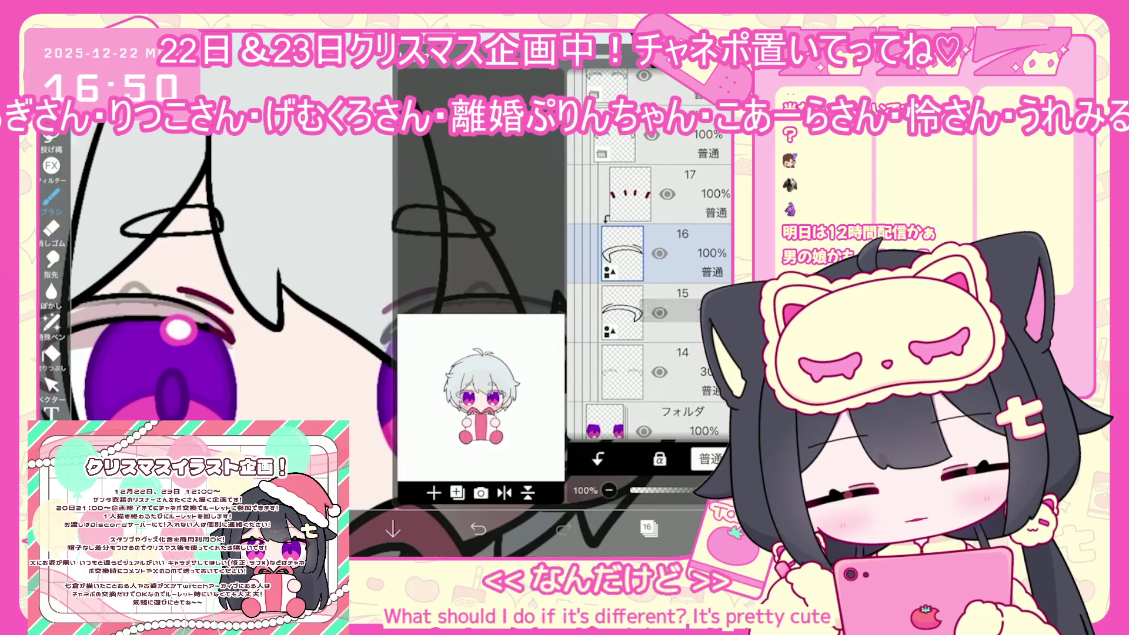
{"action": "left_click", "coordinate": [647, 312]}
{"action": "scroll", "coordinate": [650, 265], "scroll_direction": "down", "scroll_amount": 2}
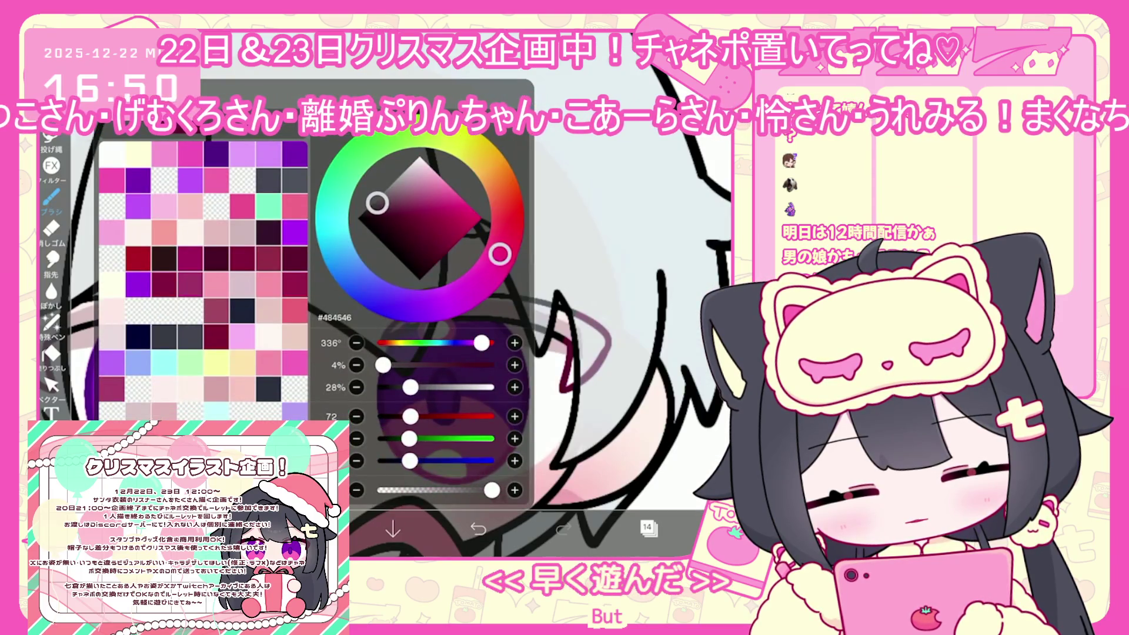
- Pick dark grey #454748 and switch to the Lasso Fill tool
{"action": "left_click_drag", "start_coordinate": [504, 247], "coordinate": [340, 256]}
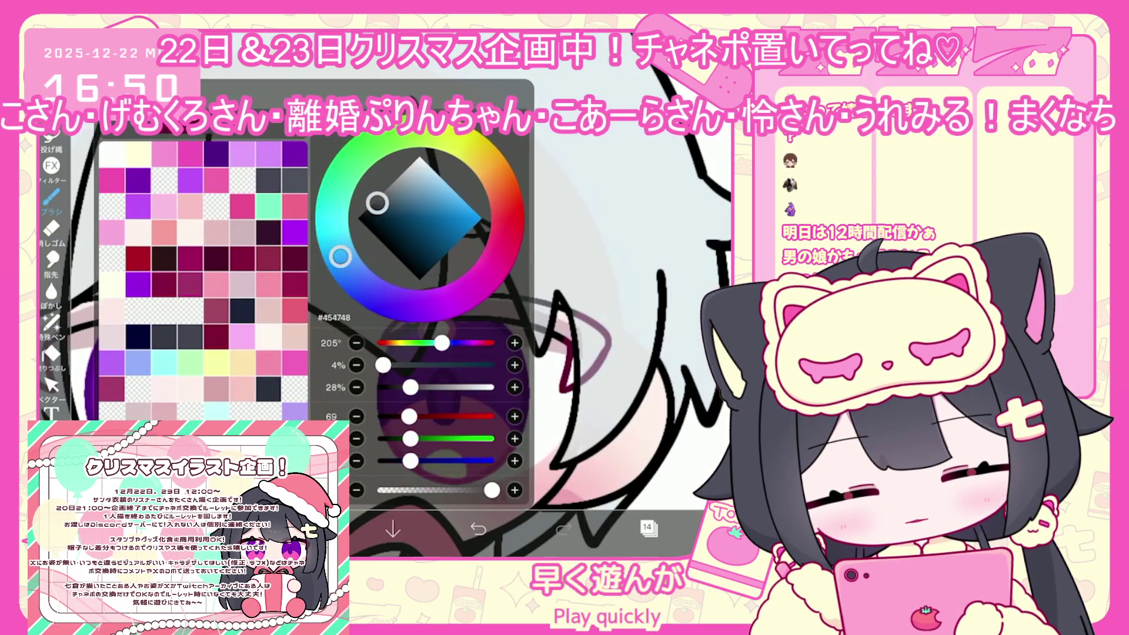
{"action": "left_click", "coordinate": [51, 352]}
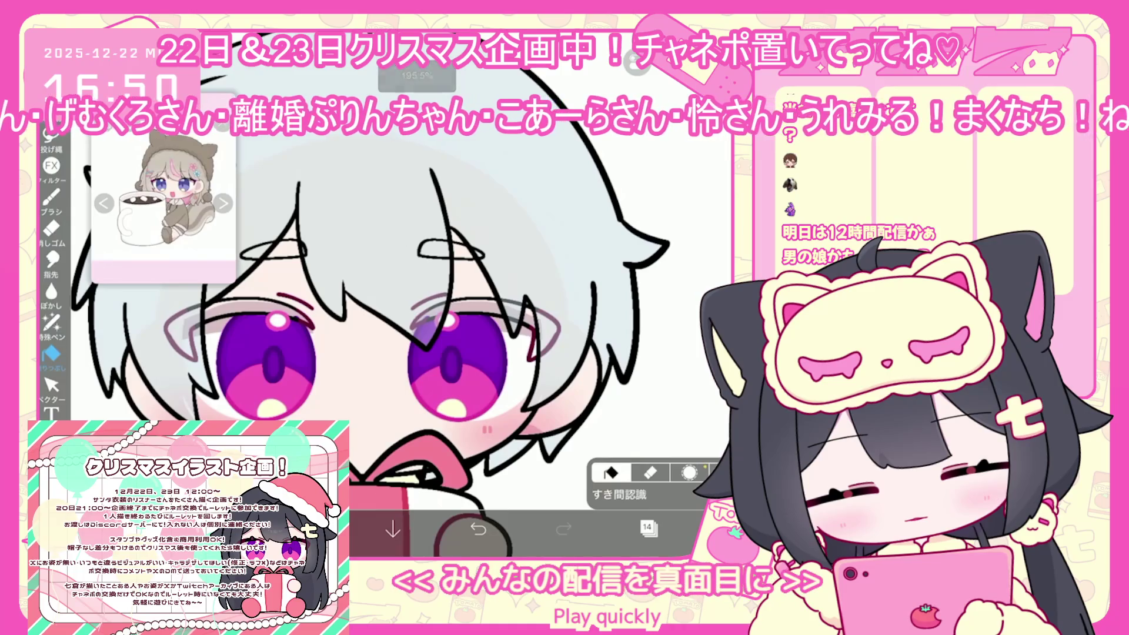
{"action": "left_click", "coordinate": [646, 527]}
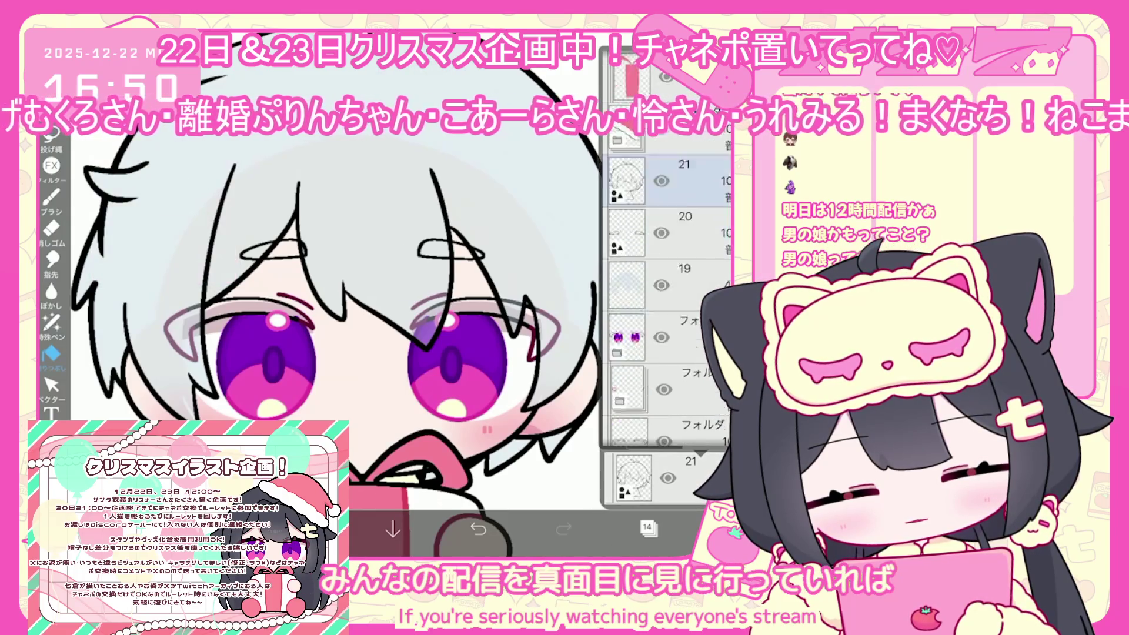
{"action": "scroll", "coordinate": [667, 306], "scroll_direction": "down", "scroll_amount": 5}
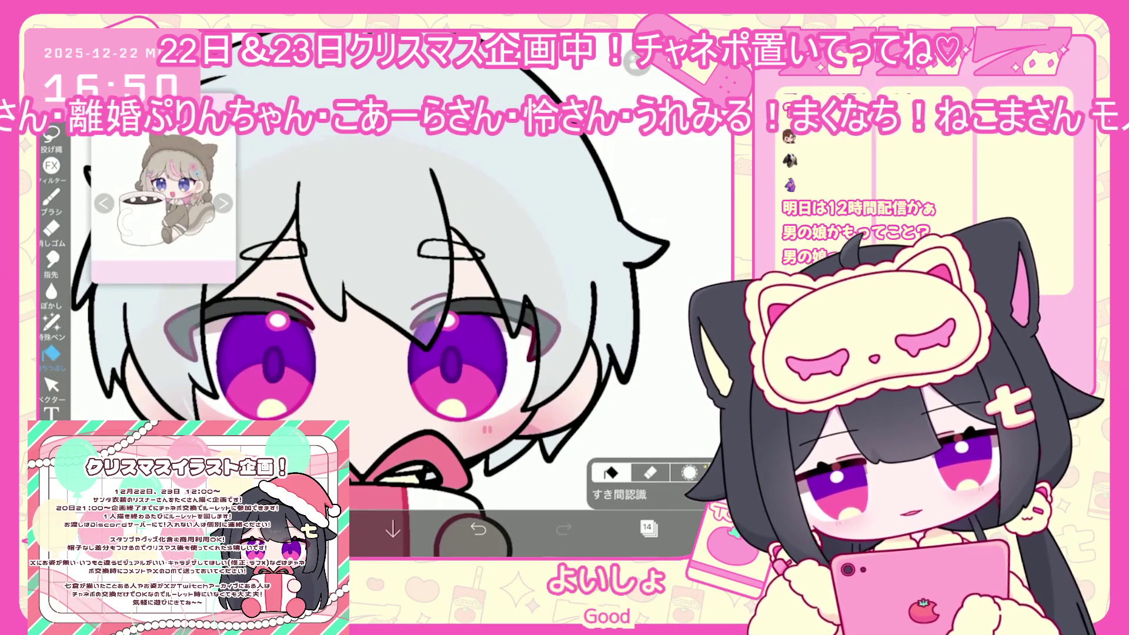
{"action": "left_click", "coordinate": [51, 322]}
{"action": "scroll", "coordinate": [478, 306], "scroll_direction": "up", "scroll_amount": 5}
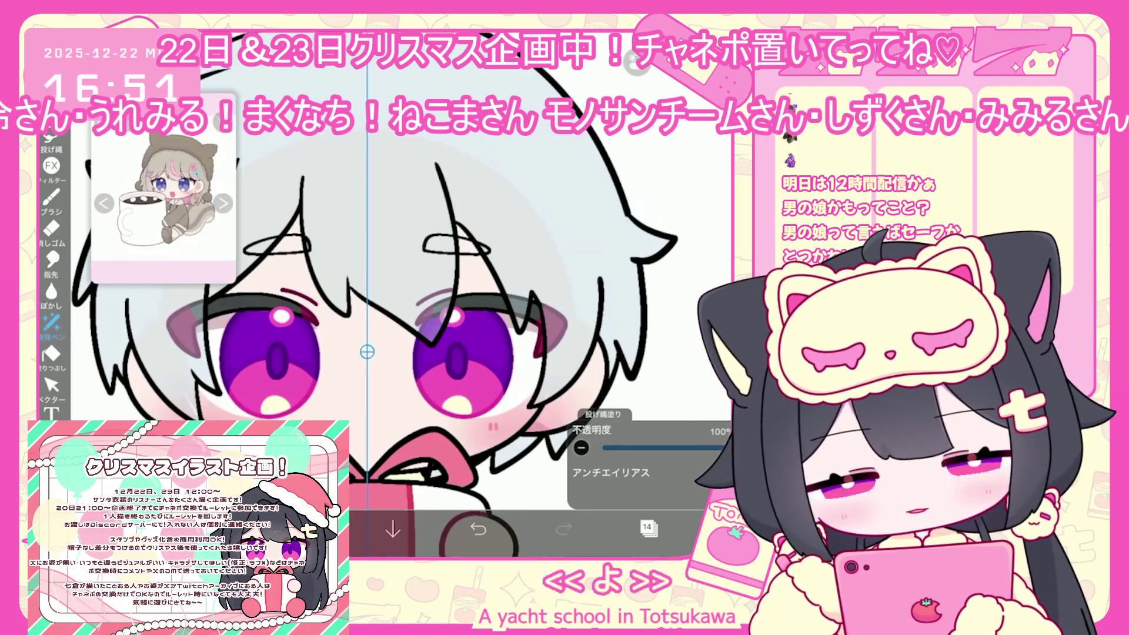
- Add a new layer near the bottom folder and raise layer 20's opacity to 100%
{"action": "scroll", "coordinate": [376, 341], "scroll_direction": "down", "scroll_amount": 3}
{"action": "left_click", "coordinate": [647, 527]}
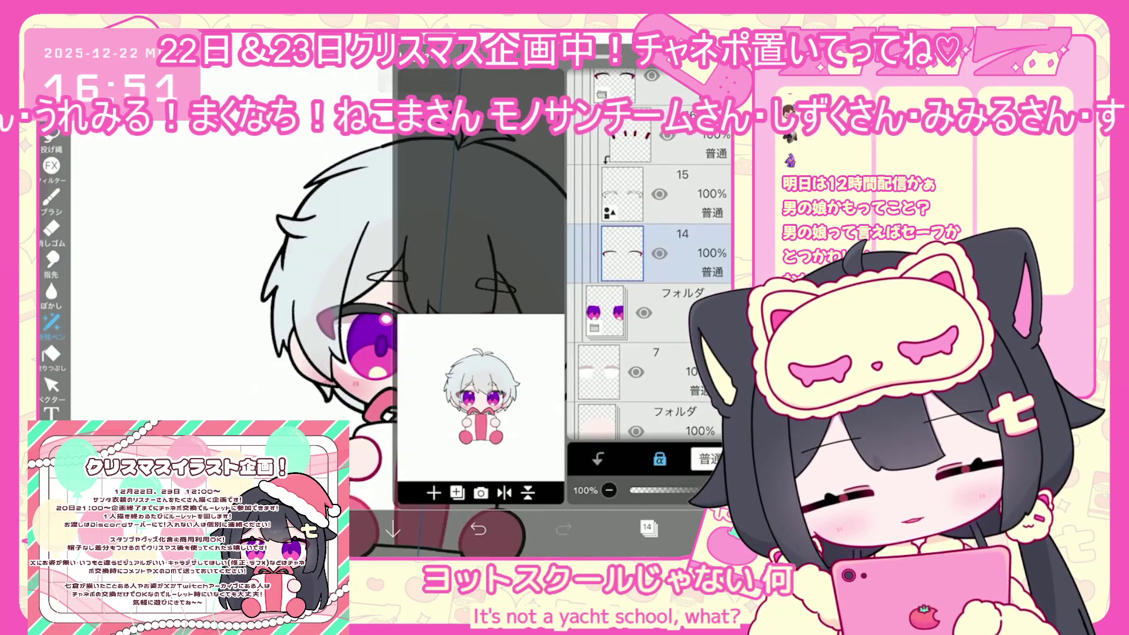
{"action": "scroll", "coordinate": [647, 294], "scroll_direction": "up", "scroll_amount": 3}
{"action": "left_click", "coordinate": [646, 417]}
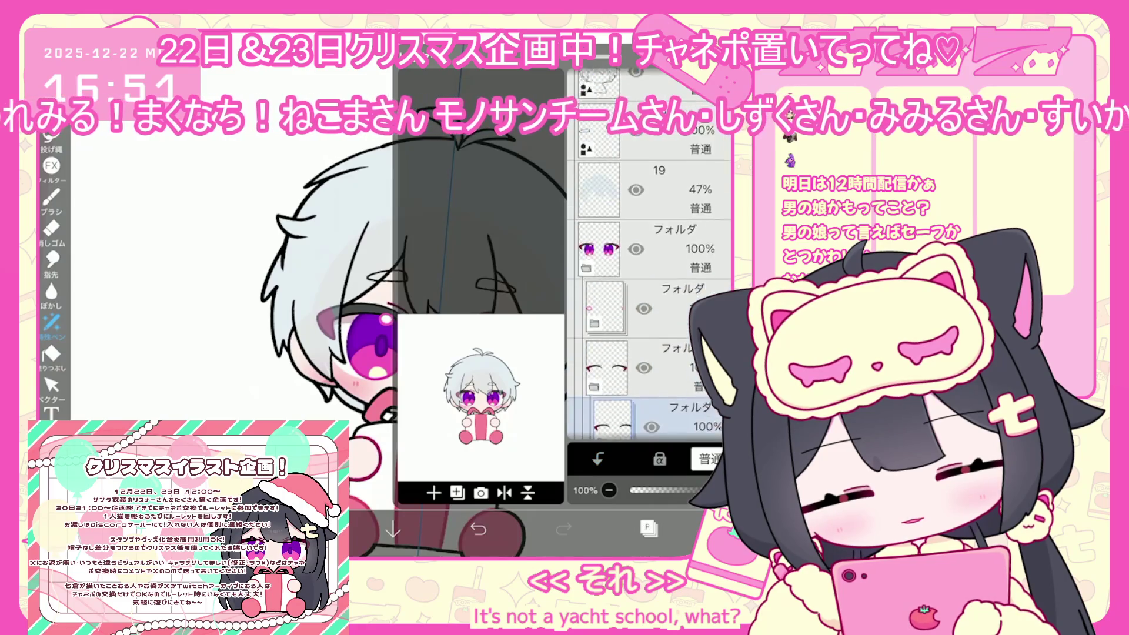
{"action": "left_click", "coordinate": [434, 493]}
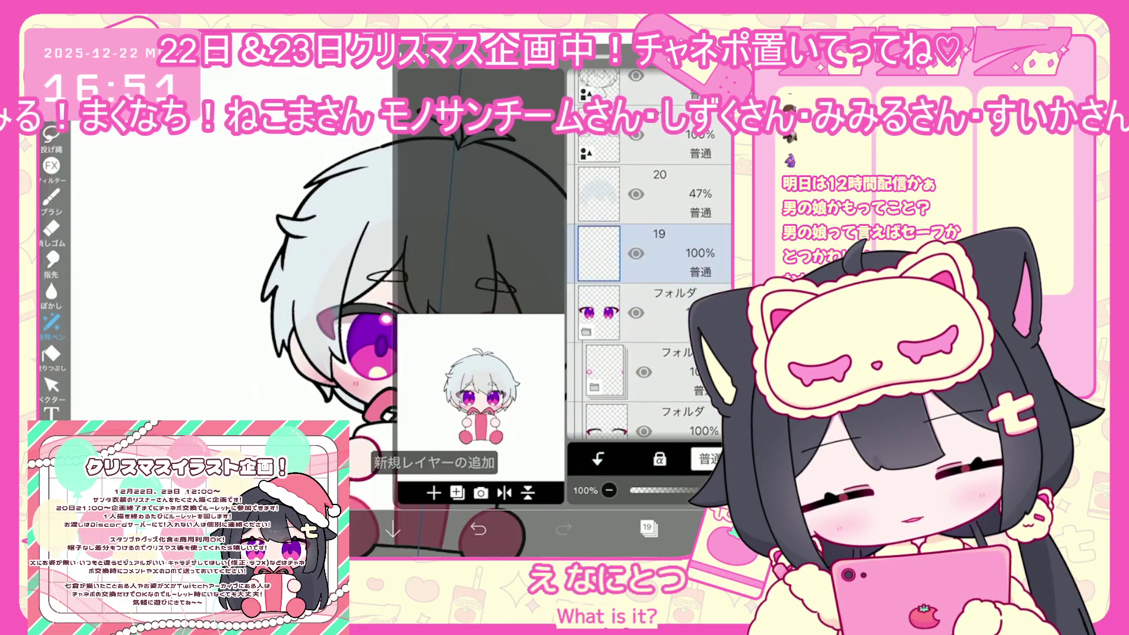
{"action": "left_click", "coordinate": [647, 194]}
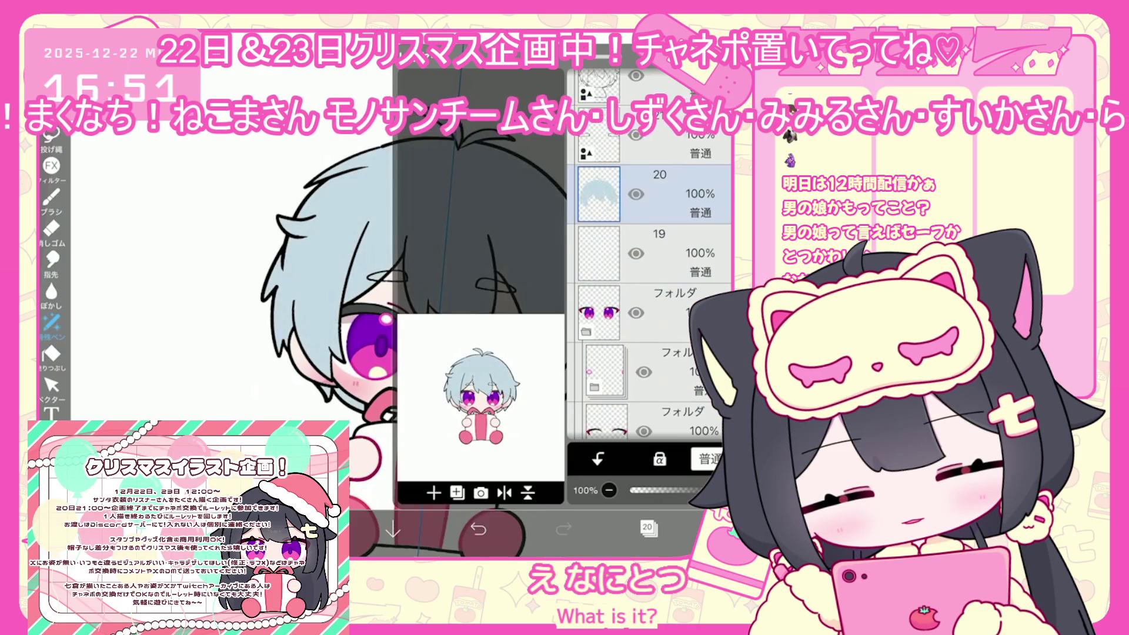
- Check the current colour and layer list, toggling between the colour picker and layers
{"action": "left_click", "coordinate": [647, 528]}
{"action": "left_click", "coordinate": [312, 529]}
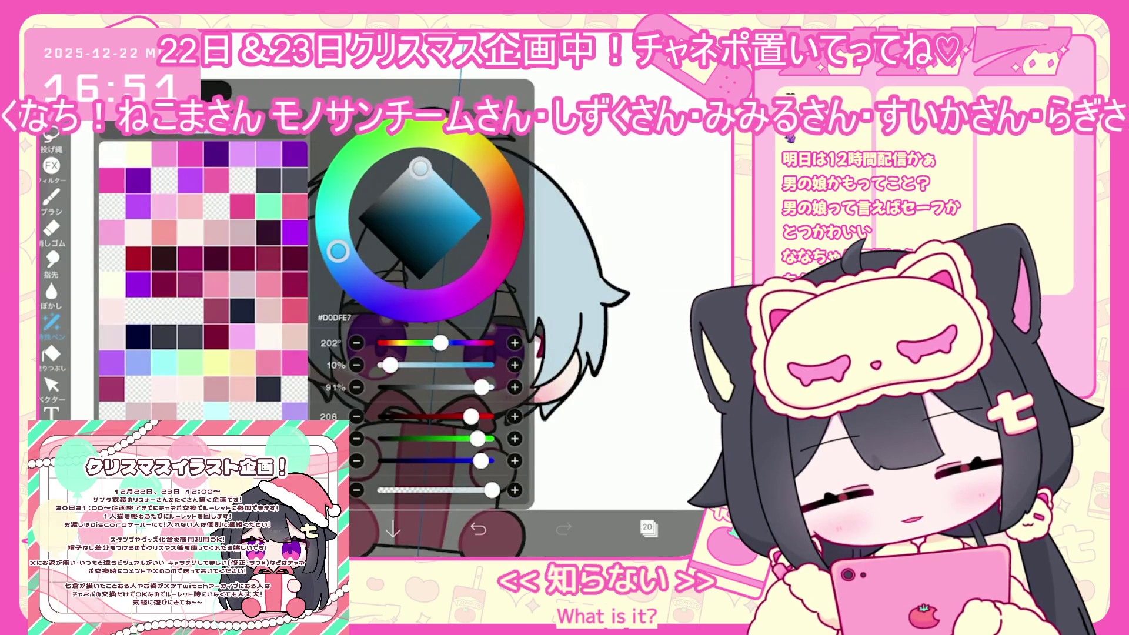
{"action": "left_click", "coordinate": [312, 529]}
{"action": "left_click", "coordinate": [647, 527]}
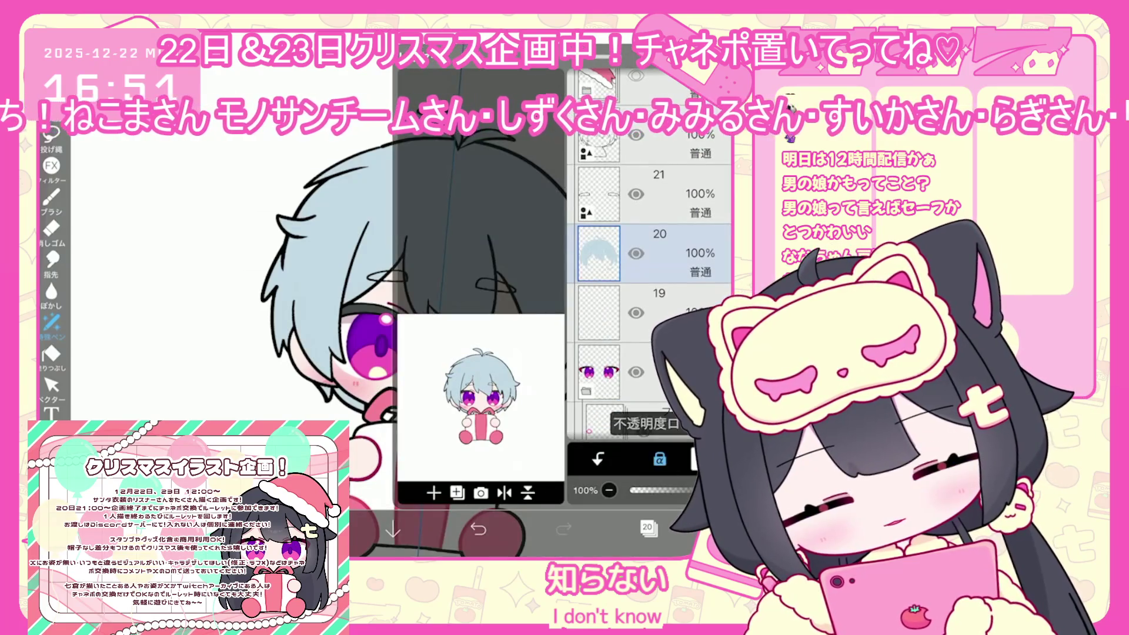
{"action": "left_click", "coordinate": [647, 527]}
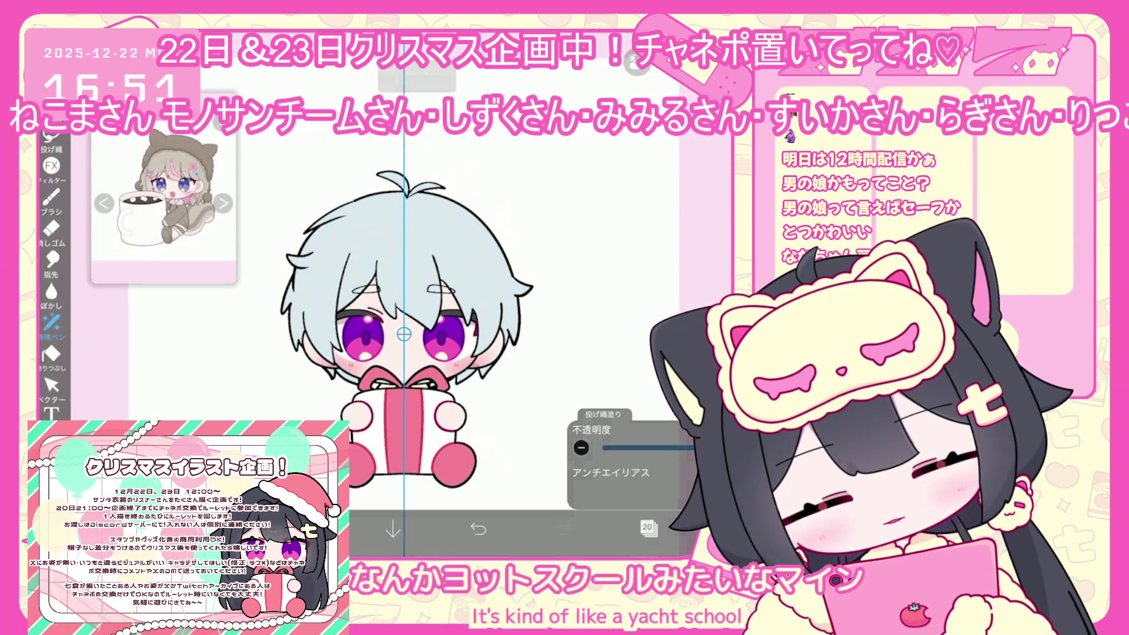
{"action": "left_click", "coordinate": [307, 530]}
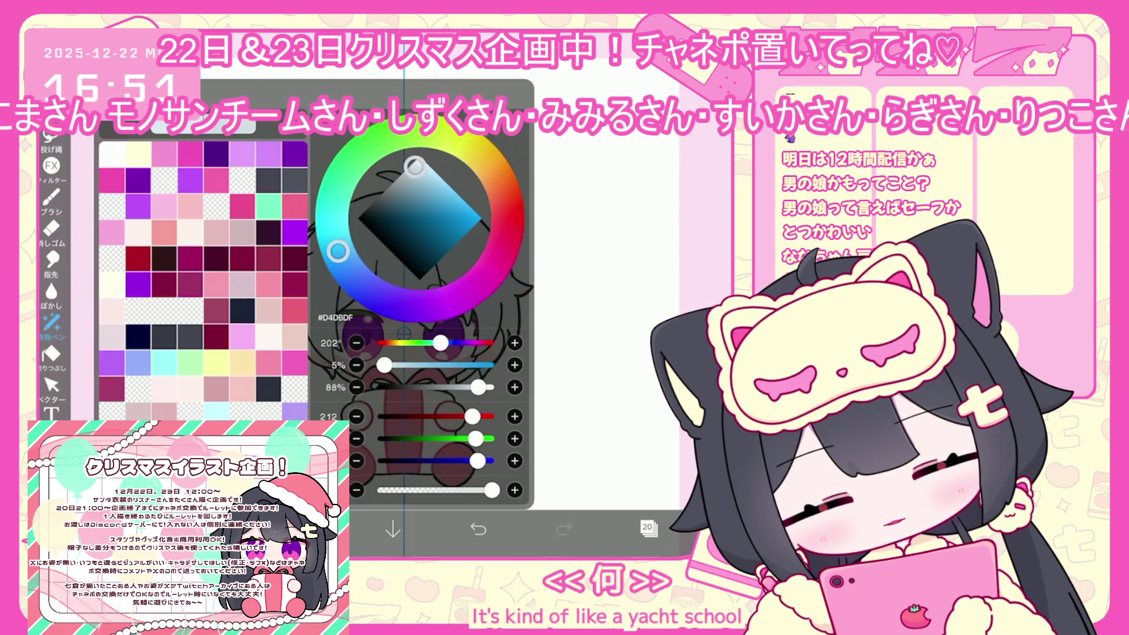
{"action": "left_click", "coordinate": [308, 529]}
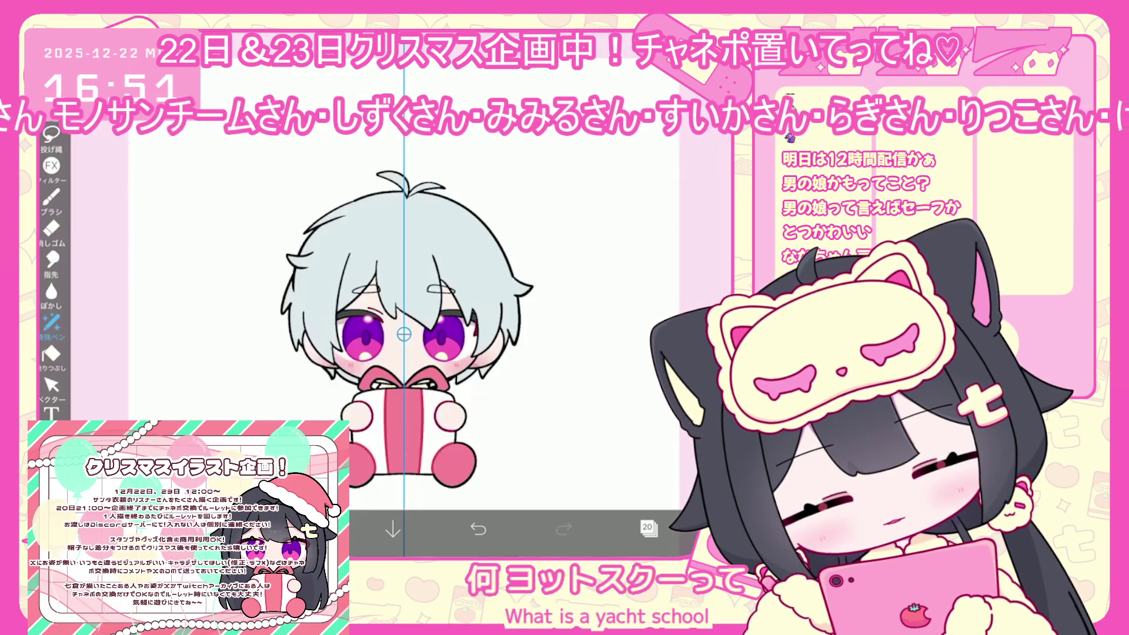
{"action": "left_click", "coordinate": [308, 529]}
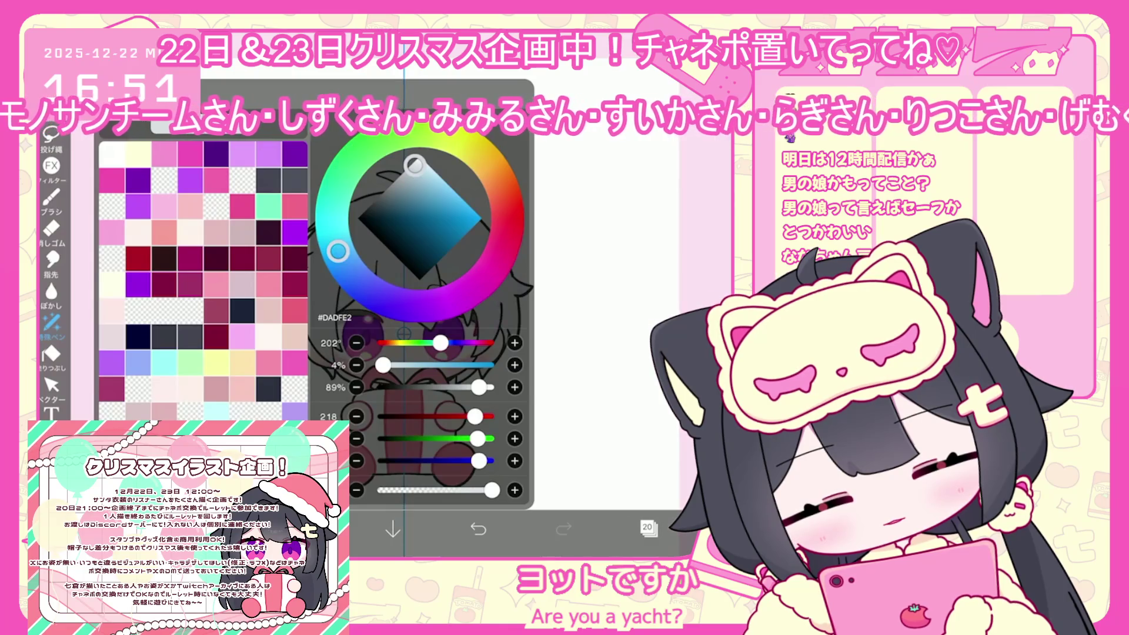
{"action": "left_click", "coordinate": [308, 530]}
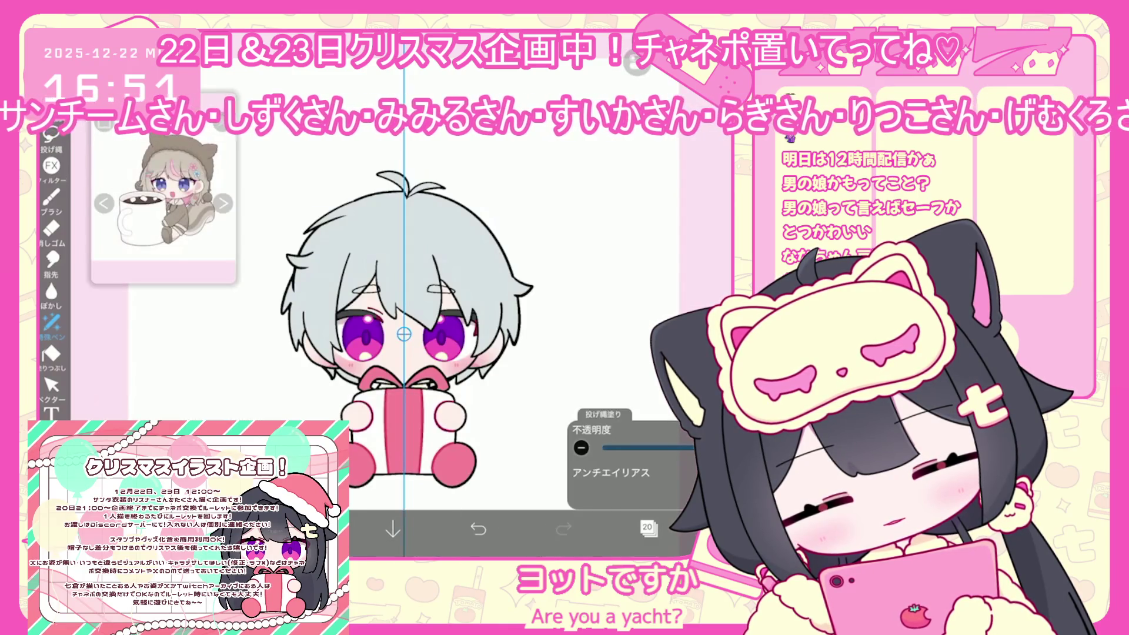
{"action": "left_click", "coordinate": [648, 528]}
{"action": "left_click", "coordinate": [307, 529]}
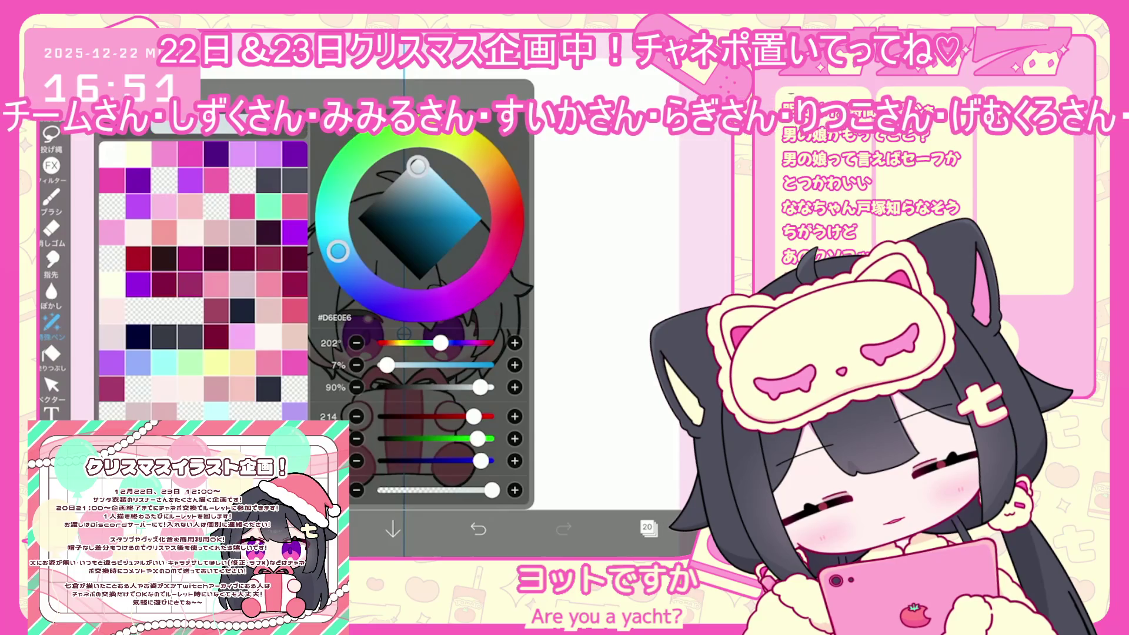
{"action": "left_click", "coordinate": [308, 529]}
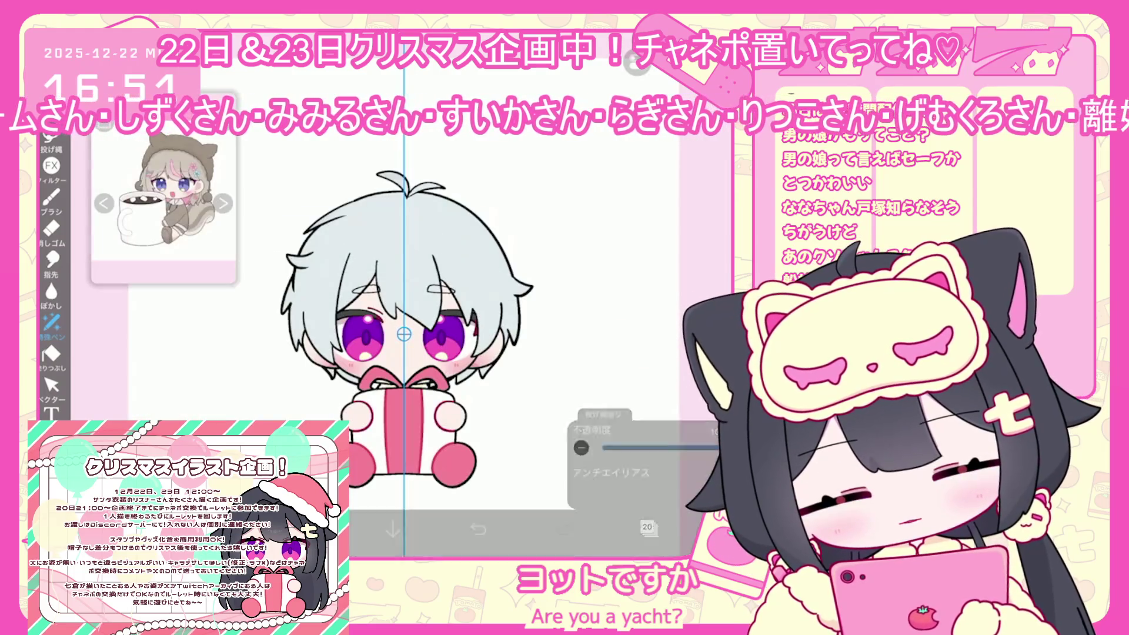
{"action": "left_click", "coordinate": [648, 527]}
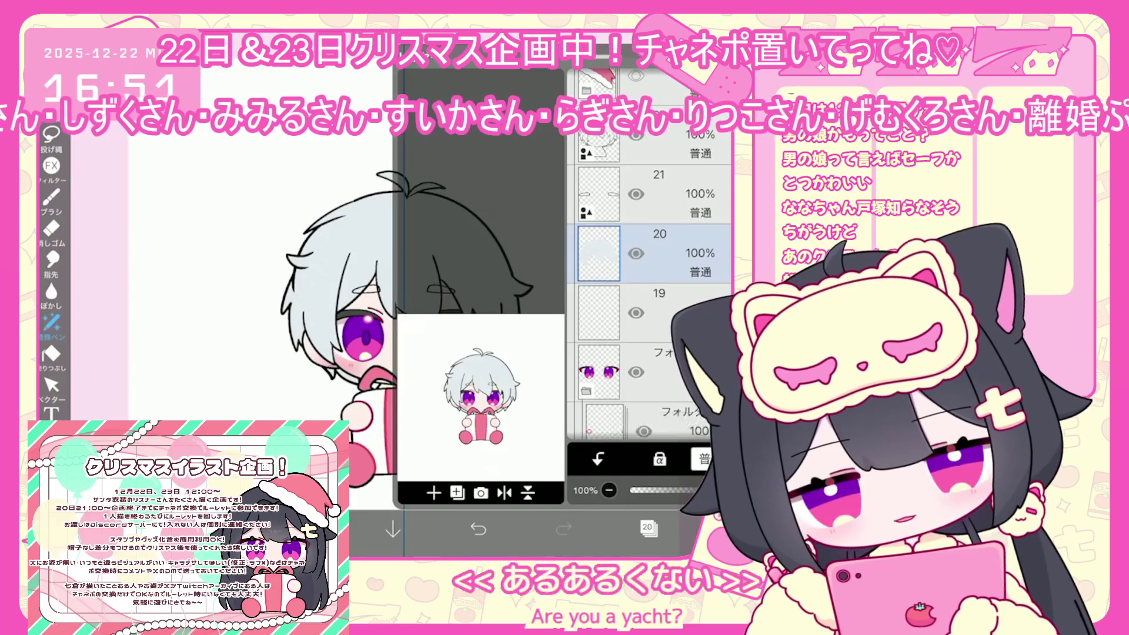
{"action": "left_click", "coordinate": [648, 527]}
- Add layer 21 for hair shading and pick darker grey-blue #AEBCC5
{"action": "scroll", "coordinate": [447, 365], "scroll_direction": "up", "scroll_amount": 5}
{"action": "scroll", "coordinate": [314, 314], "scroll_direction": "up", "scroll_amount": 5}
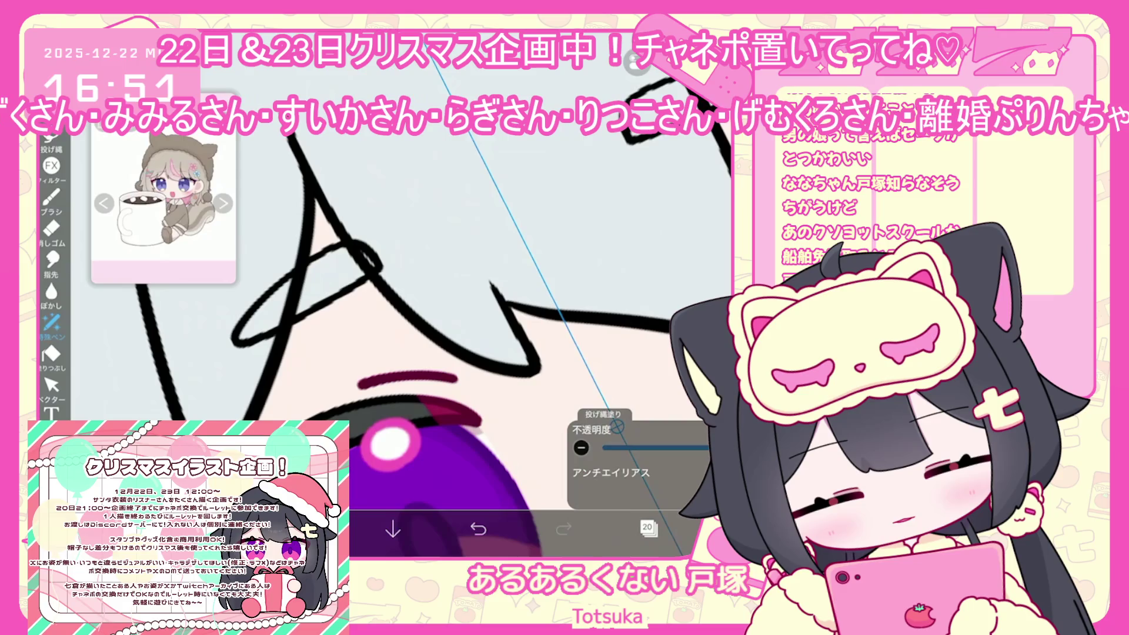
{"action": "scroll", "coordinate": [441, 353], "scroll_direction": "down", "scroll_amount": 3}
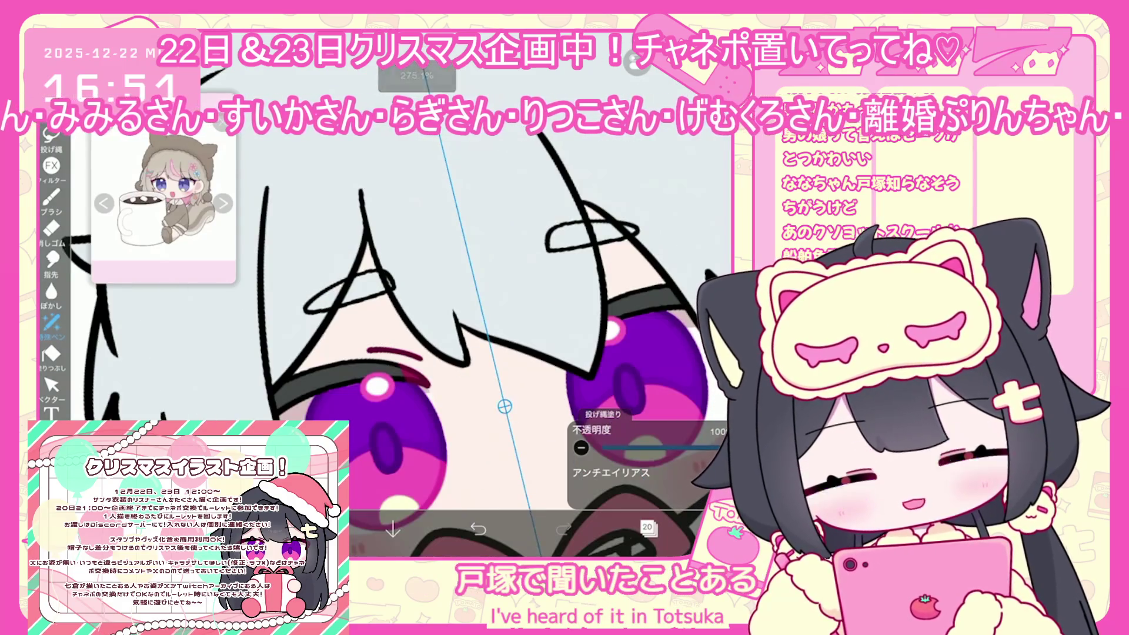
{"action": "left_click", "coordinate": [648, 528]}
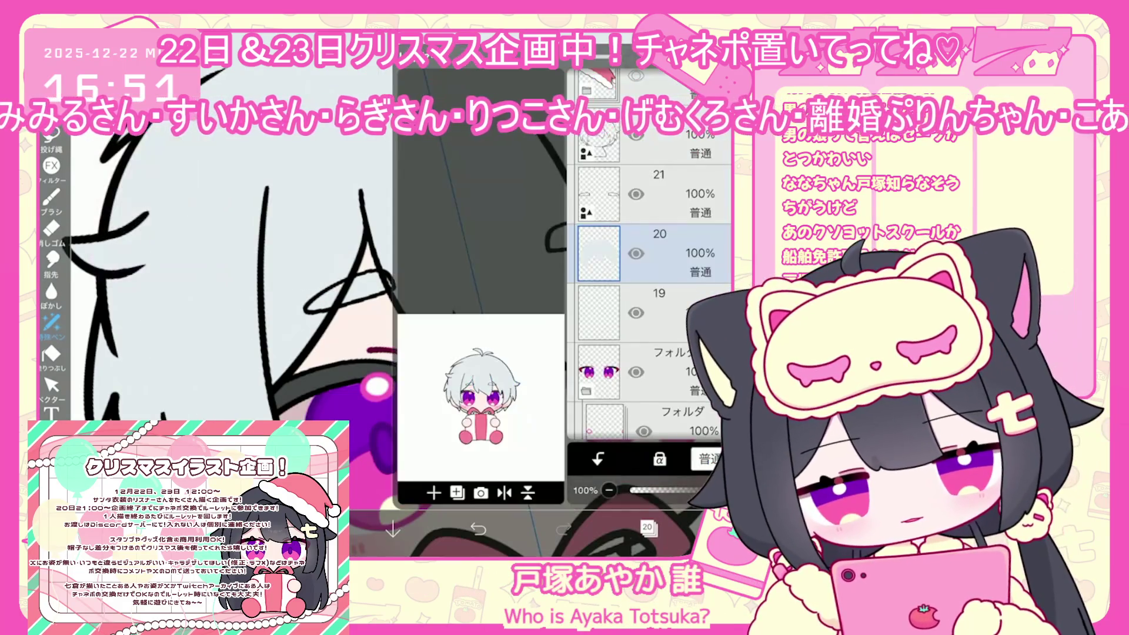
{"action": "left_click", "coordinate": [434, 492]}
{"action": "left_click", "coordinate": [307, 530]}
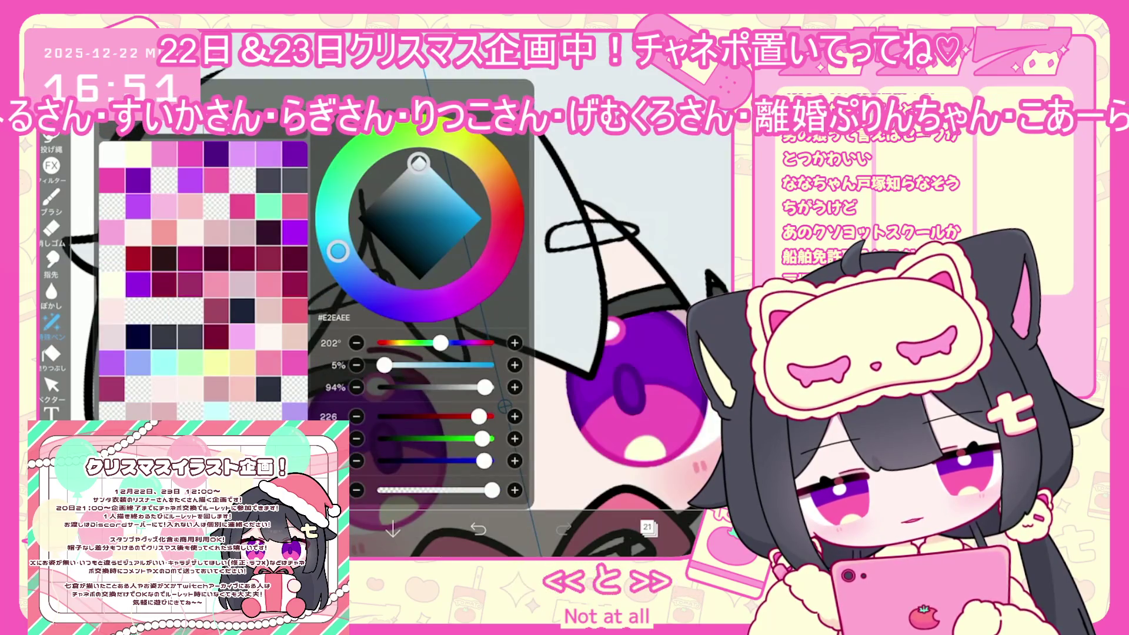
{"action": "left_click_drag", "start_coordinate": [419, 163], "coordinate": [412, 177]}
{"action": "left_click", "coordinate": [307, 530]}
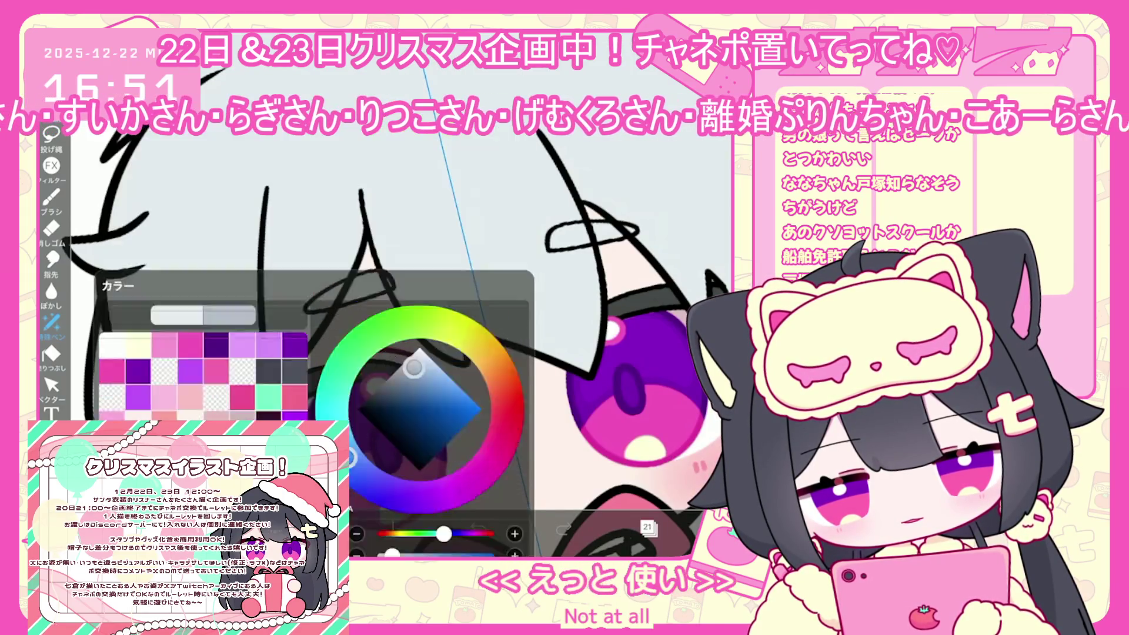
- Lasso-fill a darker grey shadow strand on the white hair
{"action": "scroll", "coordinate": [469, 306], "scroll_direction": "down", "scroll_amount": 3}
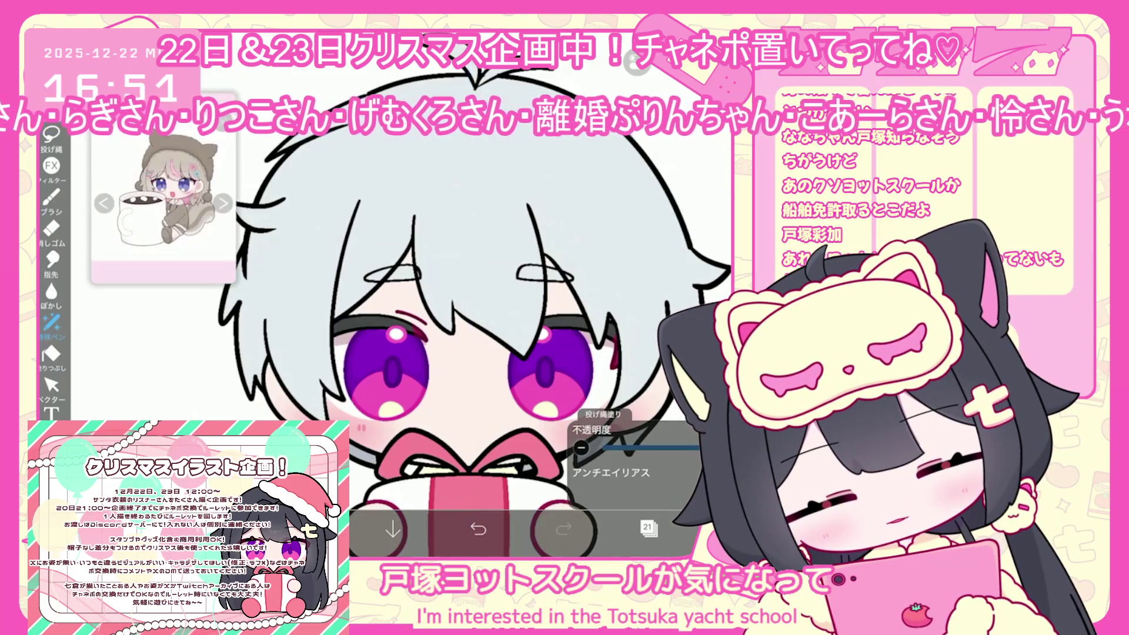
{"action": "scroll", "coordinate": [458, 363], "scroll_direction": "down", "scroll_amount": 2}
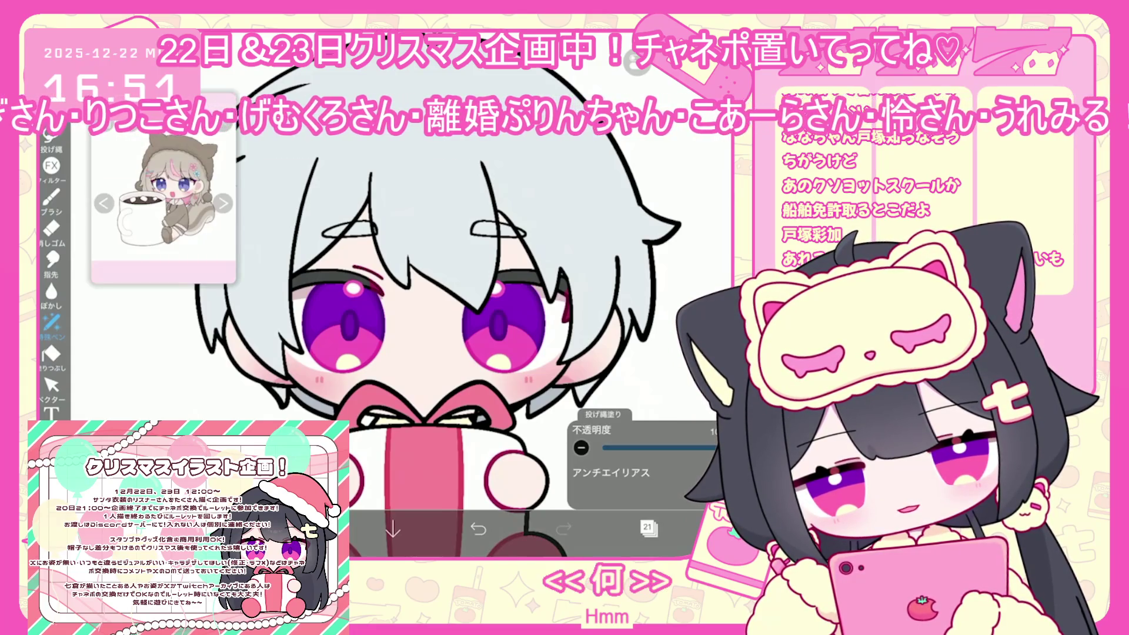
{"action": "scroll", "coordinate": [447, 329], "scroll_direction": "up", "scroll_amount": 2}
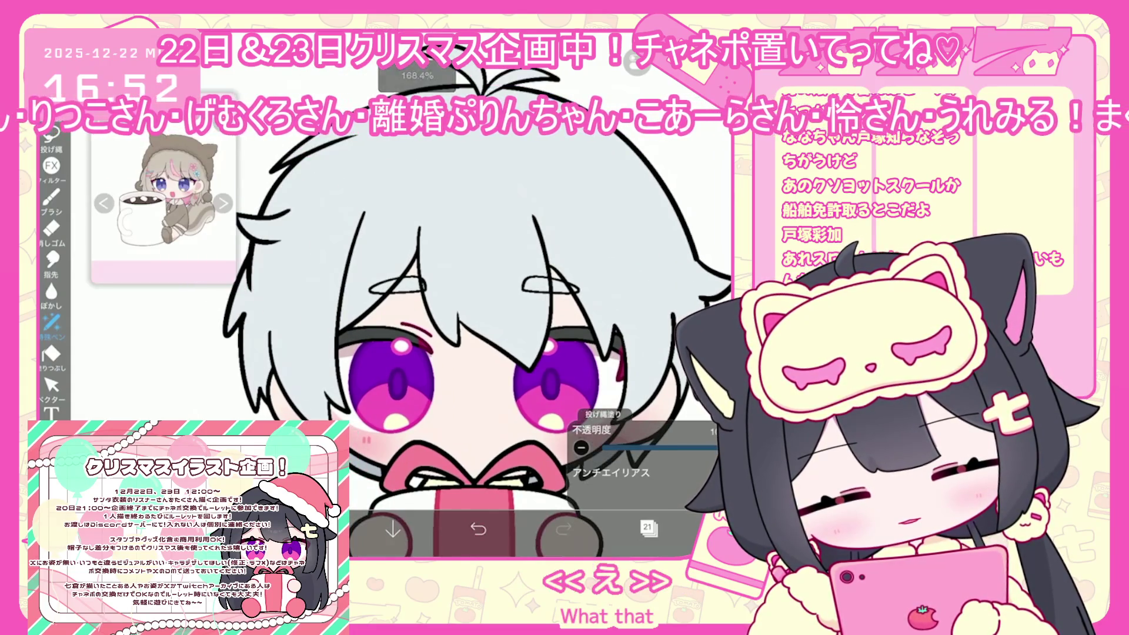
{"action": "left_click_drag", "start_coordinate": [455, 305], "coordinate": [448, 342]}
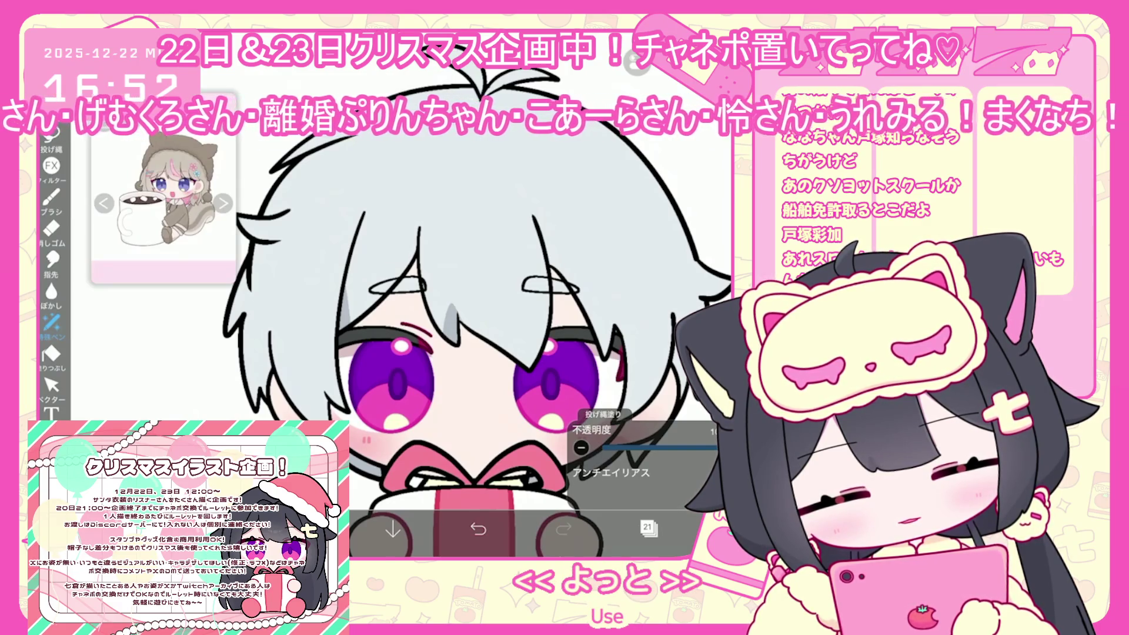
{"action": "scroll", "coordinate": [470, 294], "scroll_direction": "up", "scroll_amount": 3}
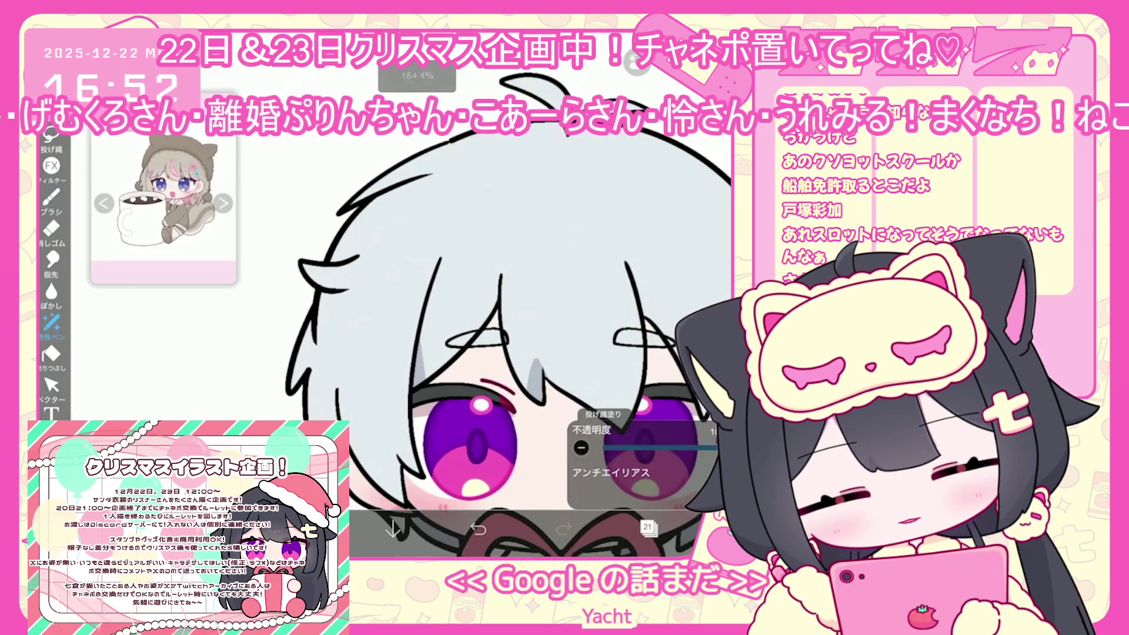
{"action": "scroll", "coordinate": [482, 329], "scroll_direction": "down", "scroll_amount": 2}
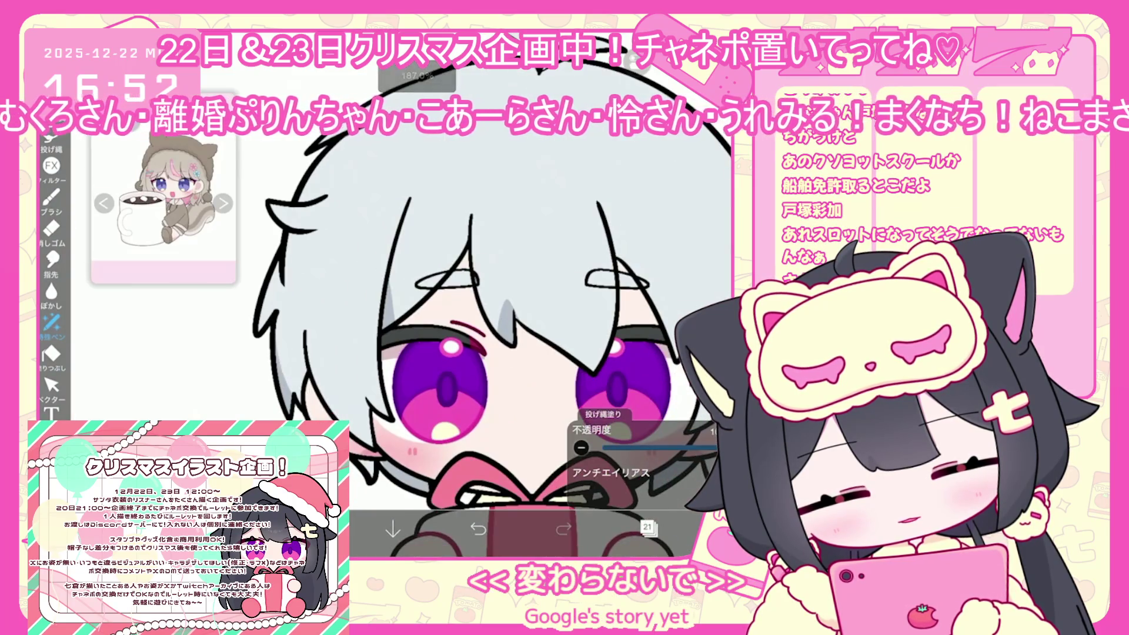
{"action": "scroll", "coordinate": [447, 306], "scroll_direction": "down", "scroll_amount": 2}
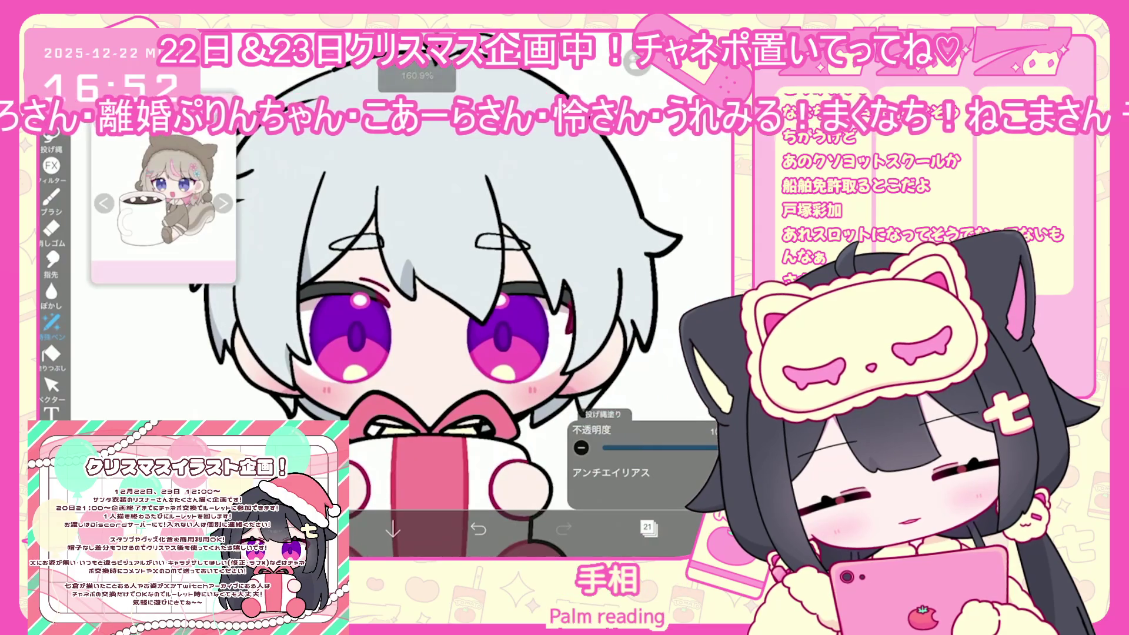
{"action": "scroll", "coordinate": [429, 329], "scroll_direction": "down", "scroll_amount": 1}
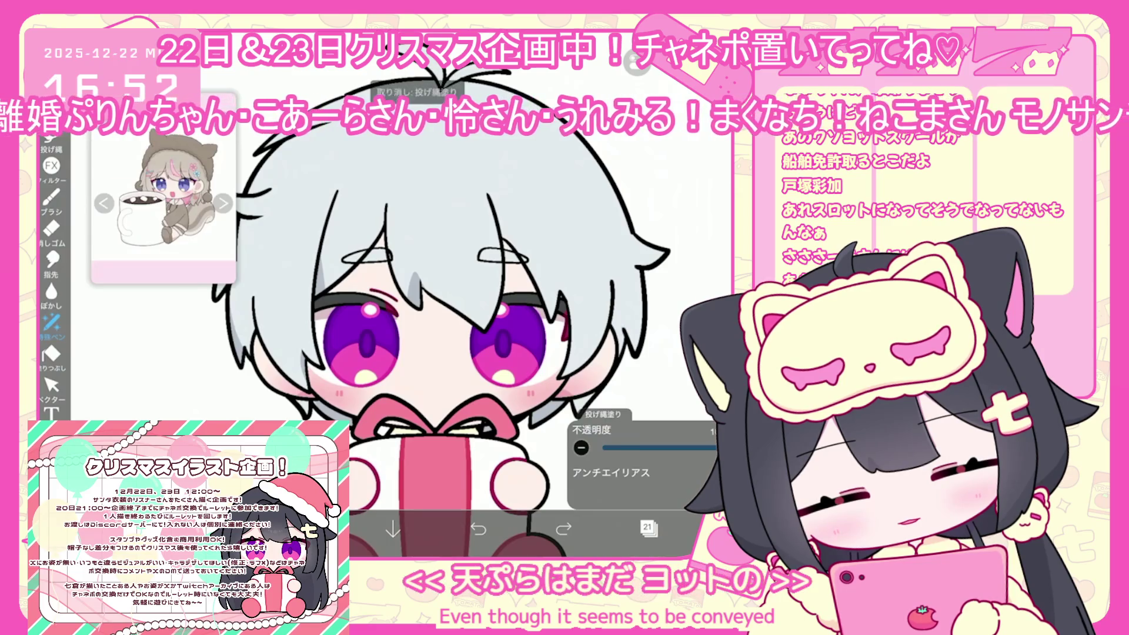
- Undo the two latest hair lasso fills, zoom out to the whole character, and show the layers
{"action": "key", "text": "ctrl+z"}
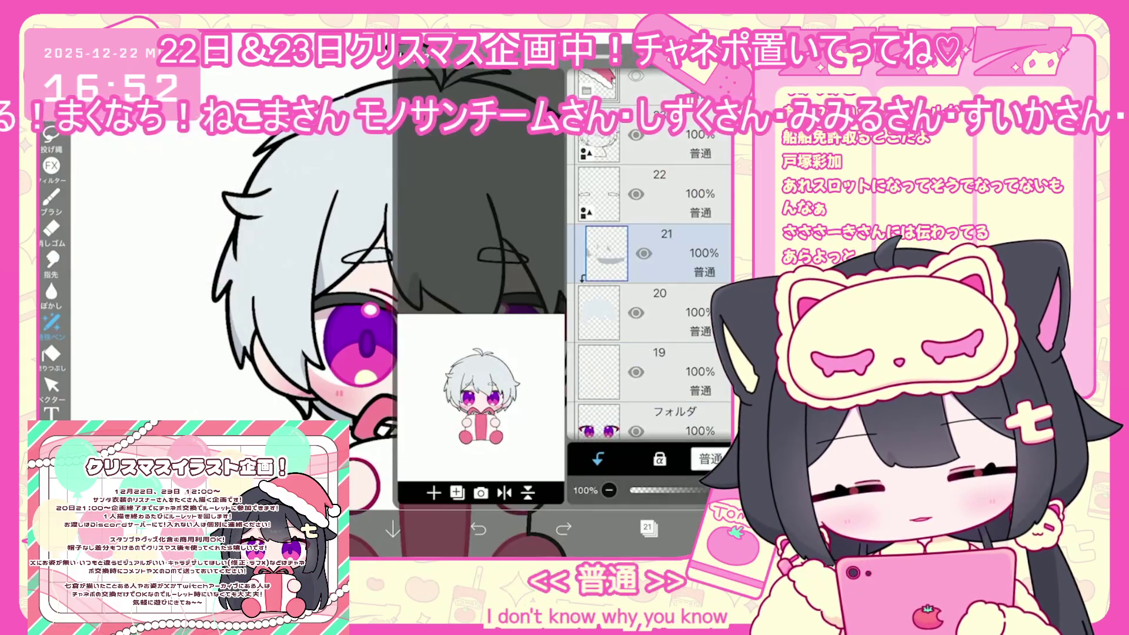
{"action": "scroll", "coordinate": [423, 353], "scroll_direction": "up", "scroll_amount": 2}
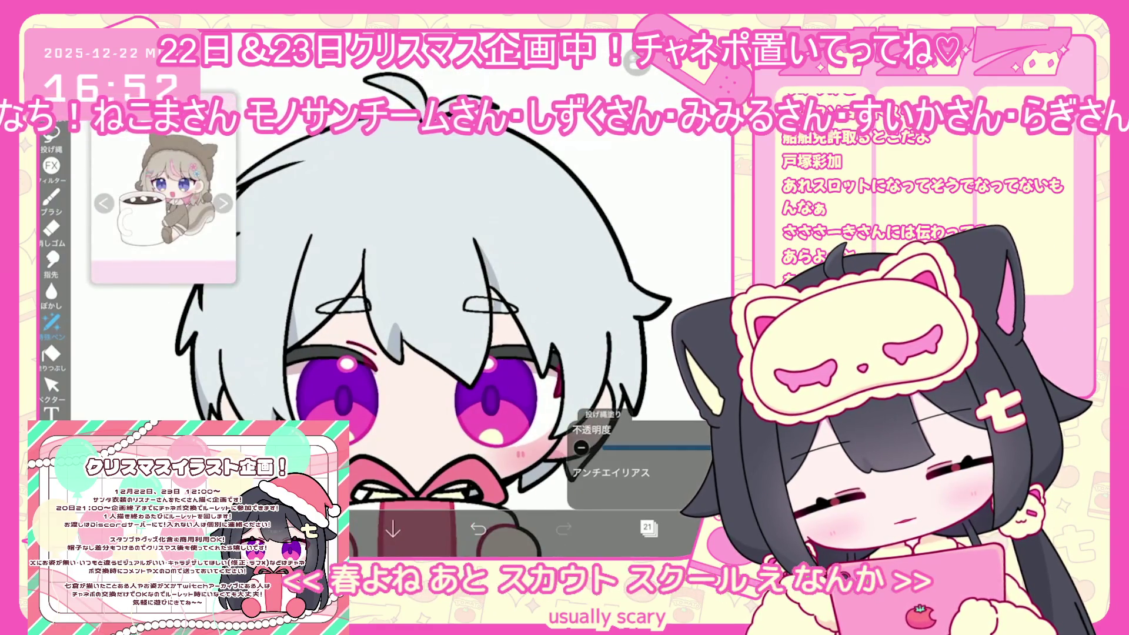
{"action": "key", "text": "ctrl+z"}
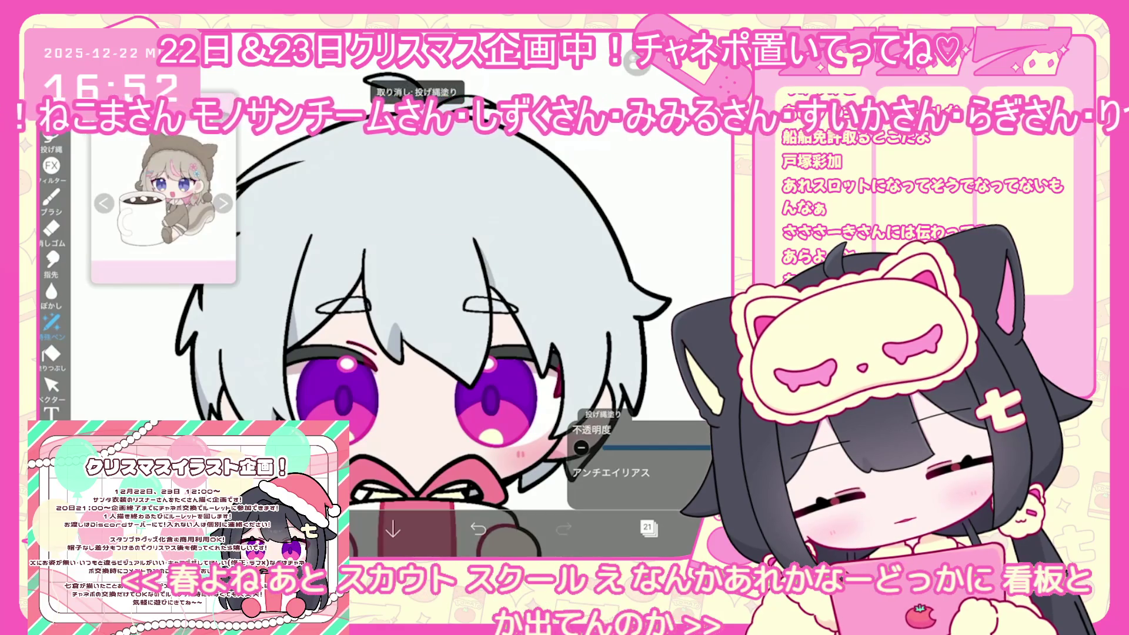
{"action": "scroll", "coordinate": [447, 330], "scroll_direction": "down", "scroll_amount": 3}
{"action": "key", "text": "ctrl+y"}
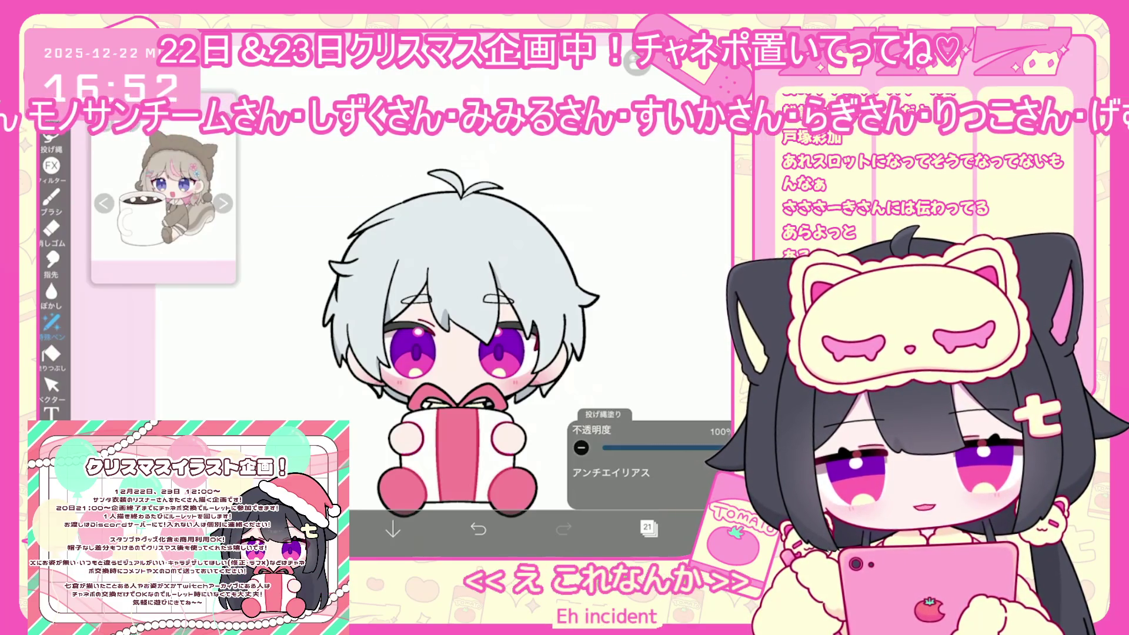
{"action": "left_click", "coordinate": [648, 528]}
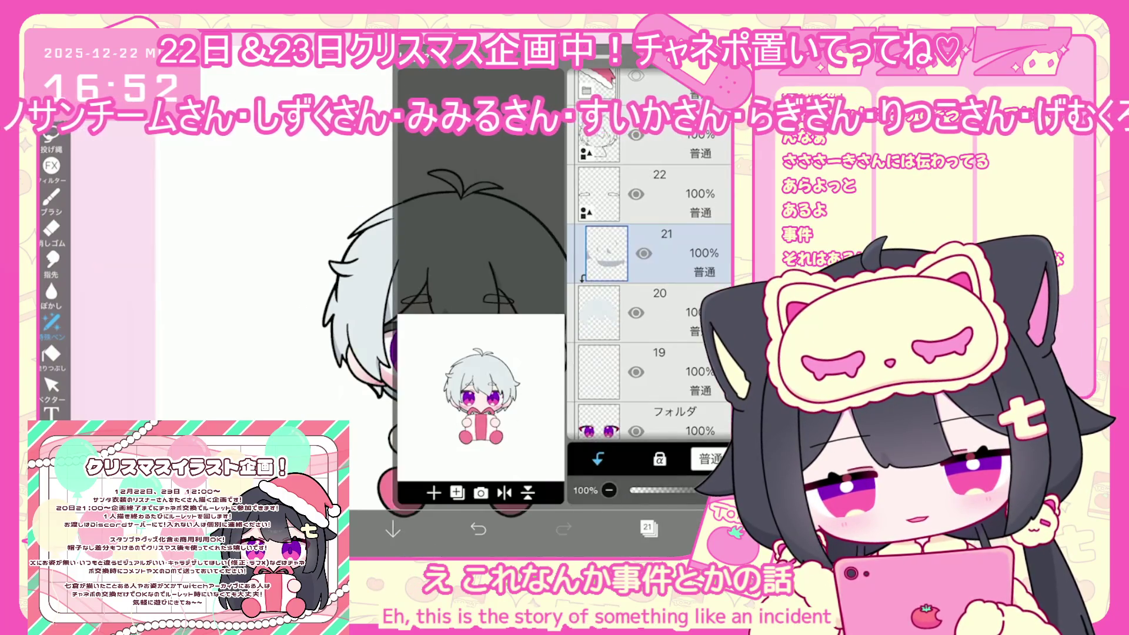
- Add a new empty layer higher in the stack and sample the grey hair shading colour
{"action": "left_click", "coordinate": [659, 263]}
{"action": "left_click", "coordinate": [433, 493]}
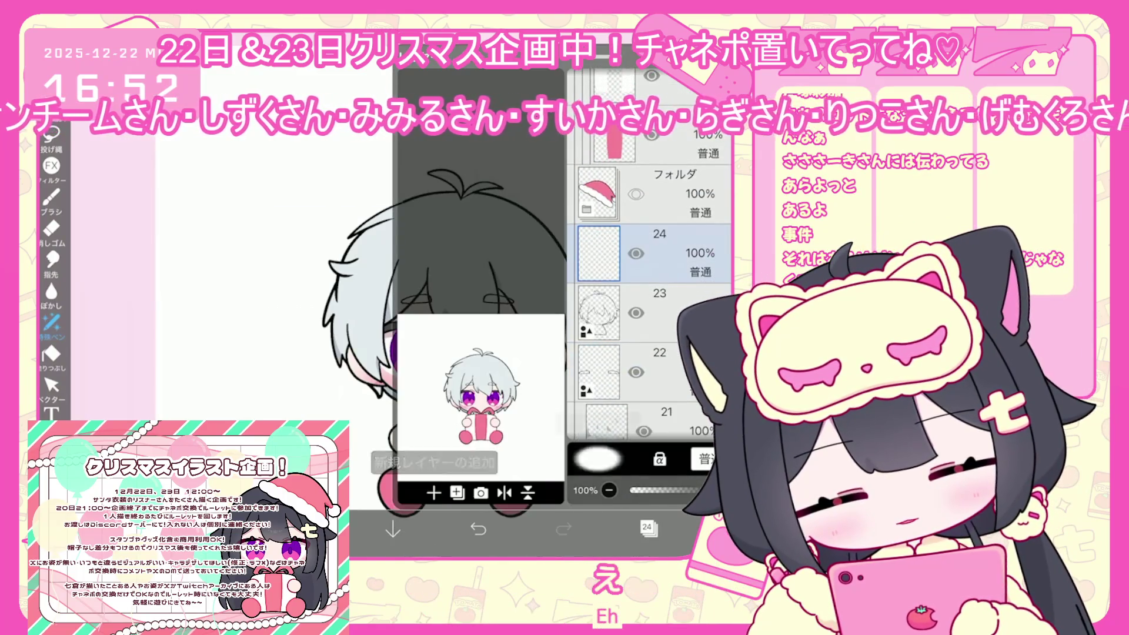
{"action": "left_click", "coordinate": [648, 527]}
{"action": "left_click", "coordinate": [328, 296]}
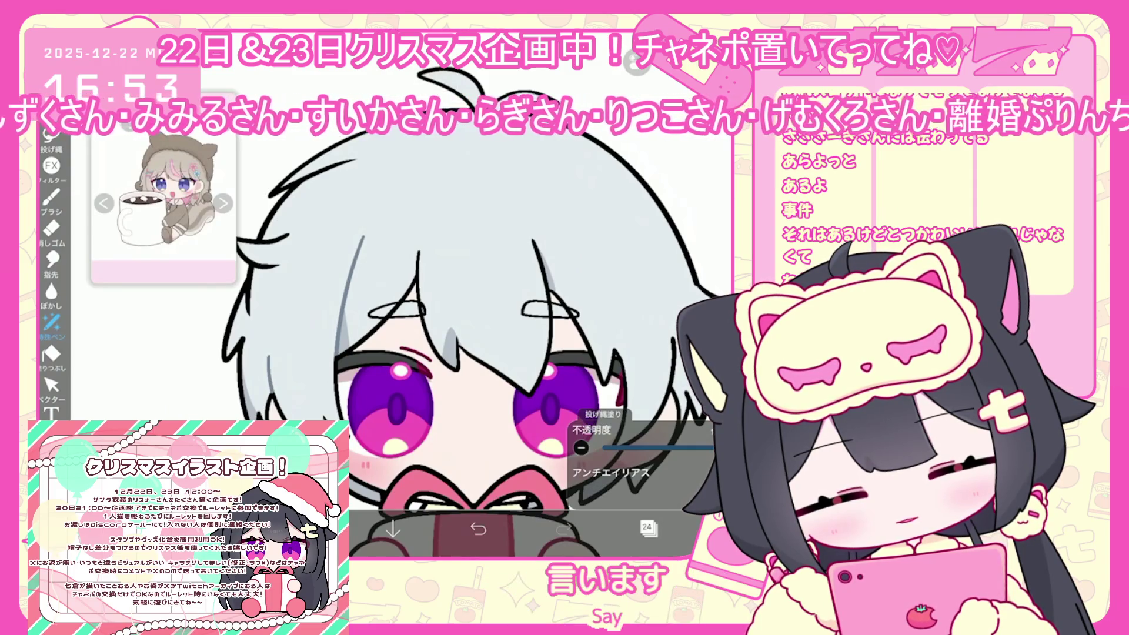
- Undo the last lasso fill, review the face up close, and bring back the layer list
{"action": "key", "text": "ctrl+z"}
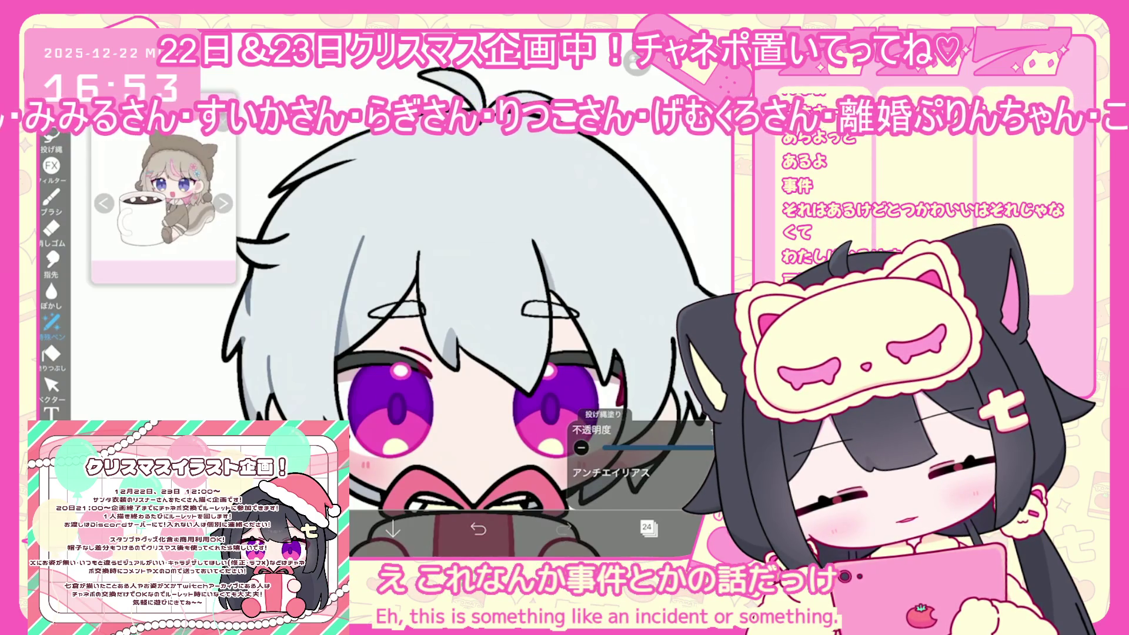
{"action": "scroll", "coordinate": [491, 363], "scroll_direction": "down", "scroll_amount": 2}
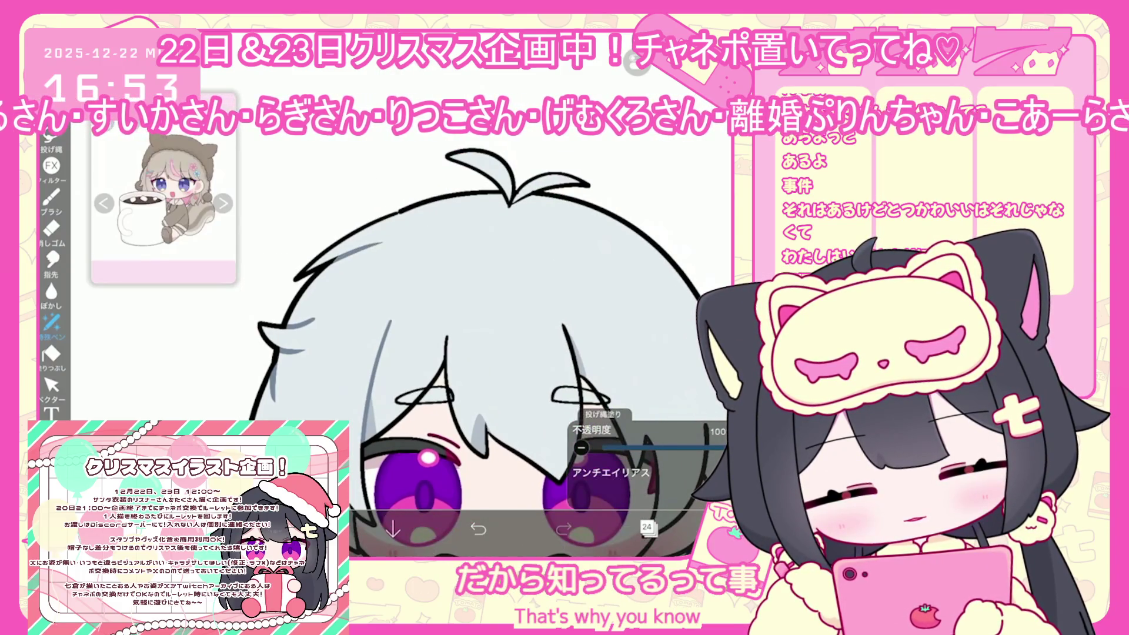
{"action": "scroll", "coordinate": [447, 353], "scroll_direction": "up", "scroll_amount": 3}
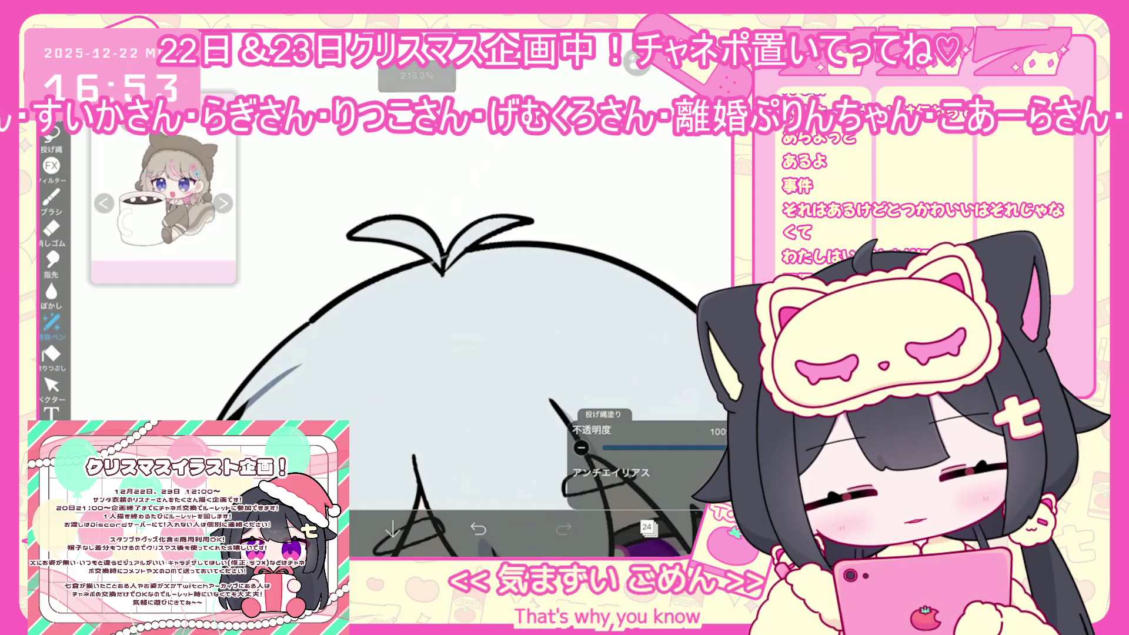
{"action": "scroll", "coordinate": [411, 353], "scroll_direction": "up", "scroll_amount": 1}
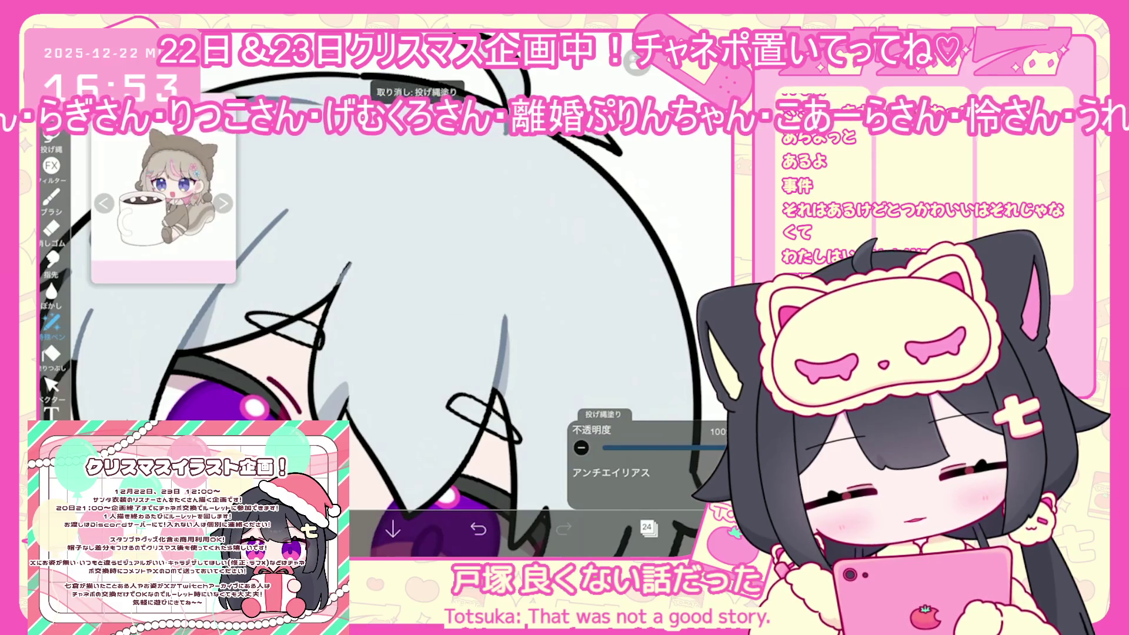
{"action": "scroll", "coordinate": [353, 352], "scroll_direction": "down", "scroll_amount": 1}
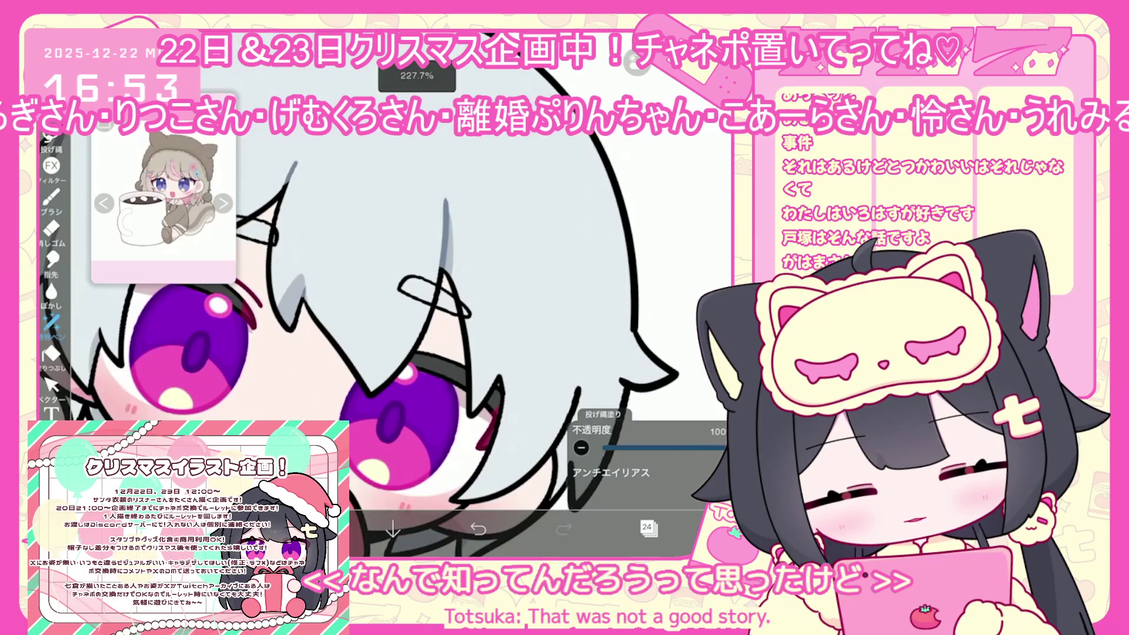
{"action": "scroll", "coordinate": [353, 353], "scroll_direction": "up", "scroll_amount": 1}
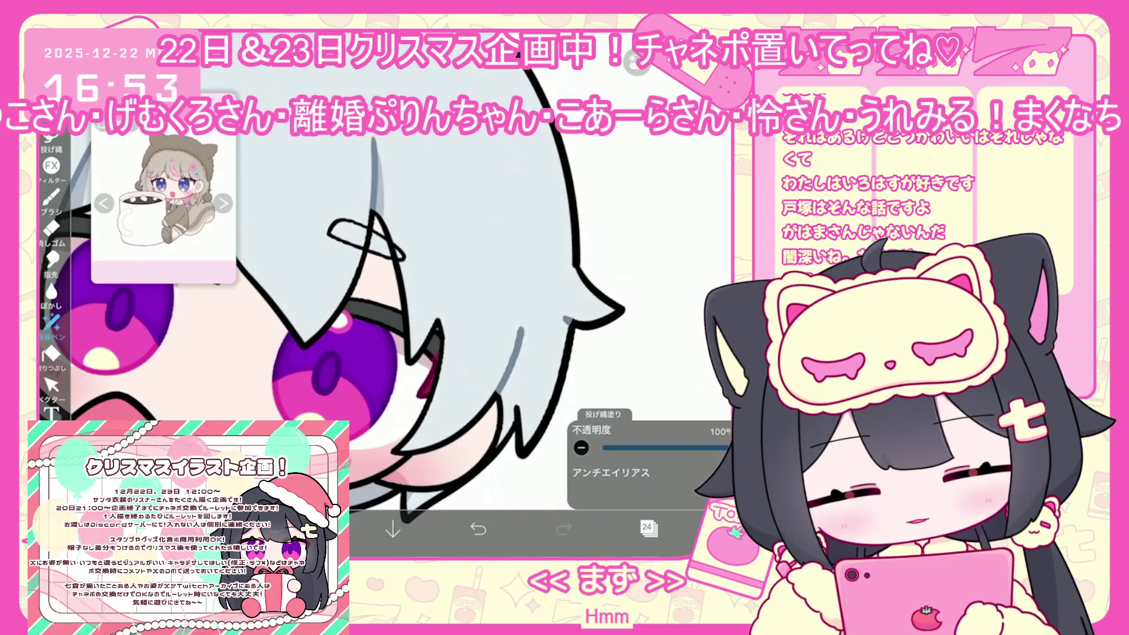
{"action": "scroll", "coordinate": [411, 294], "scroll_direction": "down", "scroll_amount": 3}
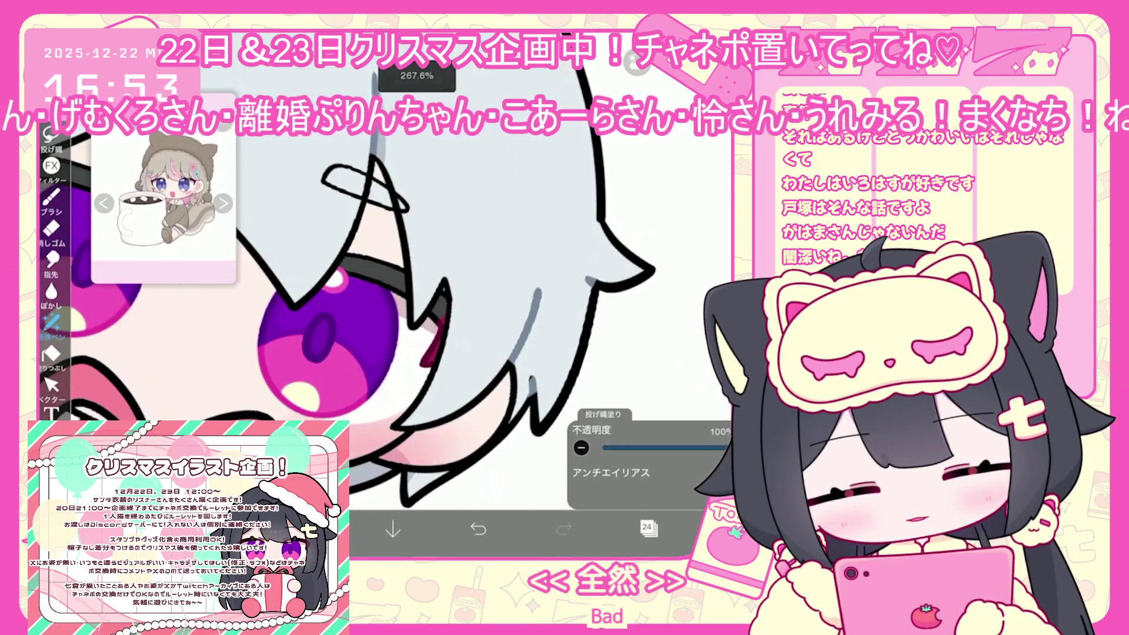
{"action": "scroll", "coordinate": [423, 323], "scroll_direction": "down", "scroll_amount": 2}
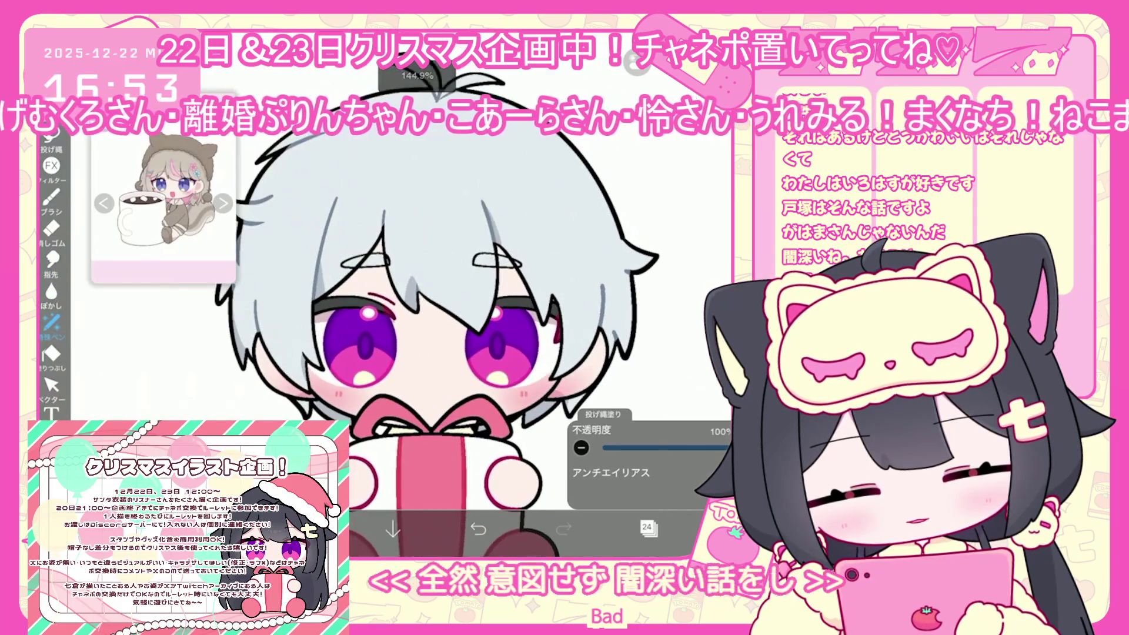
{"action": "scroll", "coordinate": [444, 353], "scroll_direction": "down", "scroll_amount": 1}
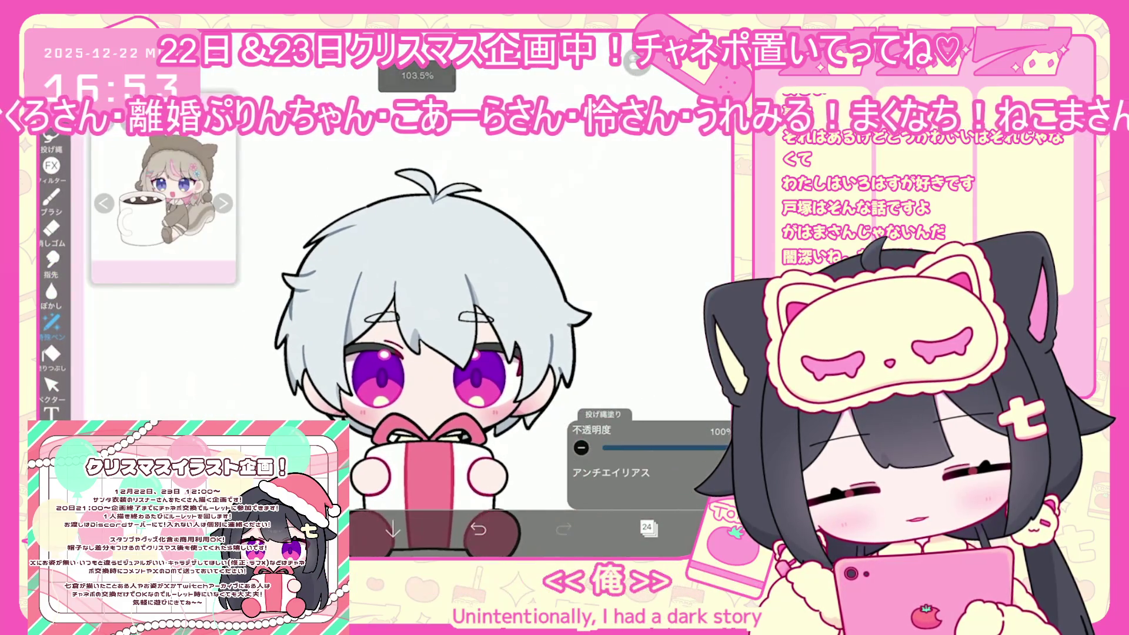
{"action": "left_click", "coordinate": [646, 528]}
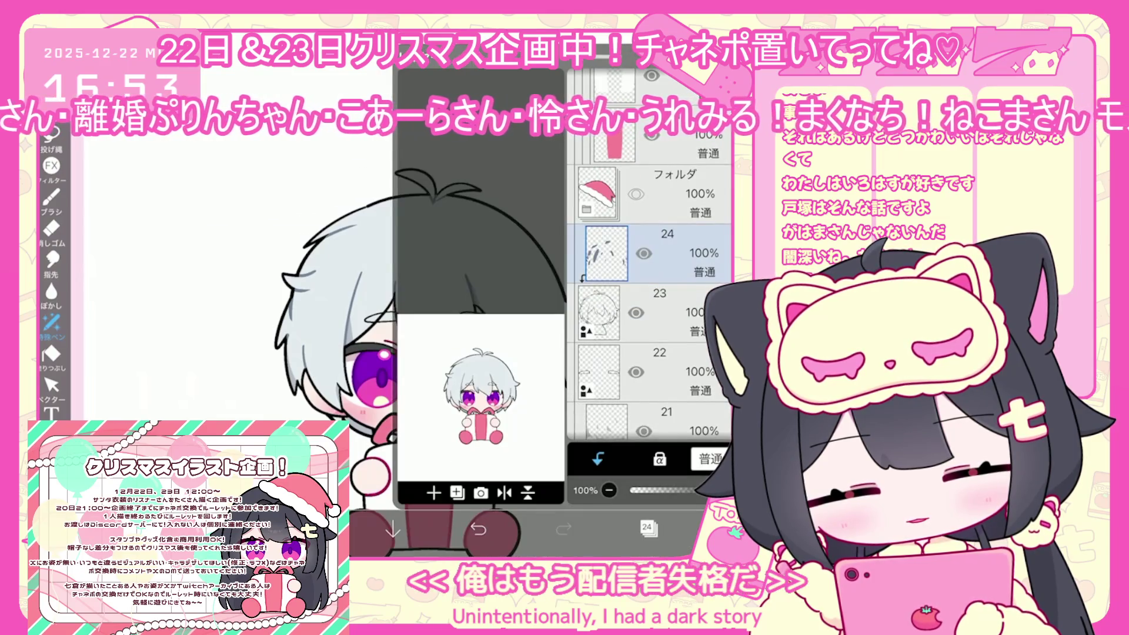
- Make layer 22 the working layer, check colour and brush settings, and switch to Lasso Fill
{"action": "left_click", "coordinate": [606, 338]}
{"action": "left_click", "coordinate": [606, 268]}
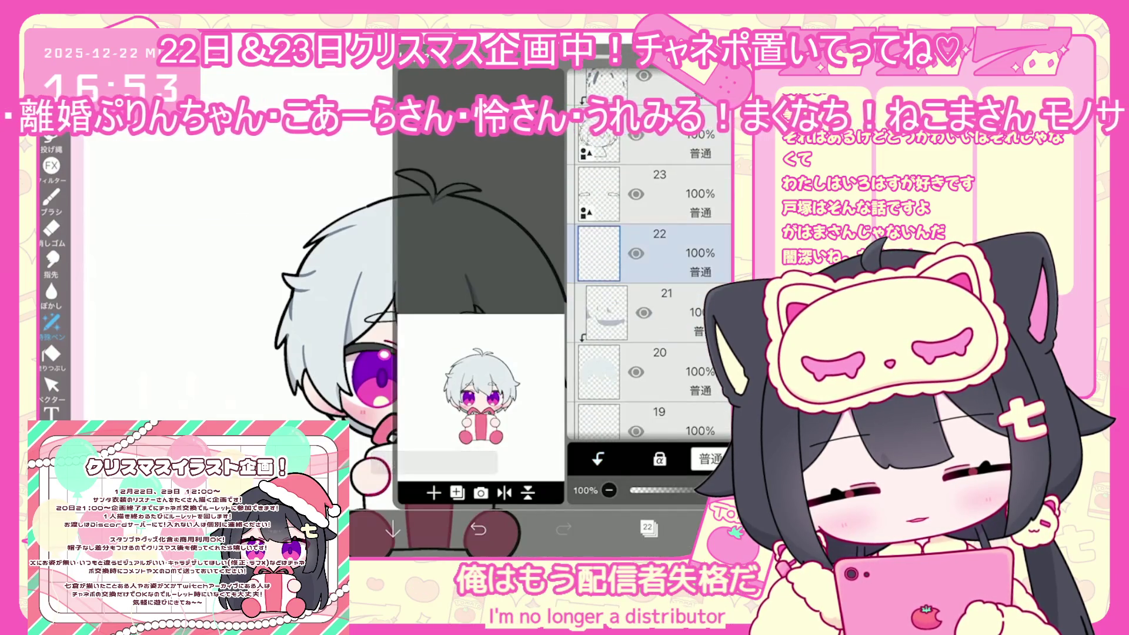
{"action": "left_click", "coordinate": [305, 529]}
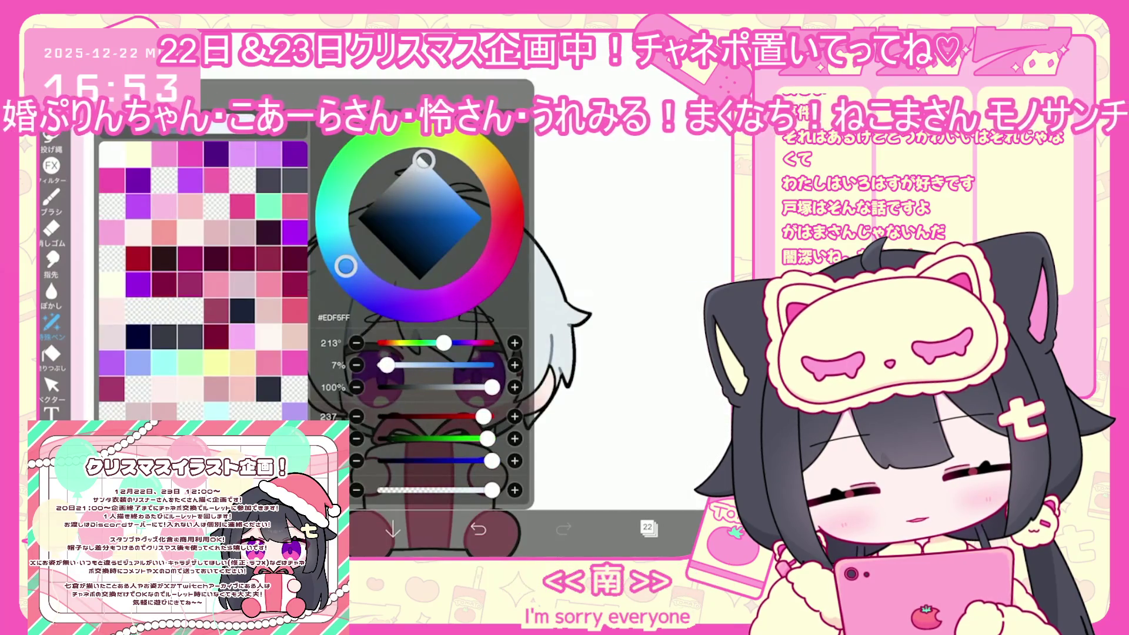
{"action": "left_click", "coordinate": [52, 197]}
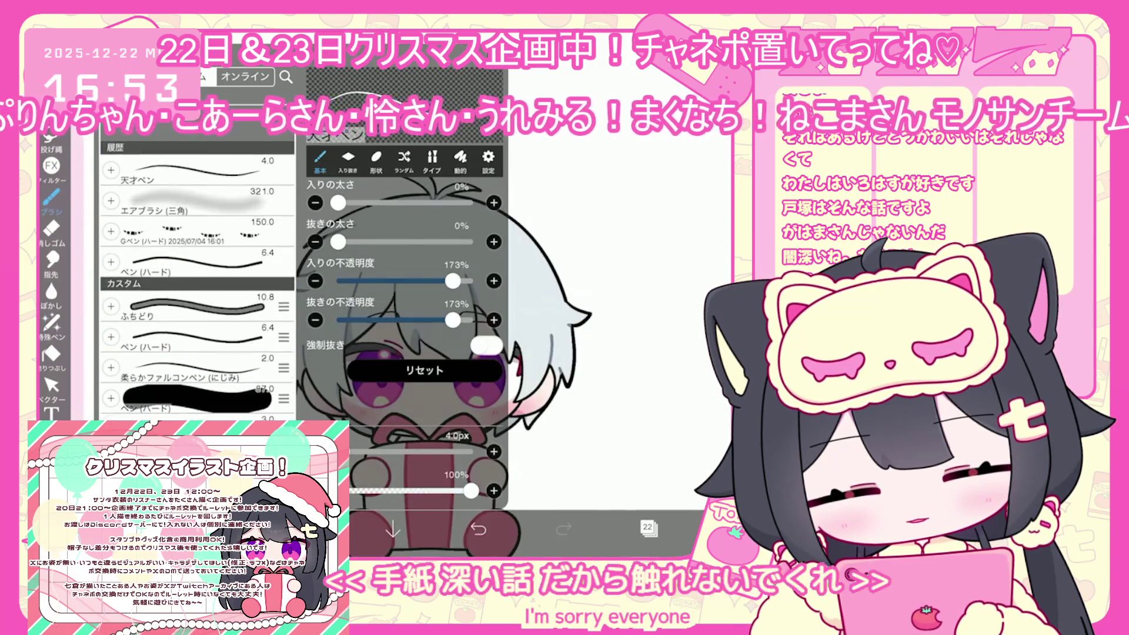
{"action": "left_click", "coordinate": [51, 197]}
{"action": "scroll", "coordinate": [412, 324], "scroll_direction": "up", "scroll_amount": 3}
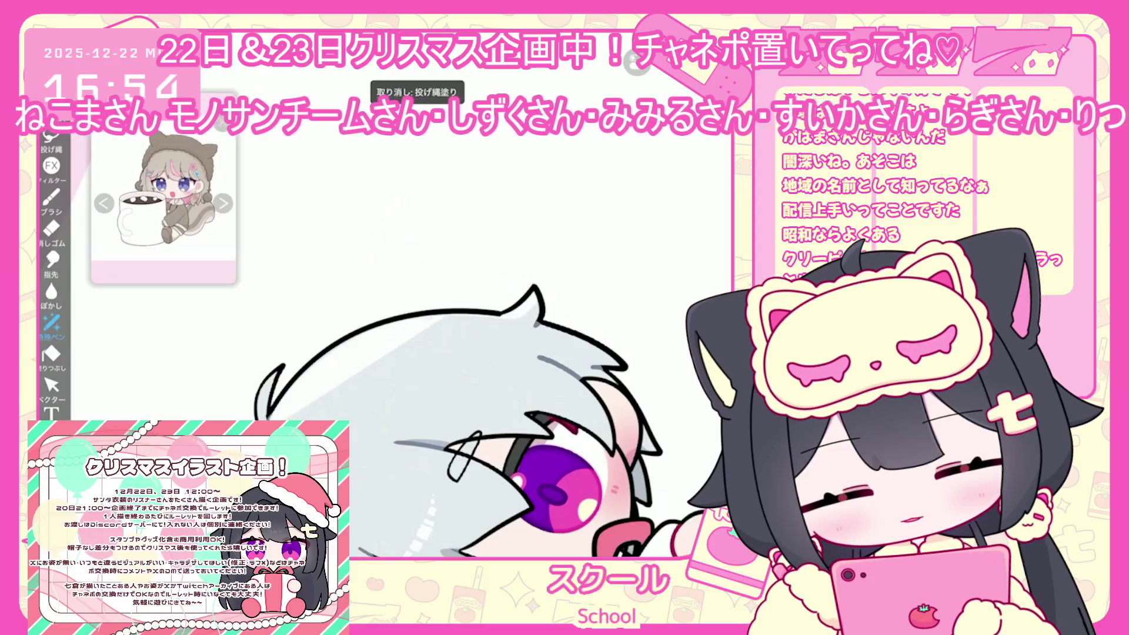
{"action": "left_click", "coordinate": [51, 322]}
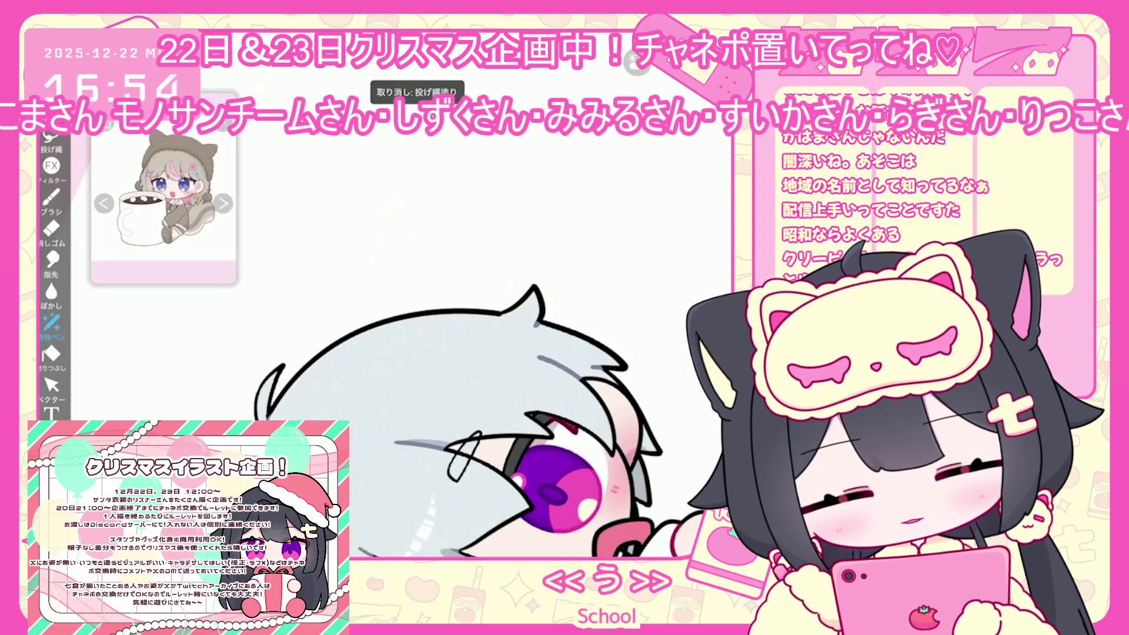
- Lasso-fill a trial shading shape over the character's hair and inspect it
{"action": "left_click_drag", "start_coordinate": [282, 412], "coordinate": [470, 320]}
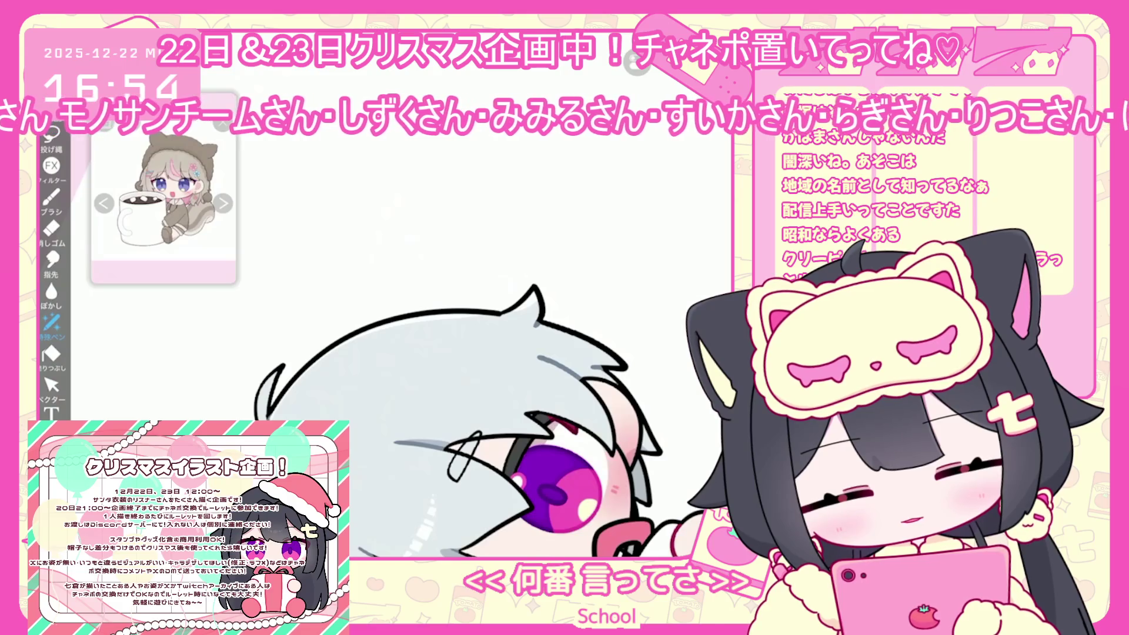
{"action": "scroll", "coordinate": [411, 324], "scroll_direction": "up", "scroll_amount": 3}
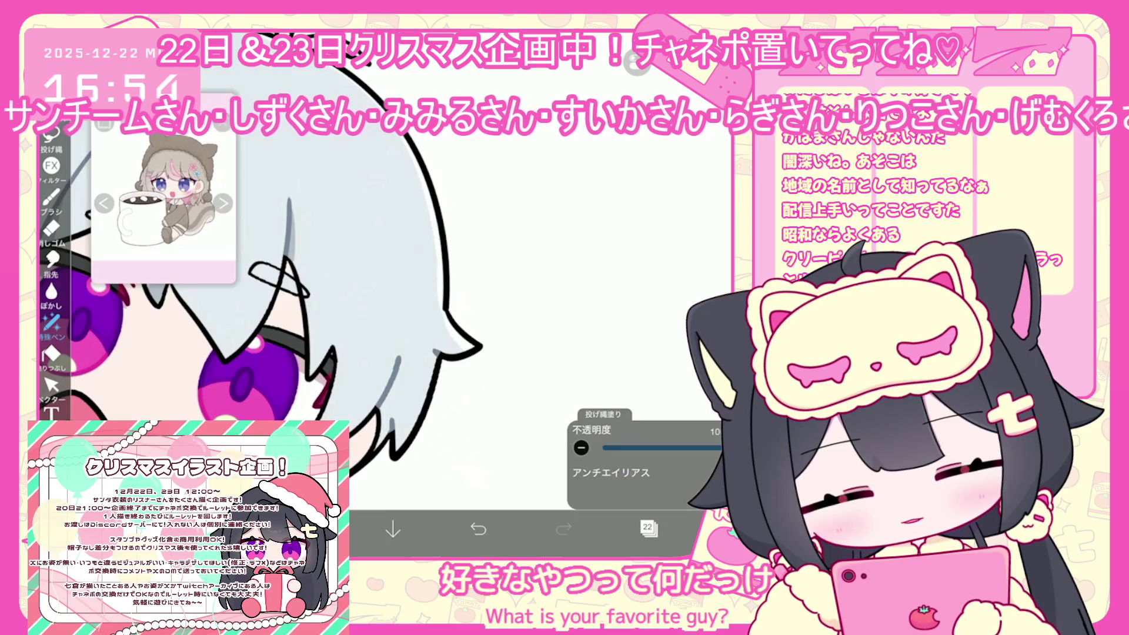
{"action": "scroll", "coordinate": [412, 294], "scroll_direction": "down", "scroll_amount": 1}
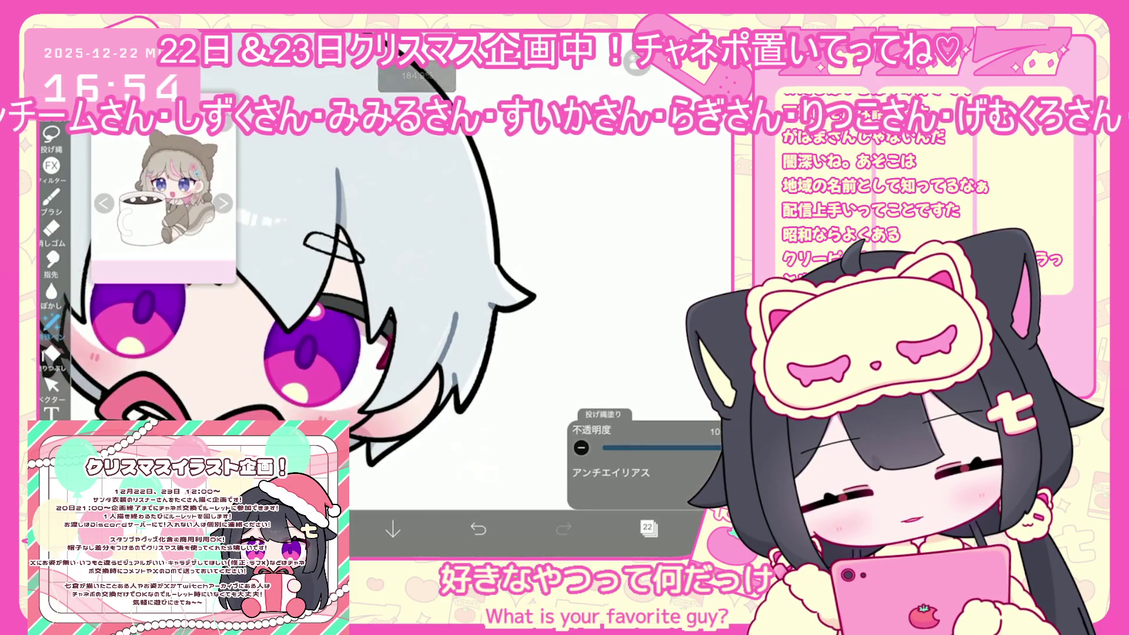
{"action": "scroll", "coordinate": [411, 294], "scroll_direction": "down", "scroll_amount": 2}
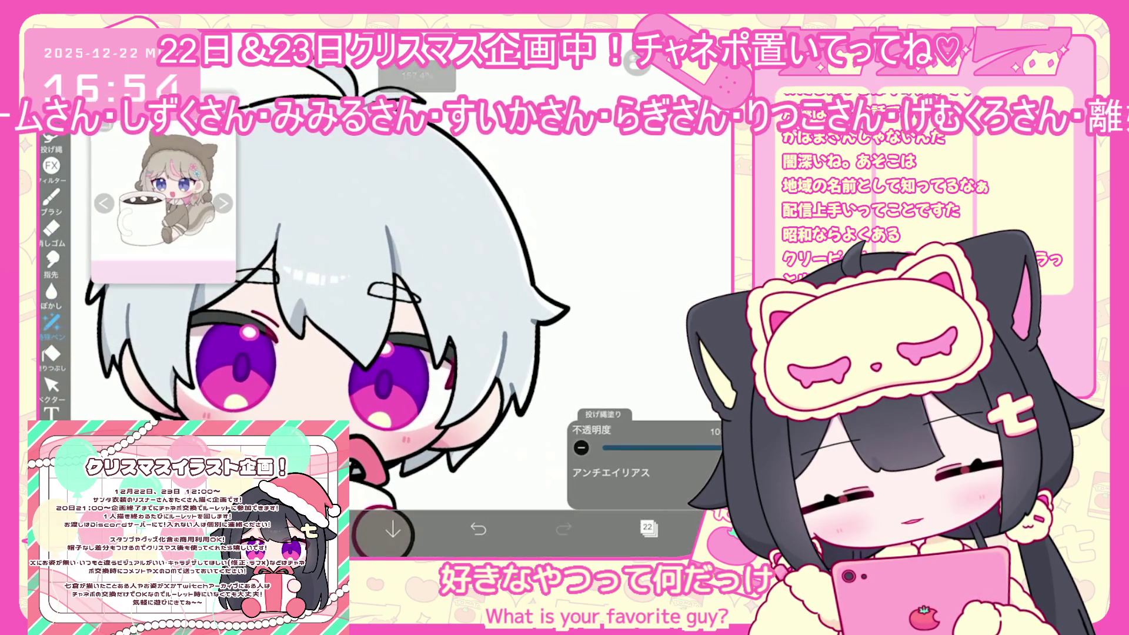
{"action": "scroll", "coordinate": [352, 294], "scroll_direction": "up", "scroll_amount": 2}
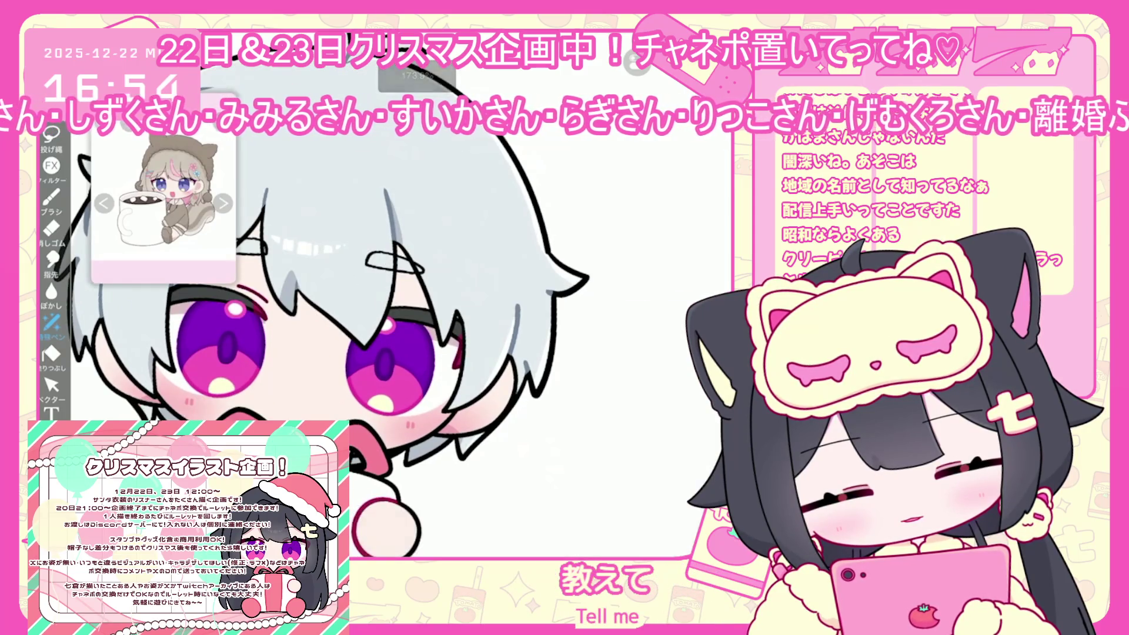
{"action": "scroll", "coordinate": [352, 294], "scroll_direction": "up", "scroll_amount": 1}
{"action": "scroll", "coordinate": [399, 359], "scroll_direction": "down", "scroll_amount": 1}
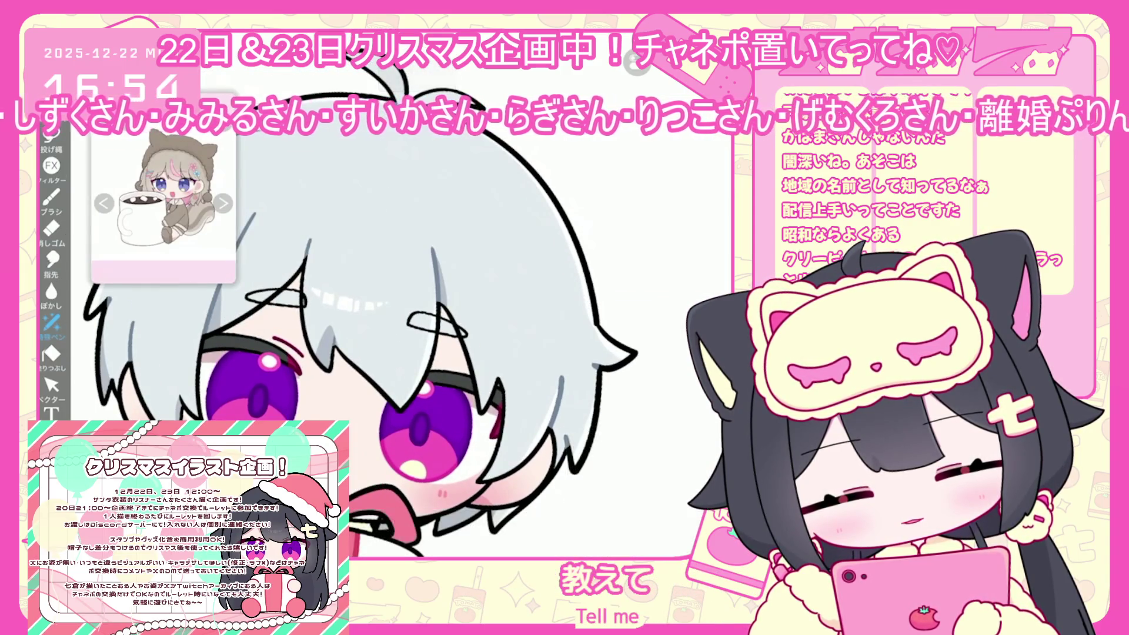
{"action": "scroll", "coordinate": [399, 306], "scroll_direction": "up", "scroll_amount": 1}
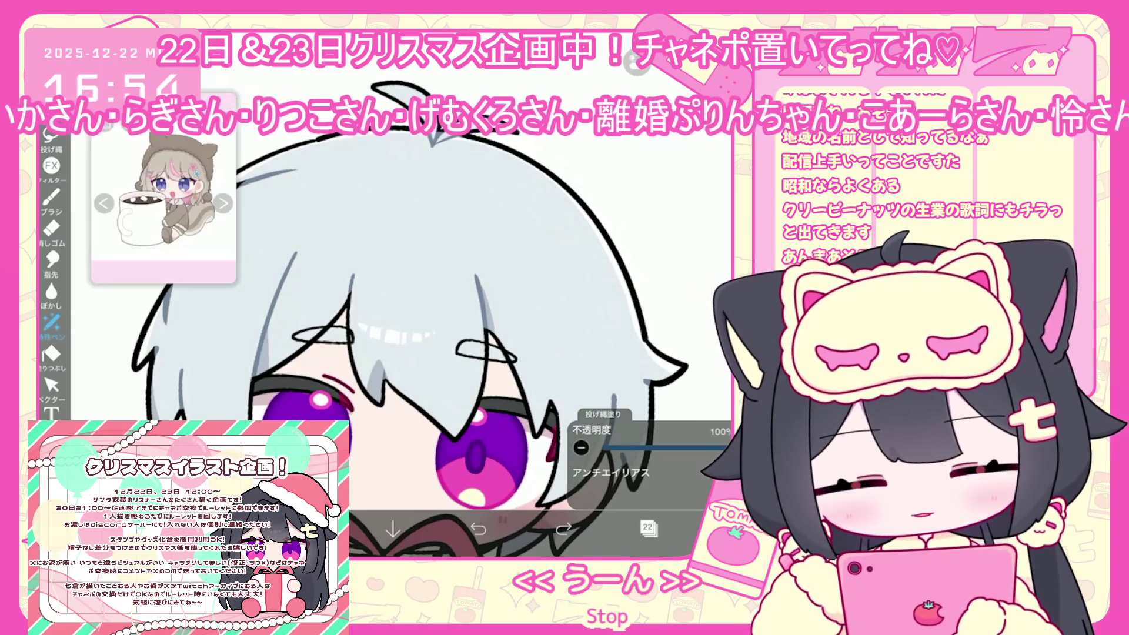
- Undo the trial hair fill and return to the layer list
{"action": "left_click", "coordinate": [478, 528]}
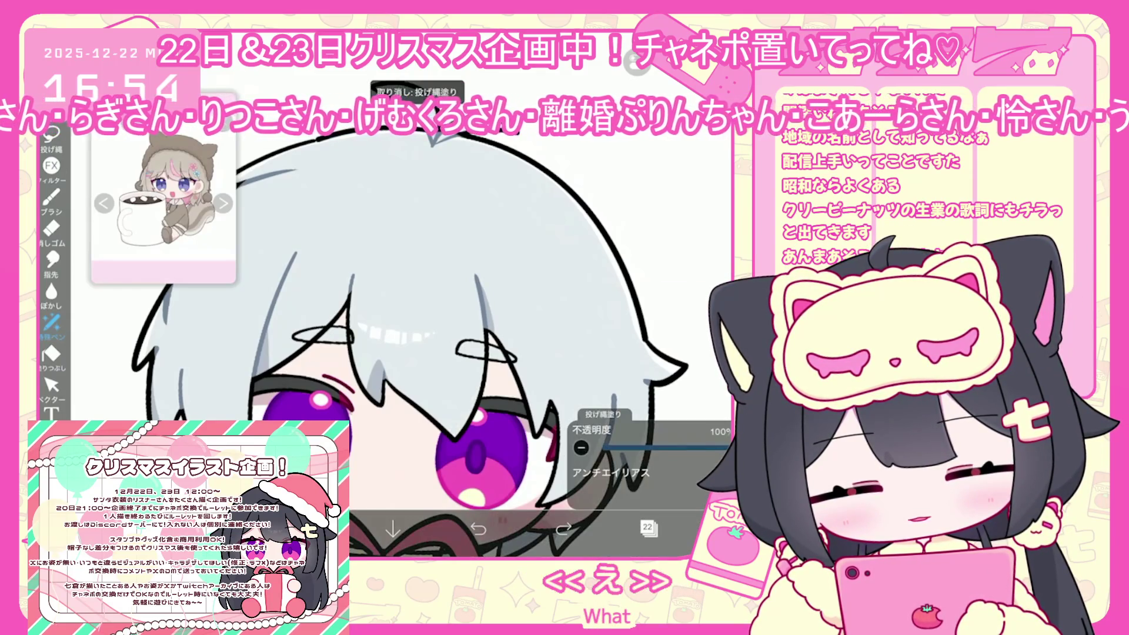
{"action": "scroll", "coordinate": [412, 306], "scroll_direction": "down", "scroll_amount": 3}
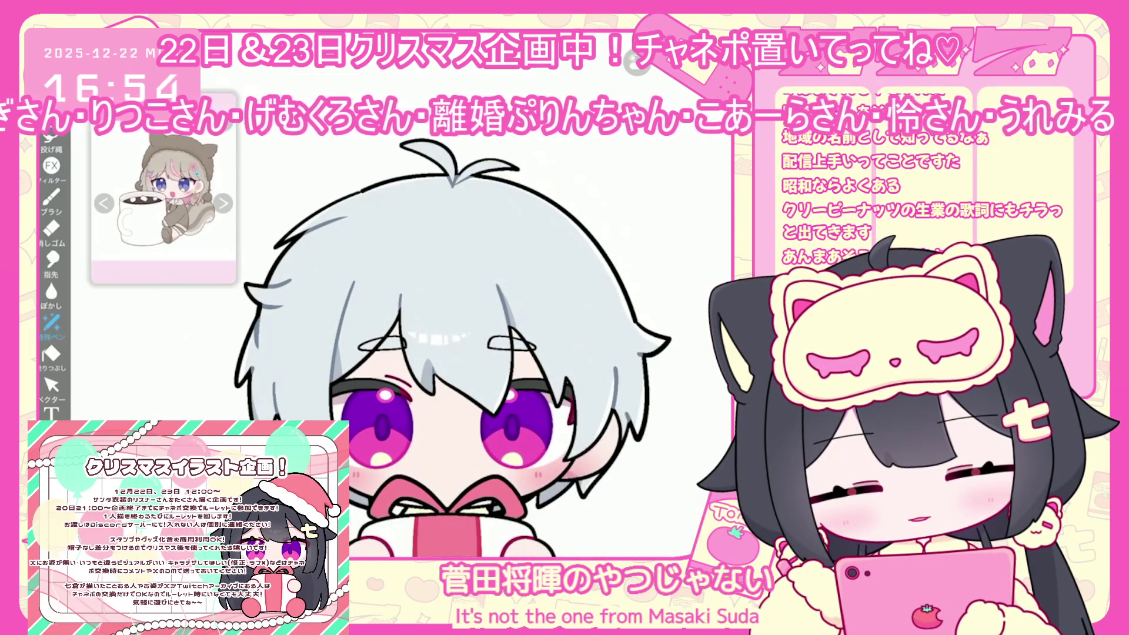
{"action": "scroll", "coordinate": [411, 306], "scroll_direction": "down", "scroll_amount": 2}
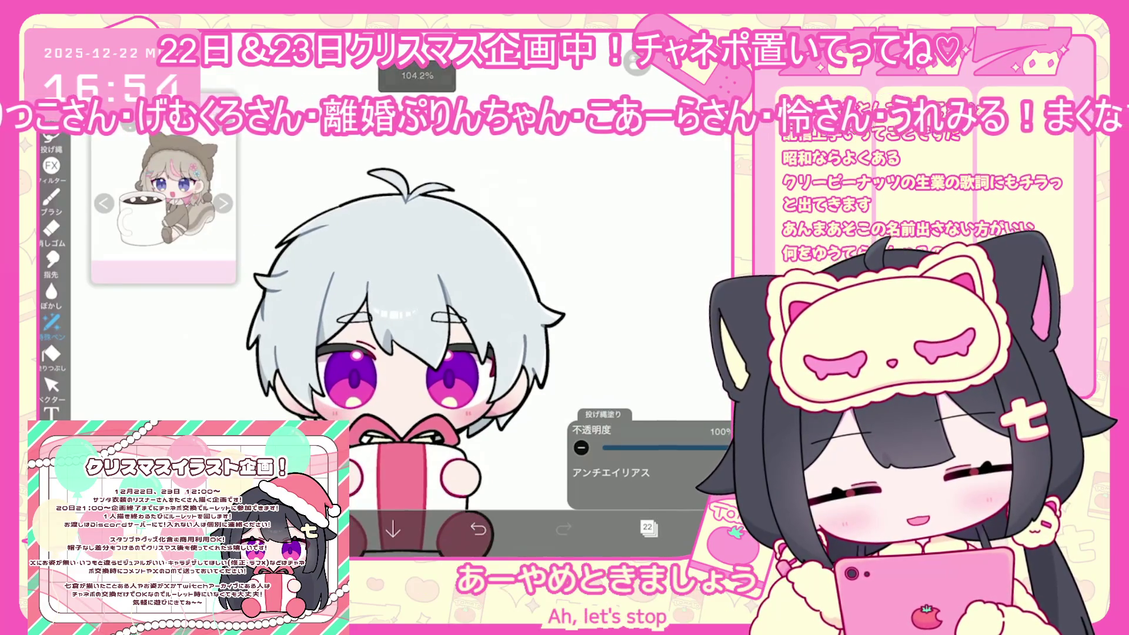
{"action": "left_click", "coordinate": [648, 528]}
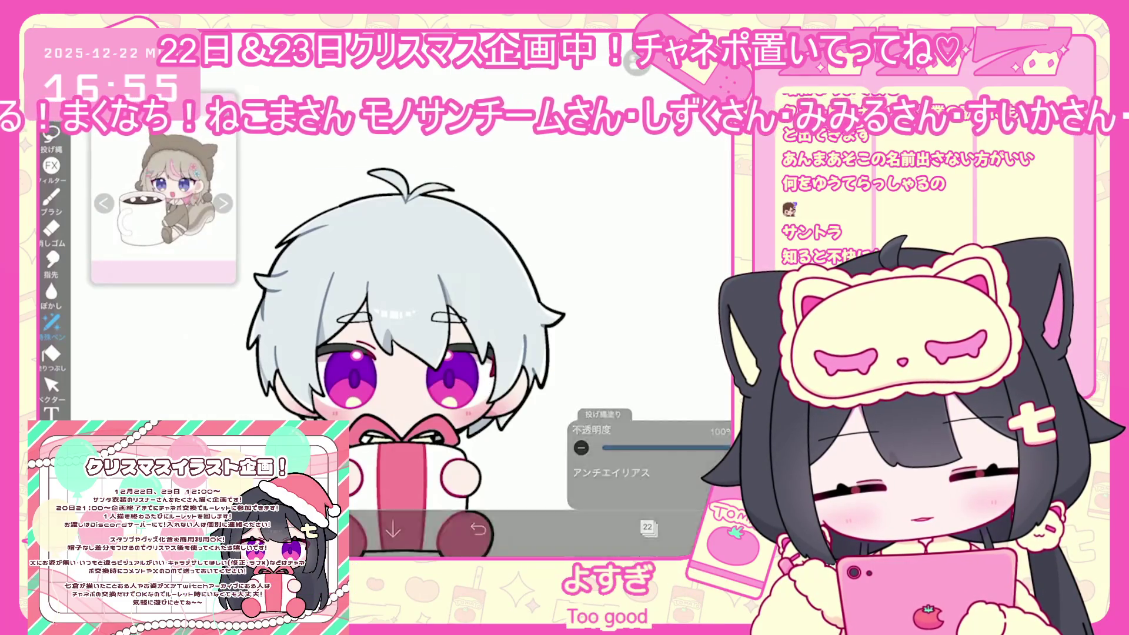
- Undo the latest trial lasso fill on the white hair
{"action": "key", "text": "ctrl+z"}
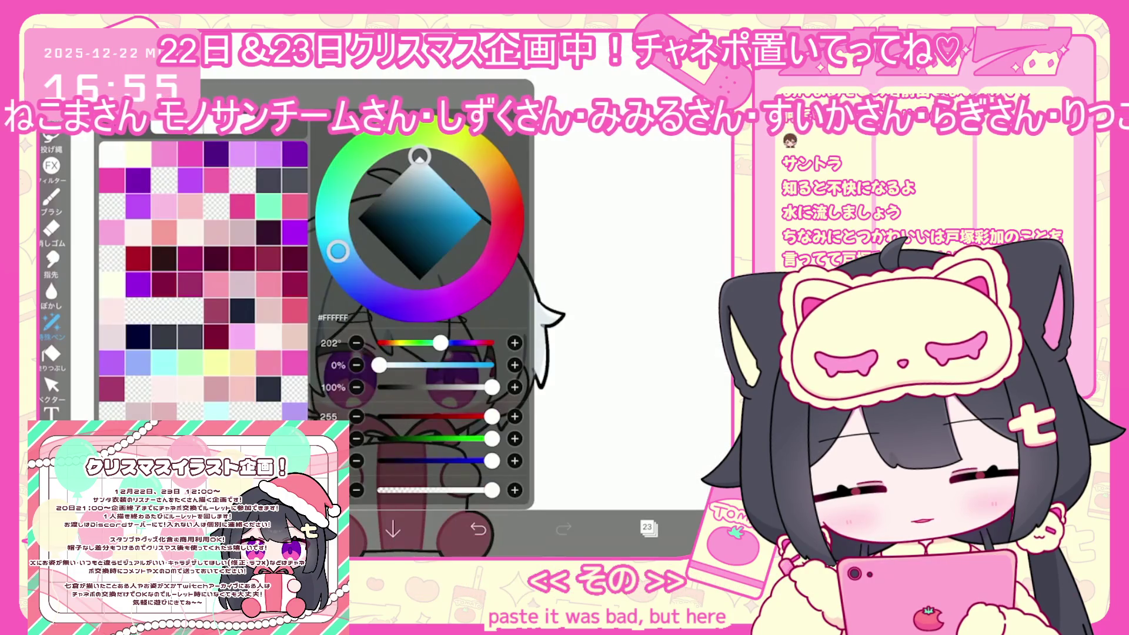
- Set the current colour to the pale peach blush tone #FFD8CD
{"action": "left_click", "coordinate": [504, 201]}
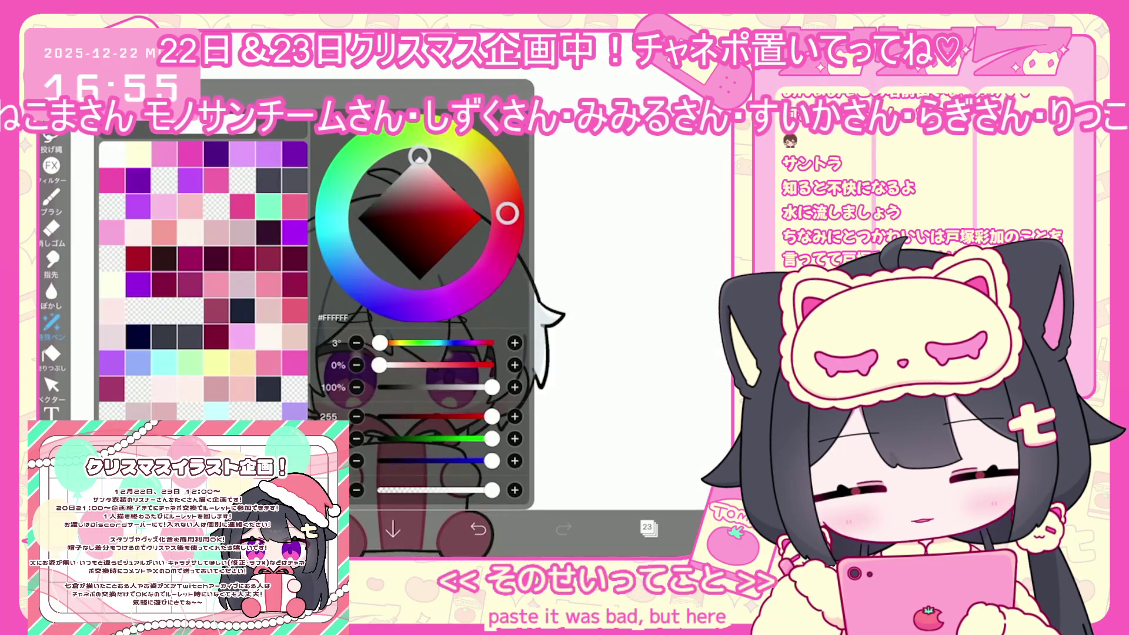
{"action": "left_click", "coordinate": [432, 168]}
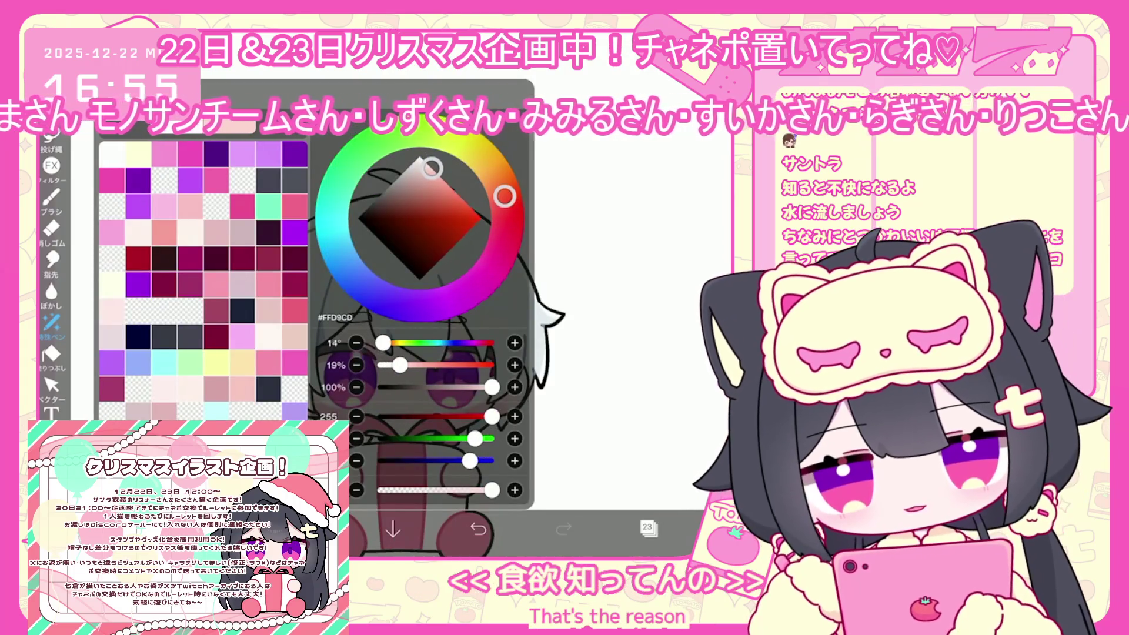
{"action": "left_click", "coordinate": [504, 195]}
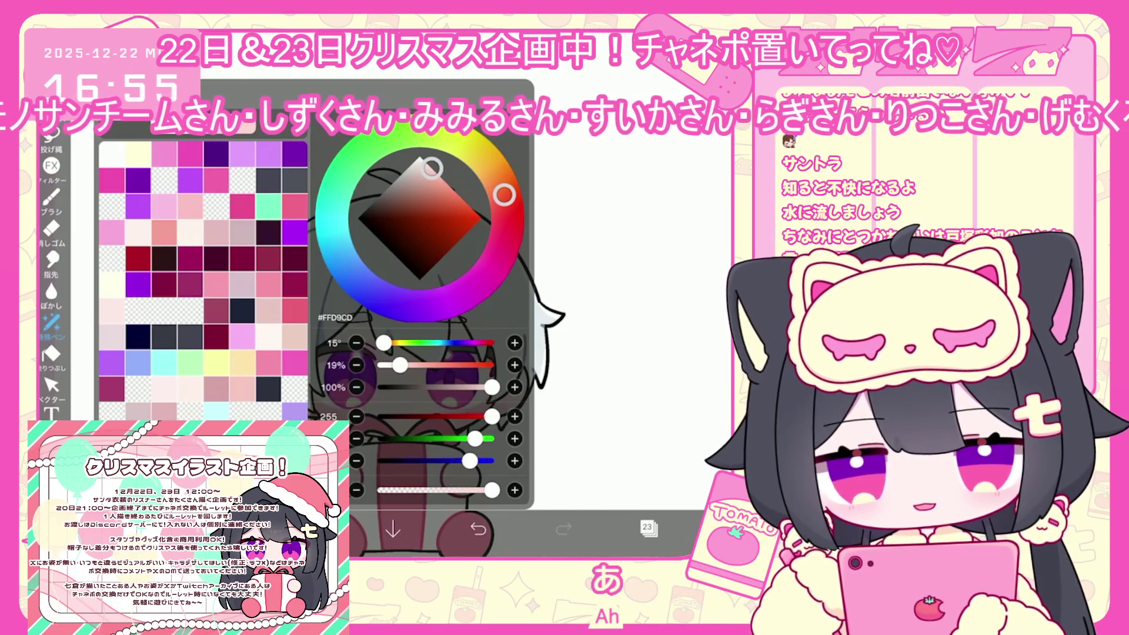
- Return to the brush, undo its last stroke, and show the layer list
{"action": "left_click", "coordinate": [51, 203]}
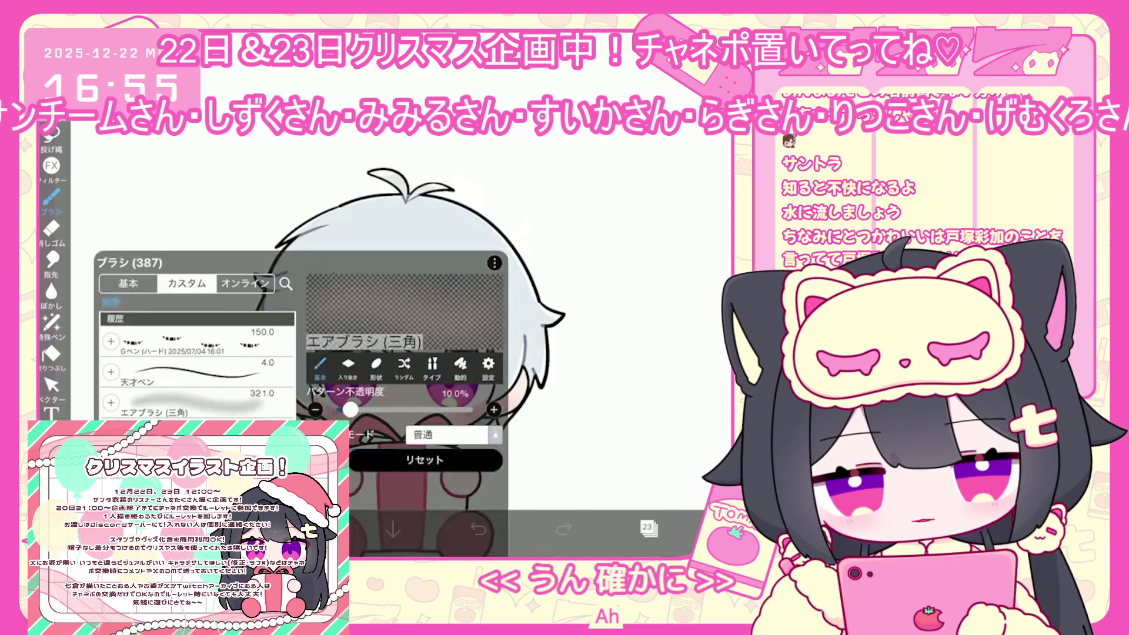
{"action": "left_click", "coordinate": [478, 529]}
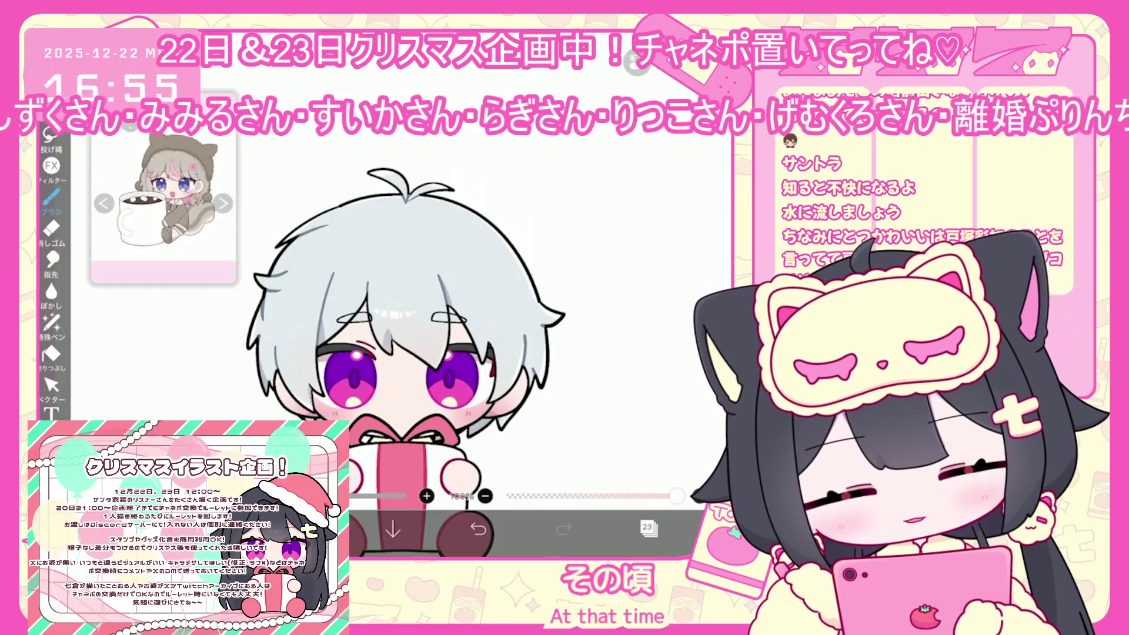
{"action": "left_click", "coordinate": [649, 528]}
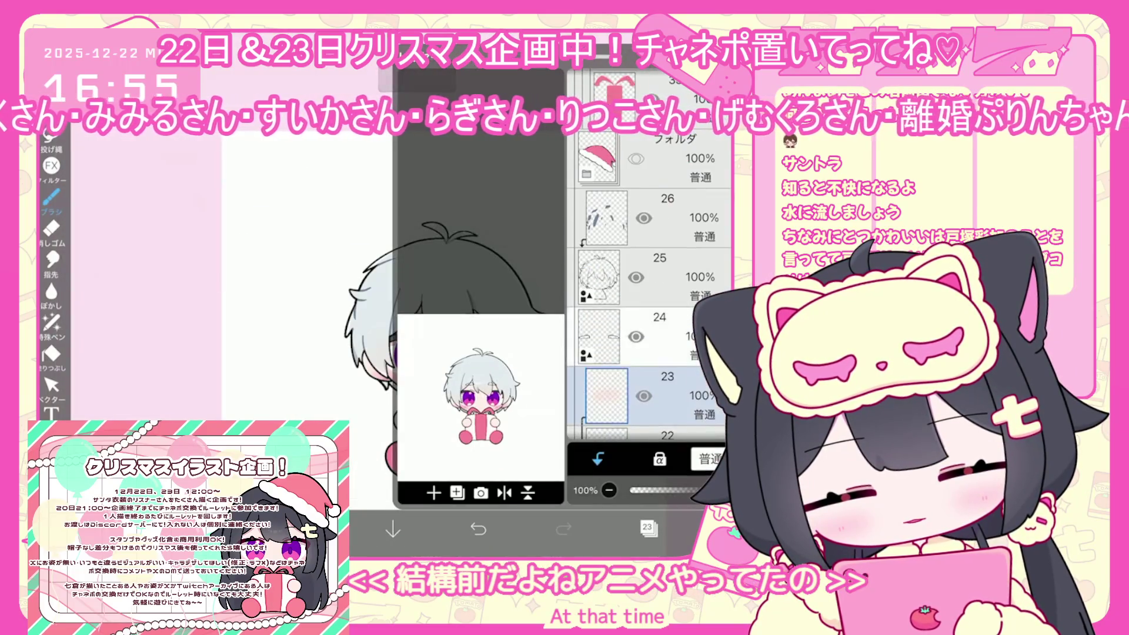
- Make layer 26 the working layer and switch to Lasso Fill for shading
{"action": "left_click", "coordinate": [647, 218]}
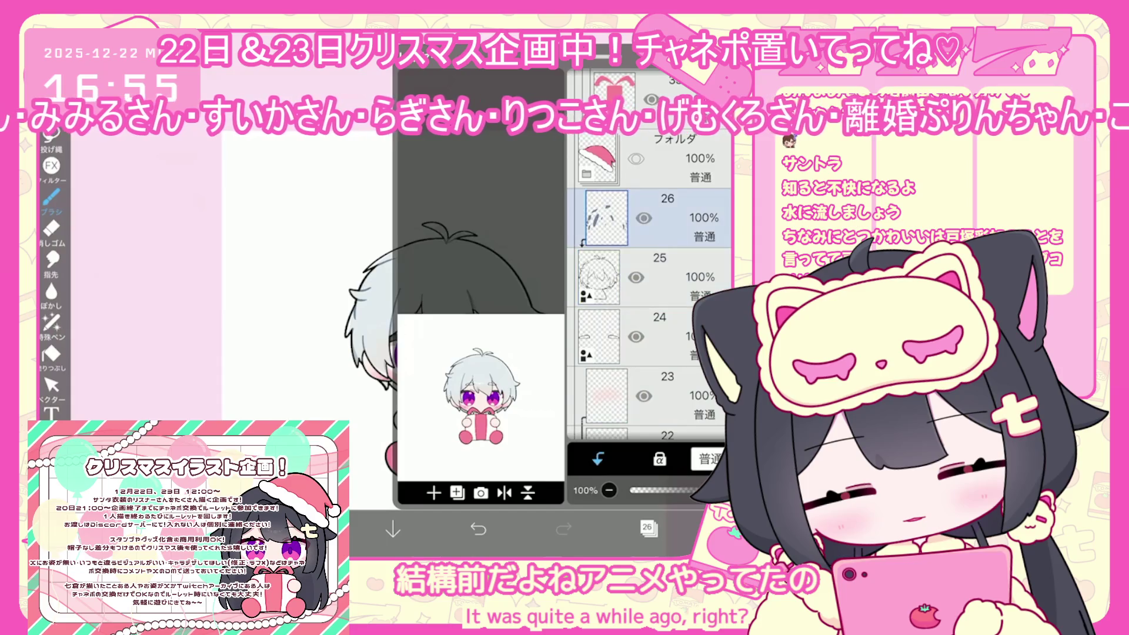
{"action": "left_click", "coordinate": [647, 527]}
{"action": "scroll", "coordinate": [471, 324], "scroll_direction": "up", "scroll_amount": 5}
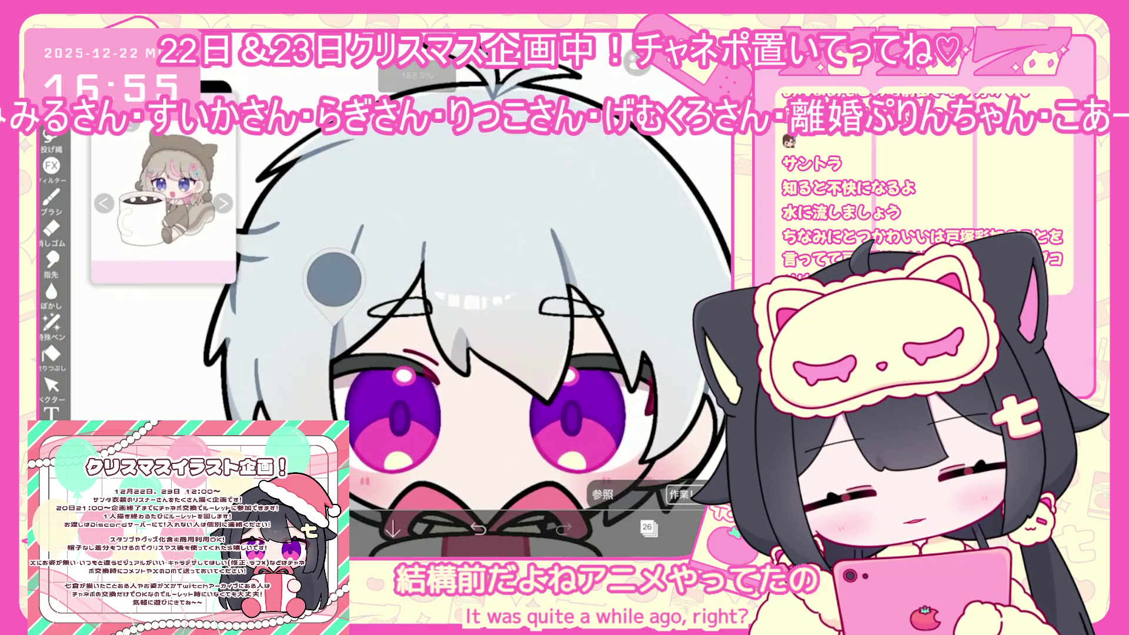
{"action": "left_click", "coordinate": [52, 322]}
- Zoom into the hair, undo the last lasso fill there, and show the layer list again
{"action": "scroll", "coordinate": [412, 323], "scroll_direction": "up", "scroll_amount": 5}
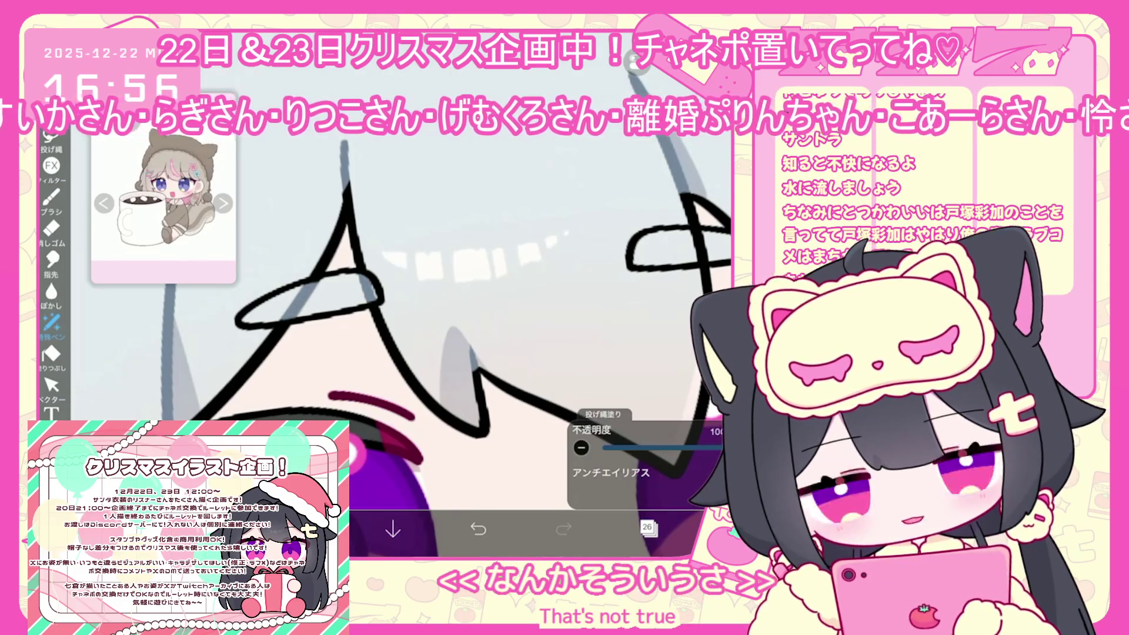
{"action": "scroll", "coordinate": [447, 306], "scroll_direction": "up", "scroll_amount": 2}
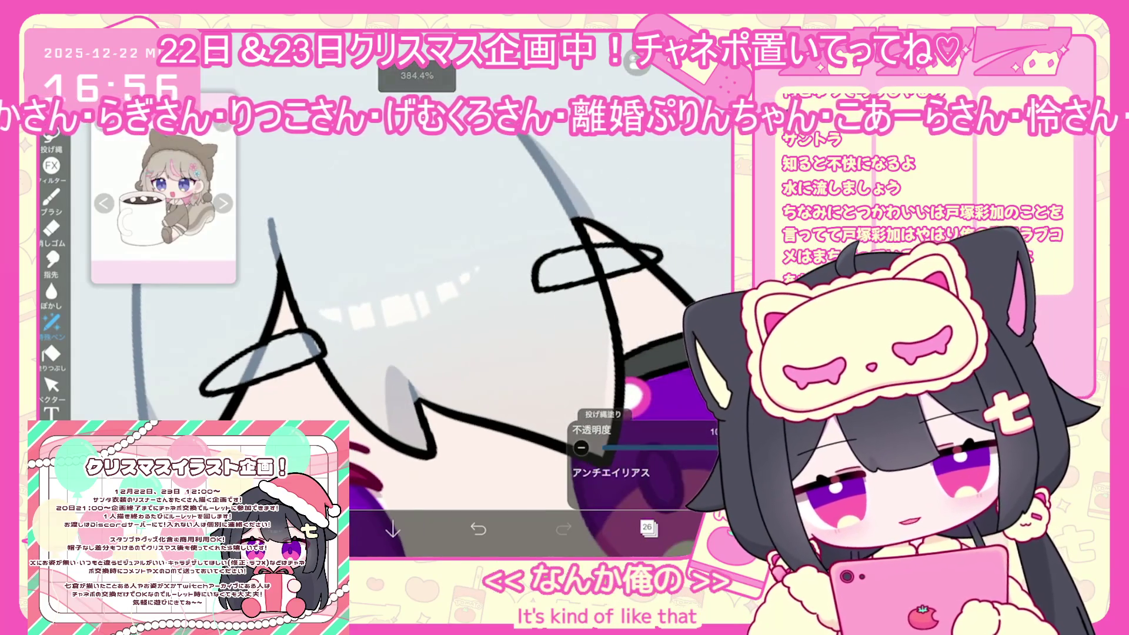
{"action": "scroll", "coordinate": [411, 306], "scroll_direction": "up", "scroll_amount": 1}
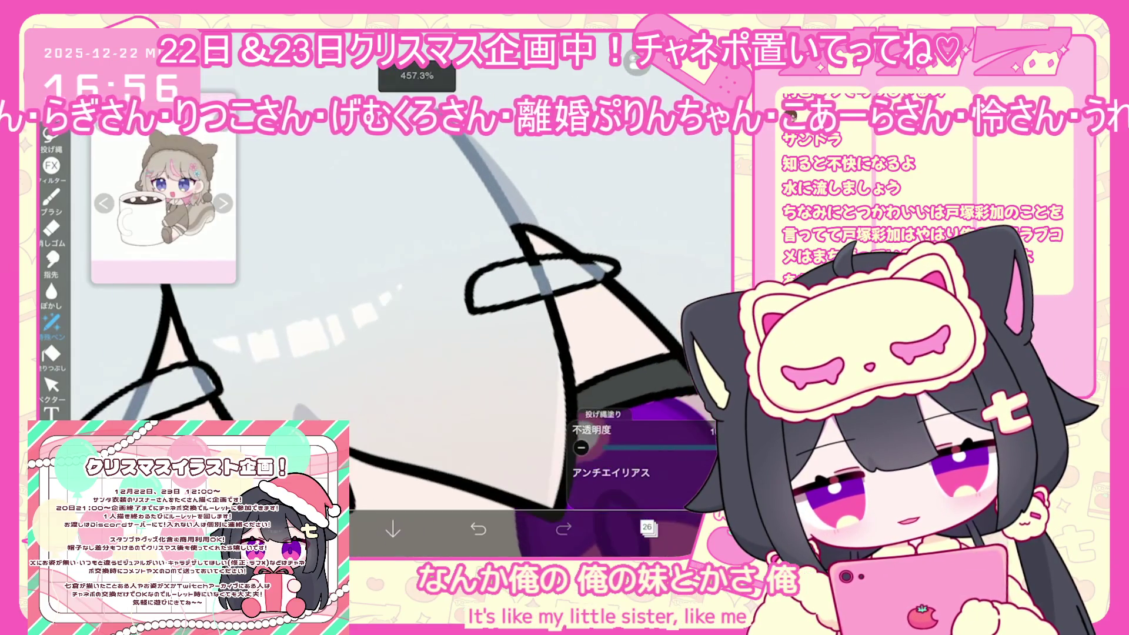
{"action": "key", "text": "ctrl+z"}
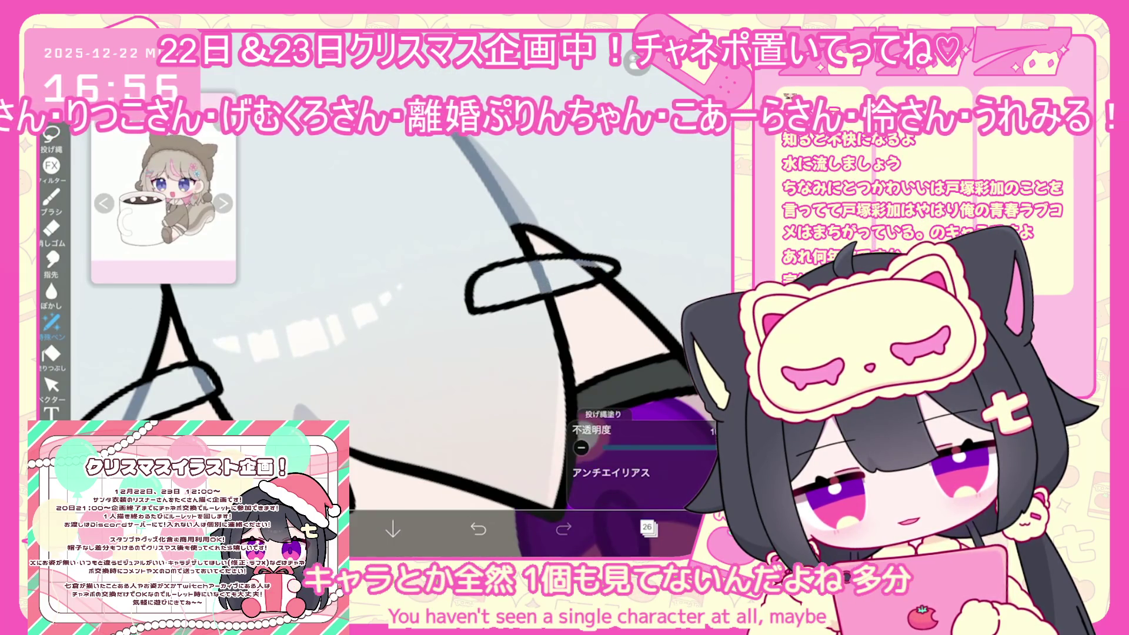
{"action": "scroll", "coordinate": [382, 294], "scroll_direction": "down", "scroll_amount": 3}
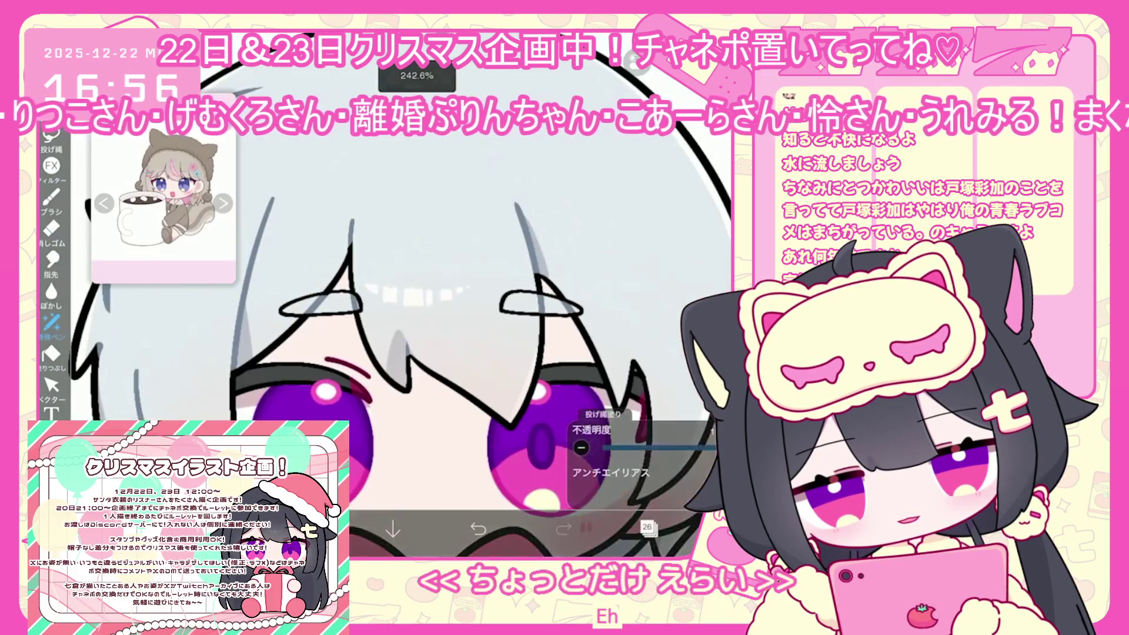
{"action": "scroll", "coordinate": [470, 323], "scroll_direction": "down", "scroll_amount": 5}
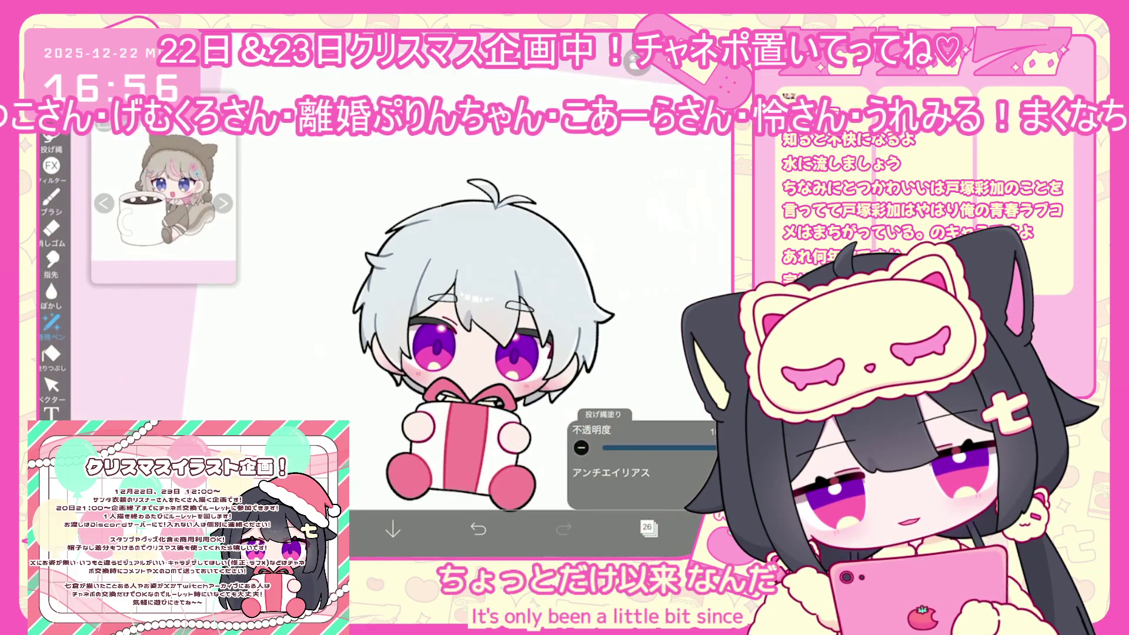
{"action": "left_click", "coordinate": [648, 527]}
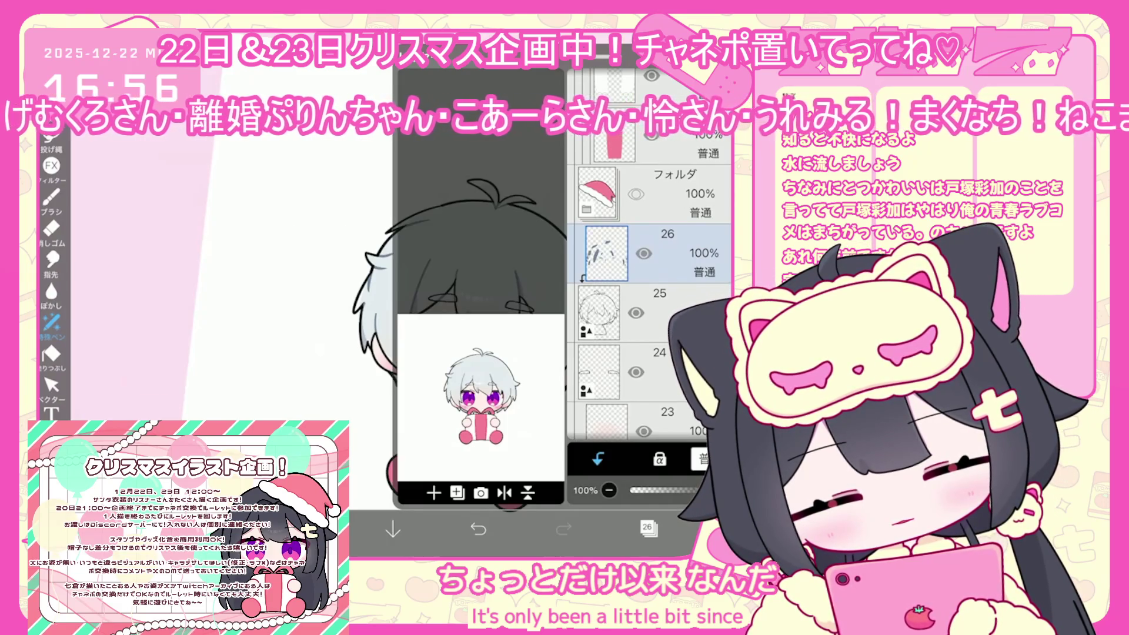
- Select the eyes folder and make layer 33 the working layer
{"action": "scroll", "coordinate": [646, 265], "scroll_direction": "down", "scroll_amount": 5}
{"action": "left_click", "coordinate": [599, 327]}
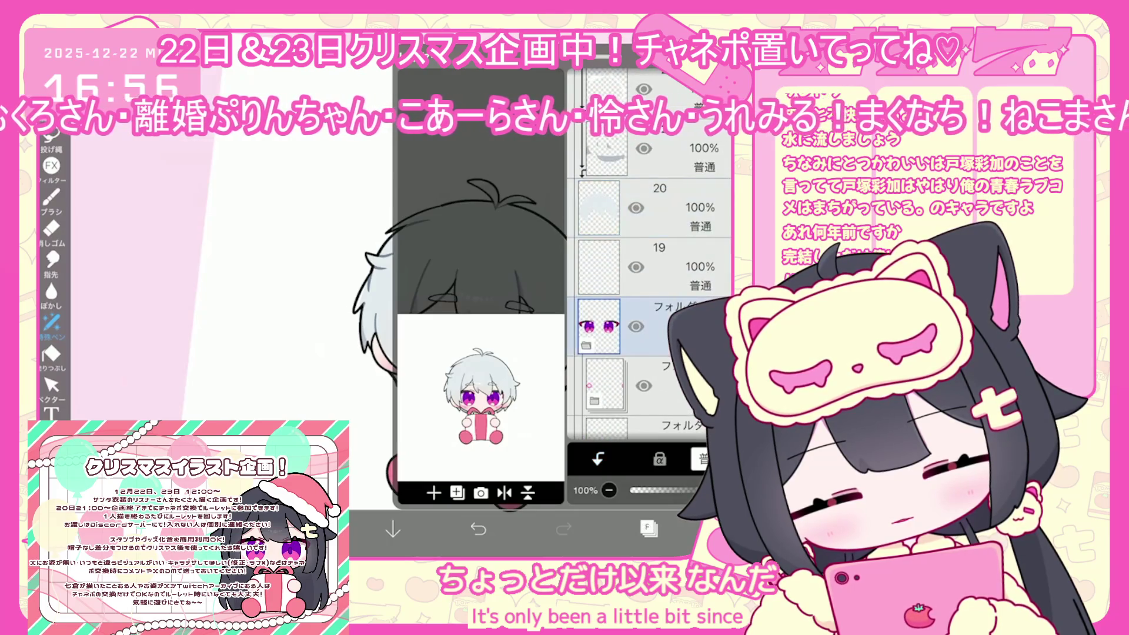
{"action": "scroll", "coordinate": [650, 304], "scroll_direction": "up", "scroll_amount": 10}
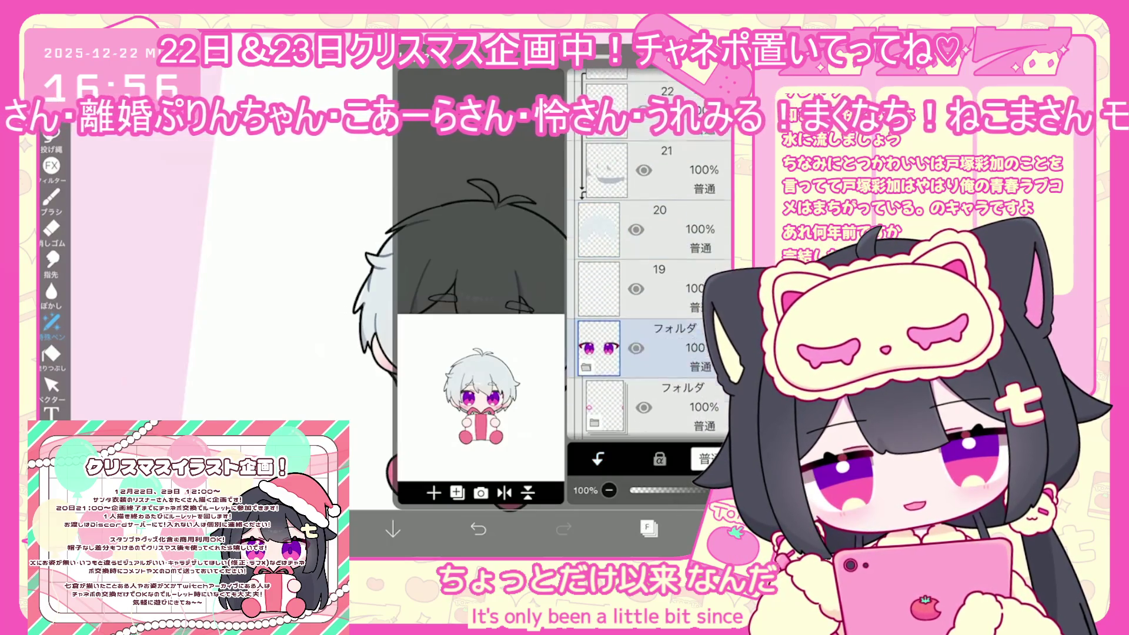
{"action": "left_click", "coordinate": [646, 286]}
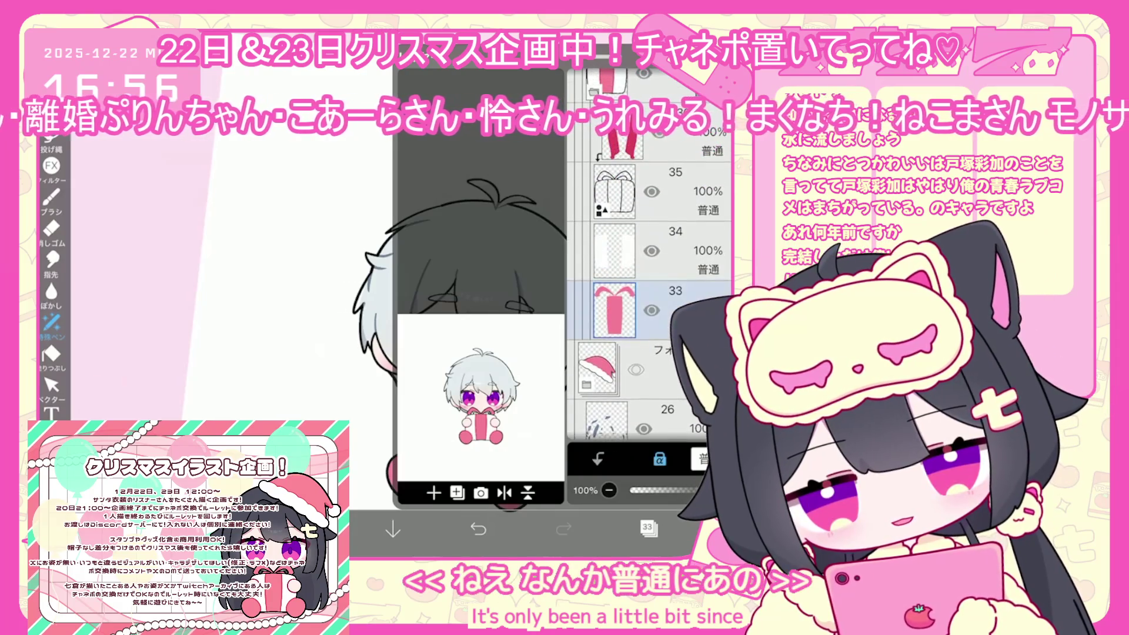
{"action": "left_click", "coordinate": [649, 528]}
{"action": "left_click", "coordinate": [649, 528]}
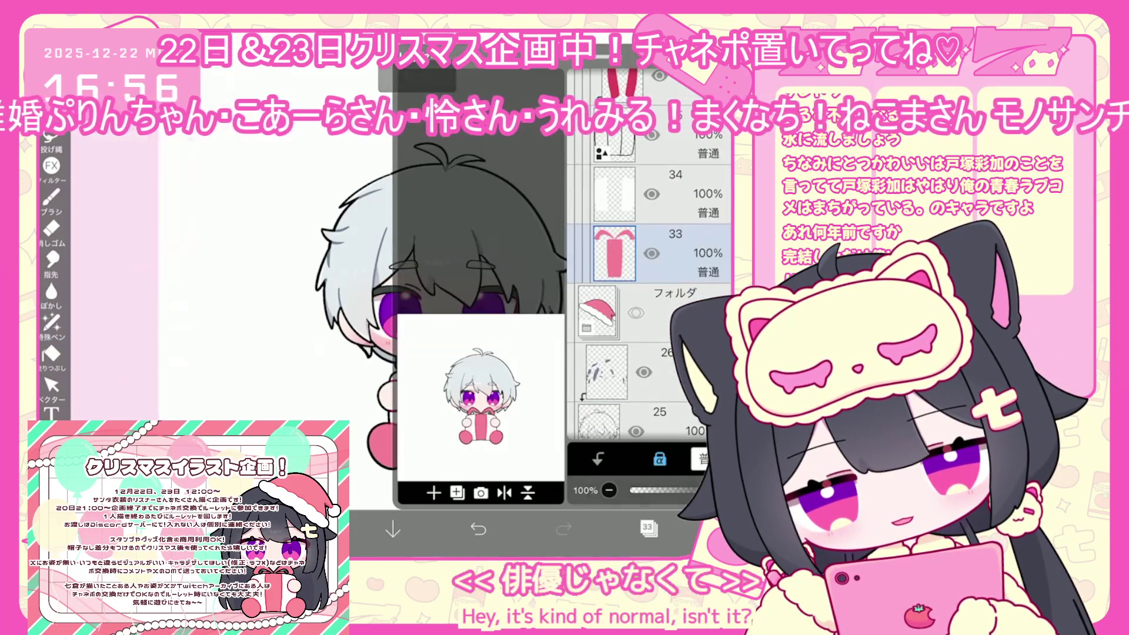
- Select the gift folder and make the Santa hat visible on the boy again
{"action": "scroll", "coordinate": [649, 304], "scroll_direction": "up", "scroll_amount": 5}
{"action": "scroll", "coordinate": [649, 304], "scroll_direction": "up", "scroll_amount": 3}
{"action": "left_click", "coordinate": [597, 253]}
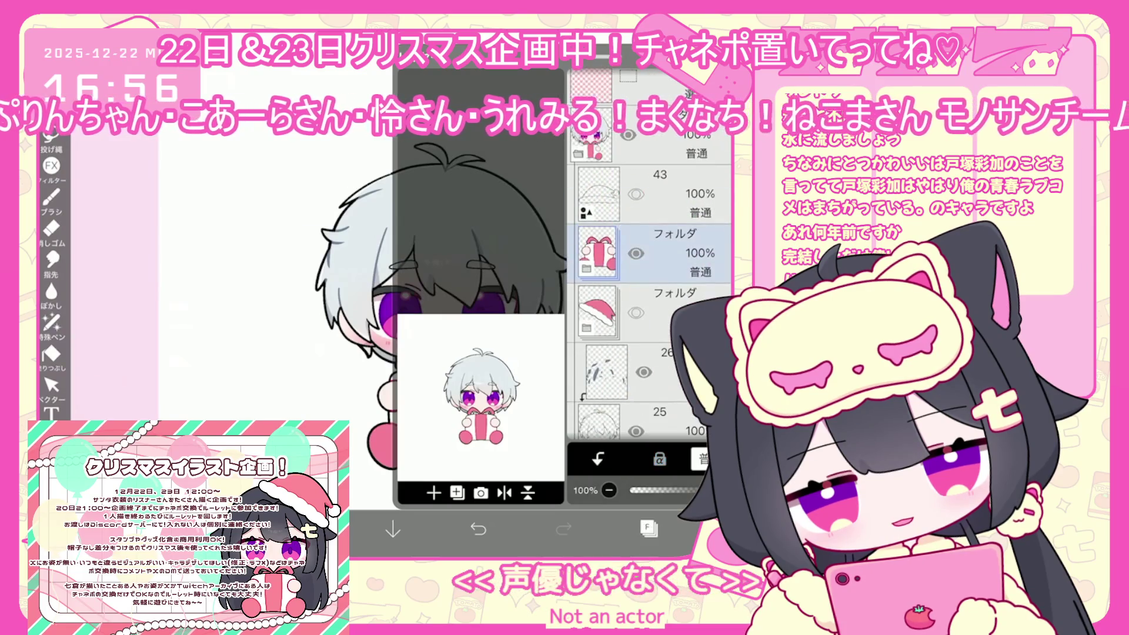
{"action": "scroll", "coordinate": [649, 304], "scroll_direction": "down", "scroll_amount": 1}
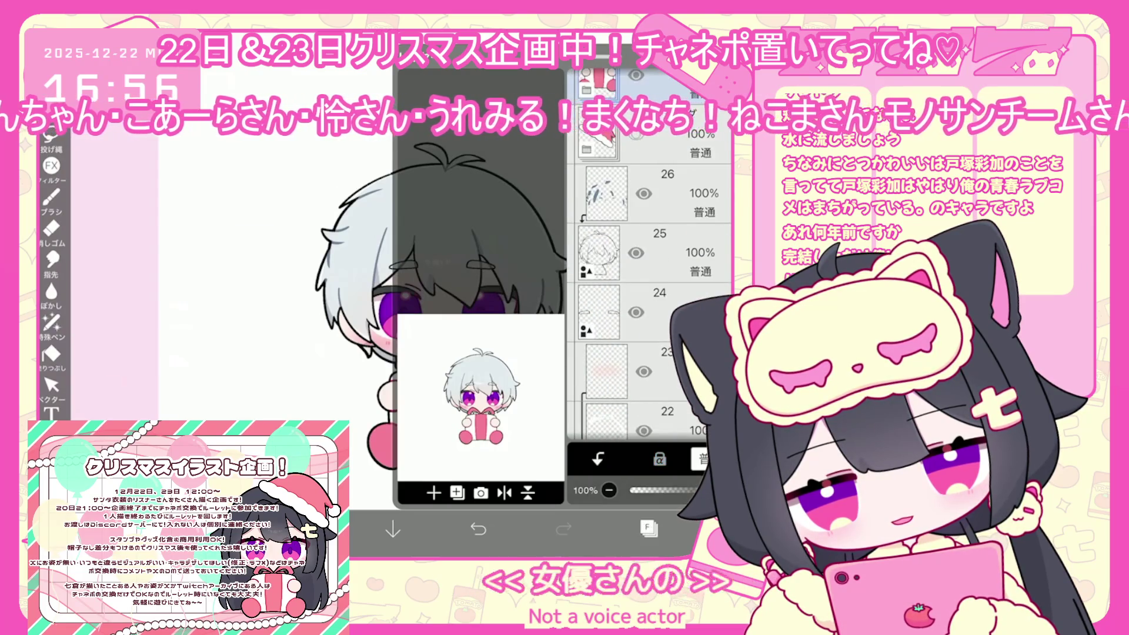
{"action": "left_click", "coordinate": [635, 299]}
{"action": "left_click", "coordinate": [649, 528]}
{"action": "left_click", "coordinate": [649, 528]}
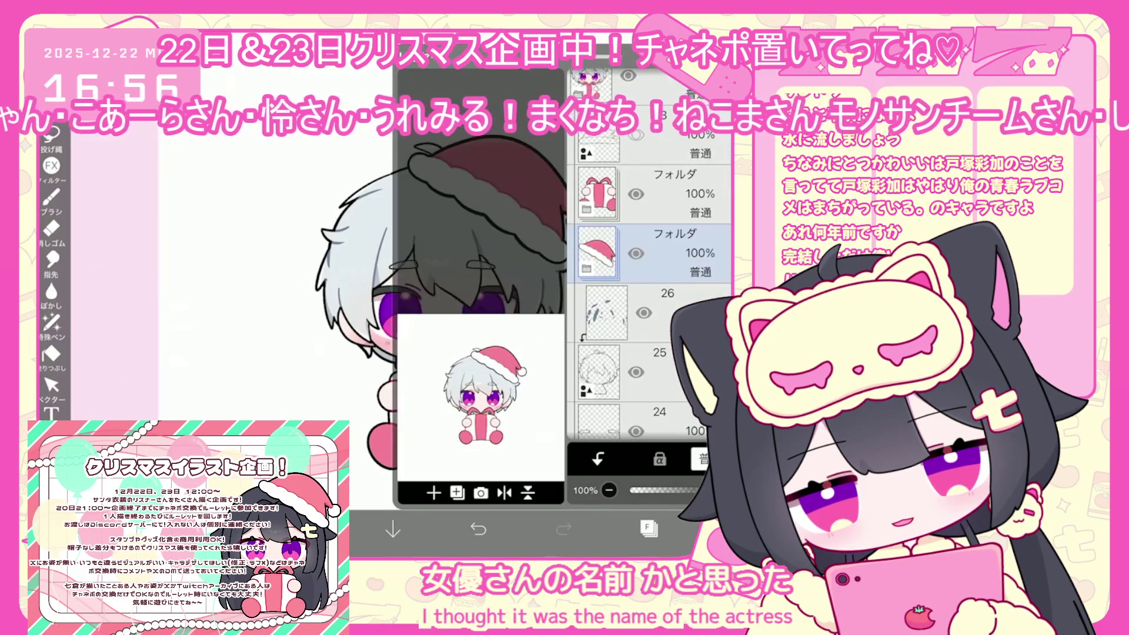
- Move the working layer from layer 10 down to eye layer 8
{"action": "scroll", "coordinate": [649, 304], "scroll_direction": "up", "scroll_amount": 2}
{"action": "scroll", "coordinate": [649, 304], "scroll_direction": "down", "scroll_amount": 5}
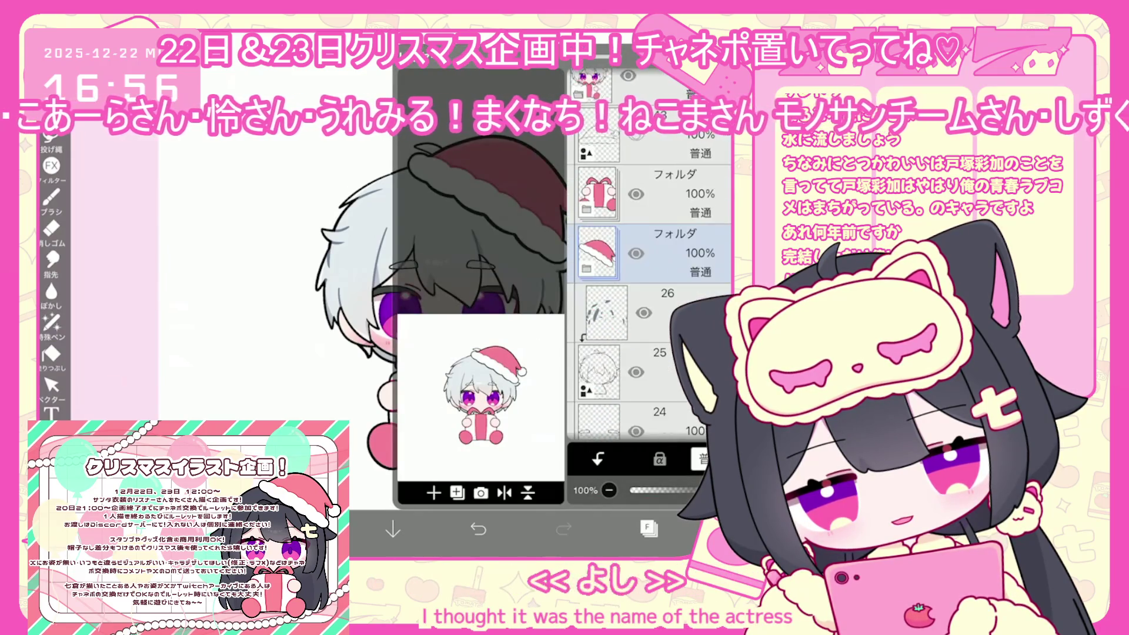
{"action": "scroll", "coordinate": [650, 304], "scroll_direction": "down", "scroll_amount": 5}
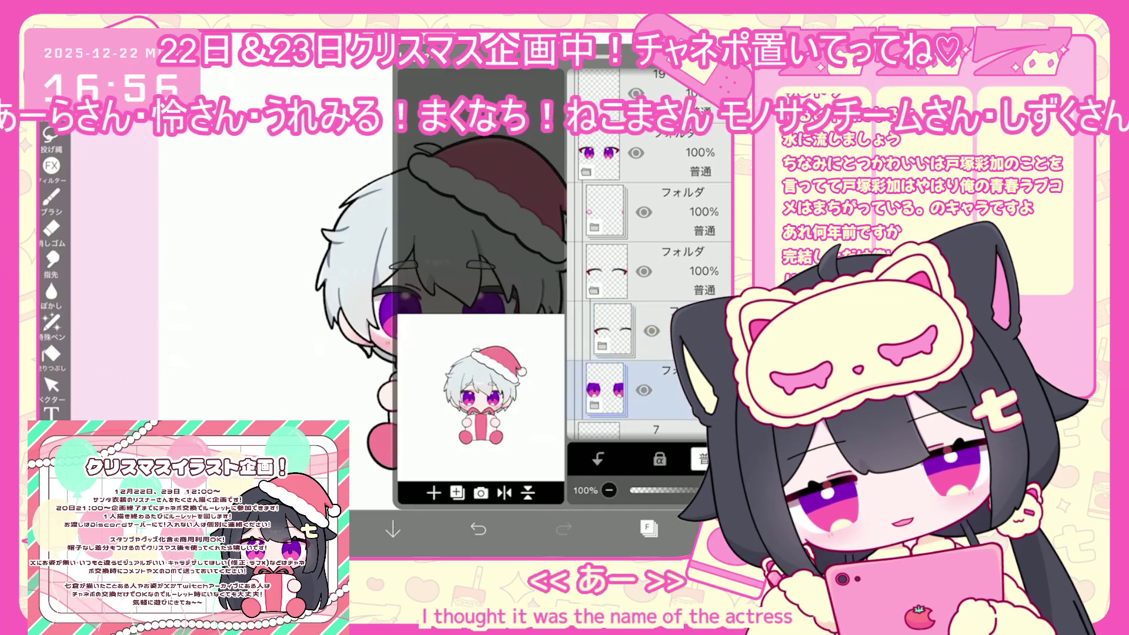
{"action": "left_click", "coordinate": [664, 312]}
{"action": "scroll", "coordinate": [649, 304], "scroll_direction": "down", "scroll_amount": 2}
{"action": "left_click", "coordinate": [614, 338]}
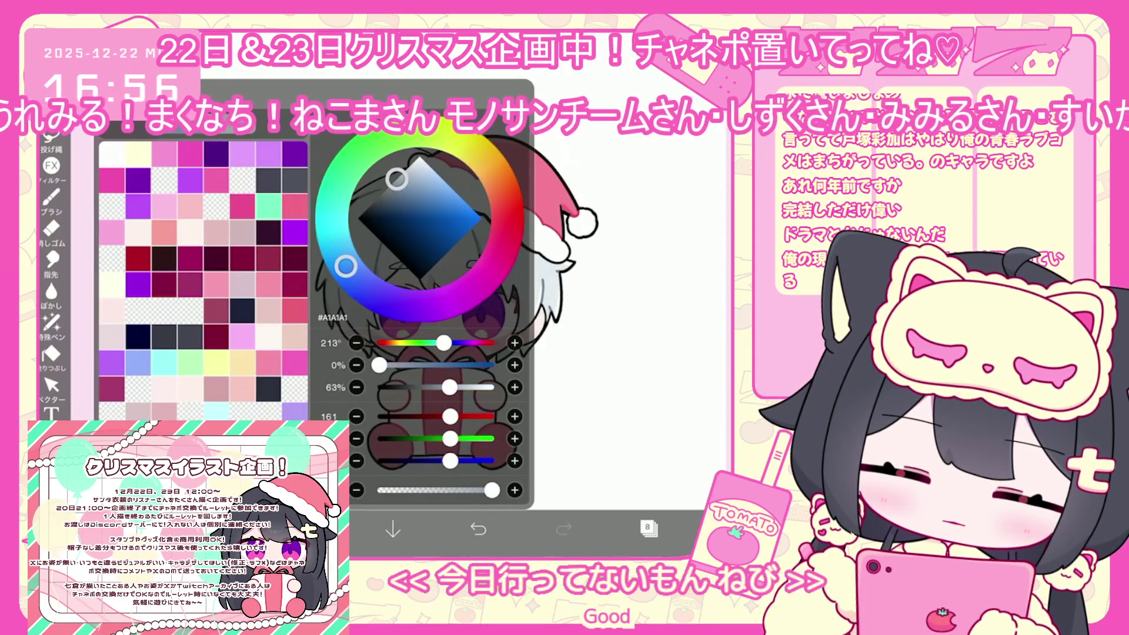
- Darken the current grey in the colour square to #6A6A6A
{"action": "left_click_drag", "start_coordinate": [390, 186], "coordinate": [383, 192]}
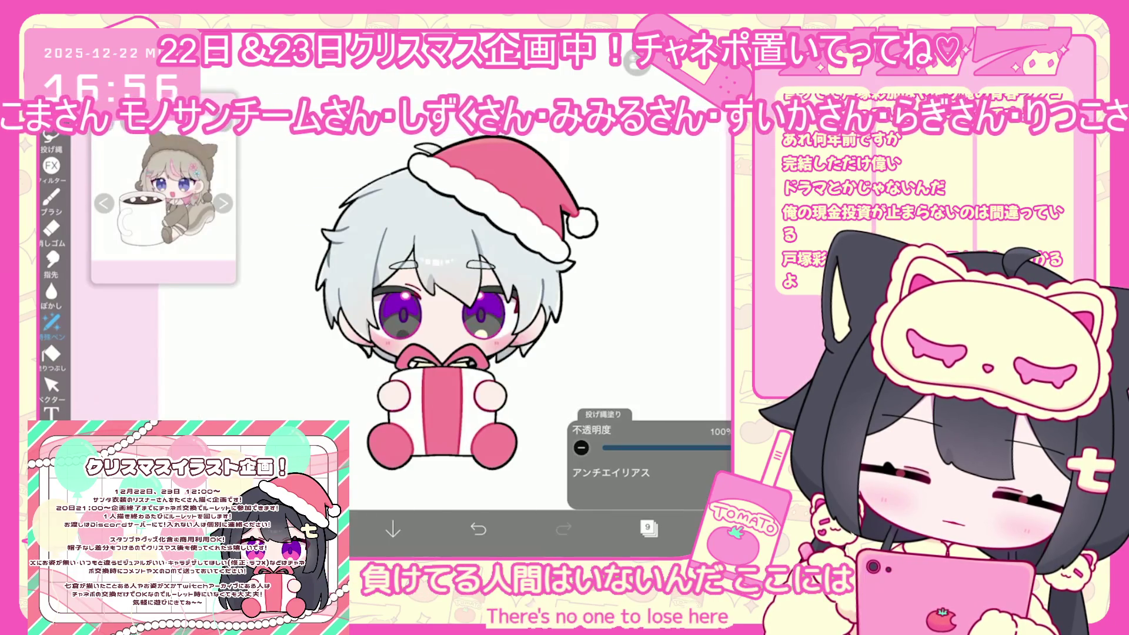
{"action": "scroll", "coordinate": [514, 267], "scroll_direction": "up", "scroll_amount": 3}
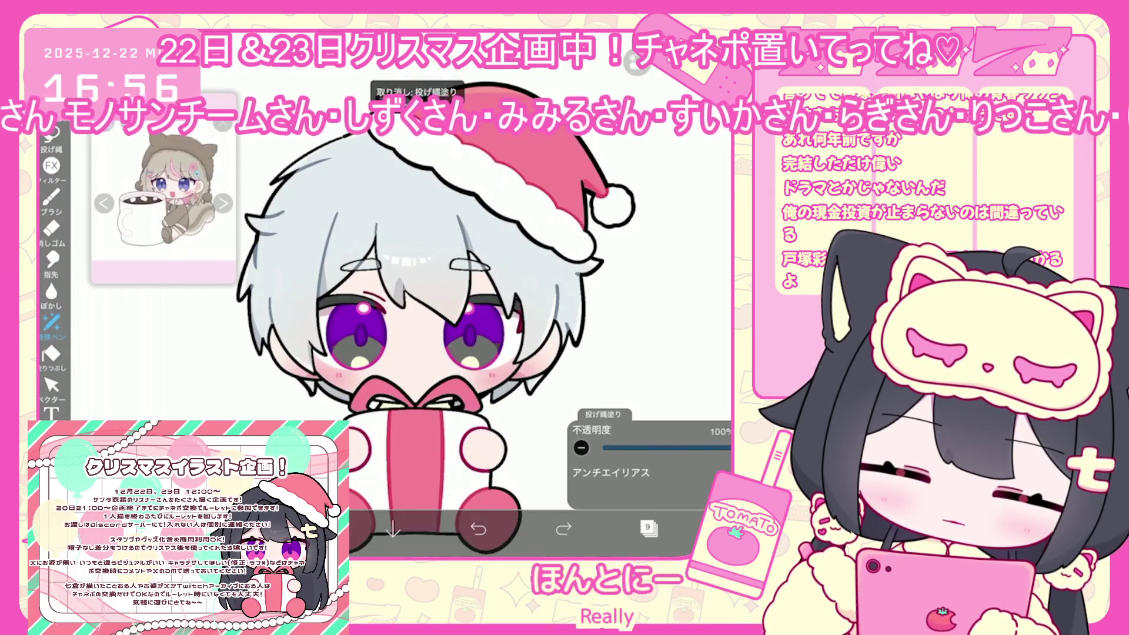
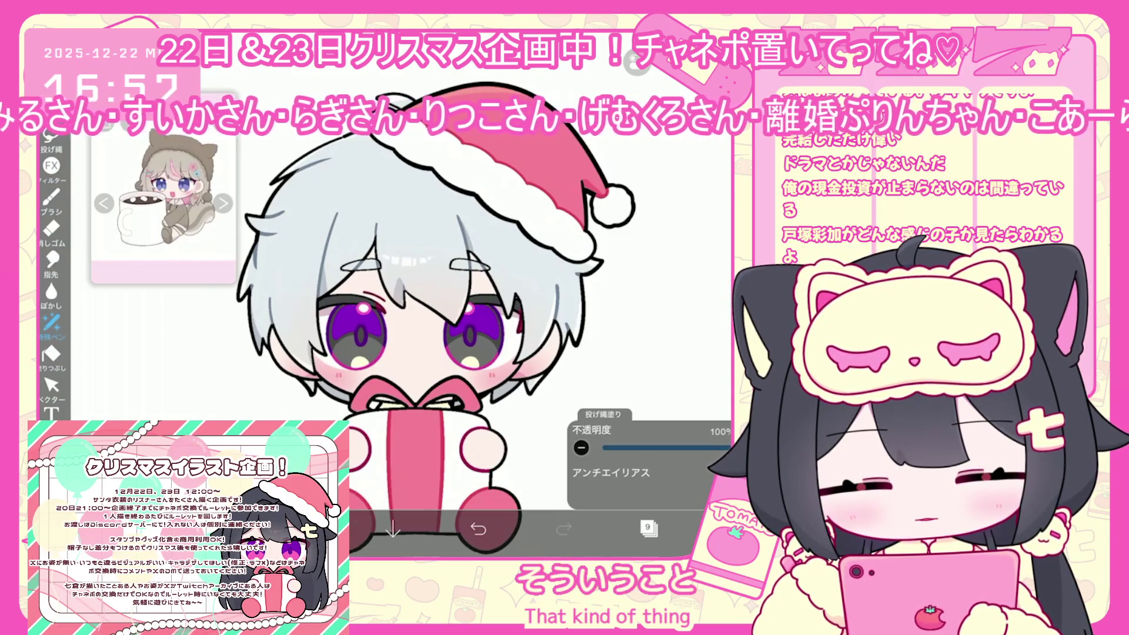
- Pick a dark grey (#575757) as the drawing colour
{"action": "left_click", "coordinate": [649, 528]}
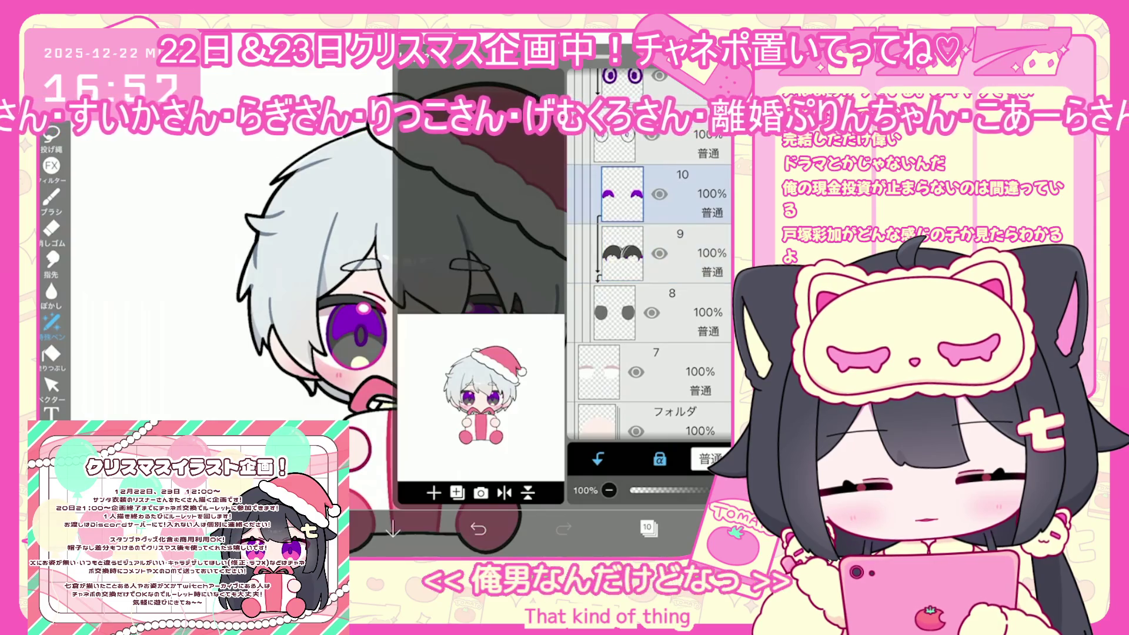
{"action": "left_click", "coordinate": [305, 530]}
{"action": "left_click", "coordinate": [306, 529]}
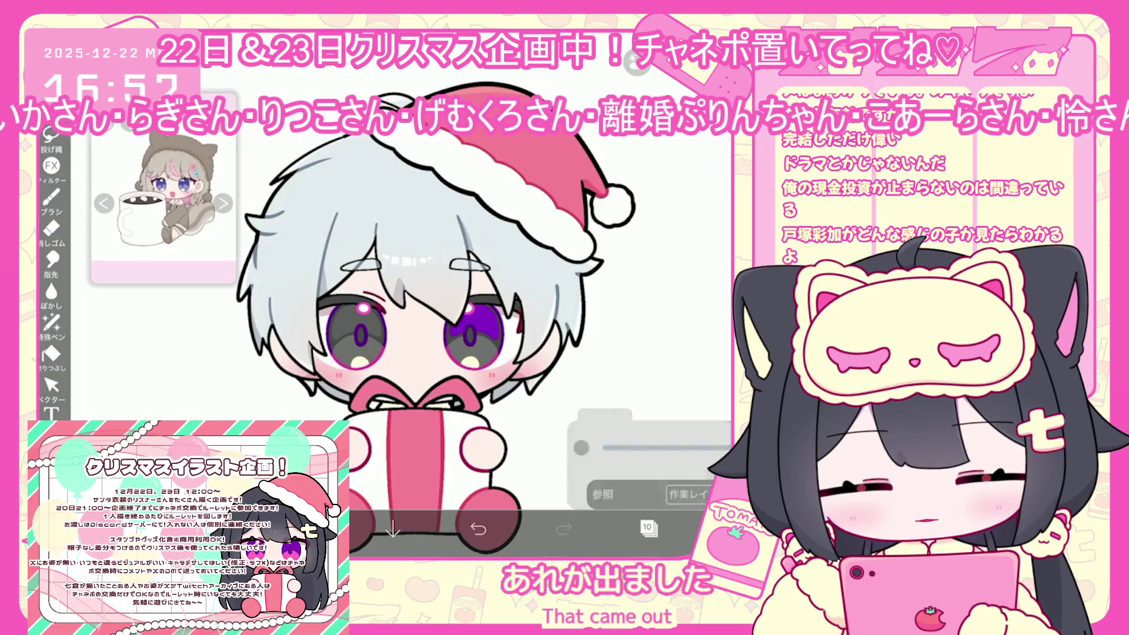
{"action": "left_click", "coordinate": [306, 529]}
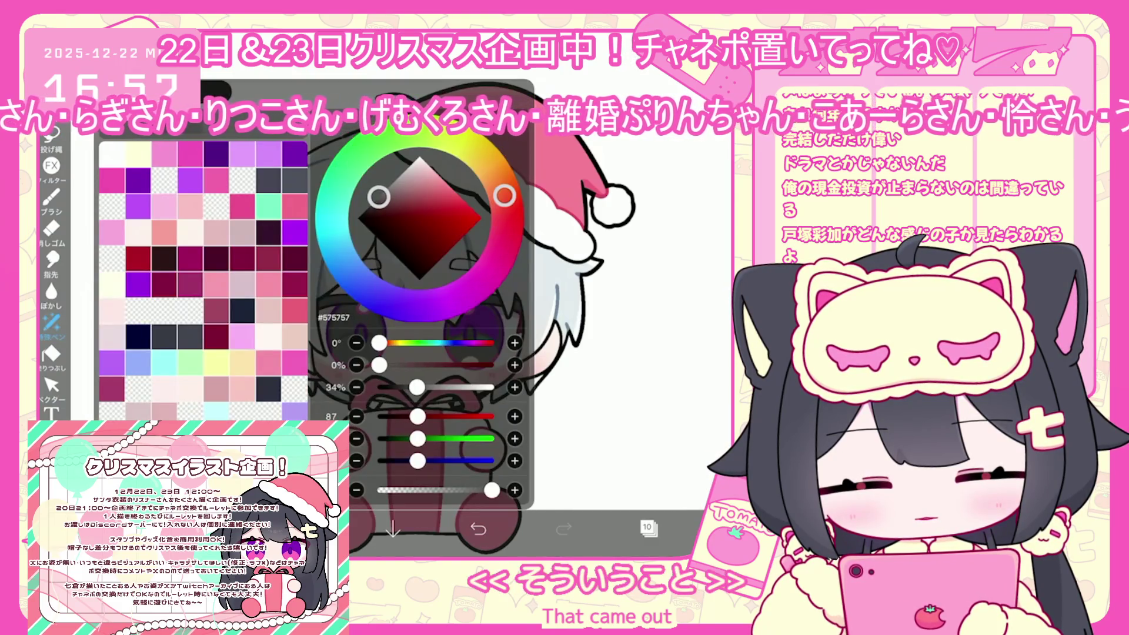
{"action": "left_click", "coordinate": [305, 530]}
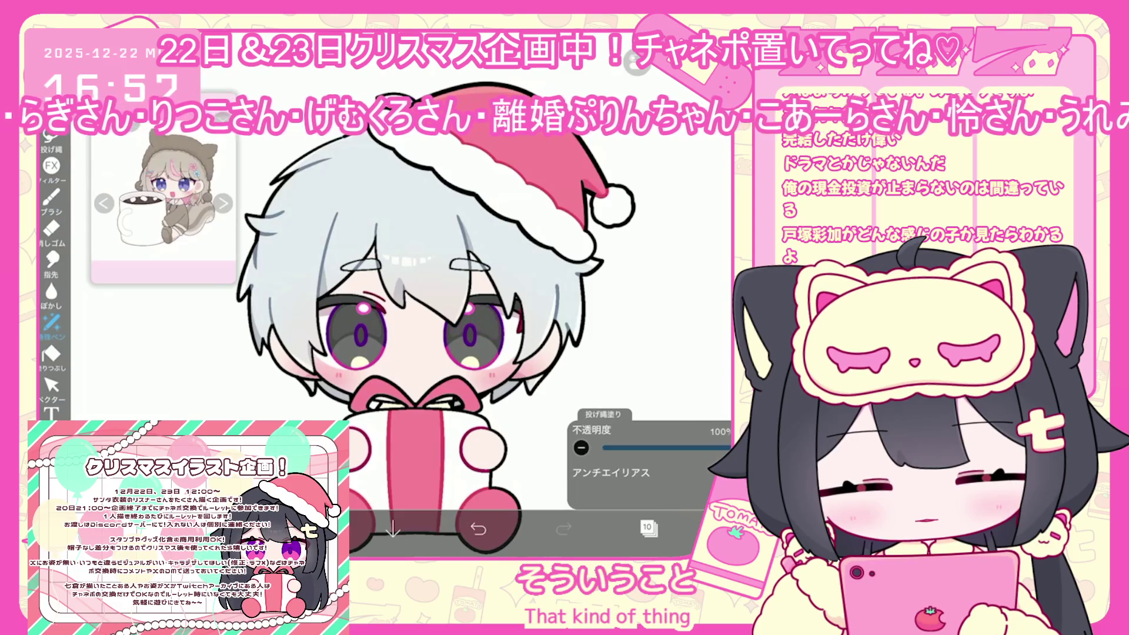
- Move through eye layers 12, 9 and 10 and pick a darker grey for the irises
{"action": "left_click", "coordinate": [649, 529]}
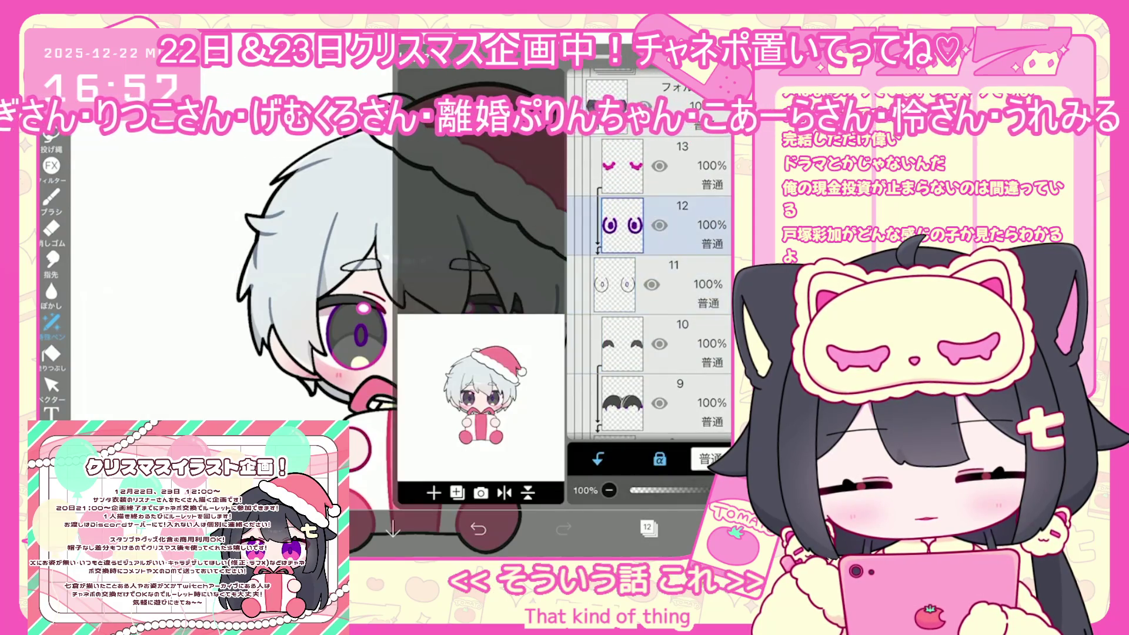
{"action": "left_click", "coordinate": [649, 529]}
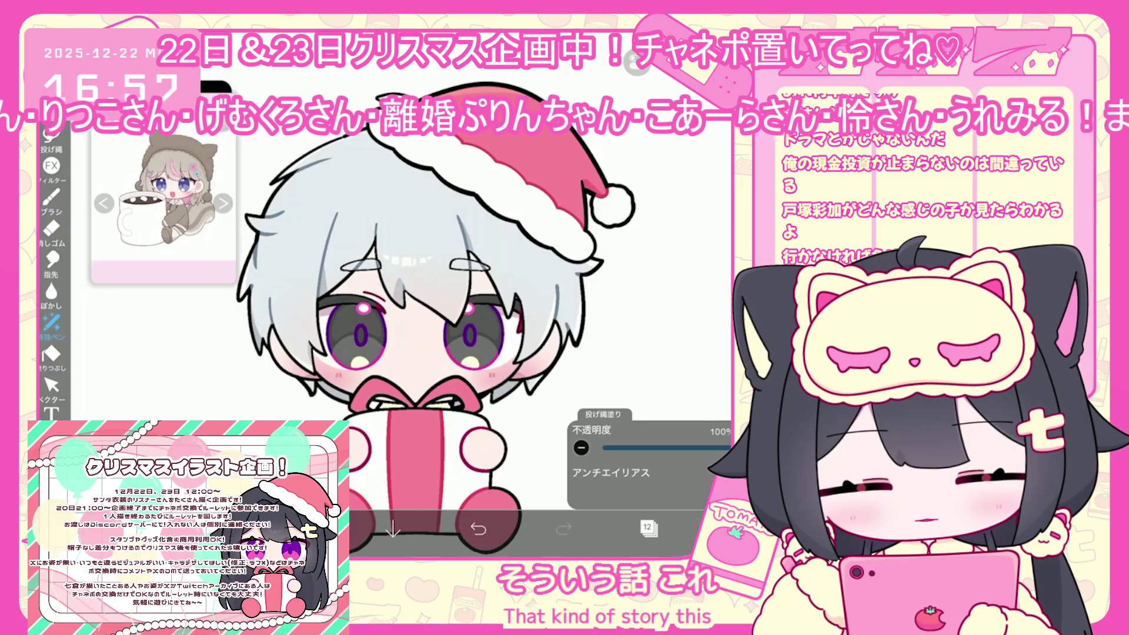
{"action": "left_click", "coordinate": [306, 529]}
{"action": "left_click", "coordinate": [649, 529]}
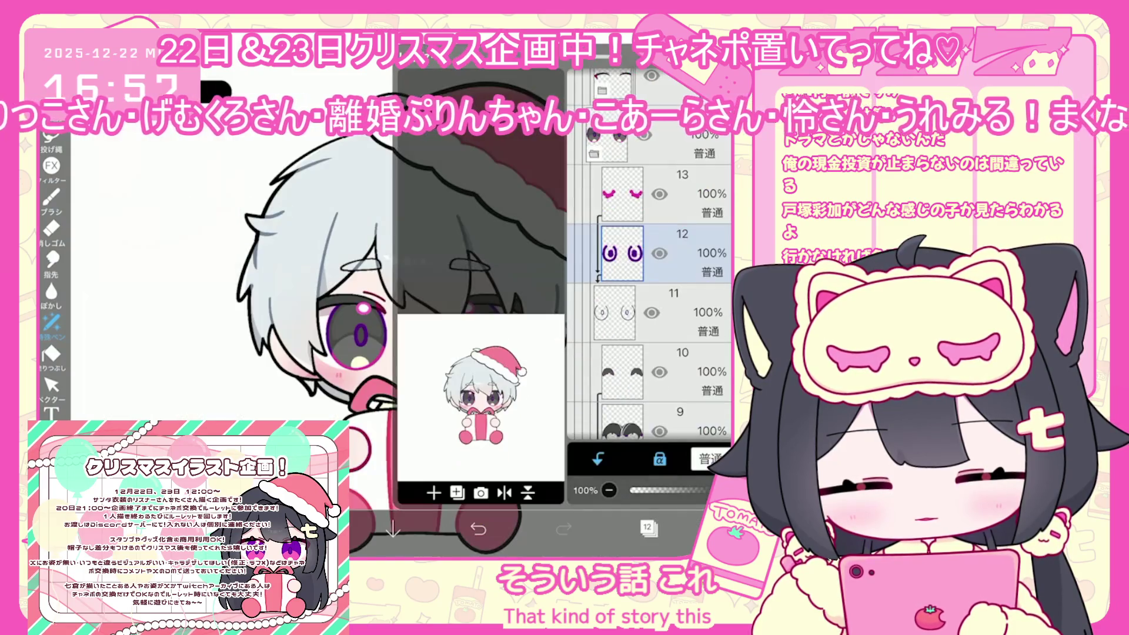
{"action": "left_click", "coordinate": [623, 408]}
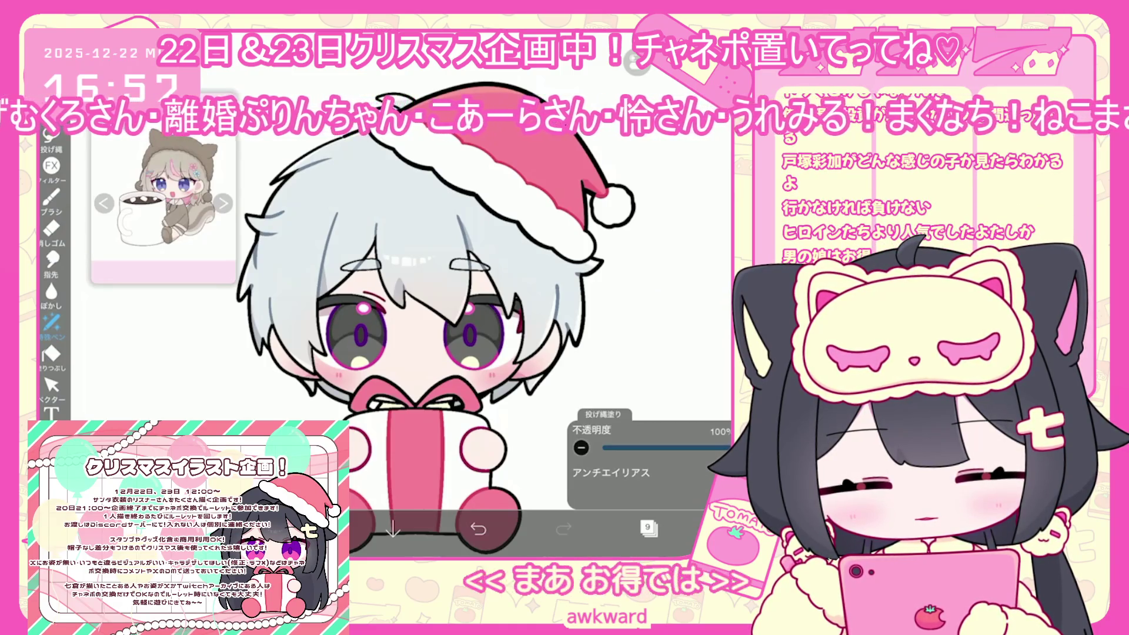
{"action": "left_click", "coordinate": [676, 194]}
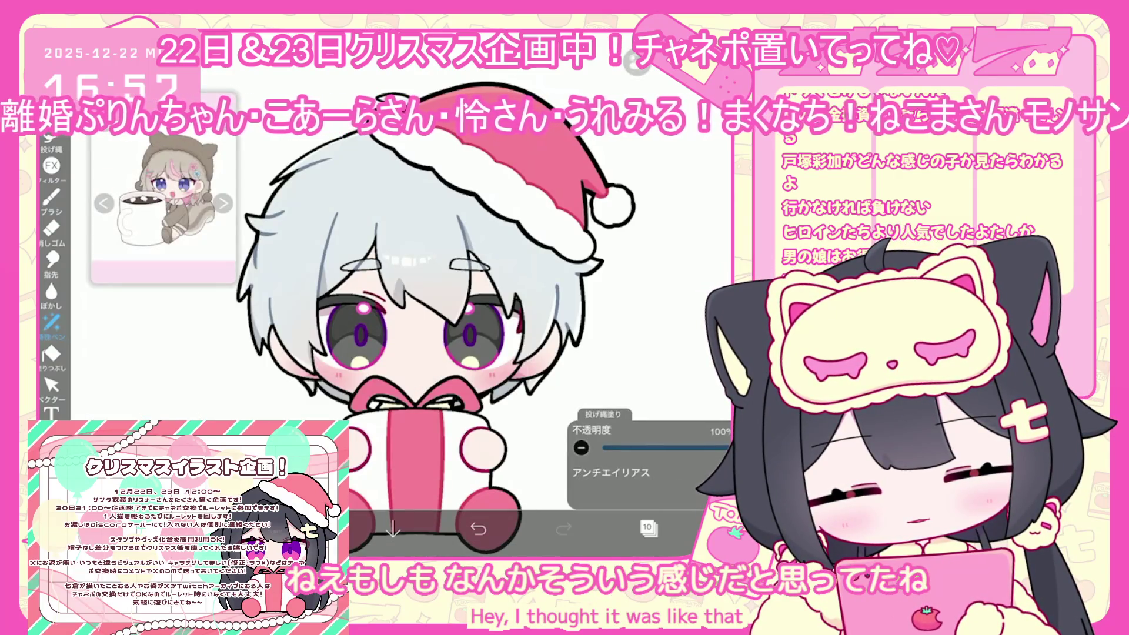
- Select the eyes folder in the layer list to transform it
{"action": "left_click", "coordinate": [649, 528]}
{"action": "scroll", "coordinate": [647, 294], "scroll_direction": "up", "scroll_amount": 2}
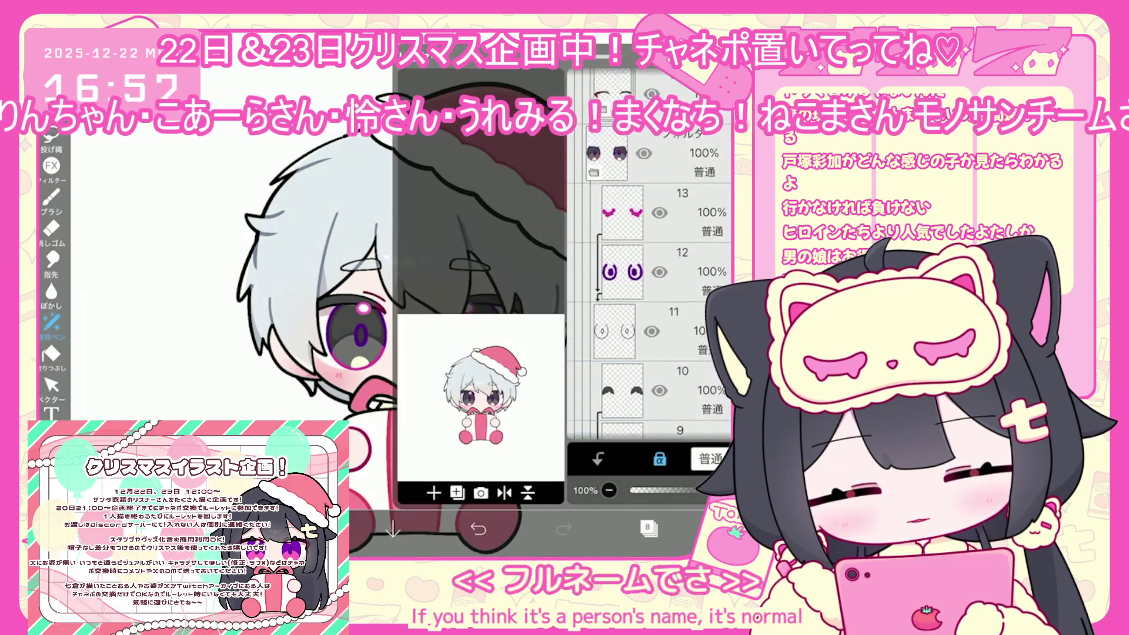
{"action": "scroll", "coordinate": [647, 294], "scroll_direction": "up", "scroll_amount": 1}
{"action": "left_click", "coordinate": [647, 329]}
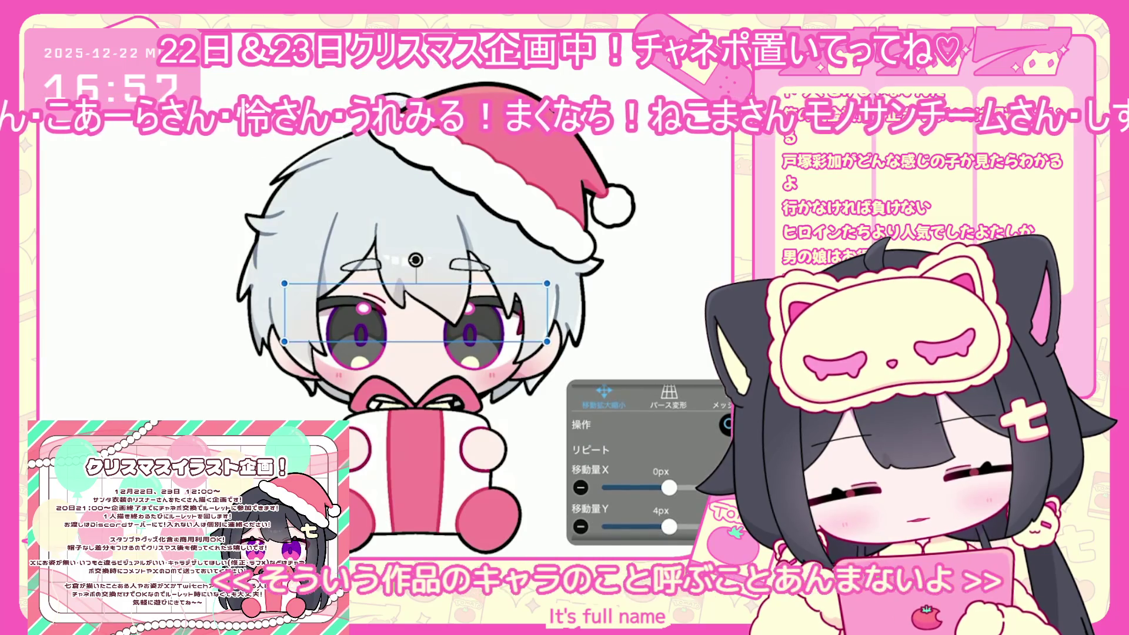
- Nudge the eyes folder a few pixels with Transform and confirm the move
{"action": "key", "text": "Return"}
{"action": "left_click", "coordinate": [649, 528]}
{"action": "left_click", "coordinate": [646, 236]}
{"action": "left_click", "coordinate": [604, 400]}
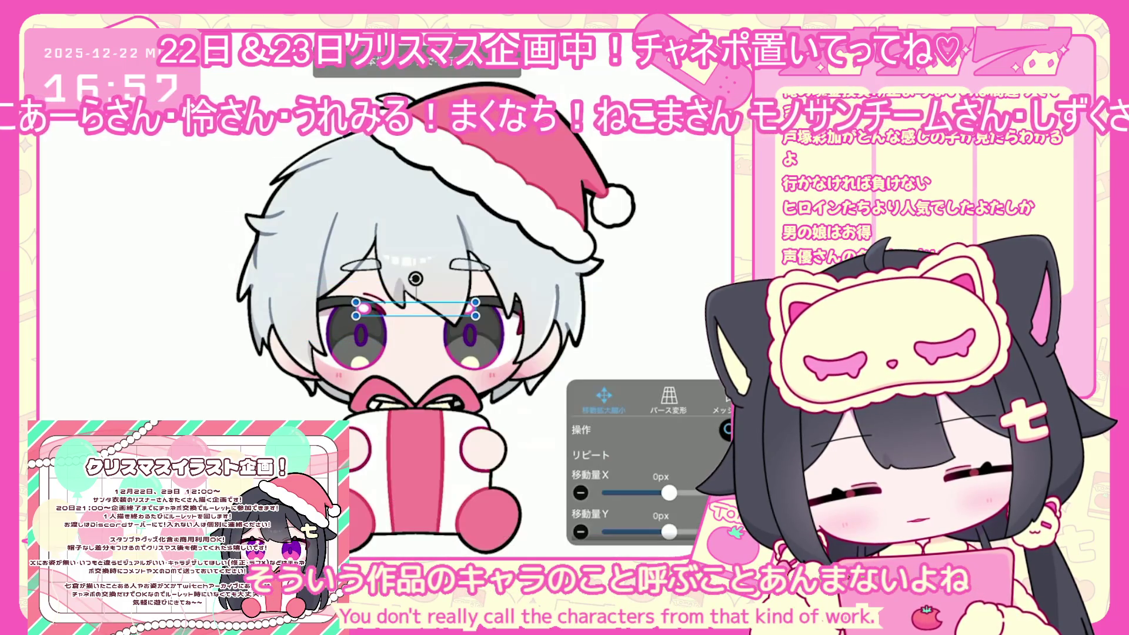
{"action": "key", "text": "Return"}
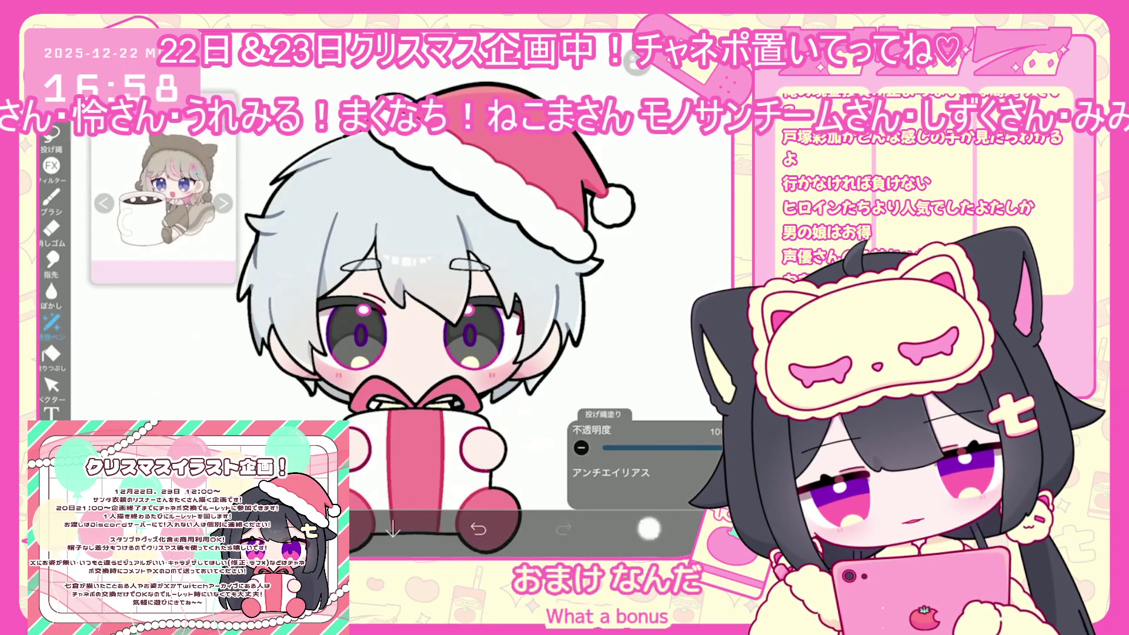
- On layer 18, shift the light blue slightly bluer and more saturated
{"action": "left_click", "coordinate": [649, 528]}
{"action": "left_click", "coordinate": [647, 312]}
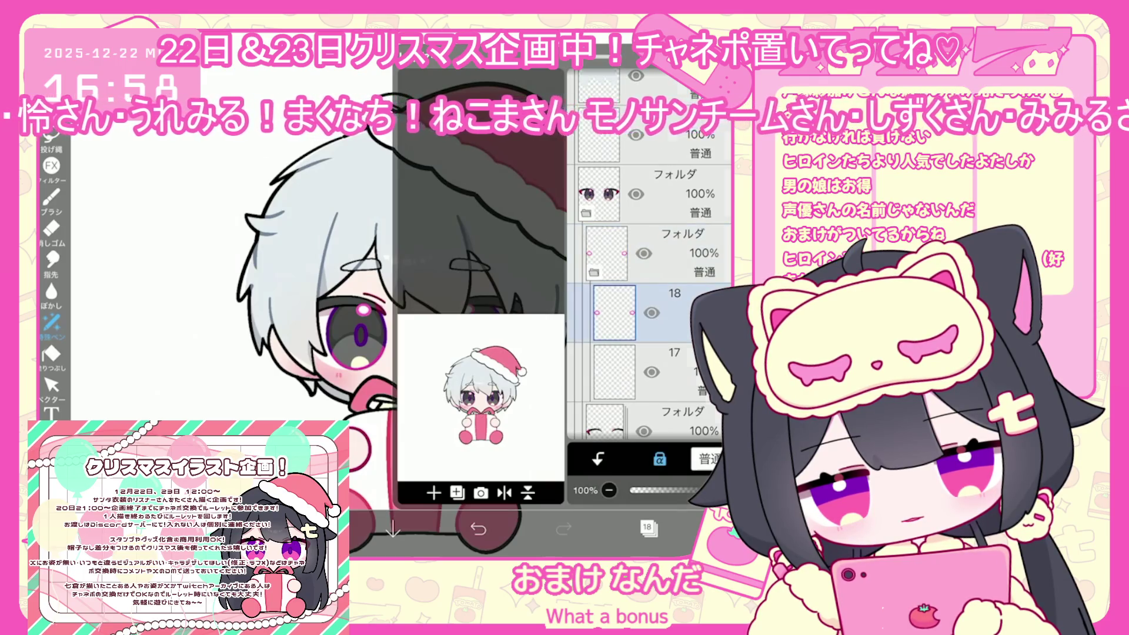
{"action": "left_click", "coordinate": [650, 528]}
{"action": "left_click", "coordinate": [308, 528]}
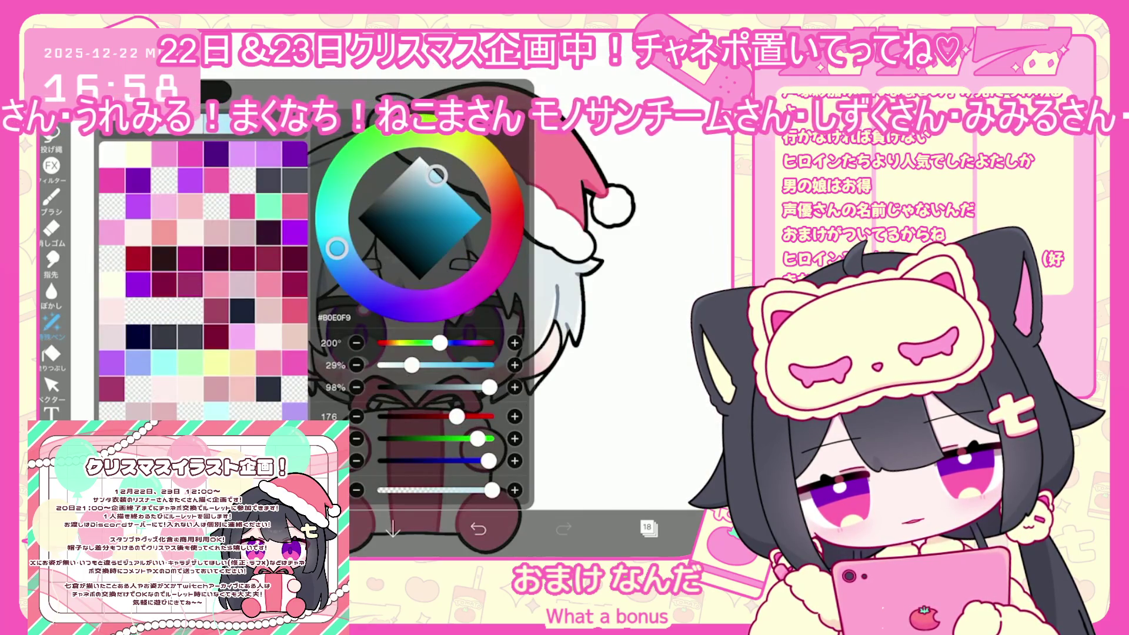
{"action": "left_click_drag", "start_coordinate": [337, 251], "coordinate": [342, 259]}
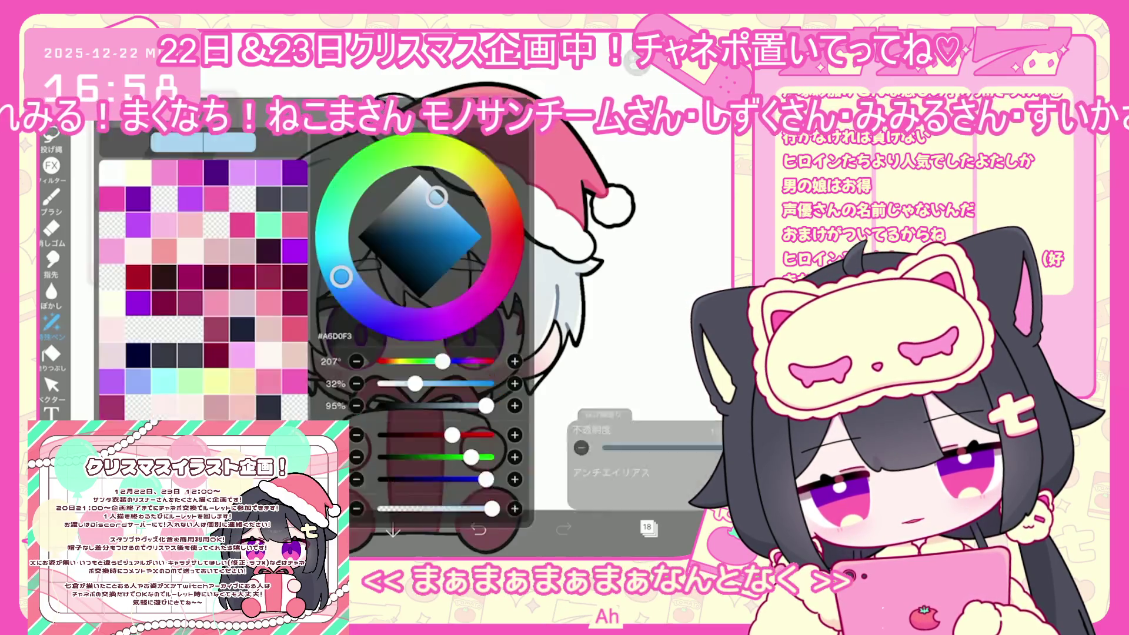
{"action": "left_click_drag", "start_coordinate": [436, 197], "coordinate": [443, 184]}
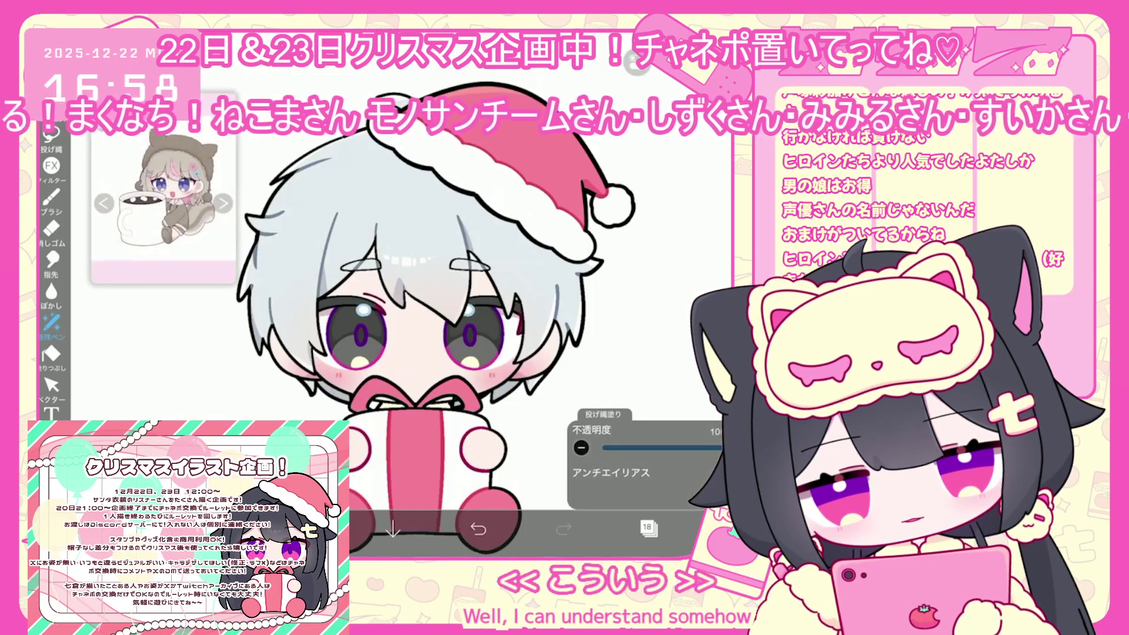
- Choose dark grey for the eye outlines on layer 12
{"action": "left_click", "coordinate": [646, 528]}
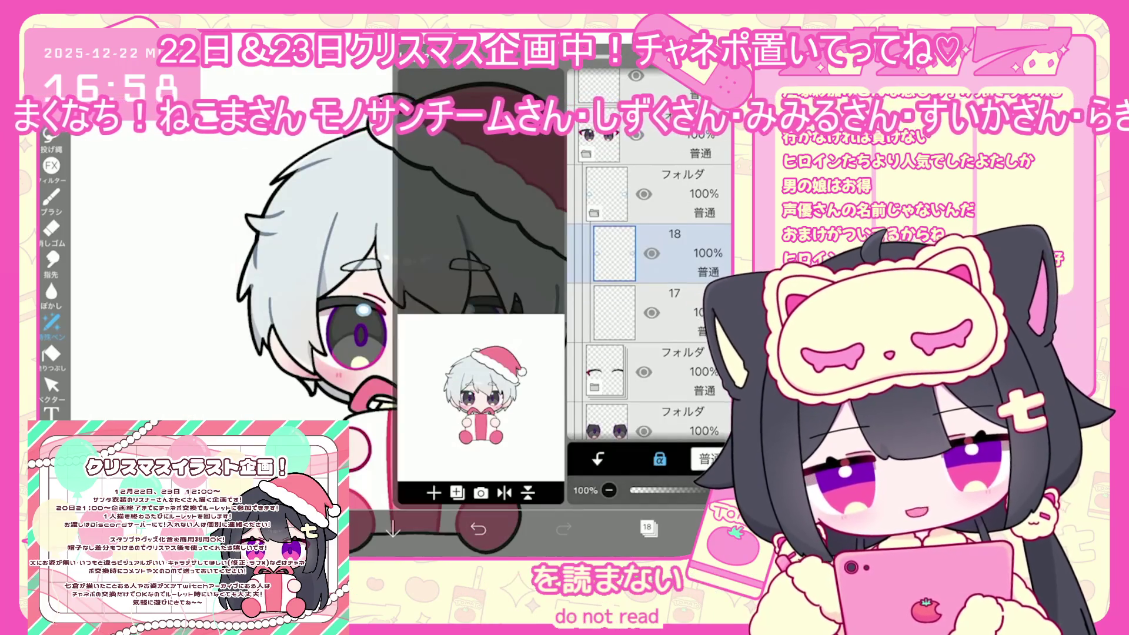
{"action": "scroll", "coordinate": [649, 305], "scroll_direction": "down", "scroll_amount": 5}
{"action": "left_click", "coordinate": [622, 308]}
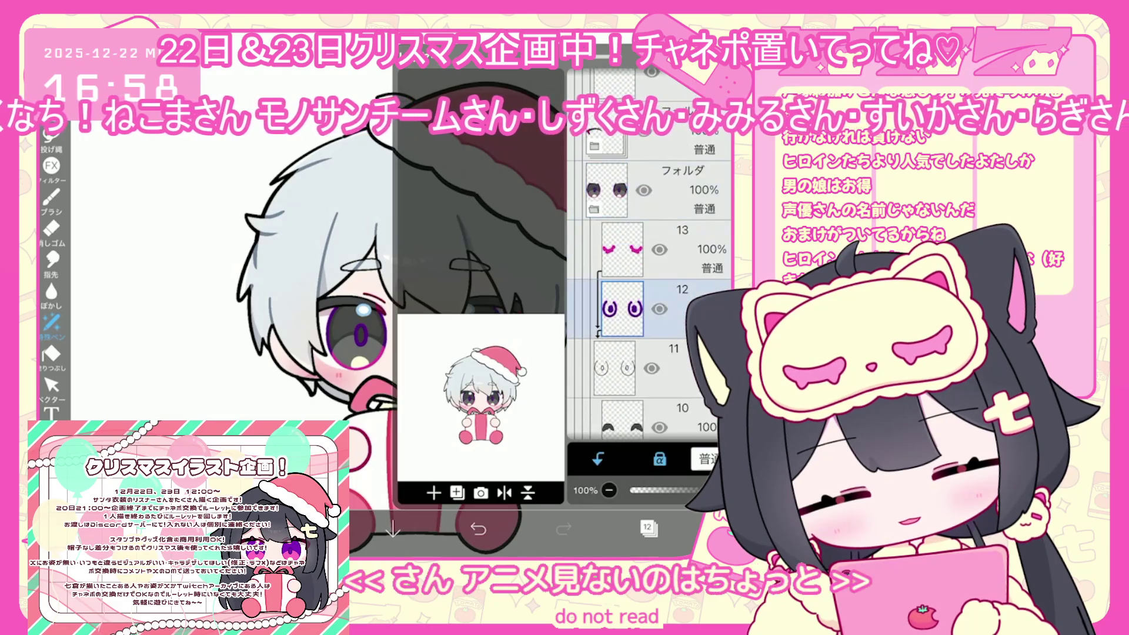
{"action": "left_click", "coordinate": [647, 528]}
{"action": "left_click", "coordinate": [309, 528]}
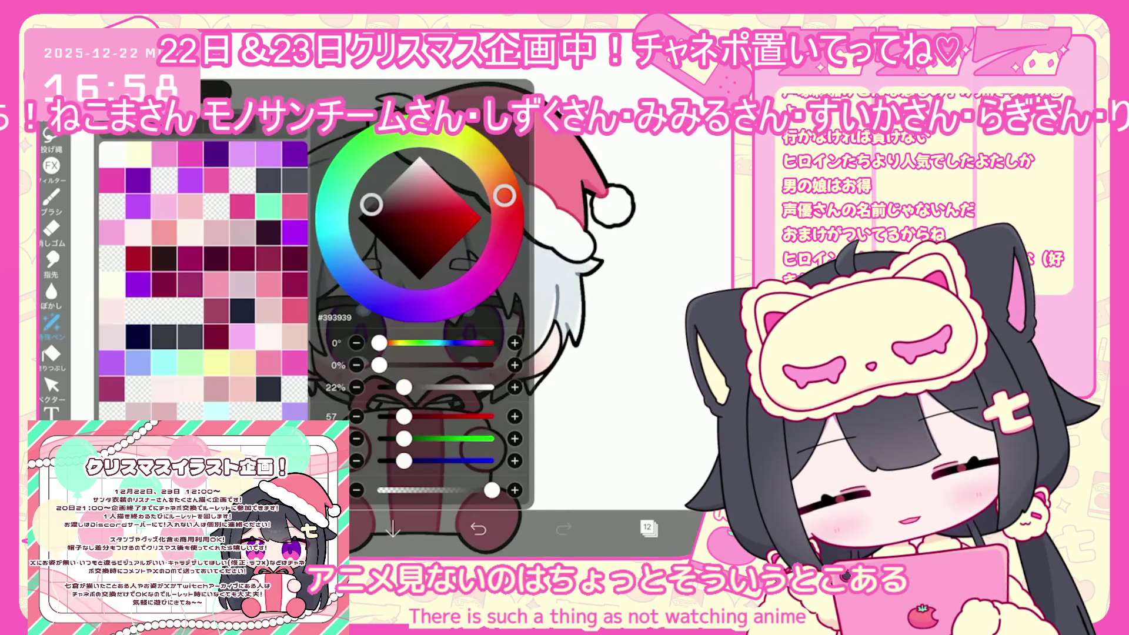
{"action": "left_click", "coordinate": [51, 136]}
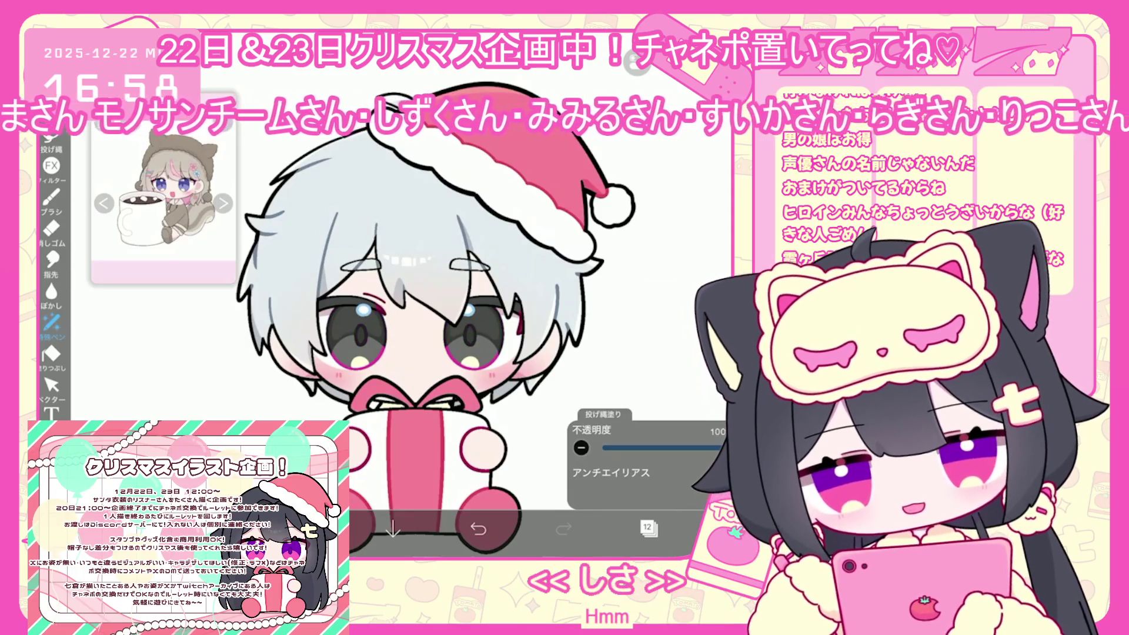
- Lasso-fill the eyelashes on layer 13 with dark grey
{"action": "left_click", "coordinate": [647, 527]}
{"action": "left_click", "coordinate": [677, 194]}
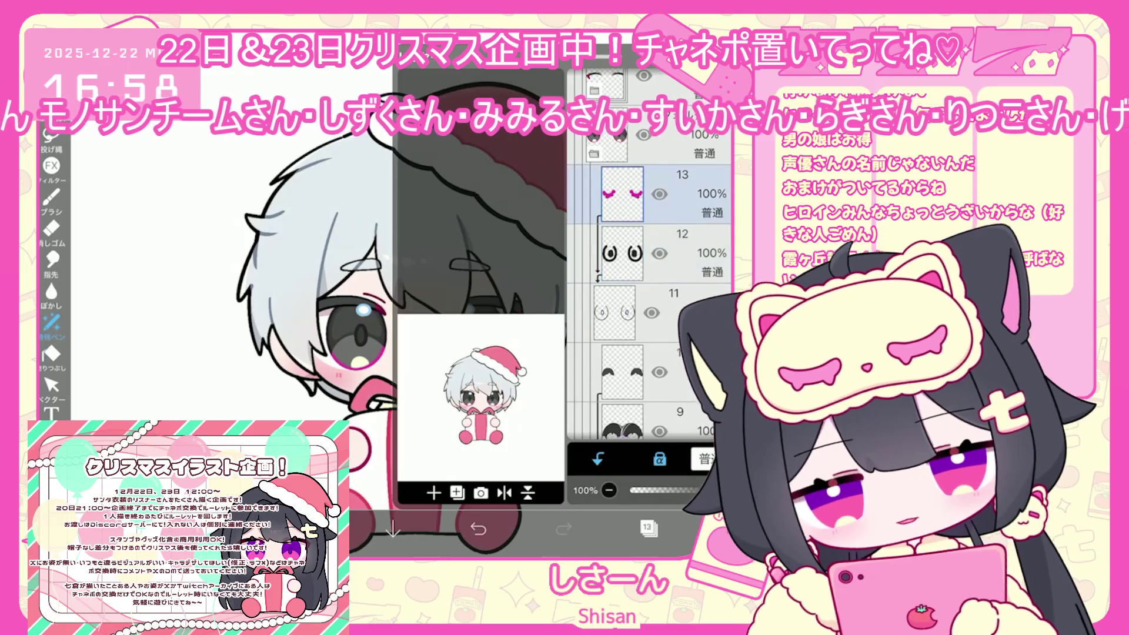
{"action": "left_click", "coordinate": [647, 527]}
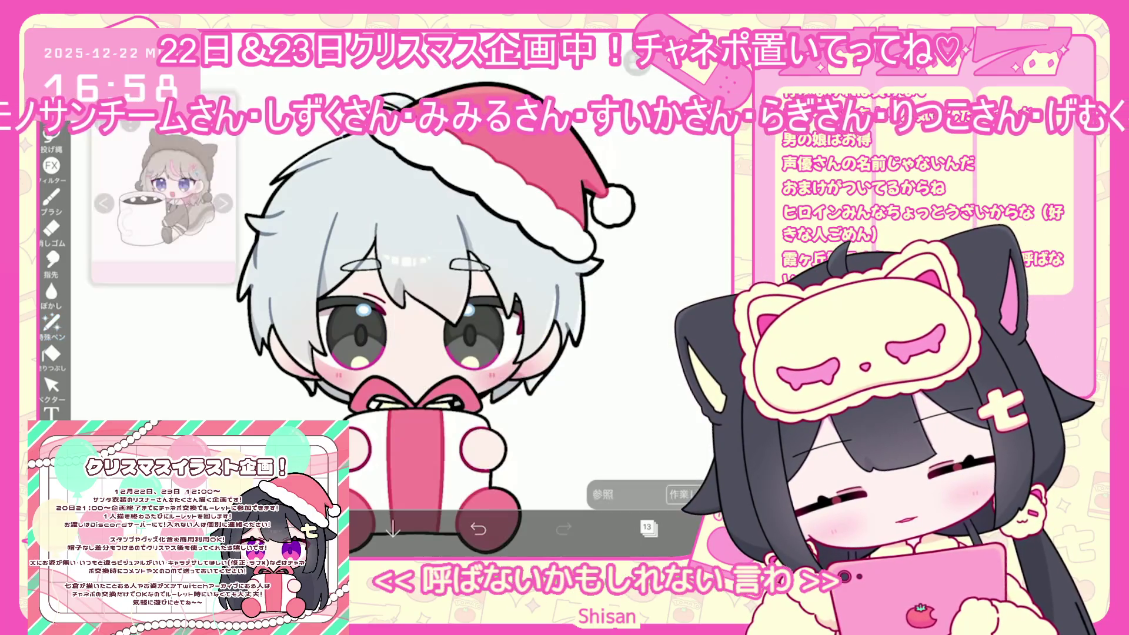
{"action": "left_click", "coordinate": [51, 322]}
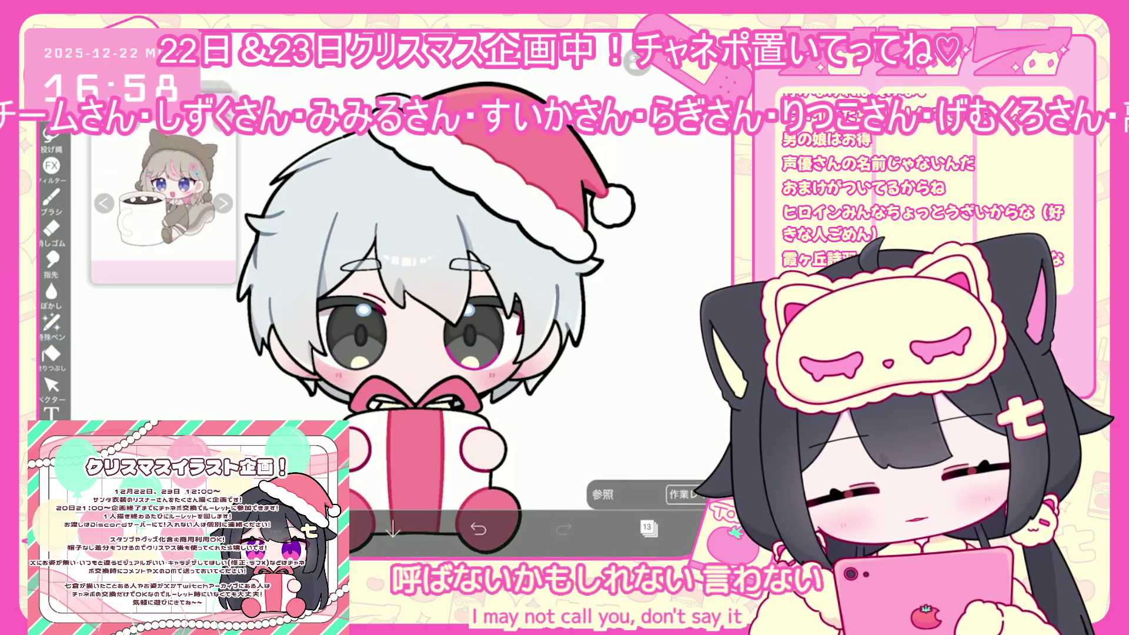
{"action": "left_click", "coordinate": [307, 527]}
{"action": "left_click", "coordinate": [306, 527]}
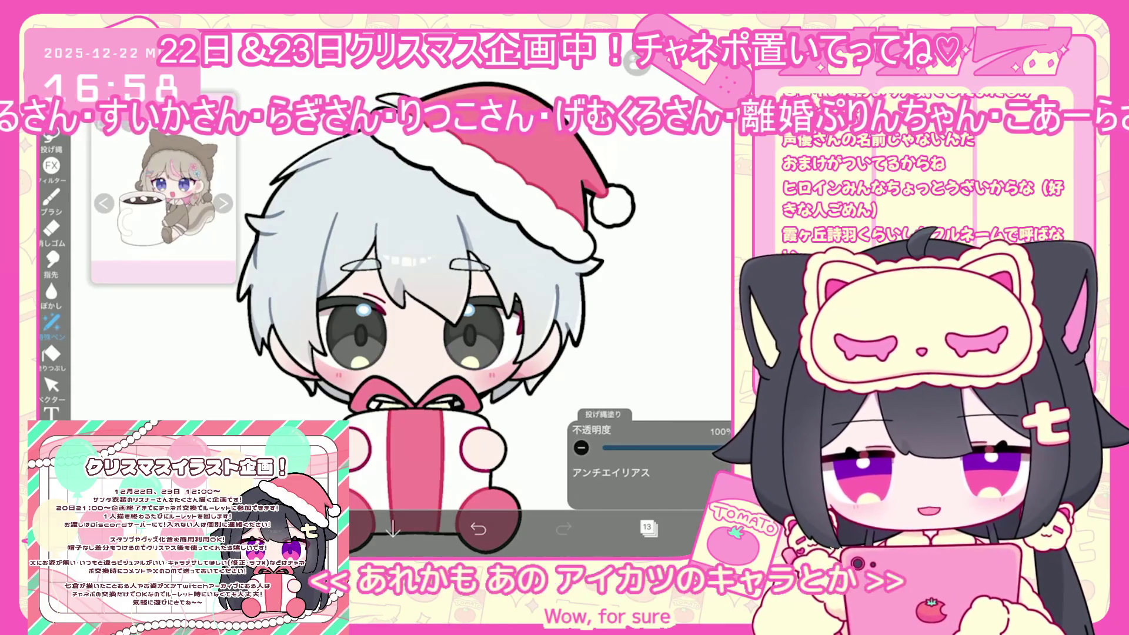
{"action": "left_click", "coordinate": [648, 527]}
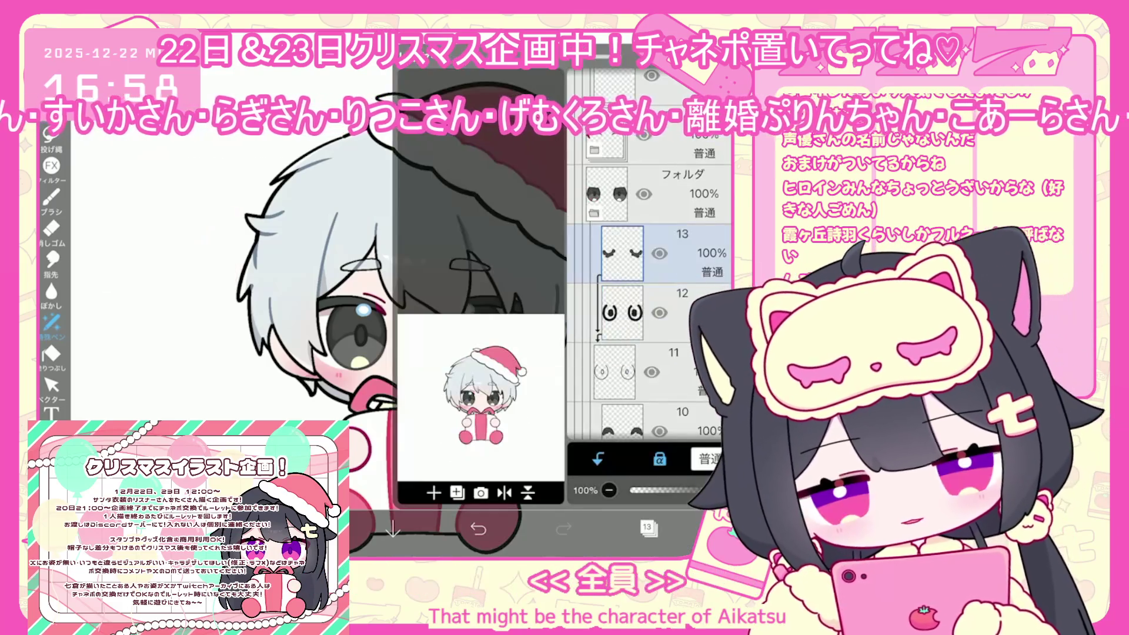
{"action": "scroll", "coordinate": [647, 294], "scroll_direction": "down", "scroll_amount": 2}
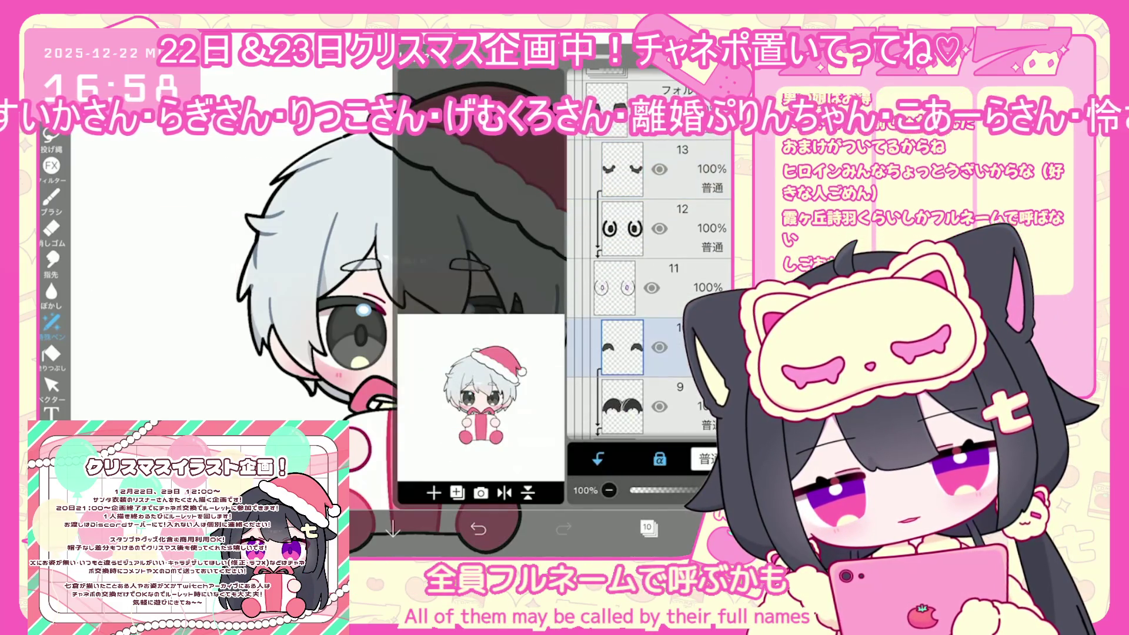
{"action": "left_click", "coordinate": [648, 528]}
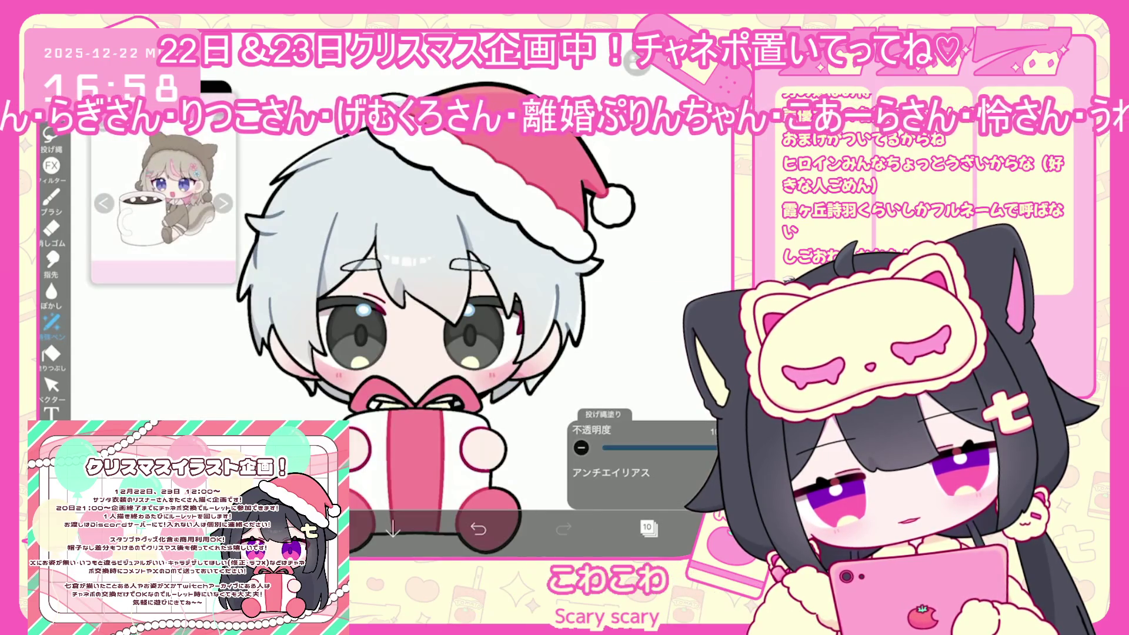
- Switch to layer 9 and browse the layer list
{"action": "scroll", "coordinate": [471, 412], "scroll_direction": "up", "scroll_amount": 2}
{"action": "left_click", "coordinate": [648, 528]}
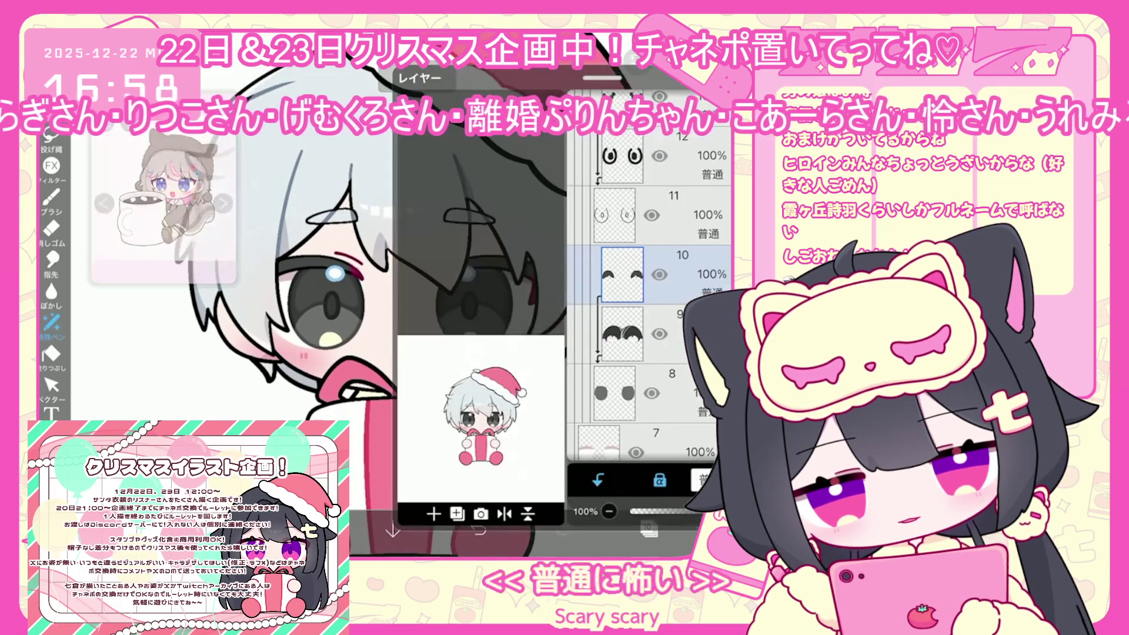
{"action": "left_click", "coordinate": [648, 527]}
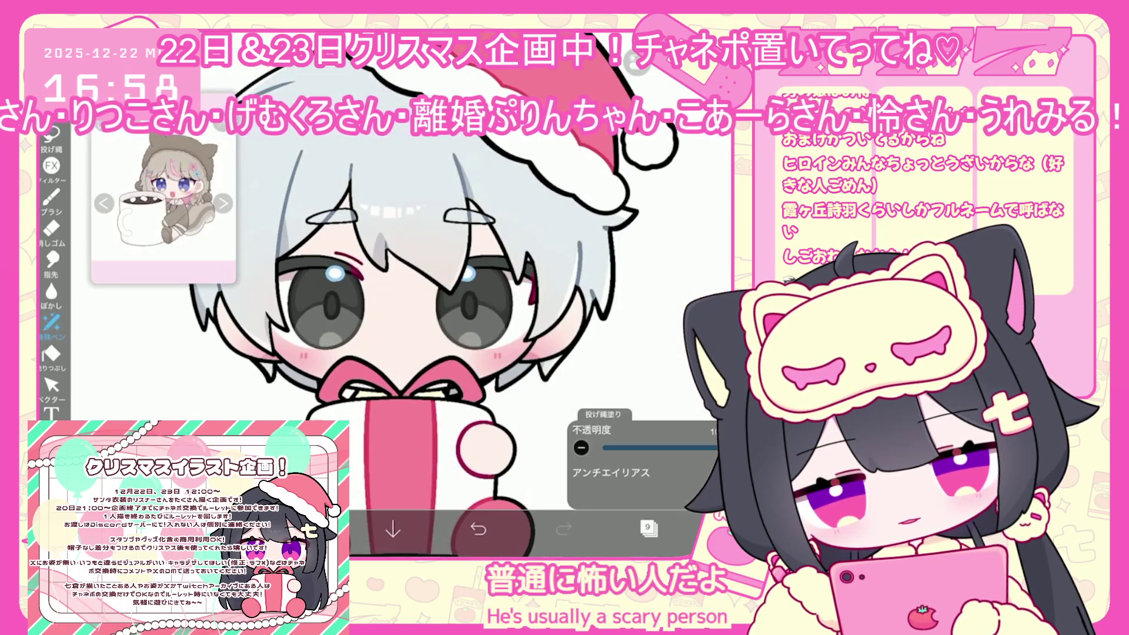
{"action": "scroll", "coordinate": [471, 323], "scroll_direction": "down", "scroll_amount": 2}
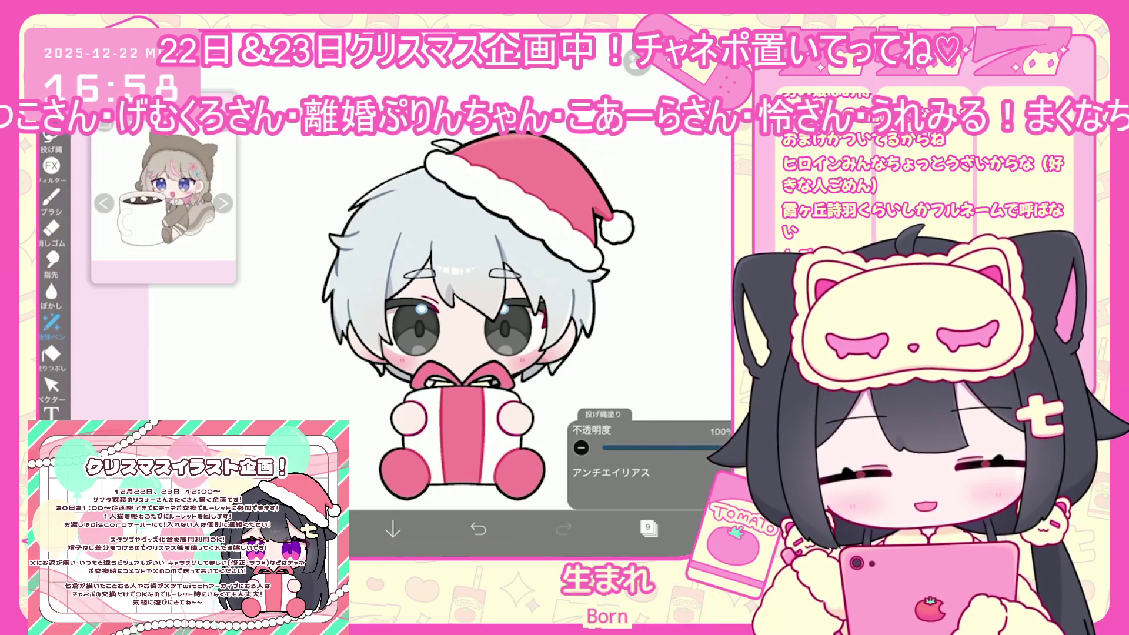
{"action": "left_click", "coordinate": [648, 528]}
{"action": "scroll", "coordinate": [646, 294], "scroll_direction": "up", "scroll_amount": 5}
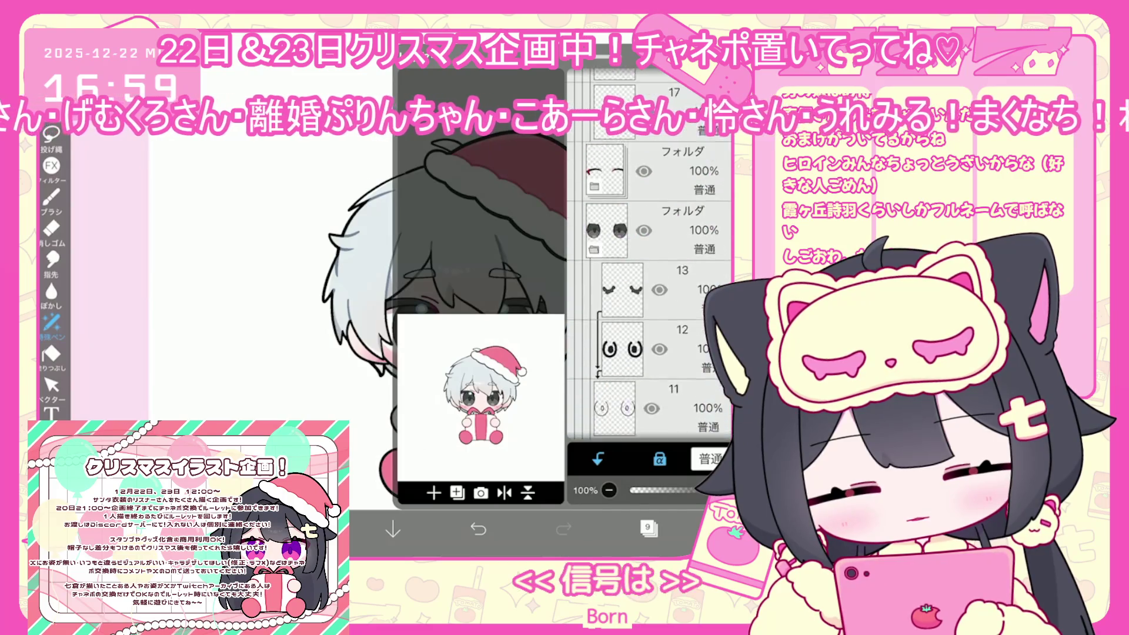
{"action": "scroll", "coordinate": [647, 253], "scroll_direction": "up", "scroll_amount": 3}
- Expand the folder under layer 19, select layer 18 and switch to lasso fill
{"action": "left_click", "coordinate": [653, 253]}
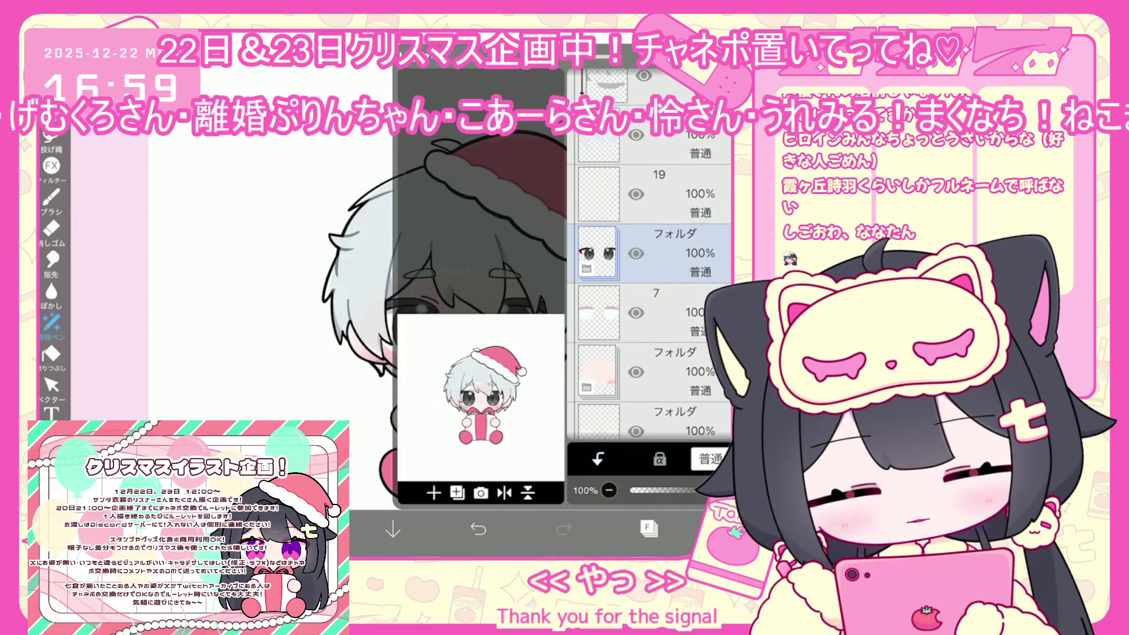
{"action": "left_click", "coordinate": [586, 268]}
{"action": "left_click", "coordinate": [674, 371]}
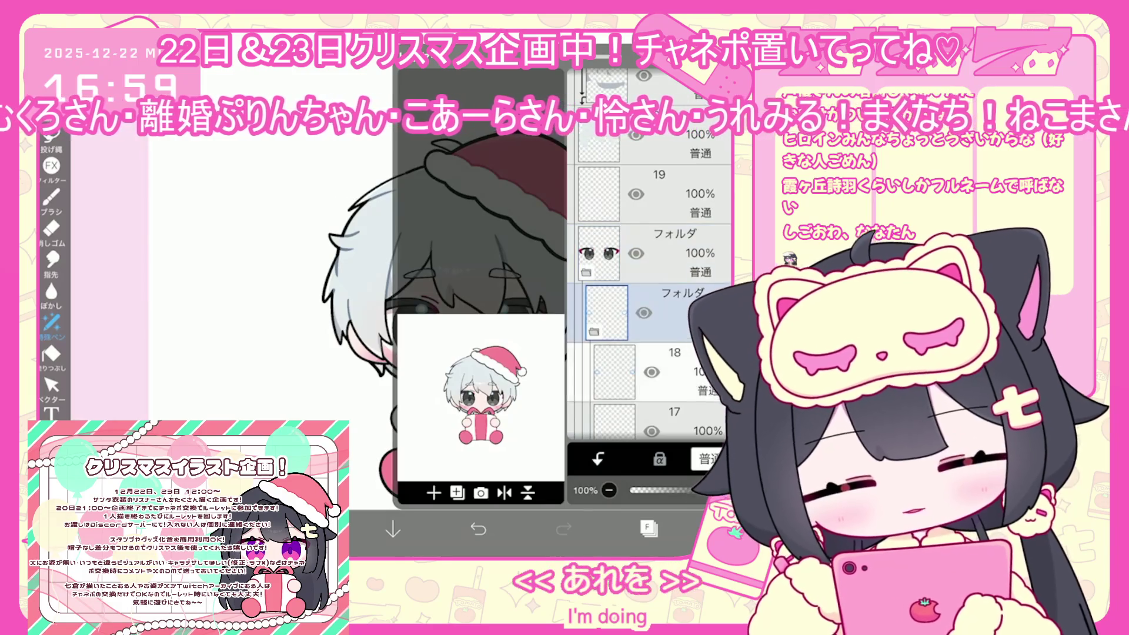
{"action": "left_click", "coordinate": [648, 527]}
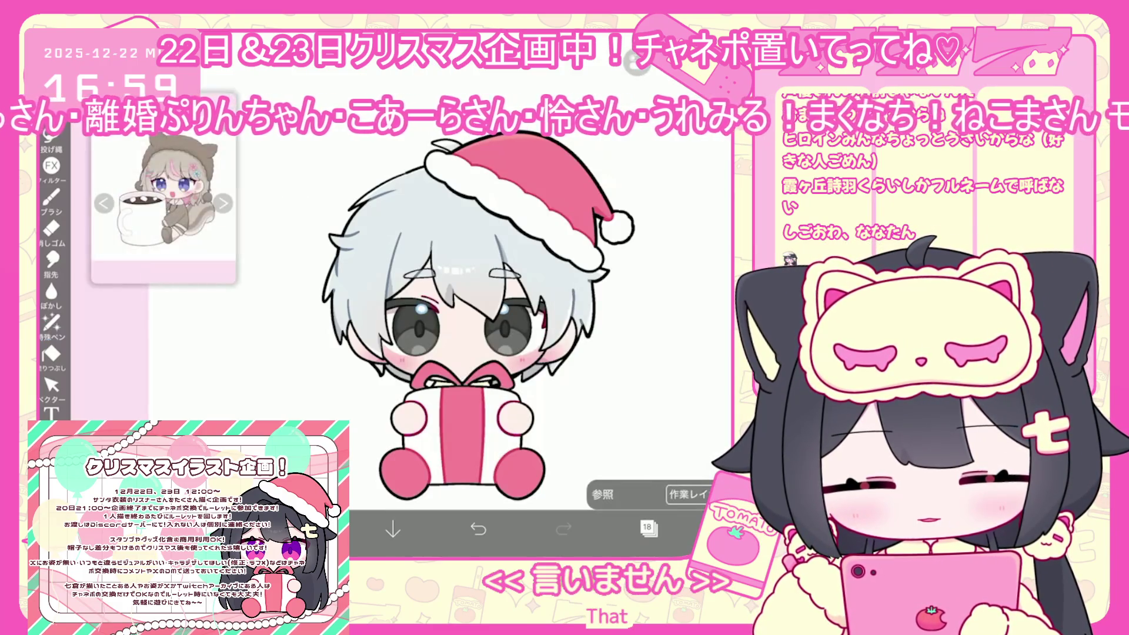
{"action": "left_click", "coordinate": [51, 322]}
{"action": "left_click", "coordinate": [307, 529]}
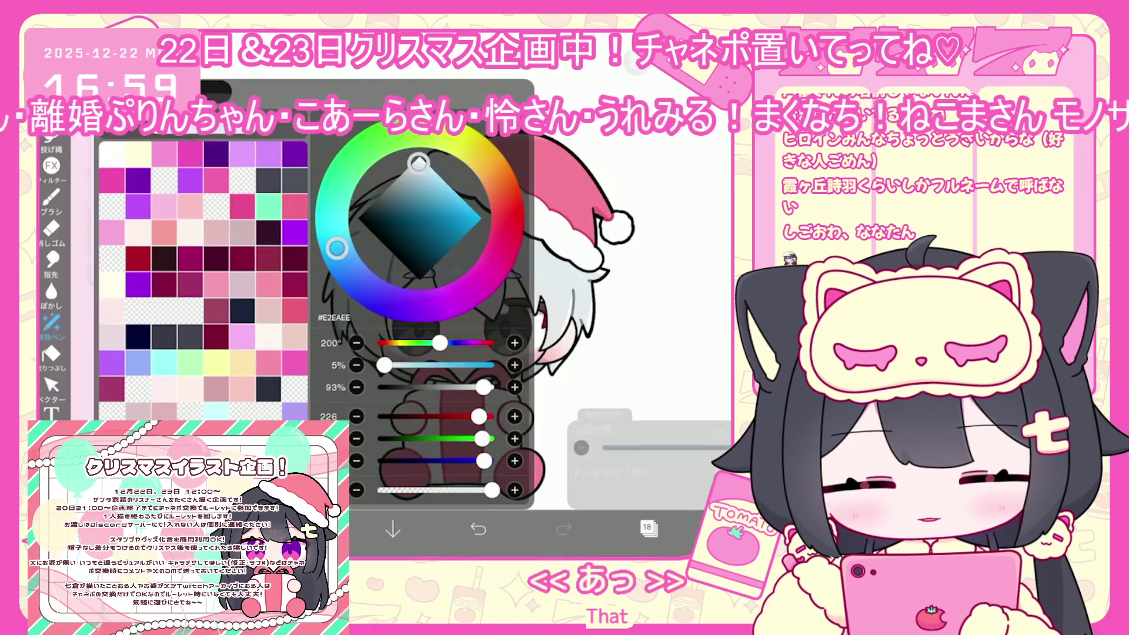
{"action": "left_click", "coordinate": [308, 529]}
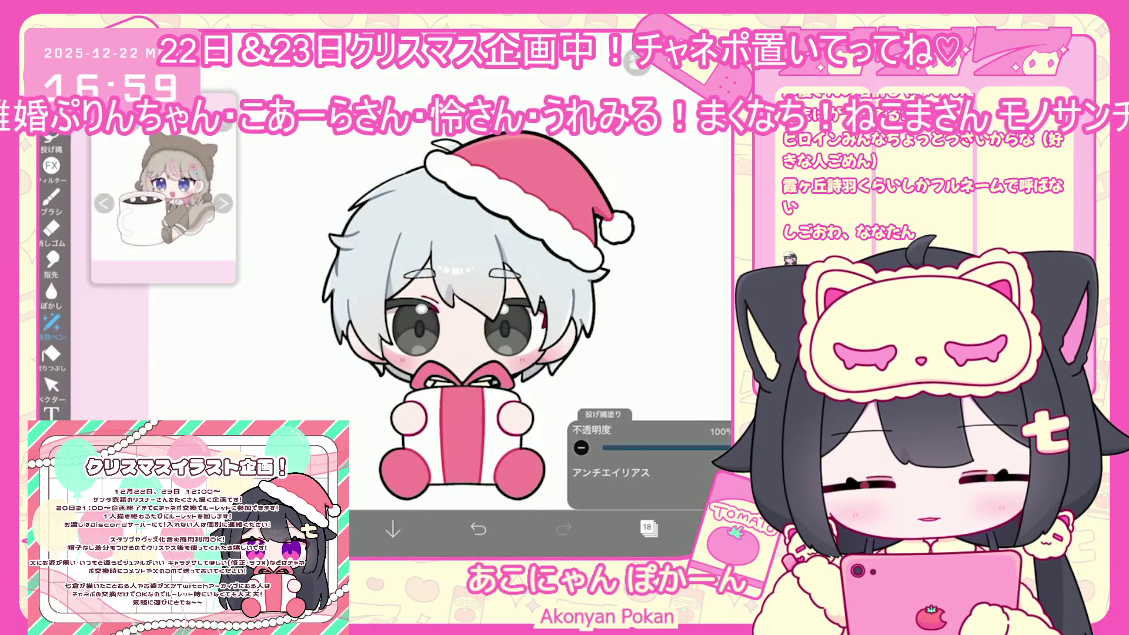
- Lower the faint-eyes layer 25 to 50% opacity
{"action": "left_click", "coordinate": [649, 527]}
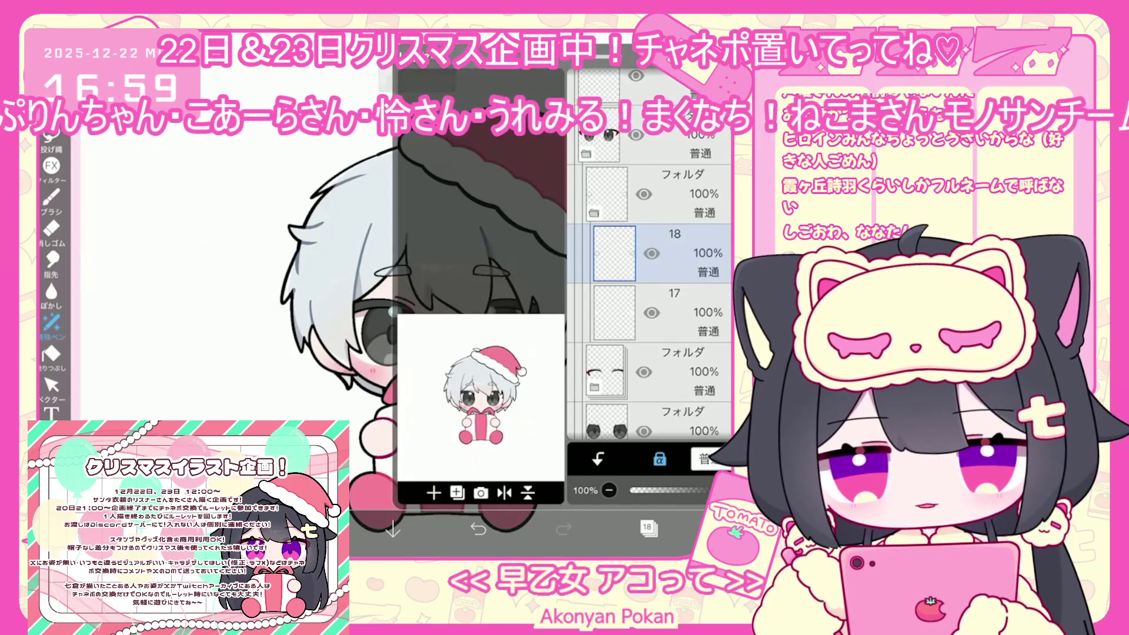
{"action": "left_click", "coordinate": [647, 253]}
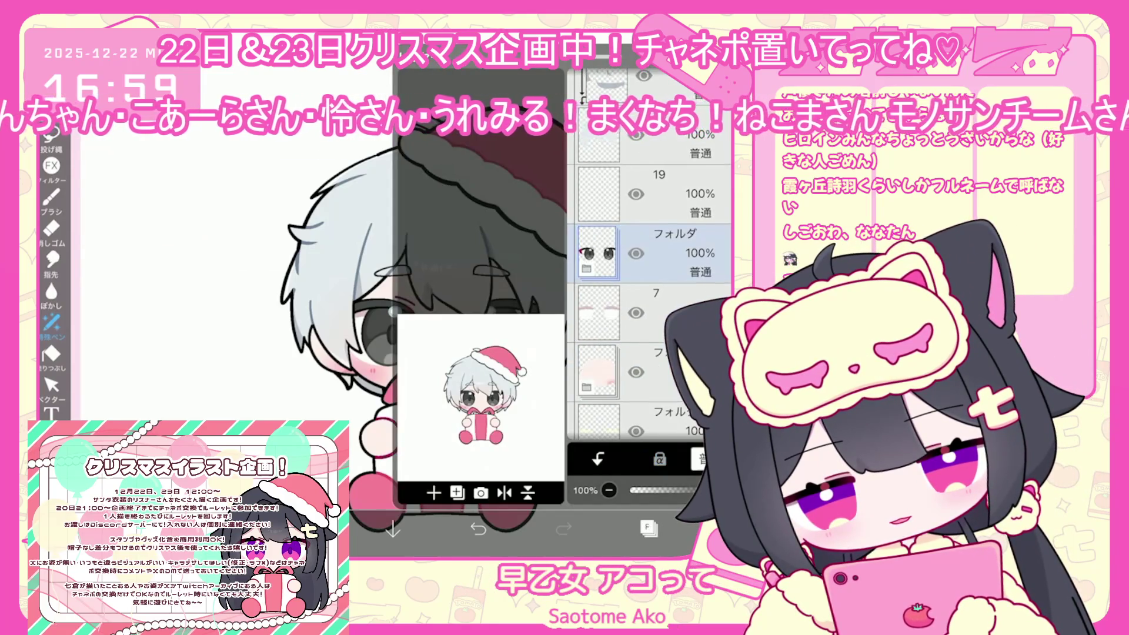
{"action": "left_click", "coordinate": [433, 493]}
{"action": "left_click", "coordinate": [646, 305]}
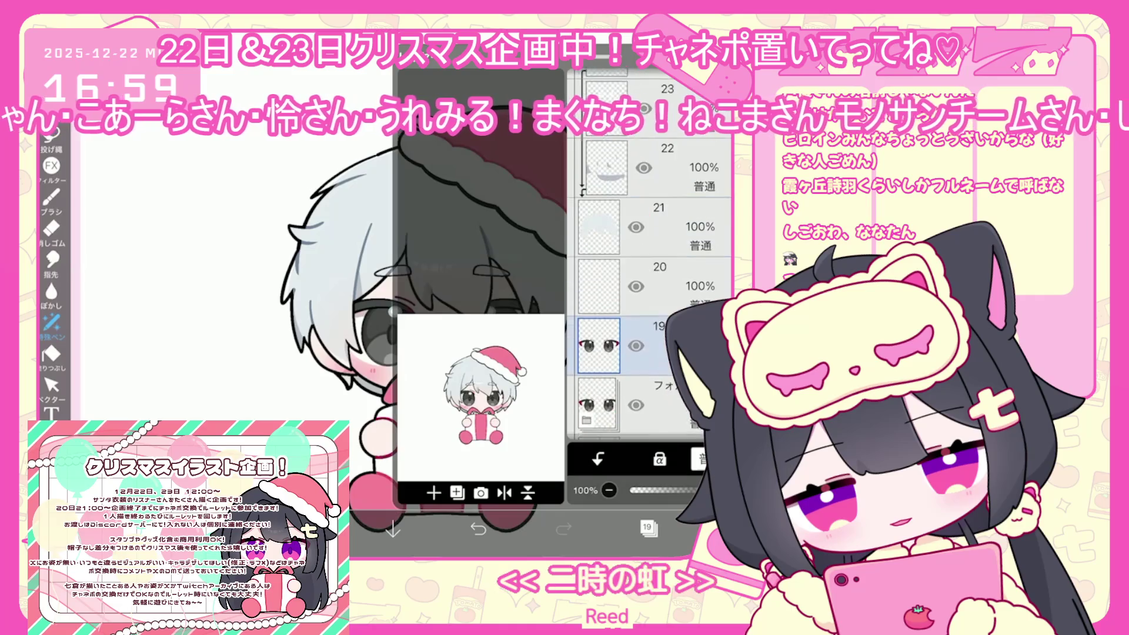
{"action": "scroll", "coordinate": [647, 265], "scroll_direction": "up", "scroll_amount": 3}
{"action": "left_click", "coordinate": [647, 210]}
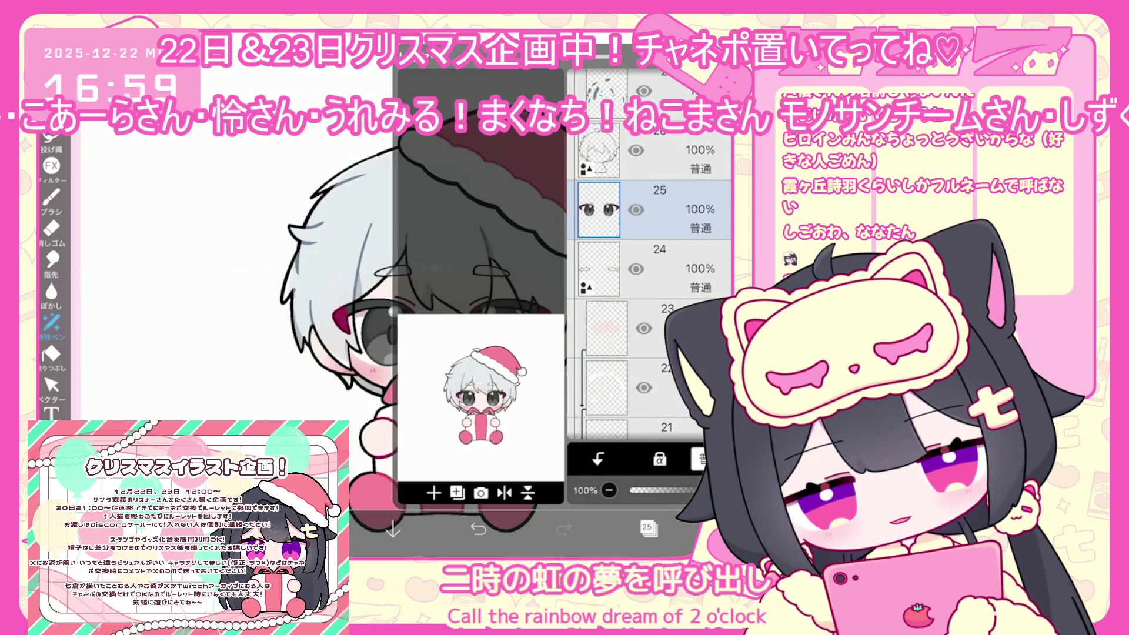
{"action": "mouse_move", "coordinate": [761, 490]}
{"action": "left_mouse_down"}
{"action": "mouse_move", "coordinate": [678, 490]}
{"action": "mouse_move", "coordinate": [696, 489]}
{"action": "left_mouse_up"}
{"action": "left_click", "coordinate": [647, 527]}
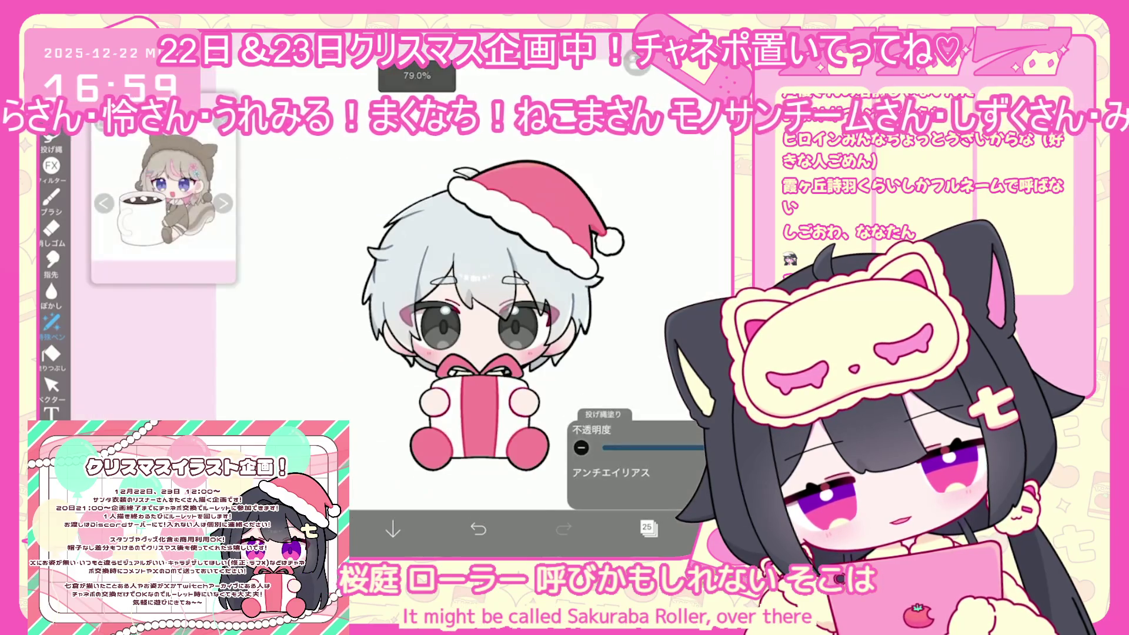
- Add a new layer above layer 27 and set the drawing colour to black (#000000)
{"action": "left_click", "coordinate": [646, 527]}
{"action": "scroll", "coordinate": [646, 264], "scroll_direction": "up", "scroll_amount": 5}
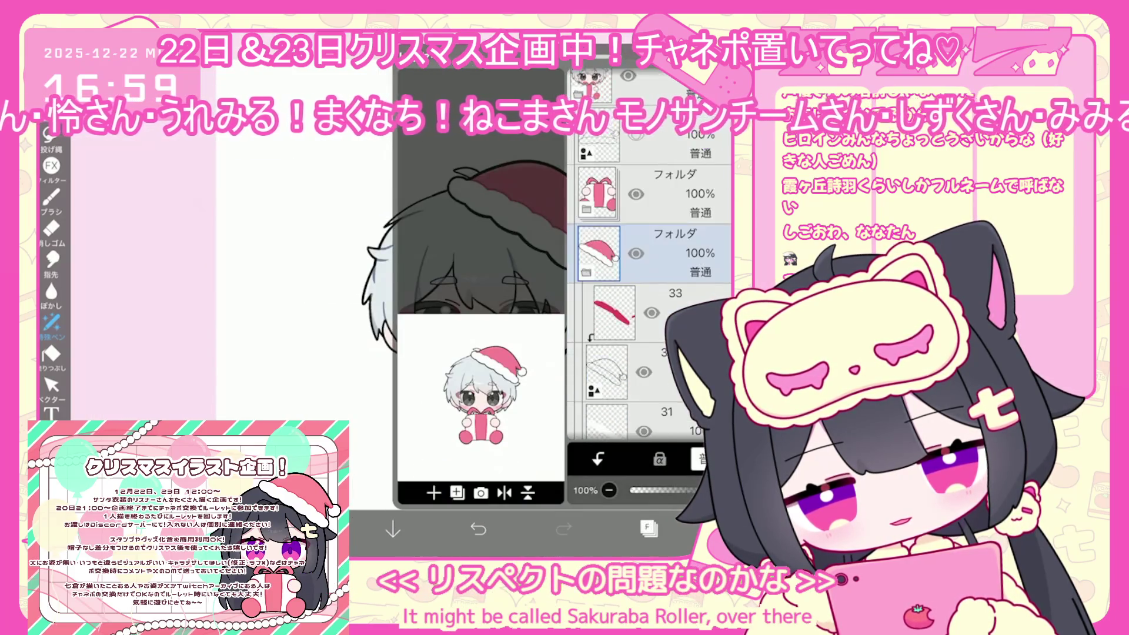
{"action": "left_click", "coordinate": [605, 382]}
{"action": "left_click", "coordinate": [647, 527]}
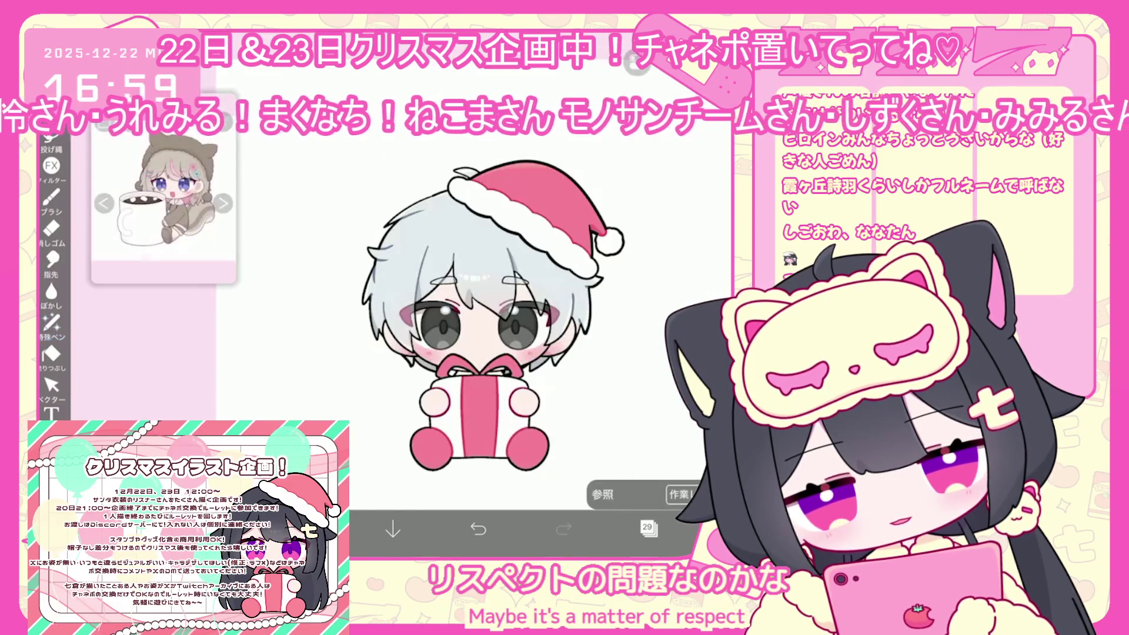
{"action": "left_click", "coordinate": [647, 528]}
{"action": "scroll", "coordinate": [647, 264], "scroll_direction": "down", "scroll_amount": 2}
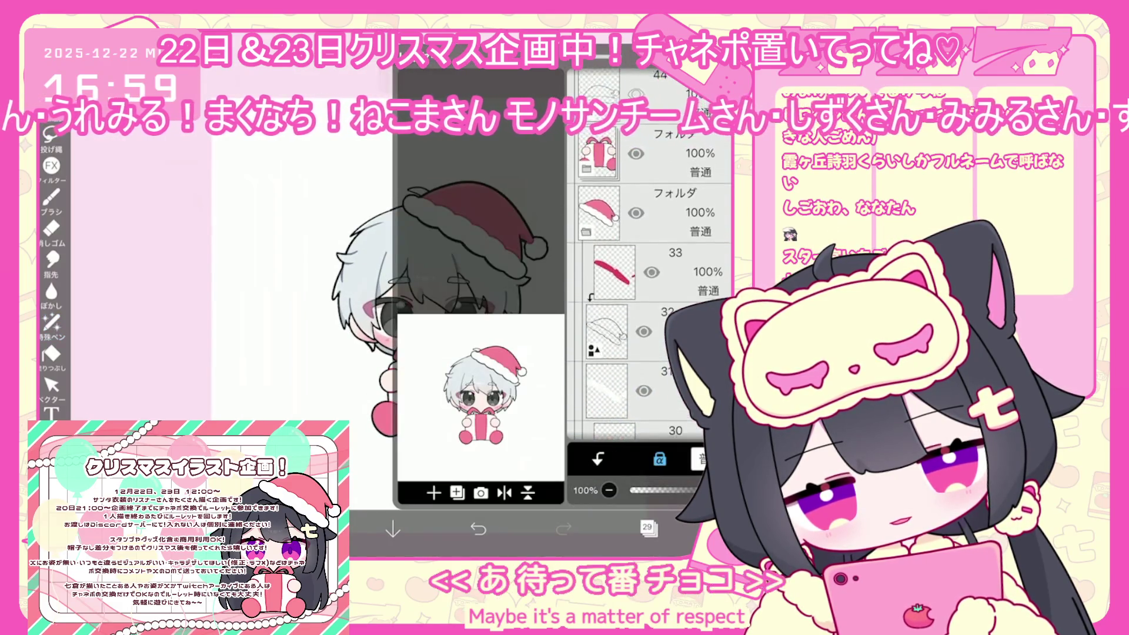
{"action": "left_click", "coordinate": [606, 311]}
{"action": "left_click", "coordinate": [433, 493]}
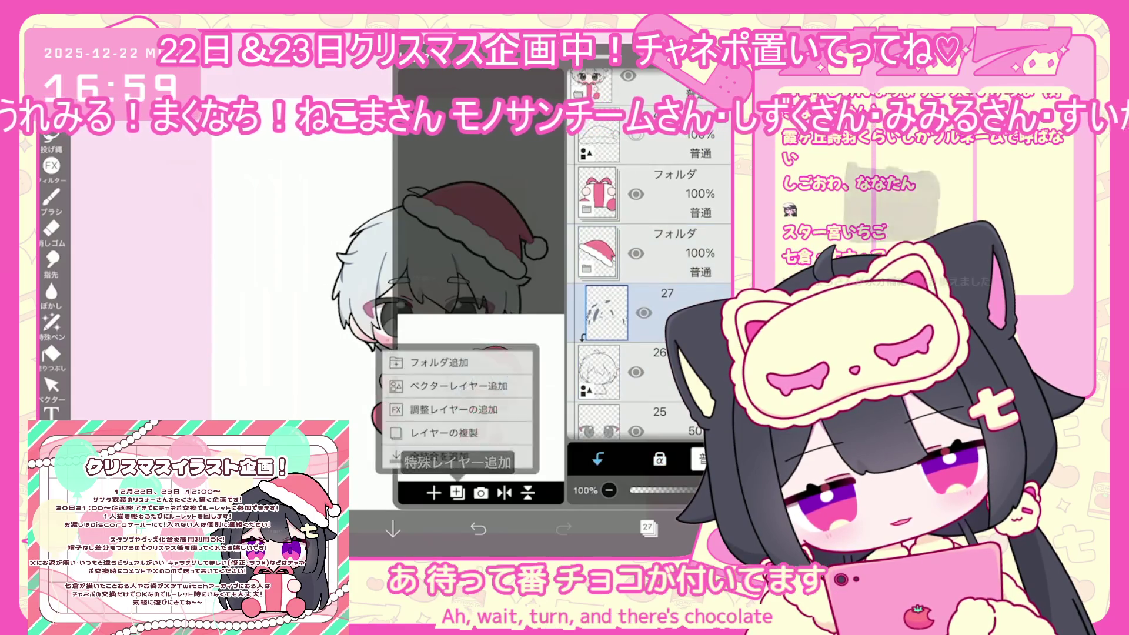
{"action": "left_click", "coordinate": [441, 435]}
{"action": "left_click", "coordinate": [318, 529]}
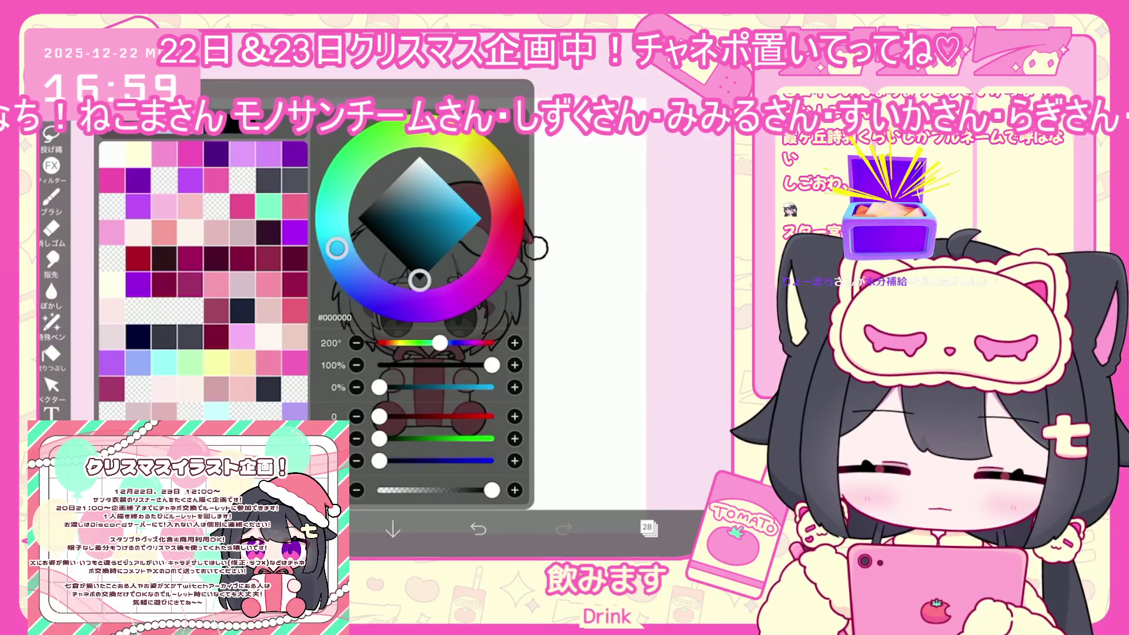
- Choose a pen brush and draw the beak outline near the bow, undoing a stray stroke
{"action": "left_click", "coordinate": [51, 199]}
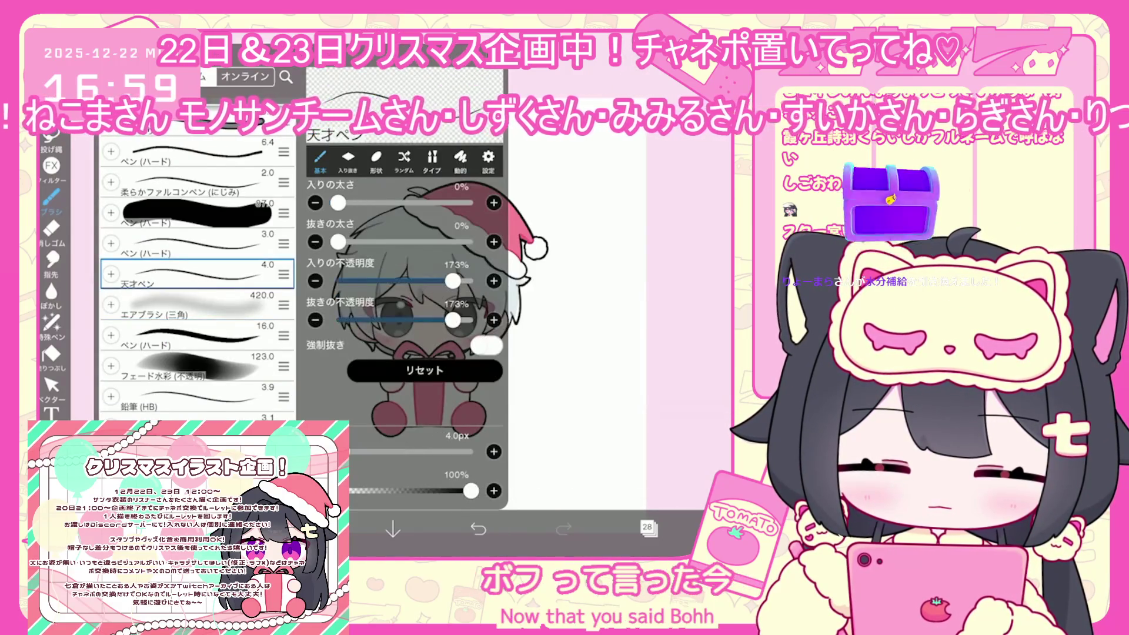
{"action": "scroll", "coordinate": [506, 294], "scroll_direction": "up", "scroll_amount": 5}
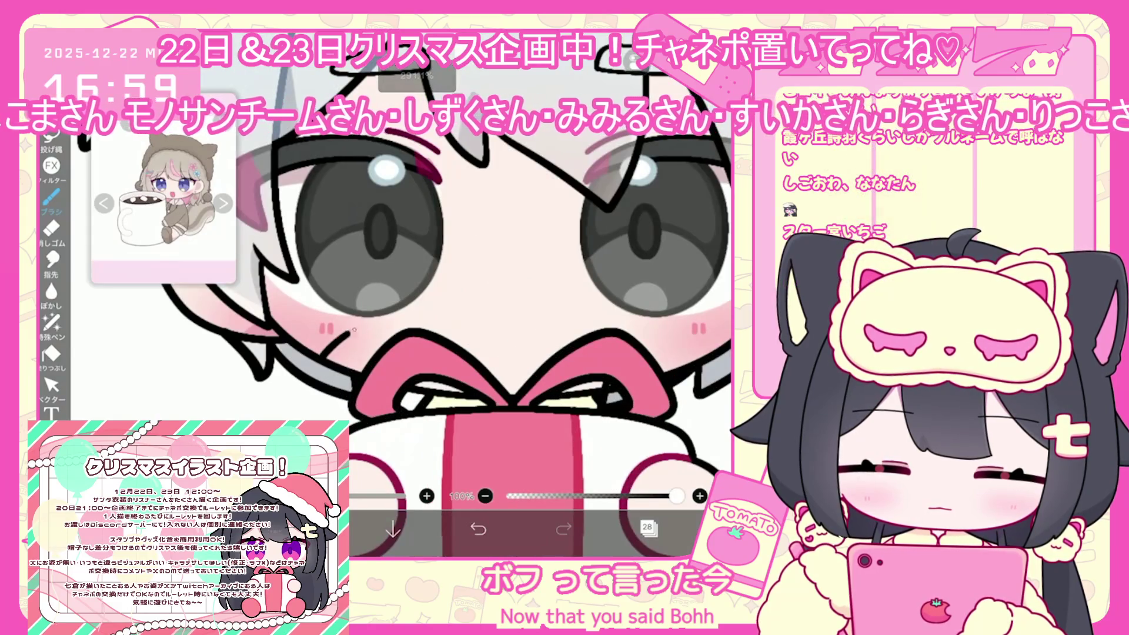
{"action": "scroll", "coordinate": [488, 323], "scroll_direction": "up", "scroll_amount": 2}
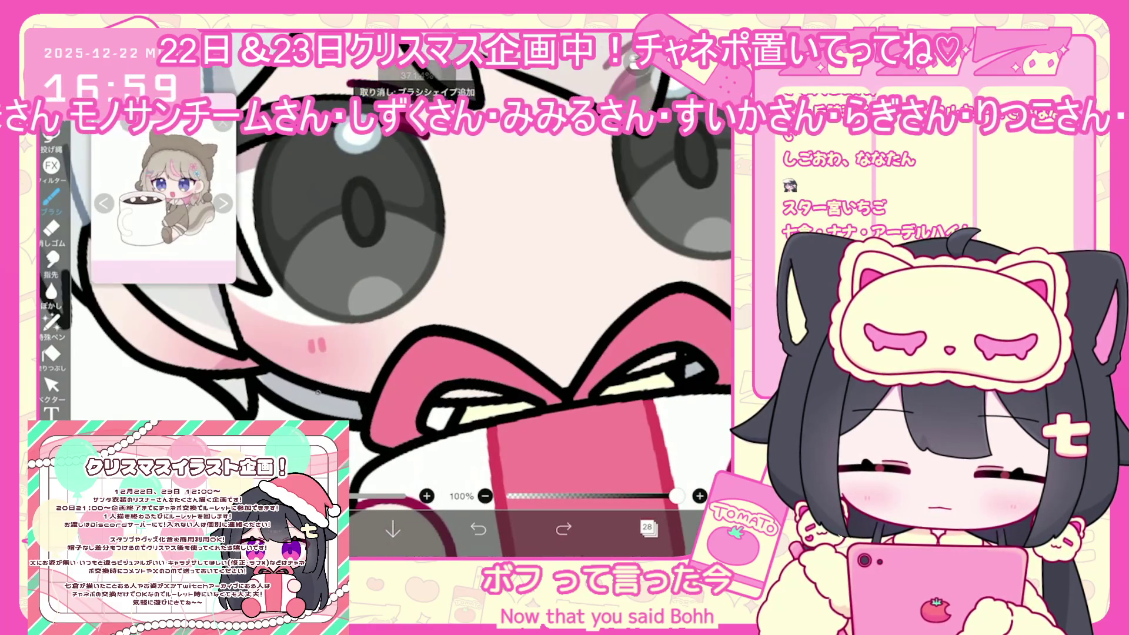
{"action": "scroll", "coordinate": [470, 294], "scroll_direction": "up", "scroll_amount": 2}
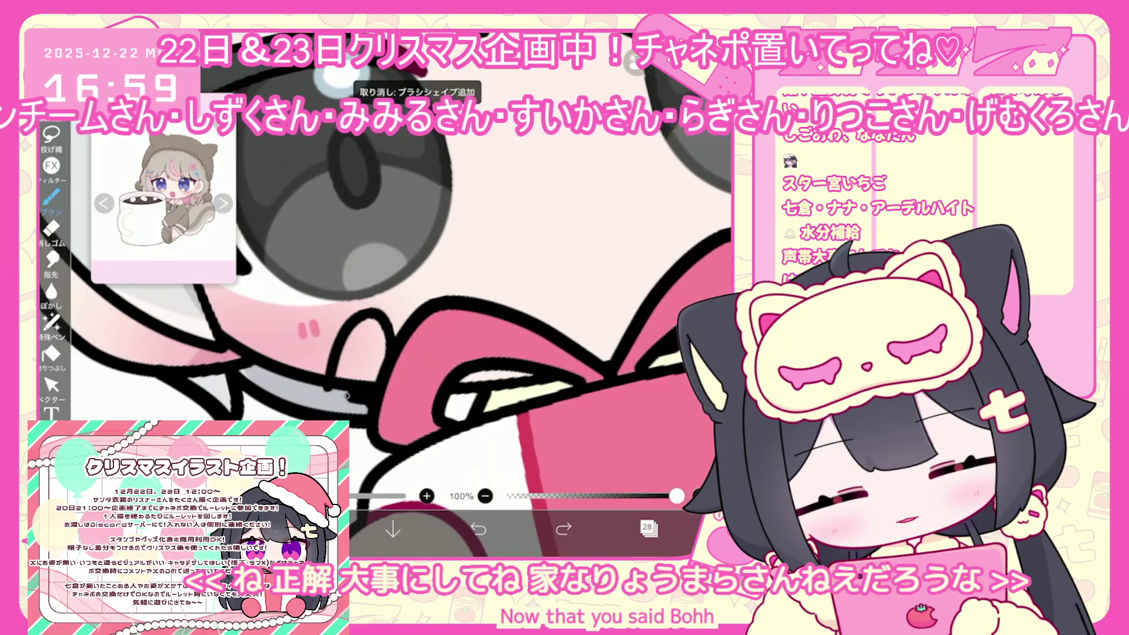
{"action": "left_click", "coordinate": [339, 396]}
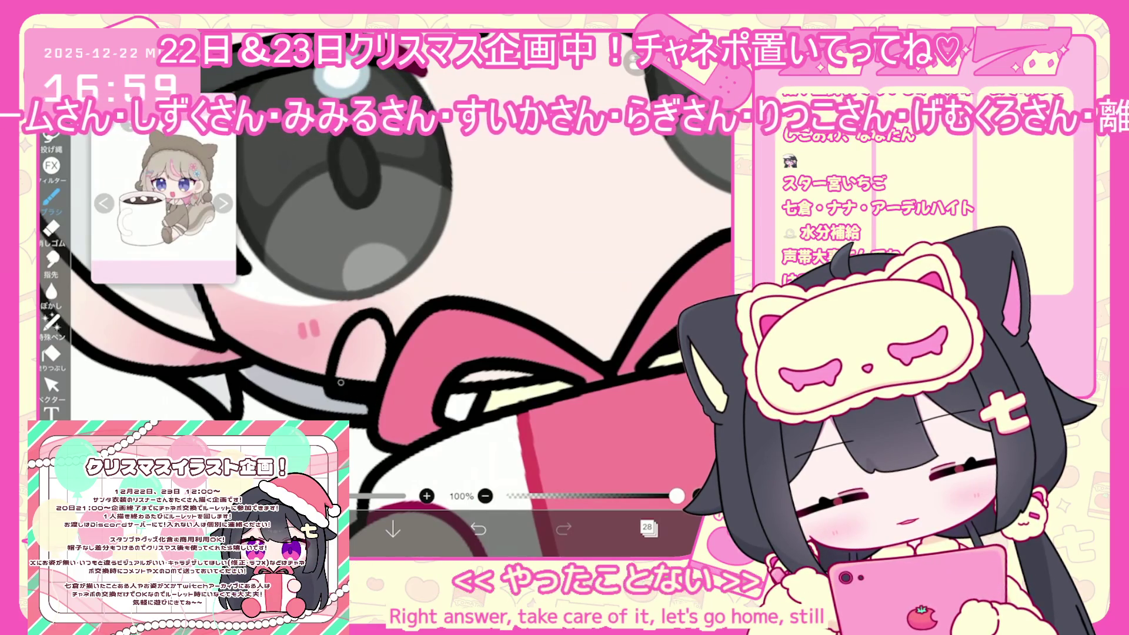
{"action": "key", "text": "ctrl+z"}
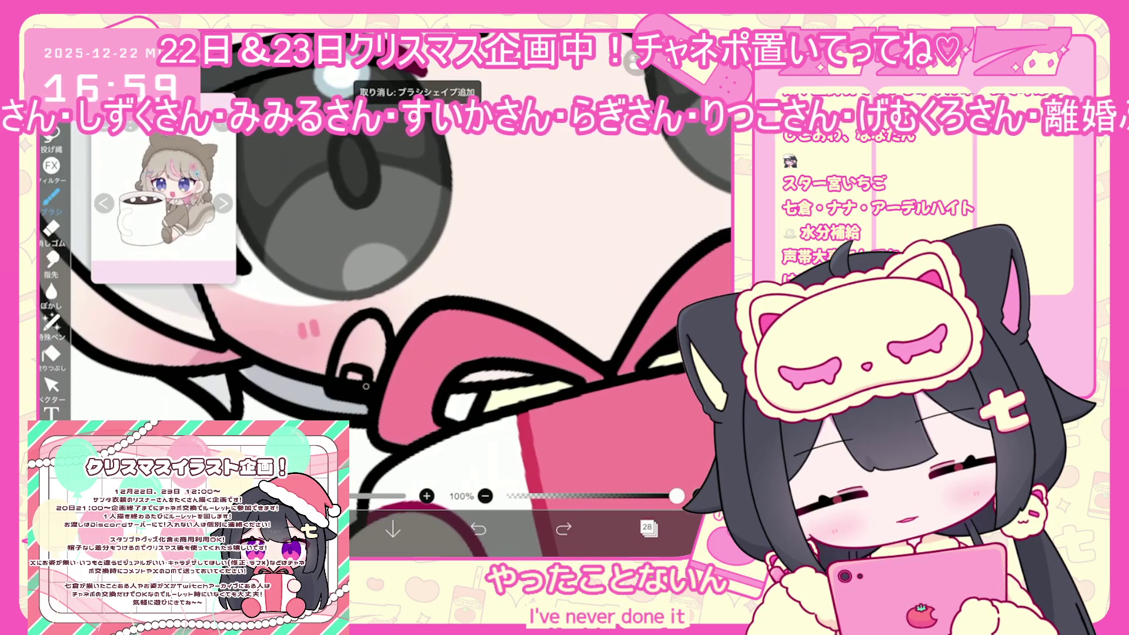
- Switch to vector editing and select layer 27 in the layer list
{"action": "left_click", "coordinate": [52, 385]}
{"action": "scroll", "coordinate": [411, 294], "scroll_direction": "up", "scroll_amount": 3}
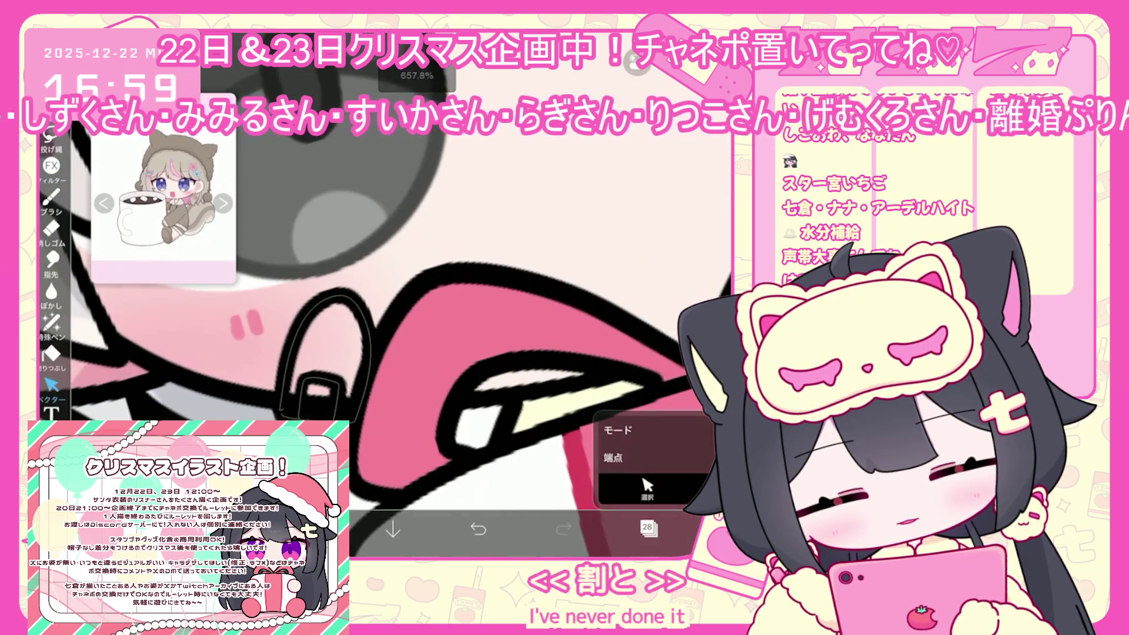
{"action": "left_click", "coordinate": [649, 527]}
{"action": "left_click", "coordinate": [605, 312]}
- Add an empty layer under the beak outline and mix a pale tan (#FDD69D) fill colour
{"action": "left_click", "coordinate": [433, 493]}
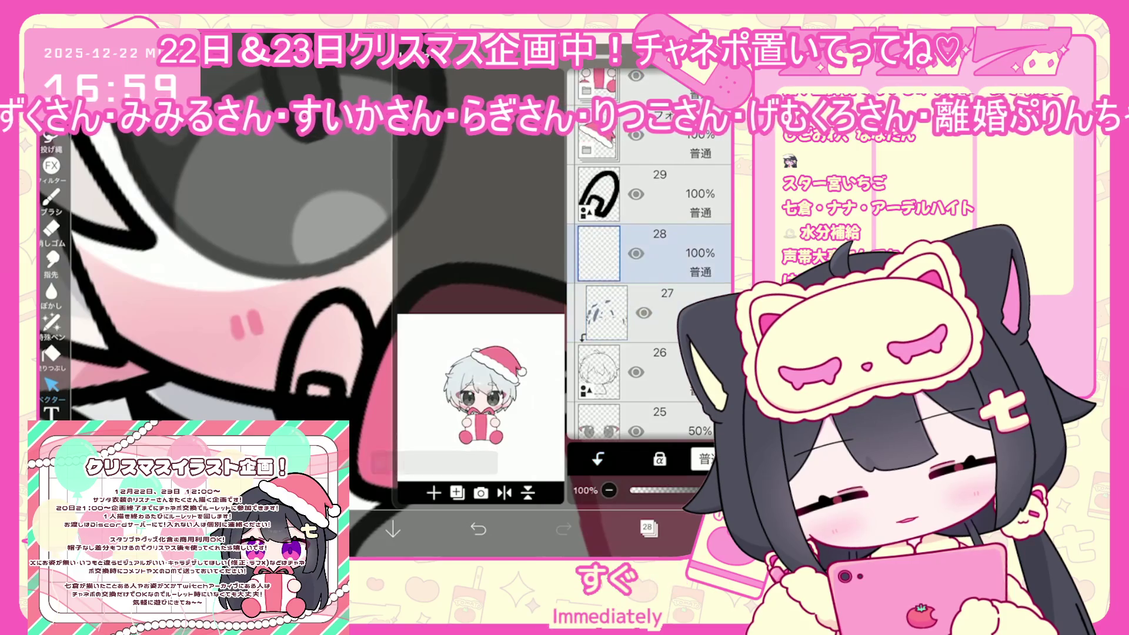
{"action": "left_click", "coordinate": [648, 527]}
{"action": "left_click", "coordinate": [52, 197]}
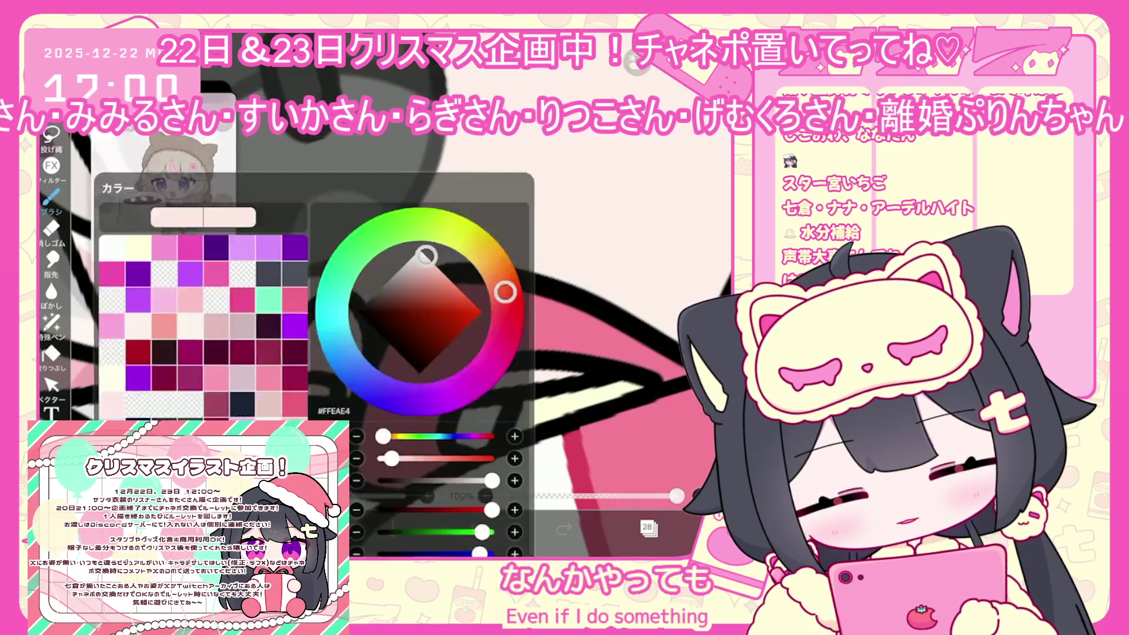
{"action": "left_click_drag", "start_coordinate": [504, 198], "coordinate": [489, 165]}
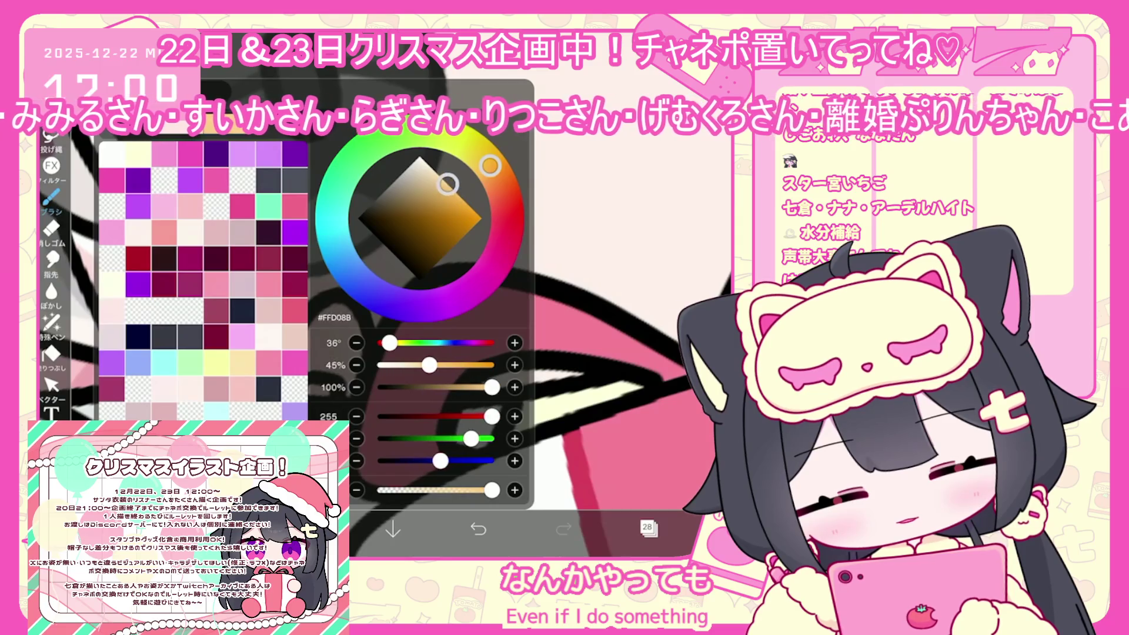
{"action": "scroll", "coordinate": [411, 294], "scroll_direction": "up", "scroll_amount": 5}
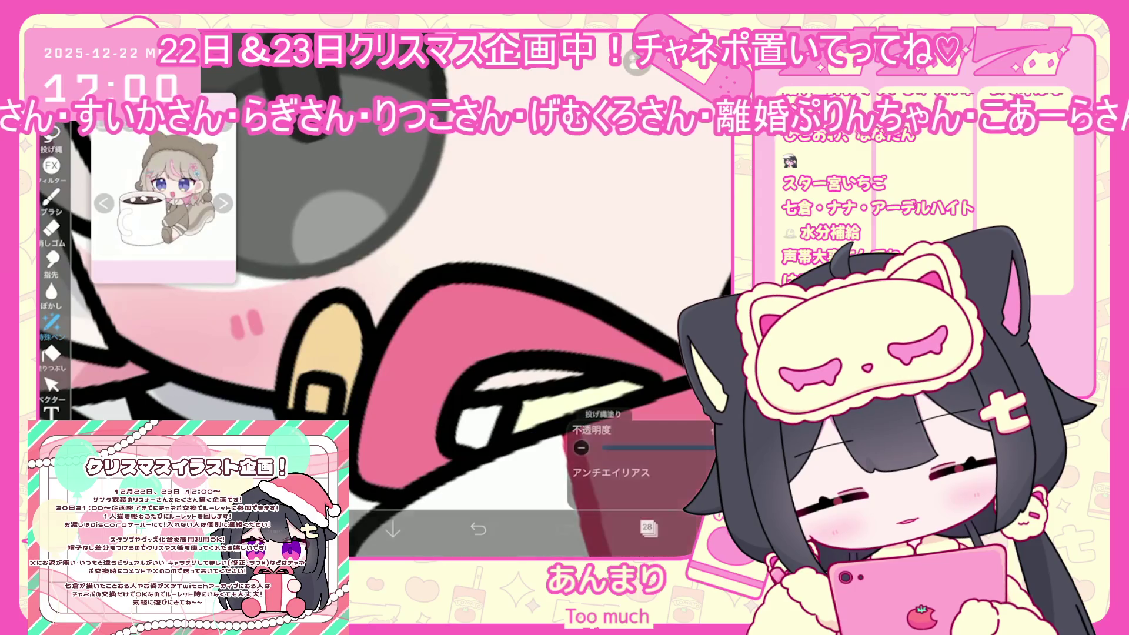
{"action": "left_click", "coordinate": [308, 529]}
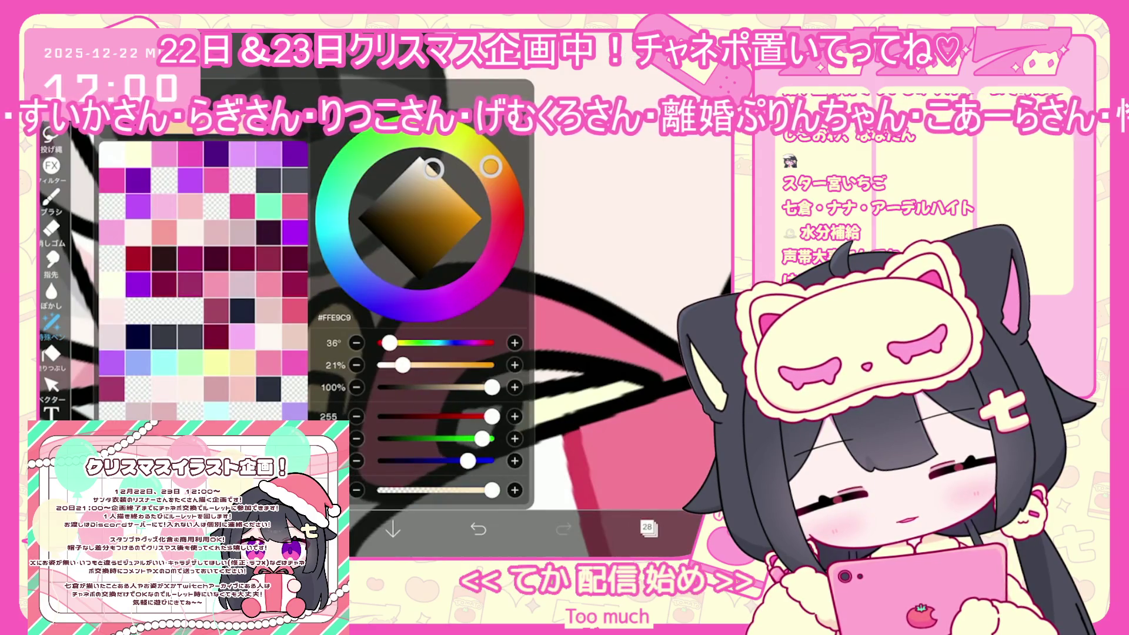
{"action": "left_click", "coordinate": [308, 529]}
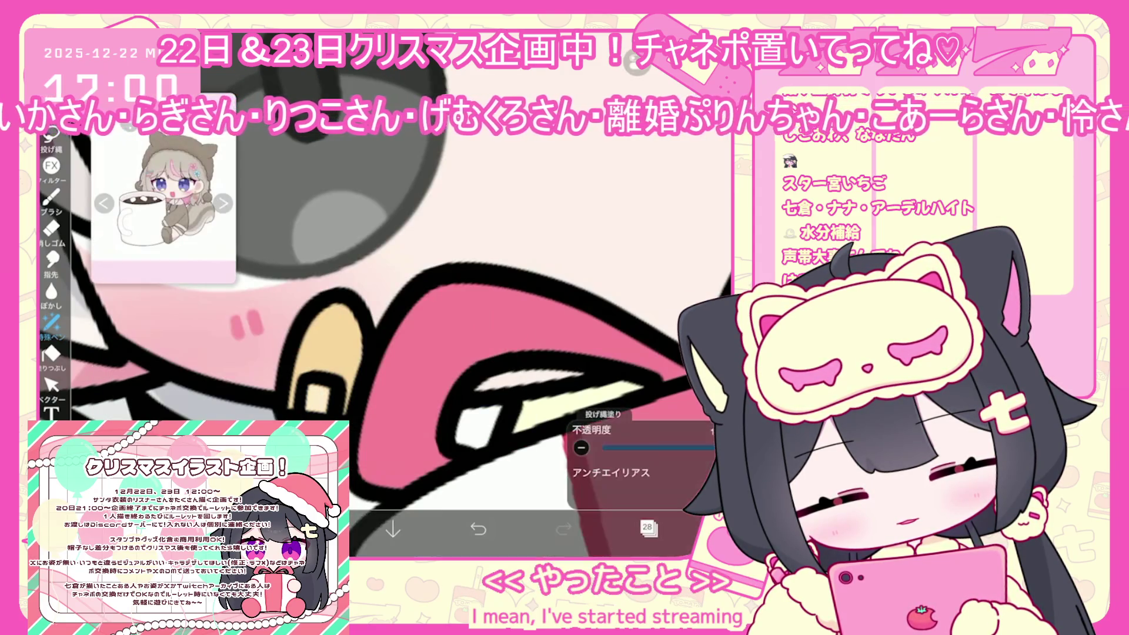
{"action": "scroll", "coordinate": [471, 294], "scroll_direction": "down", "scroll_amount": 5}
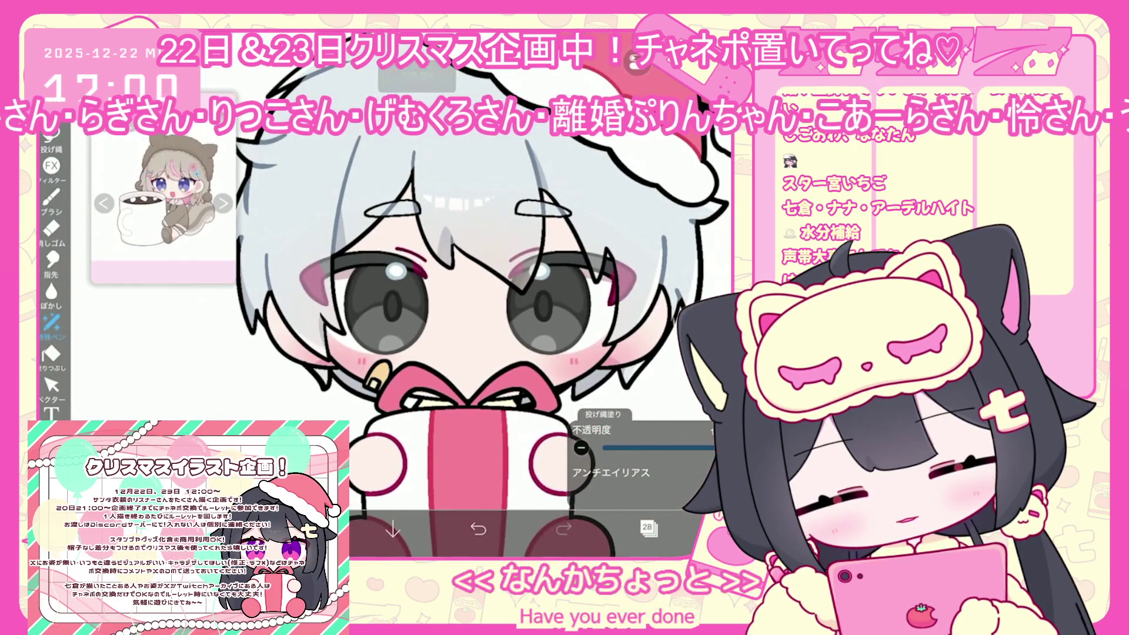
{"action": "left_click", "coordinate": [648, 528]}
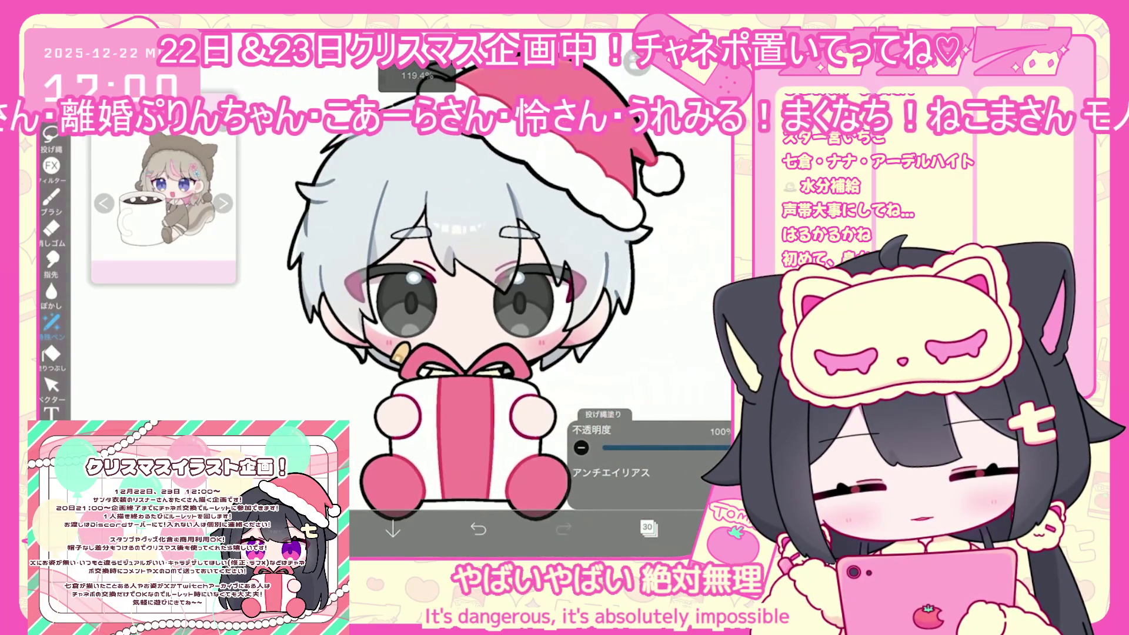
- Make layer 27, then layer 4 in the lower folder, the working layer
{"action": "left_click", "coordinate": [648, 528]}
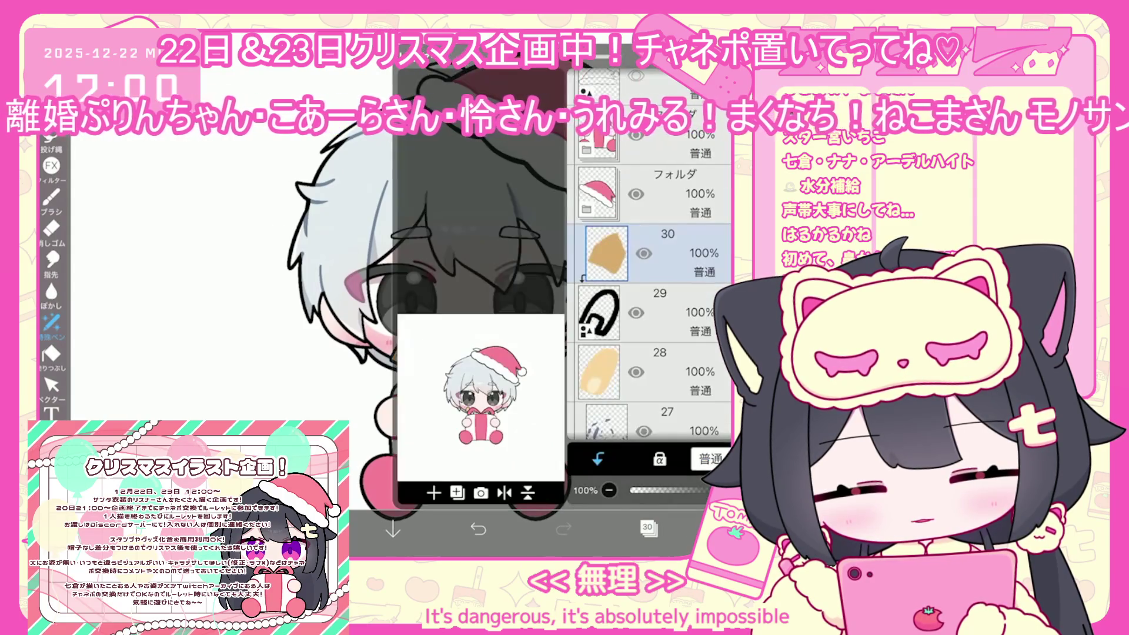
{"action": "left_click", "coordinate": [646, 409]}
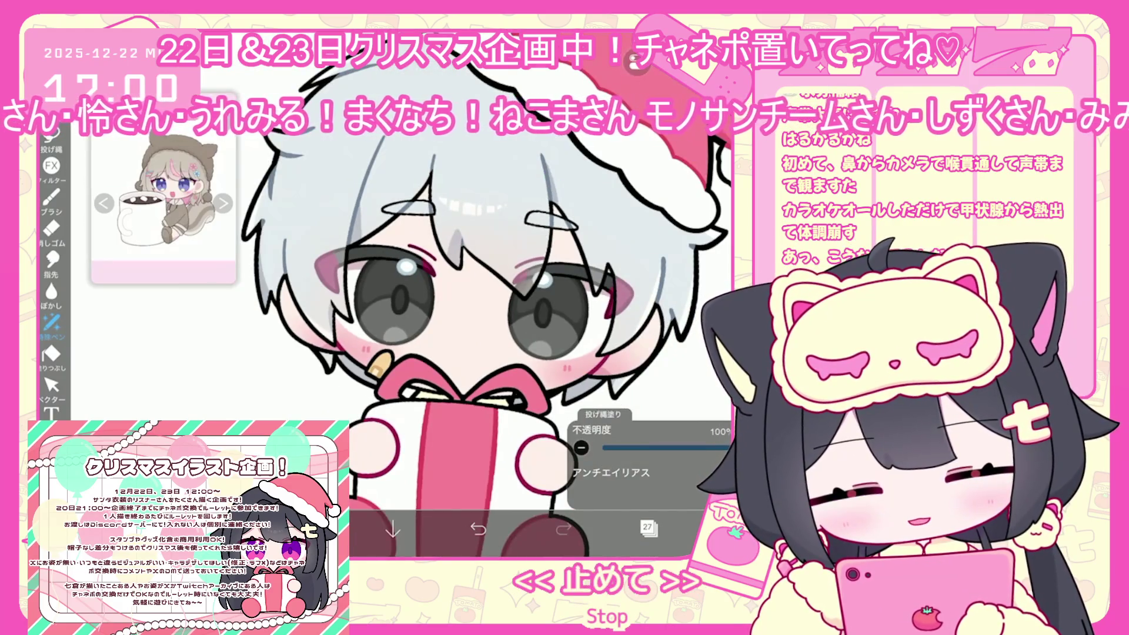
{"action": "scroll", "coordinate": [649, 305], "scroll_direction": "down", "scroll_amount": 5}
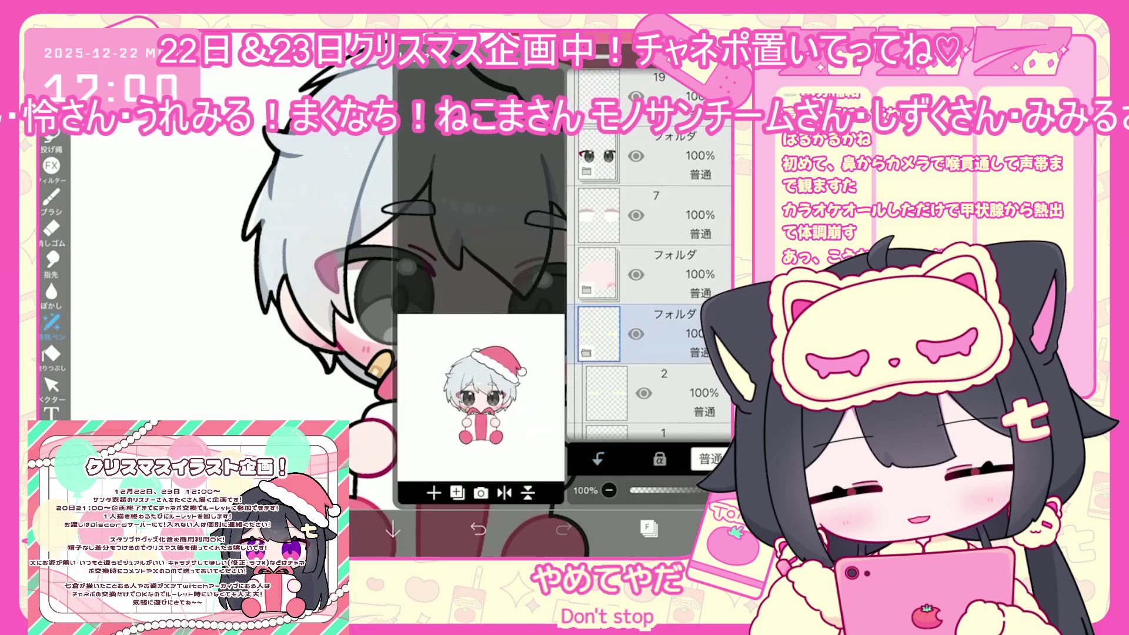
{"action": "left_click", "coordinate": [614, 334]}
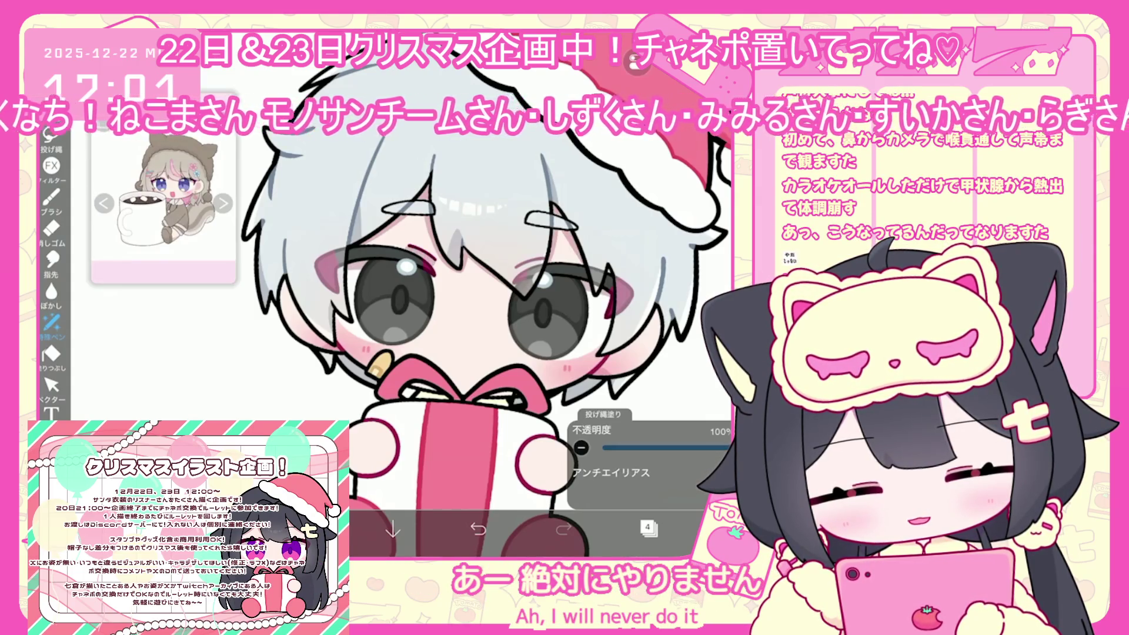
{"action": "scroll", "coordinate": [489, 330], "scroll_direction": "down", "scroll_amount": 3}
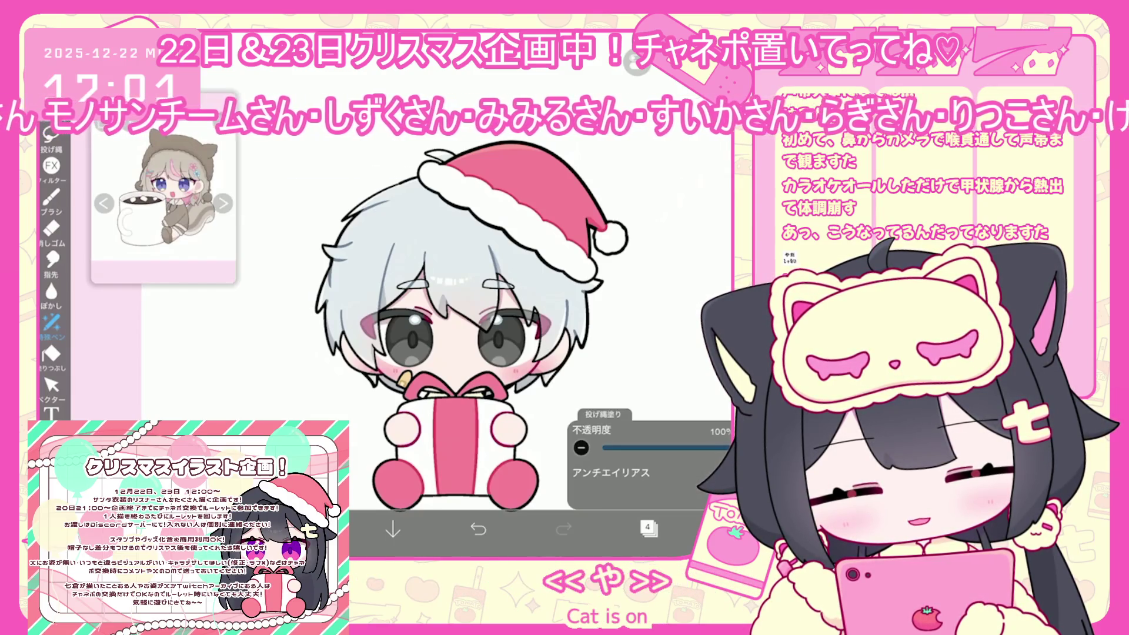
{"action": "left_click", "coordinate": [648, 527]}
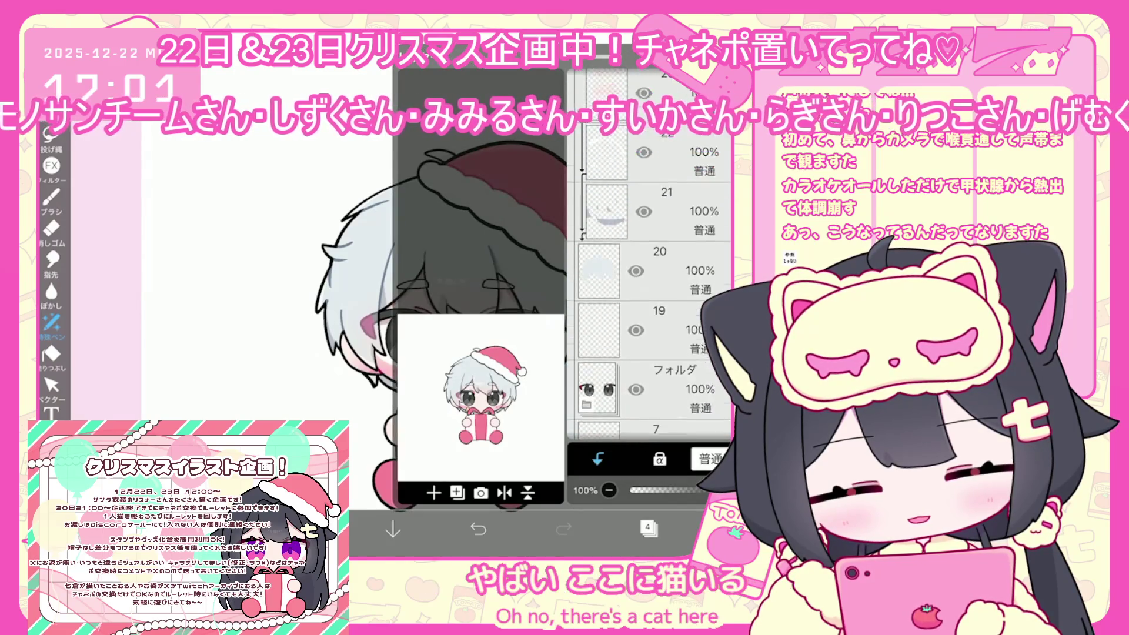
- On line-art layer 29, draw the little cat's smiling mouth, undoing a stray hair stroke
{"action": "scroll", "coordinate": [649, 265], "scroll_direction": "up", "scroll_amount": 10}
{"action": "left_click", "coordinate": [677, 94]}
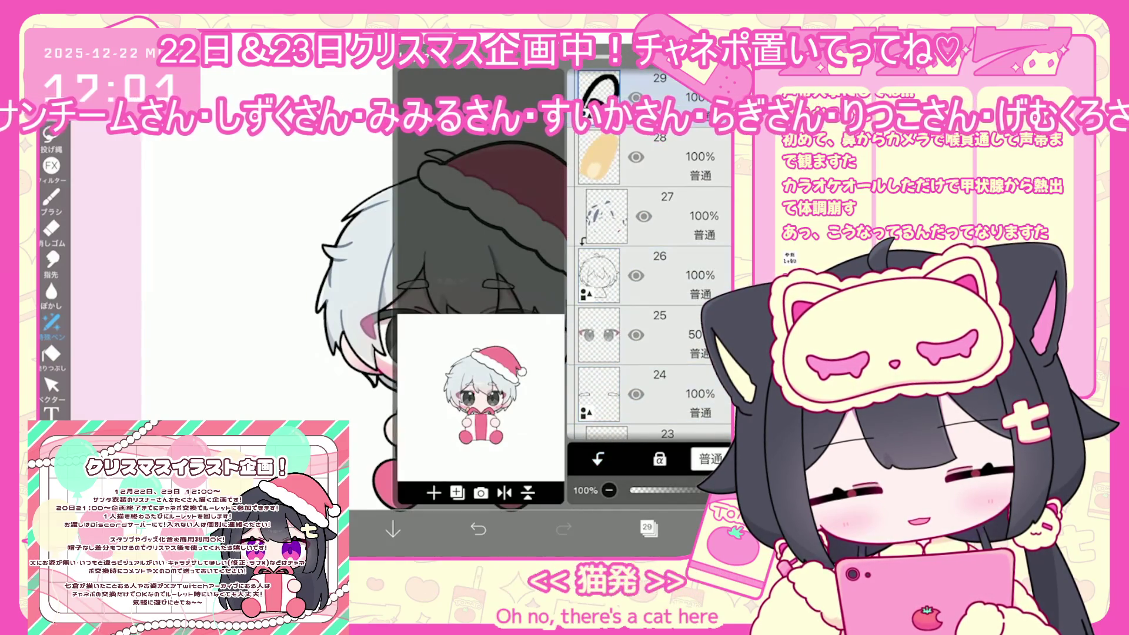
{"action": "left_click", "coordinate": [306, 529]}
{"action": "left_click", "coordinate": [51, 197]}
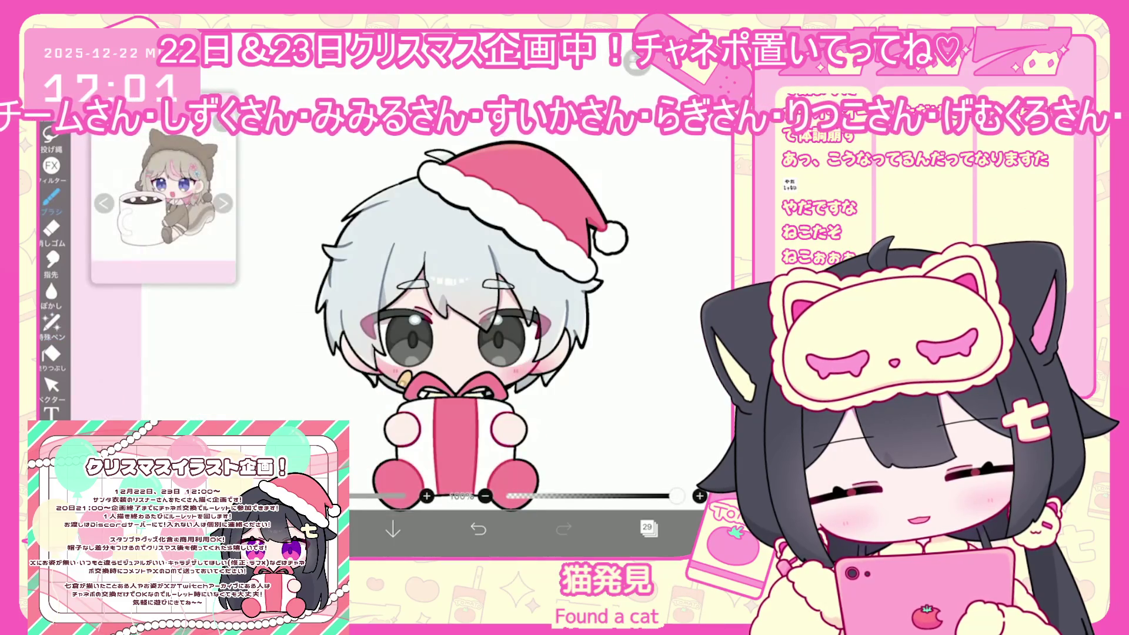
{"action": "scroll", "coordinate": [588, 283], "scroll_direction": "up", "scroll_amount": 5}
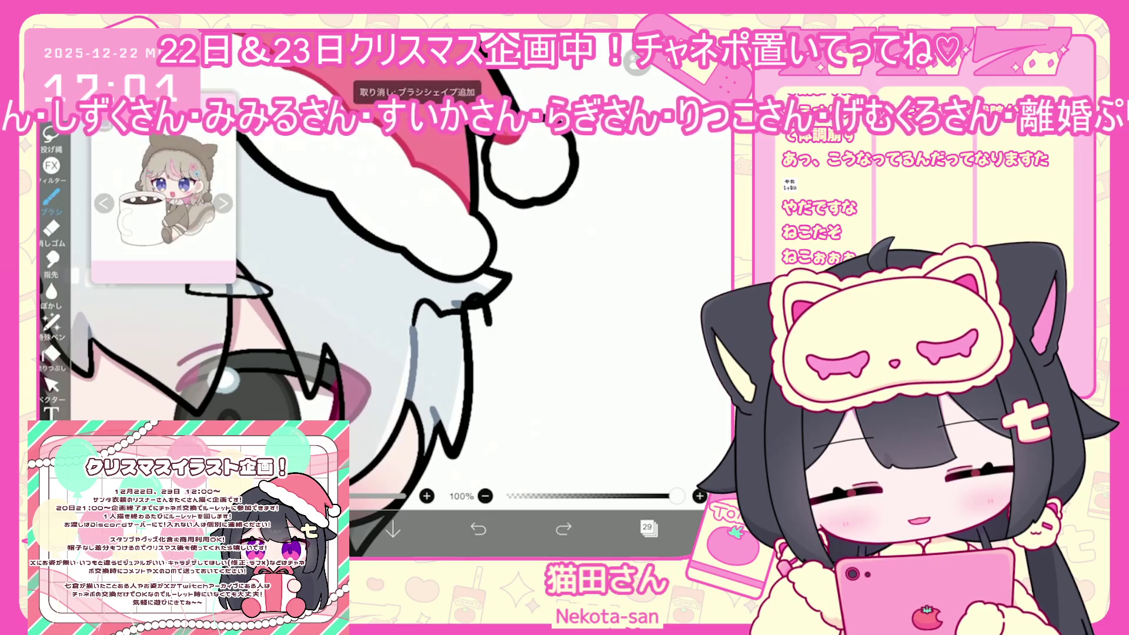
{"action": "left_click_drag", "start_coordinate": [488, 305], "coordinate": [415, 391]}
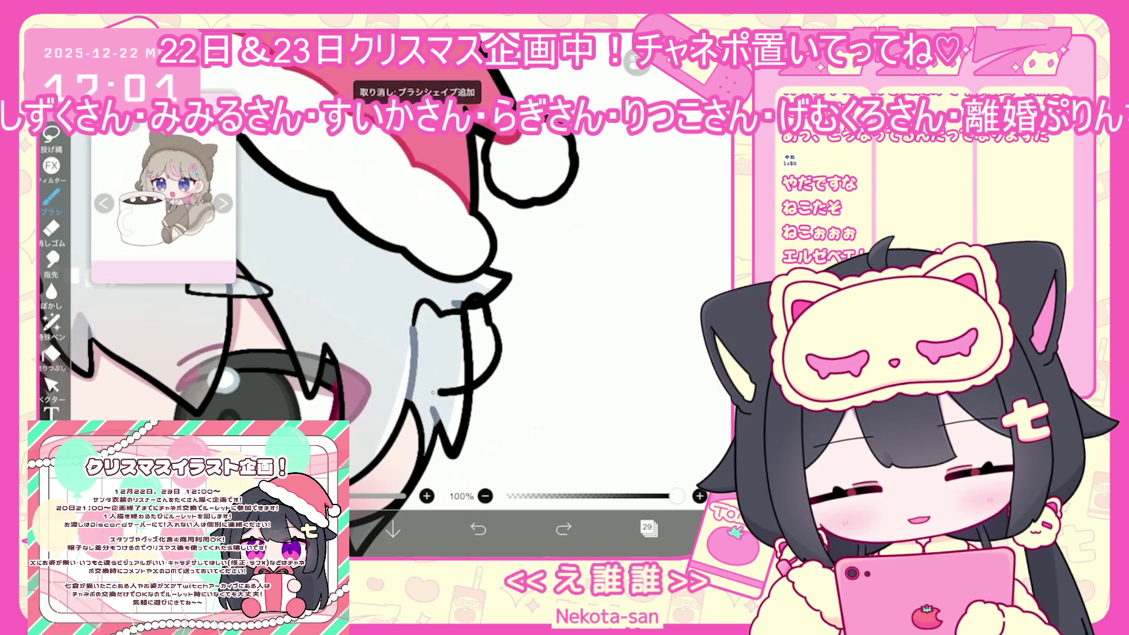
{"action": "key", "text": "ctrl+z"}
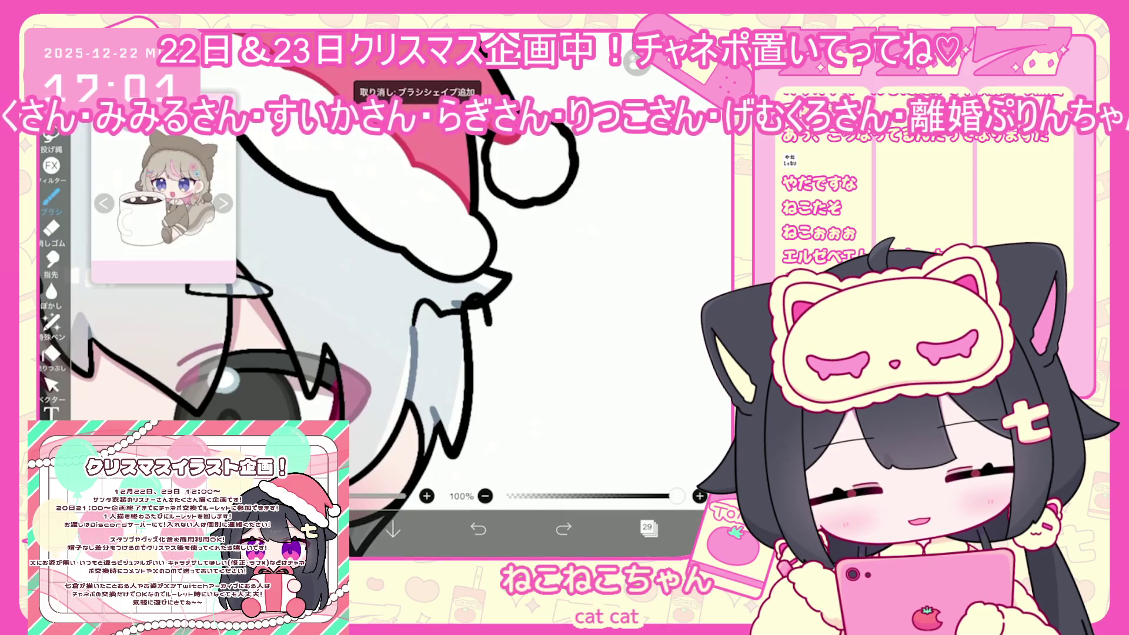
{"action": "scroll", "coordinate": [353, 270], "scroll_direction": "up", "scroll_amount": 1}
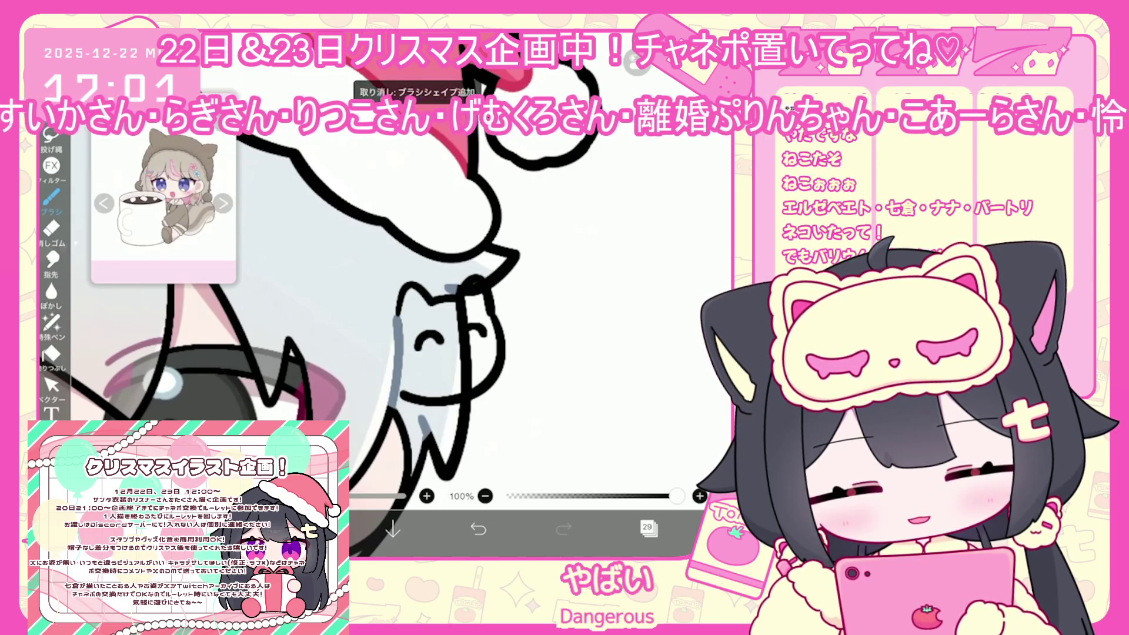
{"action": "left_click_drag", "start_coordinate": [445, 355], "coordinate": [467, 354]}
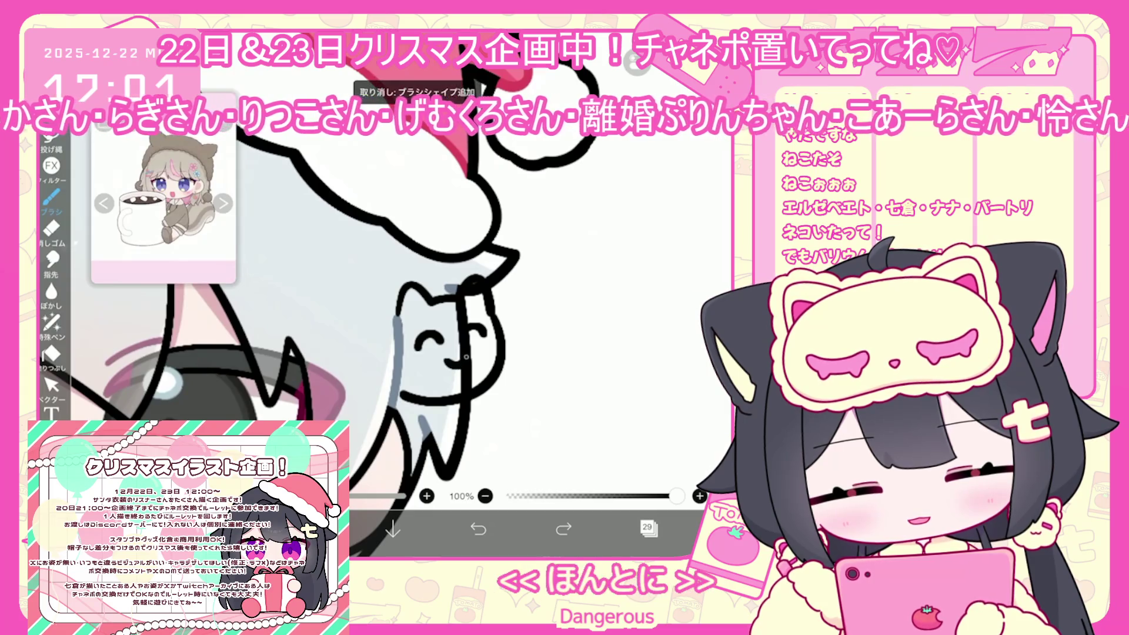
{"action": "left_click", "coordinate": [52, 385]}
- Lasso-fill the cat's face white on fill layer 28
{"action": "left_click", "coordinate": [648, 528]}
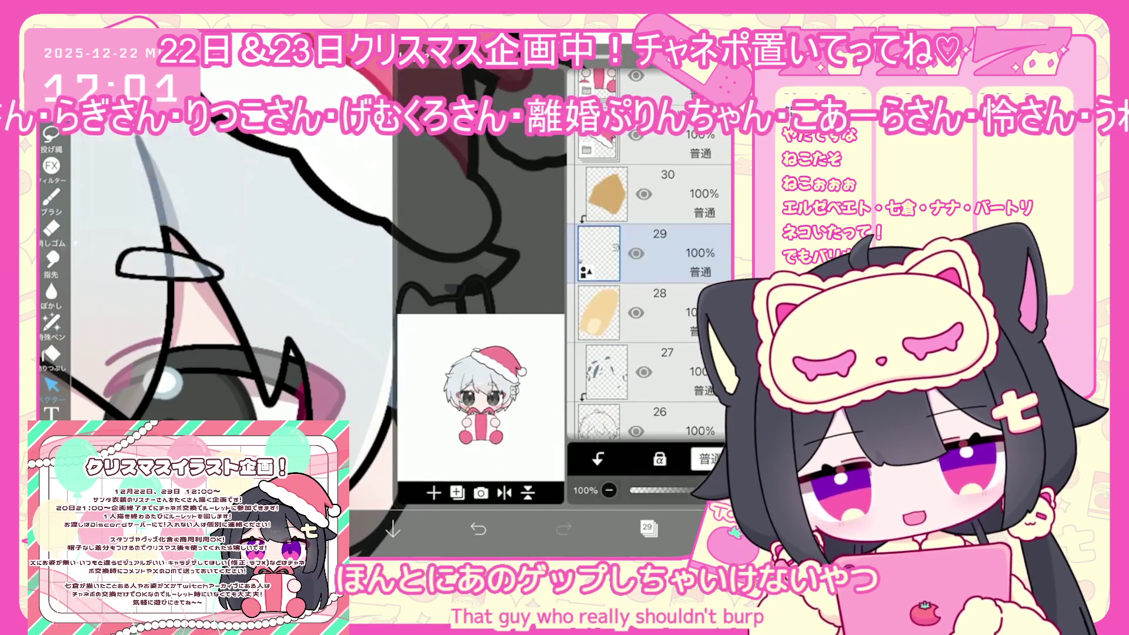
{"action": "left_click", "coordinate": [598, 313]}
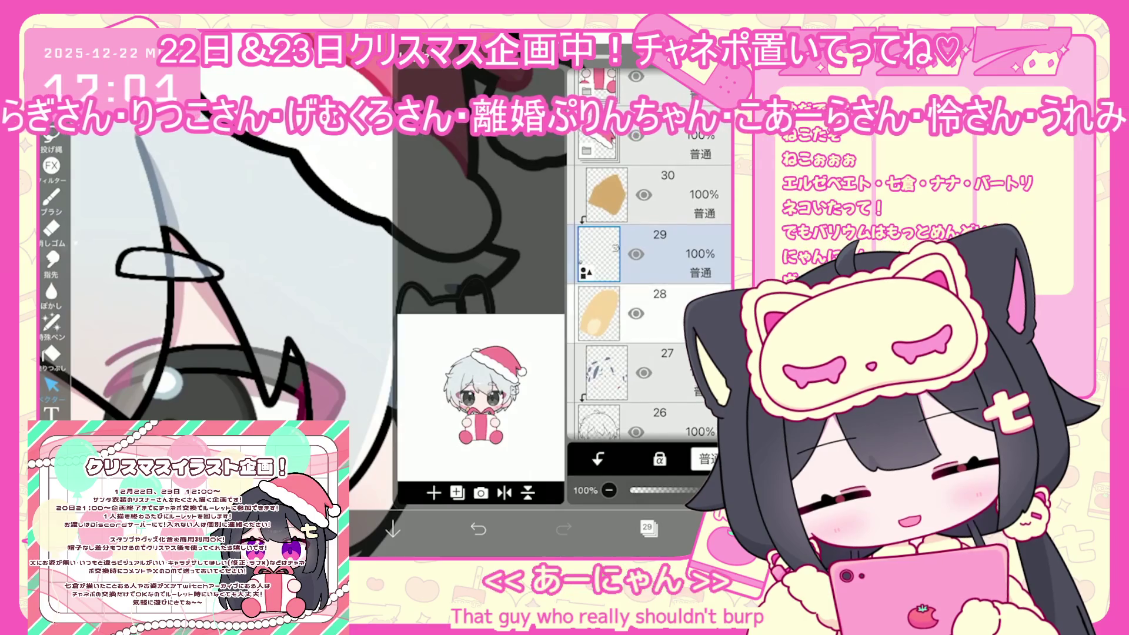
{"action": "left_click", "coordinate": [647, 528]}
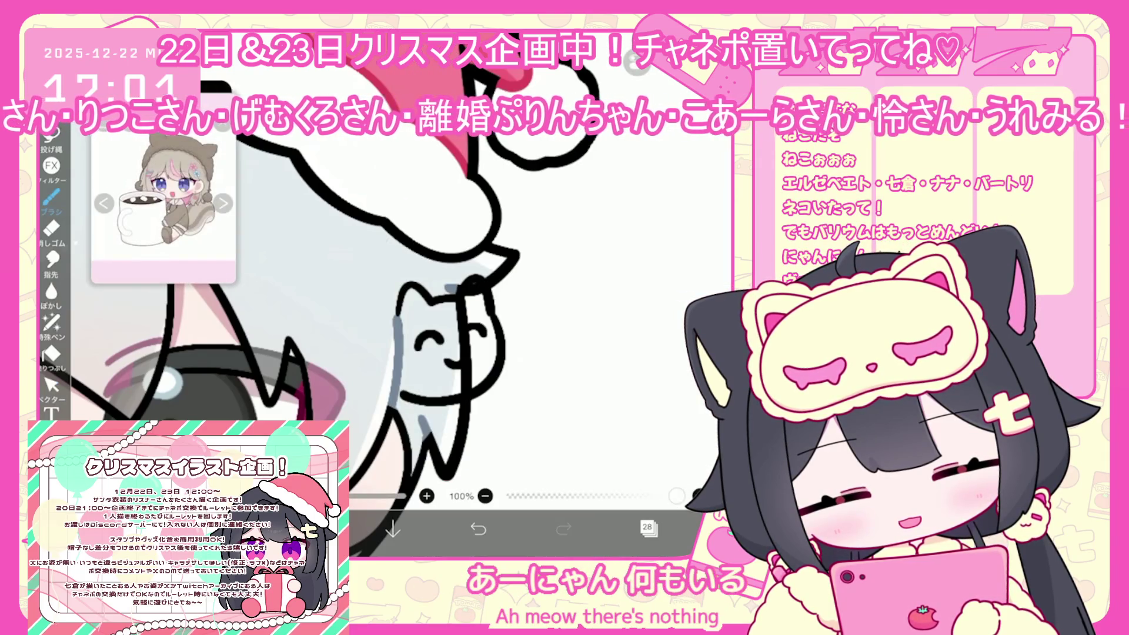
{"action": "left_click", "coordinate": [51, 323]}
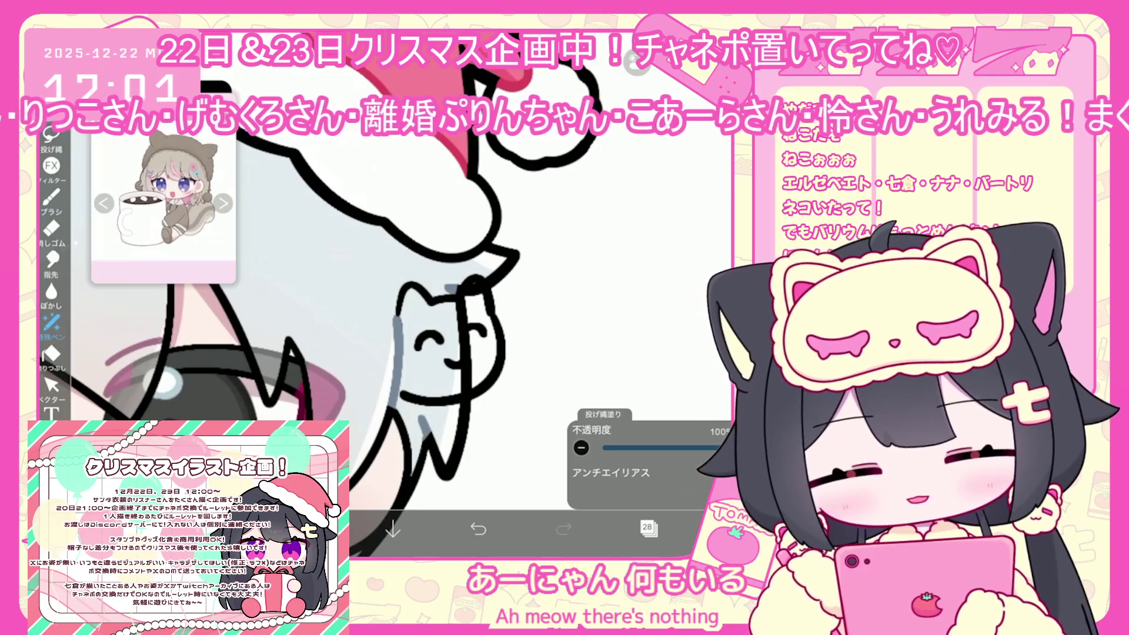
{"action": "scroll", "coordinate": [411, 294], "scroll_direction": "up", "scroll_amount": 2}
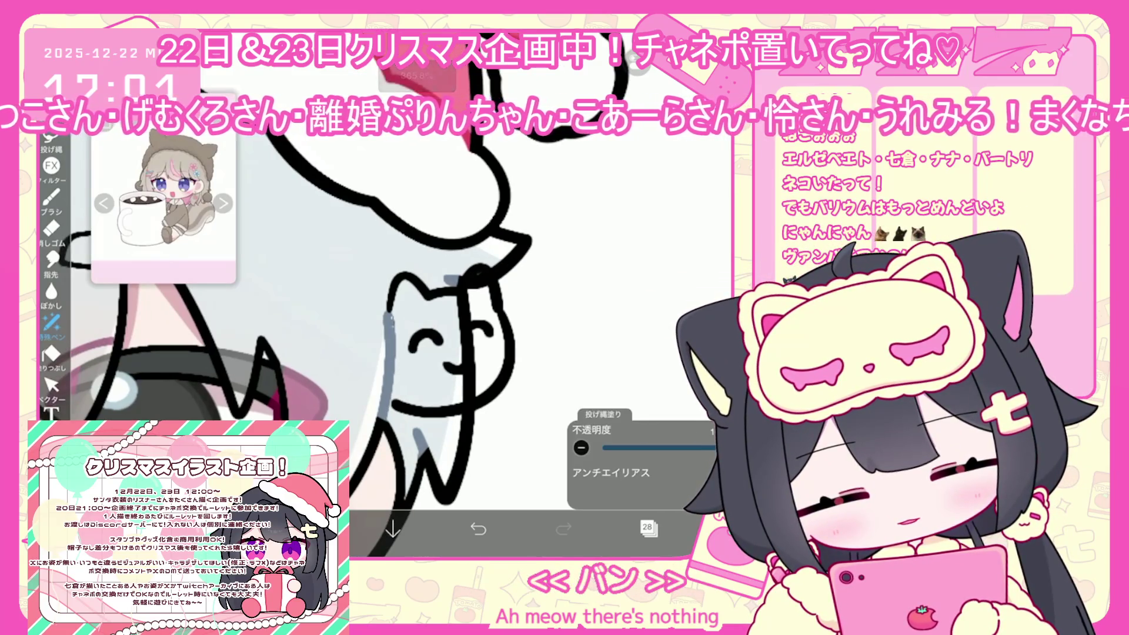
{"action": "mouse_move", "coordinate": [400, 320]}
{"action": "left_mouse_down"}
{"action": "mouse_move", "coordinate": [465, 347]}
{"action": "mouse_move", "coordinate": [464, 388]}
{"action": "left_mouse_up"}
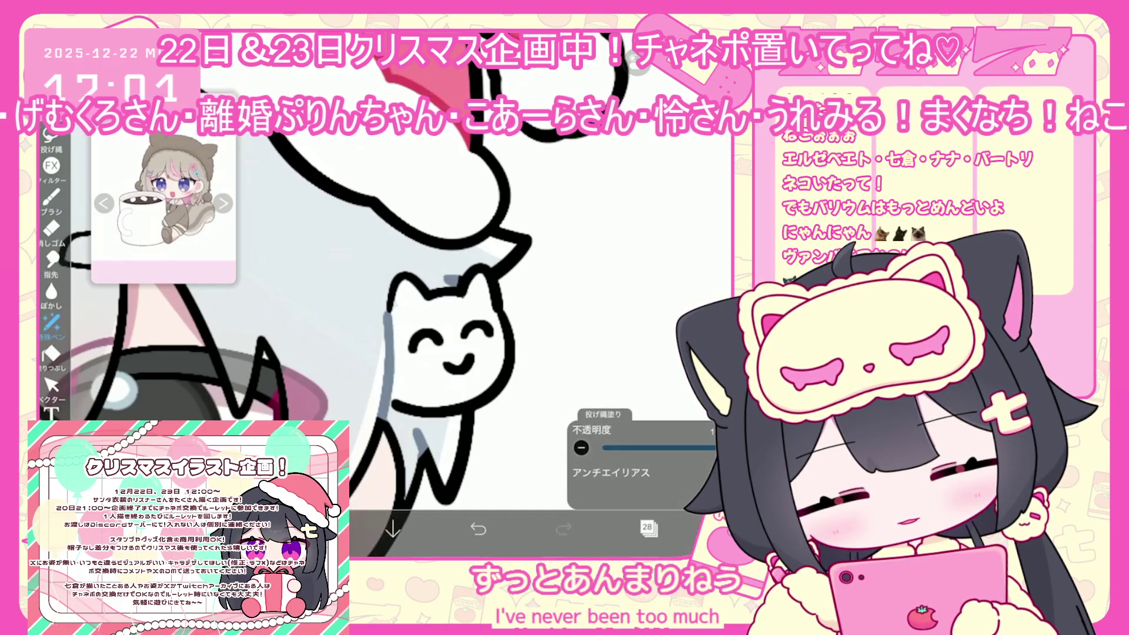
- On layer 30, sample a colour from the drawing and return to lasso fill
{"action": "left_click", "coordinate": [647, 528]}
{"action": "left_click", "coordinate": [606, 147]}
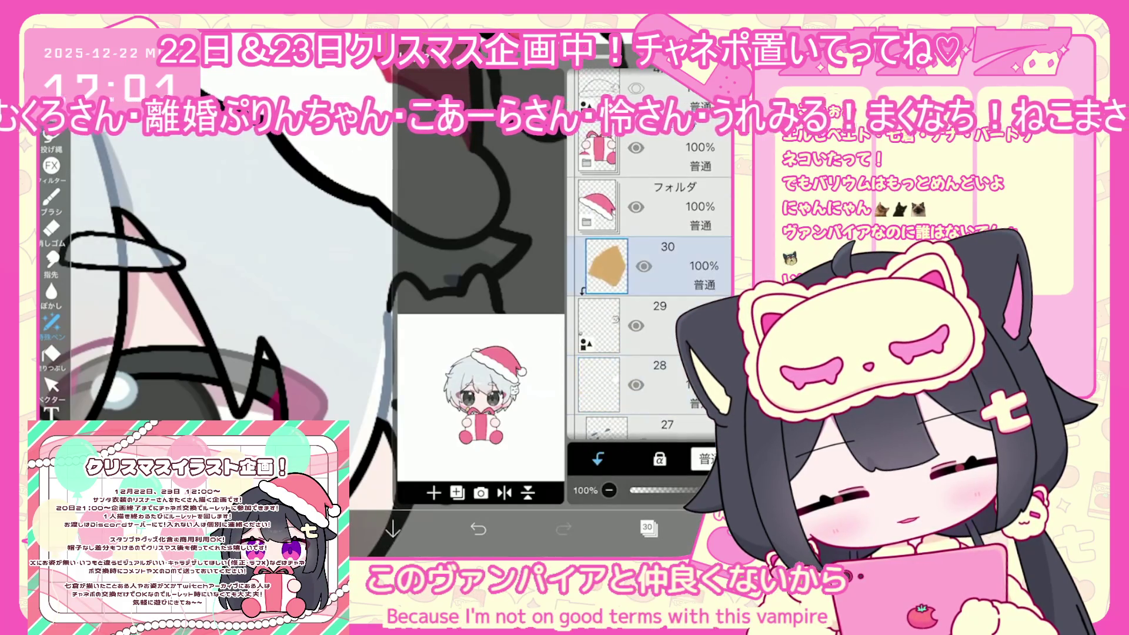
{"action": "left_click", "coordinate": [647, 528]}
{"action": "left_click", "coordinate": [385, 388]}
{"action": "left_click", "coordinate": [51, 322]}
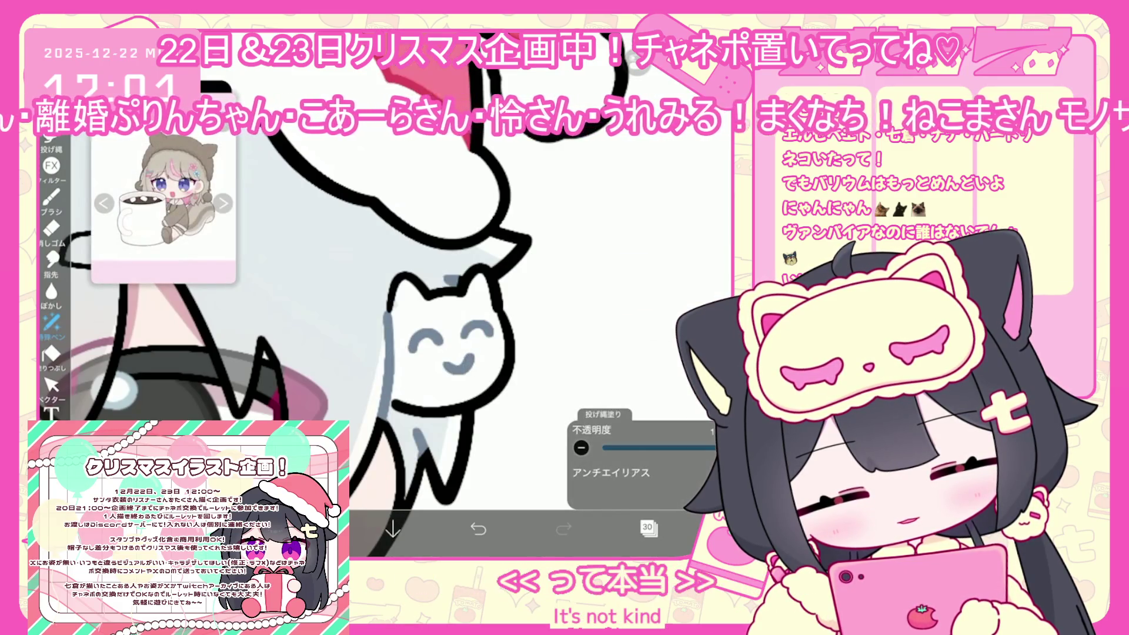
{"action": "scroll", "coordinate": [412, 353], "scroll_direction": "down", "scroll_amount": 5}
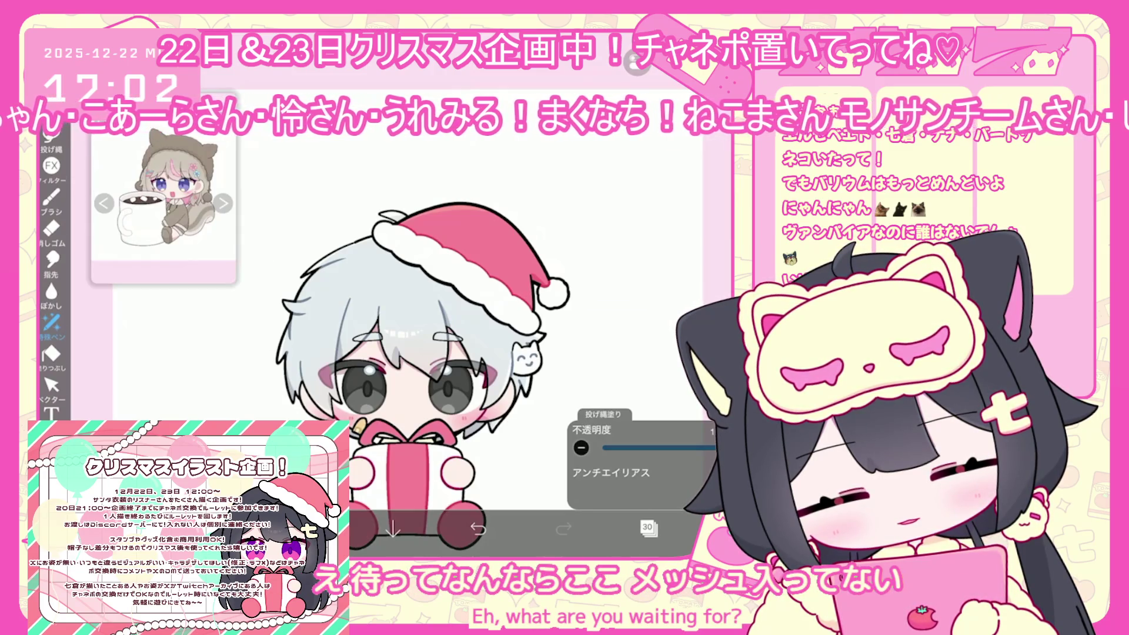
- Add new layer 23 above layer 22, leaving the drawing colour unchanged
{"action": "left_click", "coordinate": [649, 527]}
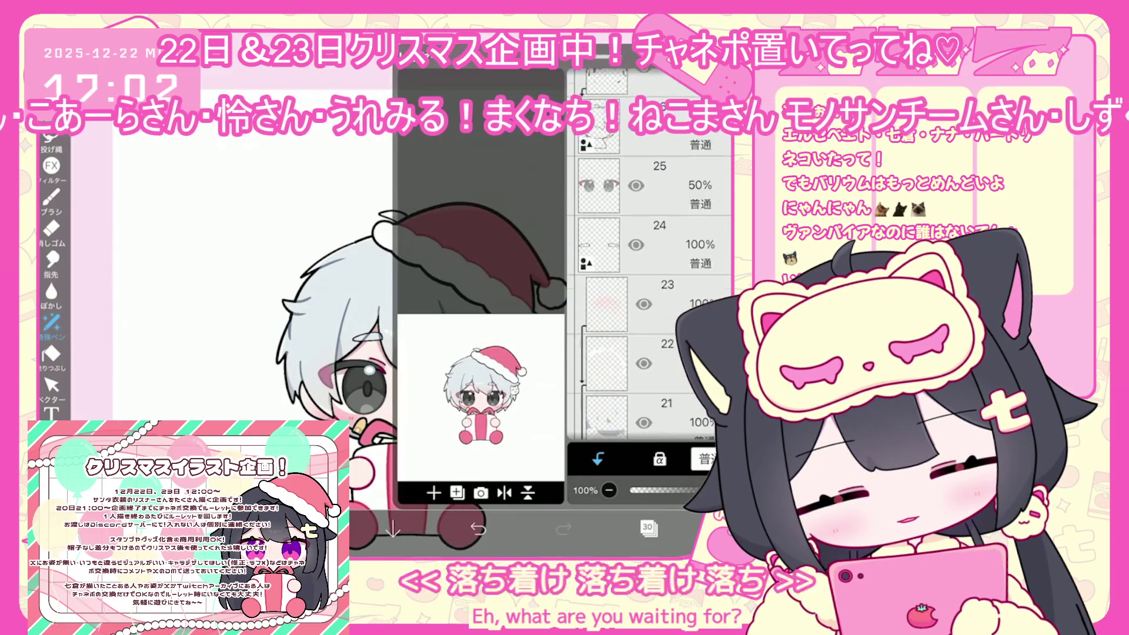
{"action": "left_click", "coordinate": [667, 177]}
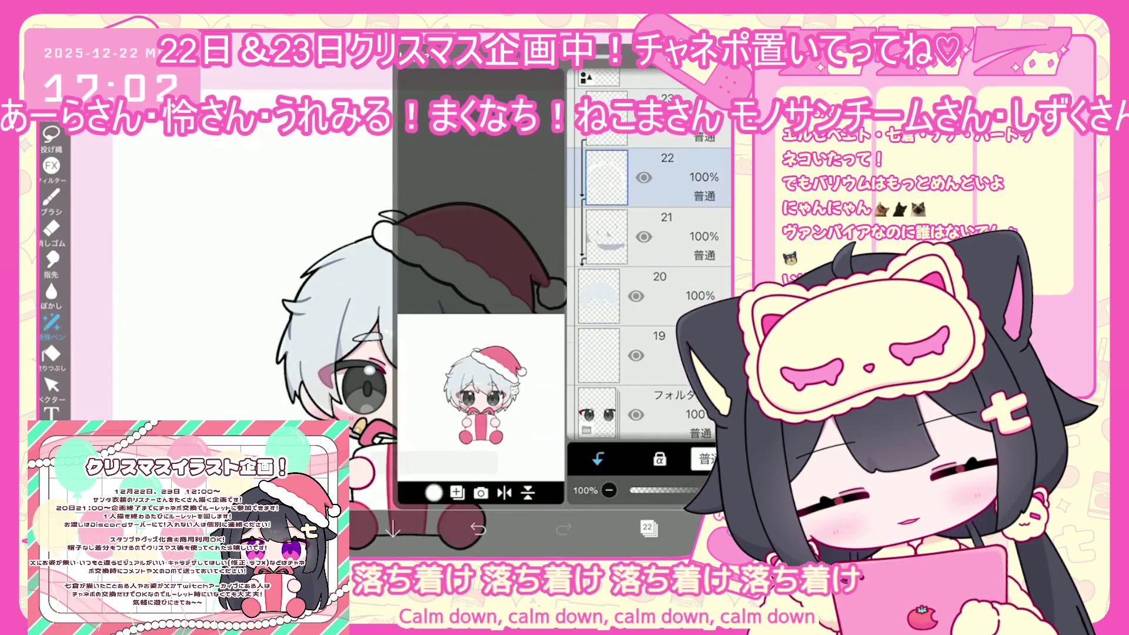
{"action": "left_click", "coordinate": [457, 492]}
{"action": "left_click", "coordinate": [648, 528]}
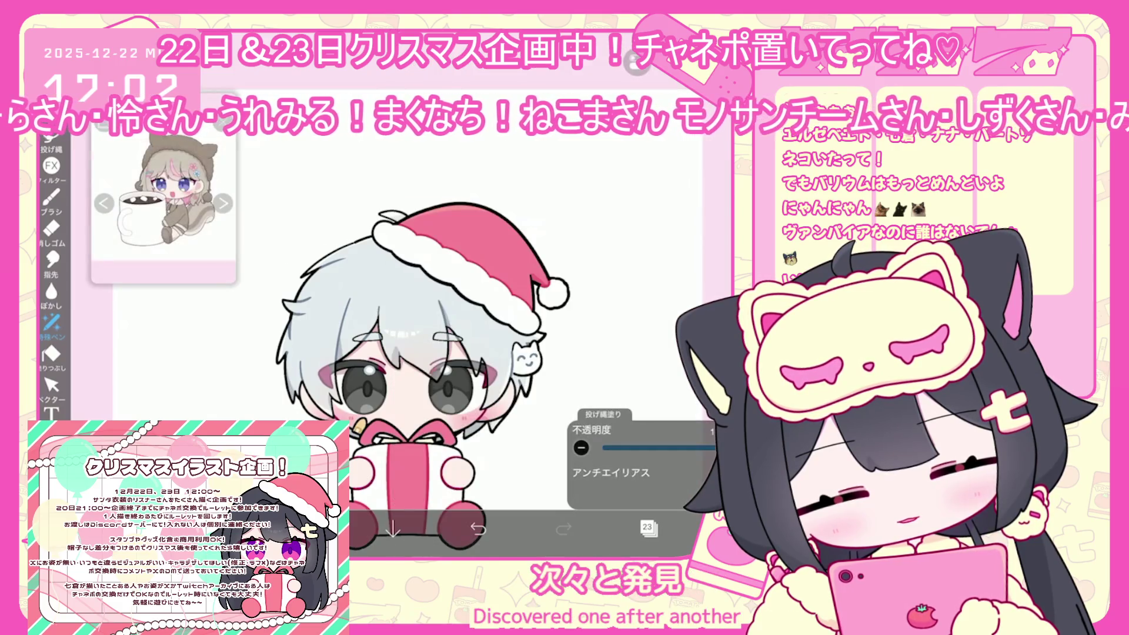
{"action": "left_click", "coordinate": [307, 529]}
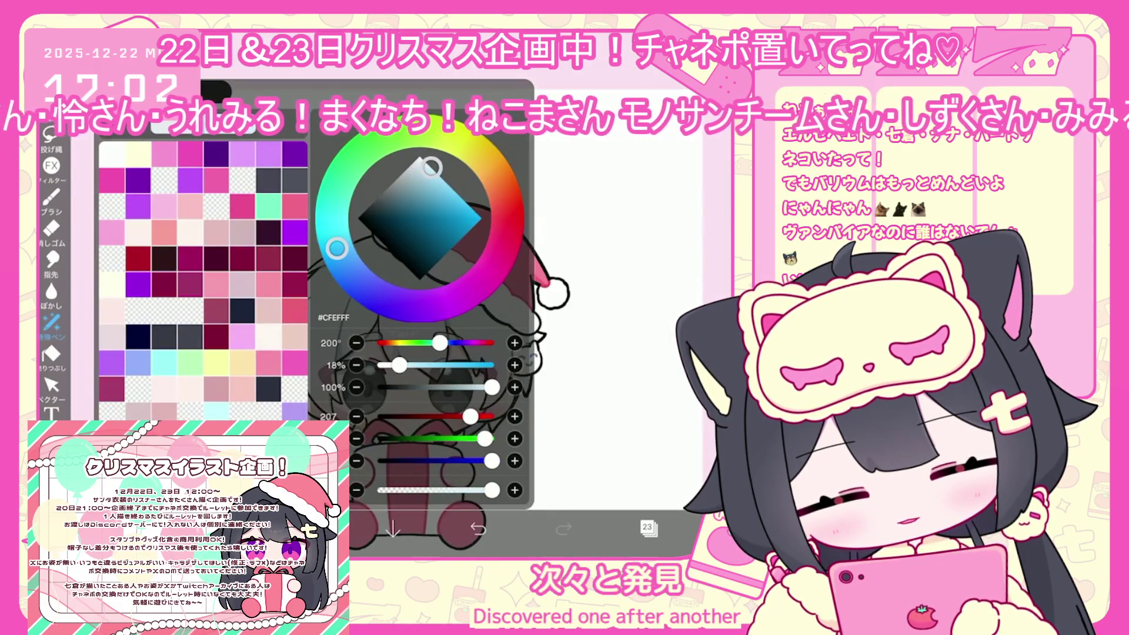
{"action": "left_click", "coordinate": [307, 529]}
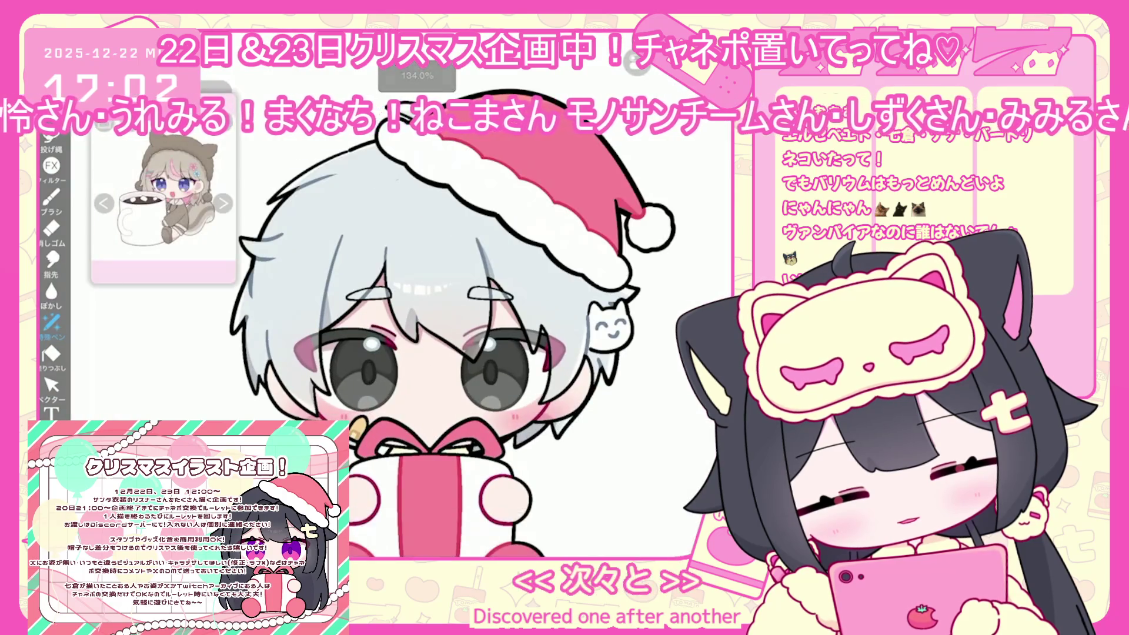
{"action": "left_click", "coordinate": [307, 529]}
{"action": "left_click", "coordinate": [307, 529]}
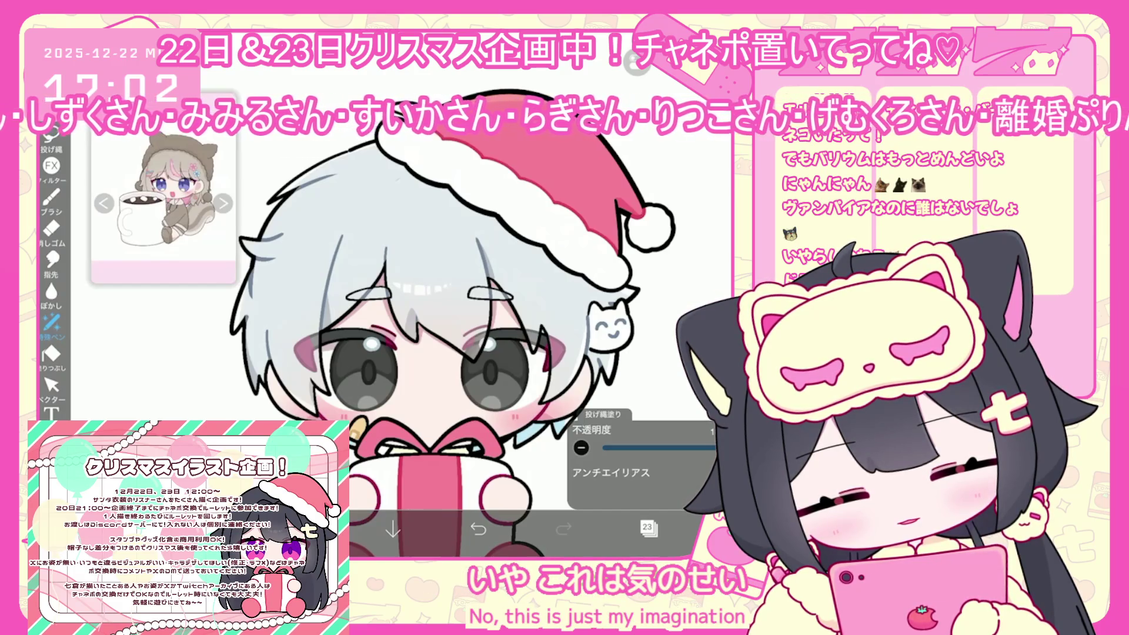
- Review the layer list, selecting the Santa hat folder and layer 2, then return to the canvas
{"action": "scroll", "coordinate": [465, 318], "scroll_direction": "down", "scroll_amount": 5}
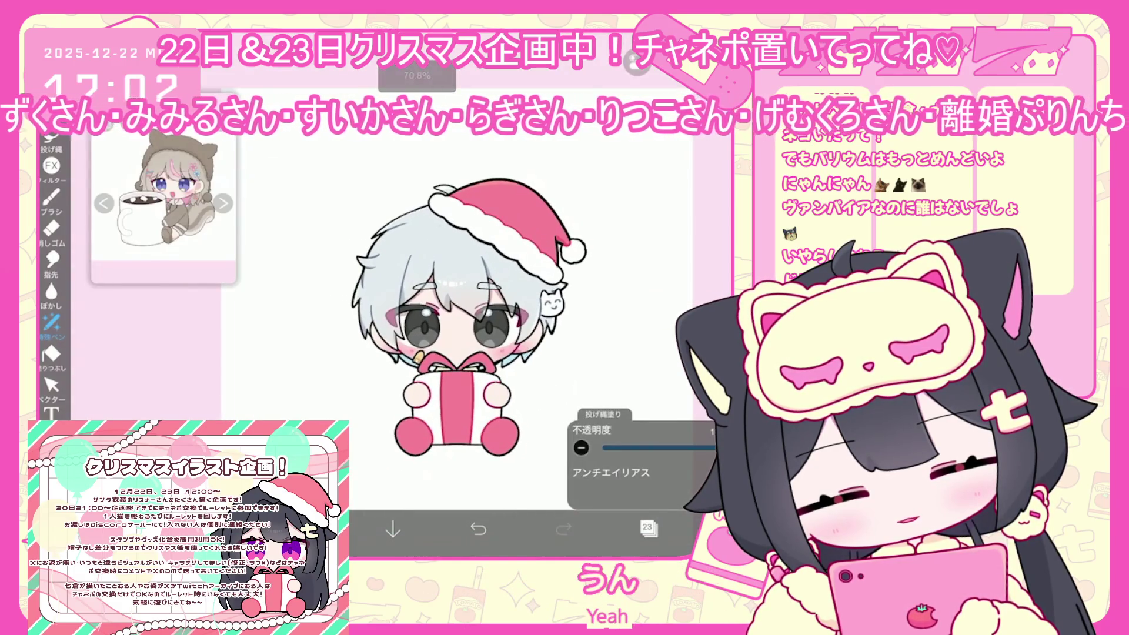
{"action": "left_click", "coordinate": [649, 527]}
{"action": "scroll", "coordinate": [647, 305], "scroll_direction": "up", "scroll_amount": 5}
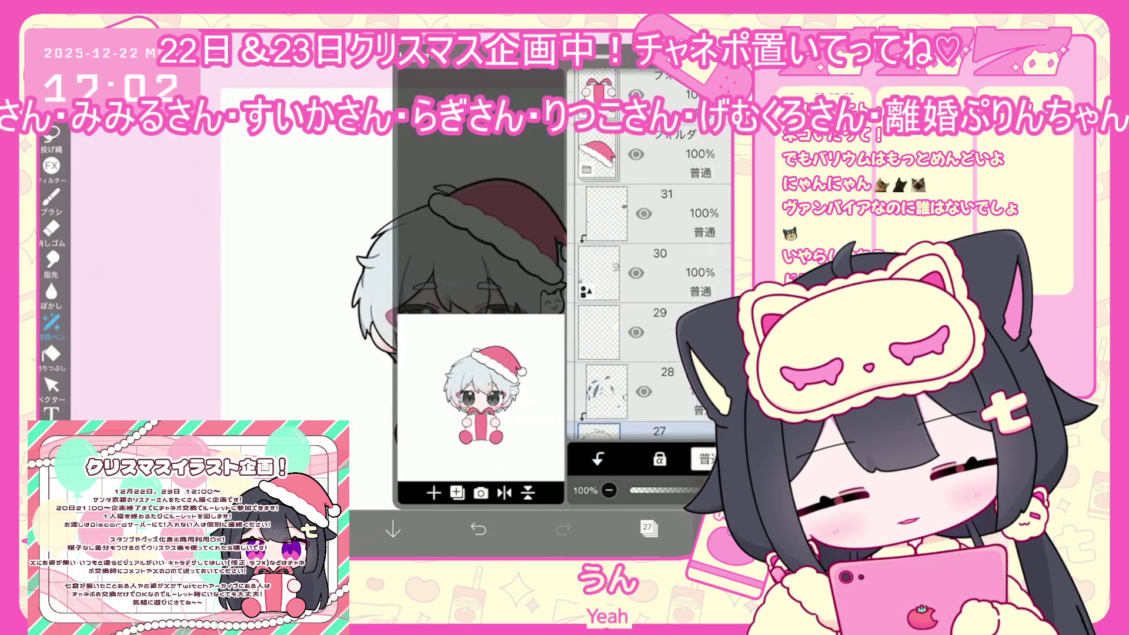
{"action": "scroll", "coordinate": [647, 306], "scroll_direction": "down", "scroll_amount": 1}
{"action": "left_click", "coordinate": [647, 335]}
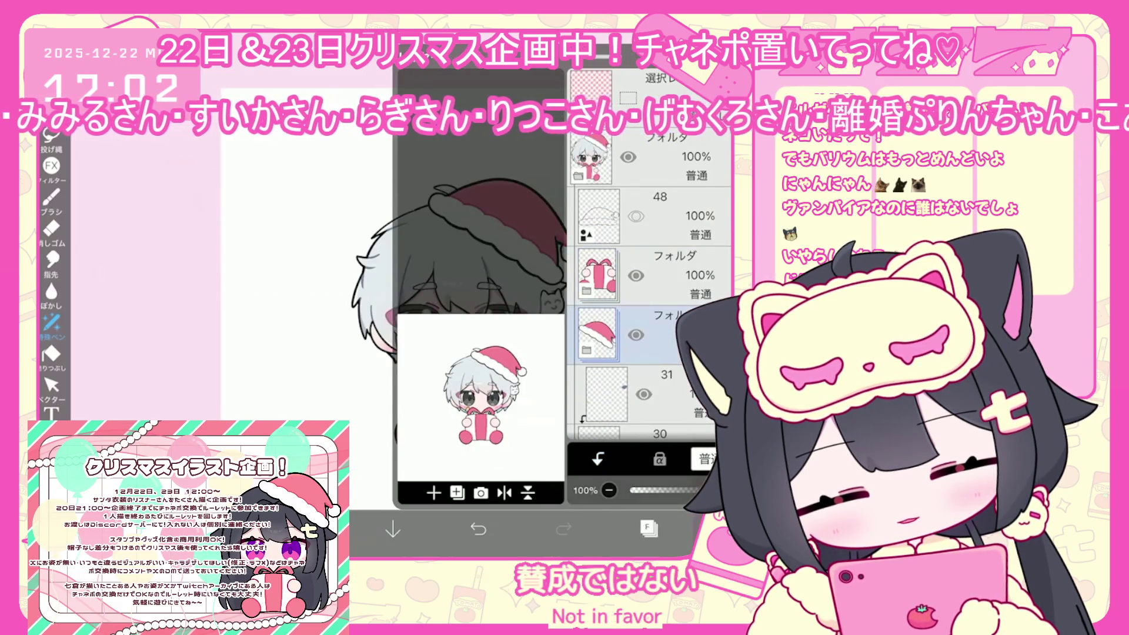
{"action": "scroll", "coordinate": [649, 265], "scroll_direction": "down", "scroll_amount": 10}
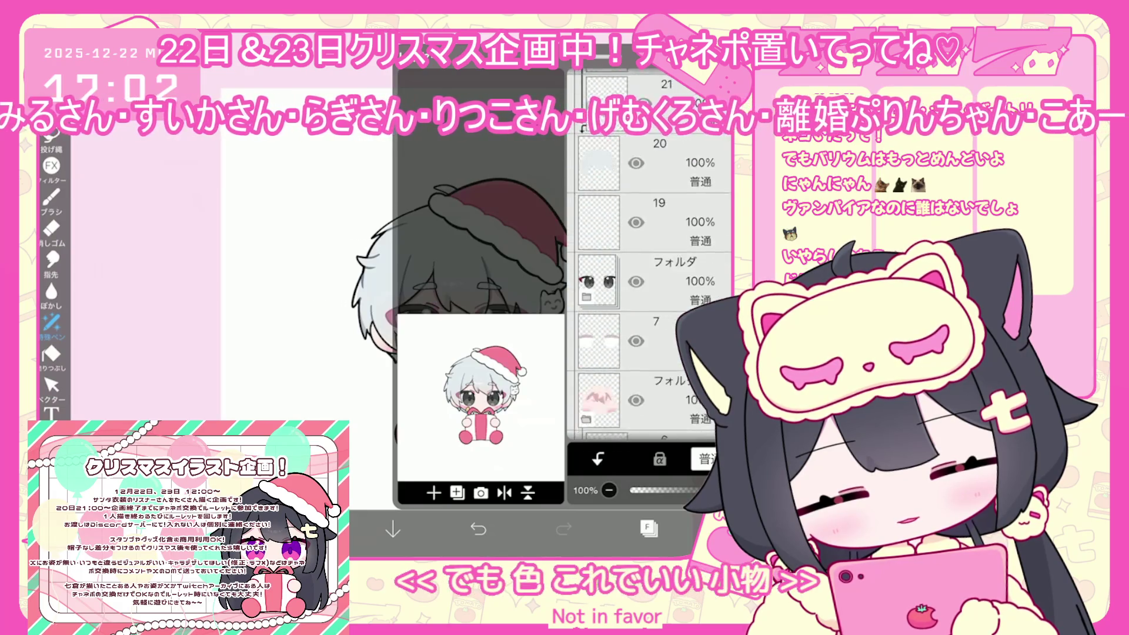
{"action": "scroll", "coordinate": [647, 294], "scroll_direction": "down", "scroll_amount": 5}
{"action": "left_click", "coordinate": [605, 322]}
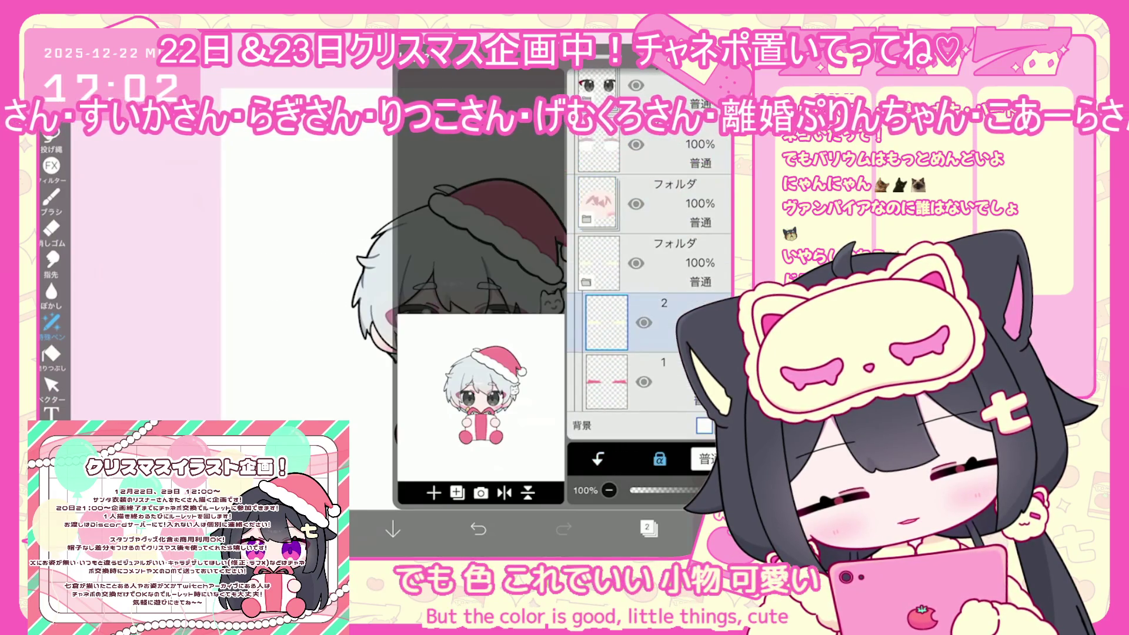
{"action": "left_click", "coordinate": [52, 134]}
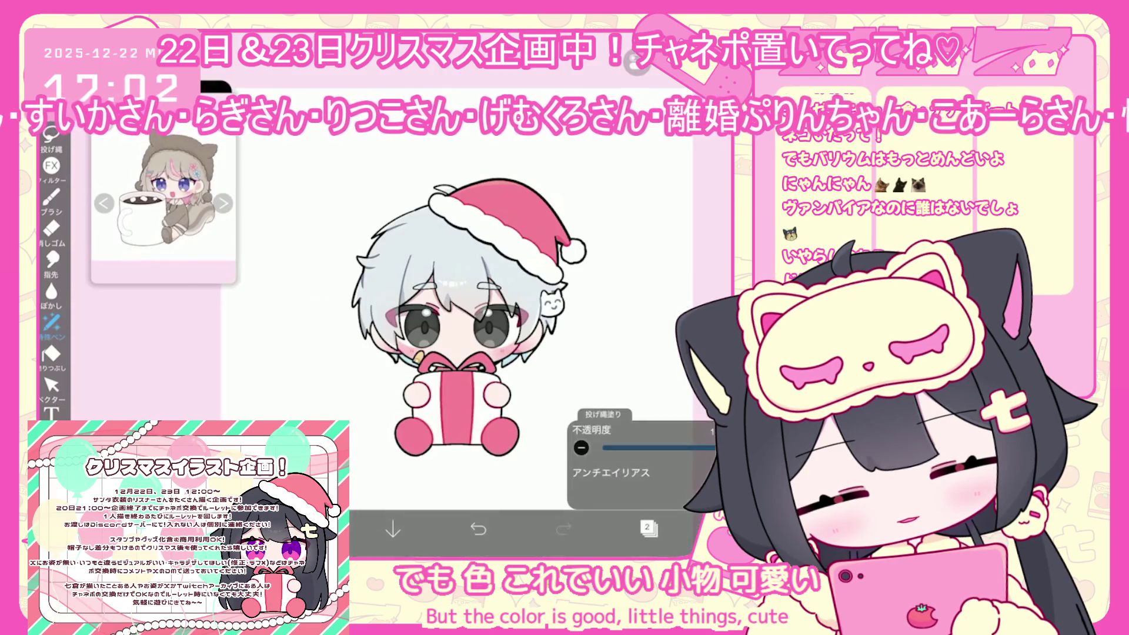
- Save the artwork and go to the gallery via the menu's マイギャラリー option
{"action": "scroll", "coordinate": [459, 324], "scroll_direction": "down", "scroll_amount": 3}
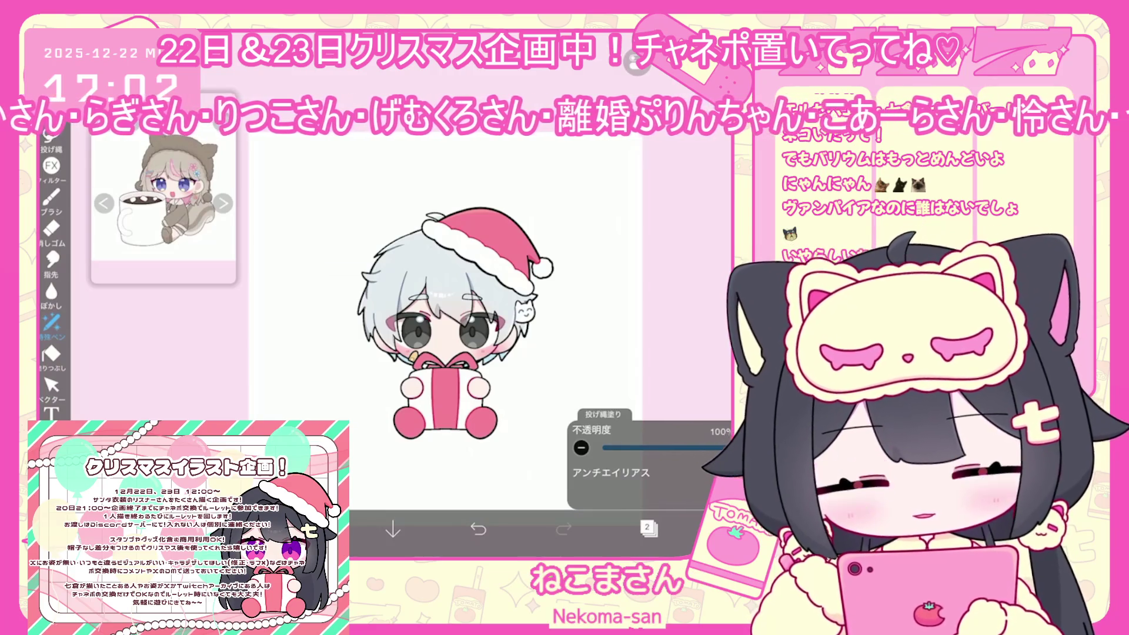
{"action": "scroll", "coordinate": [441, 323], "scroll_direction": "up", "scroll_amount": 2}
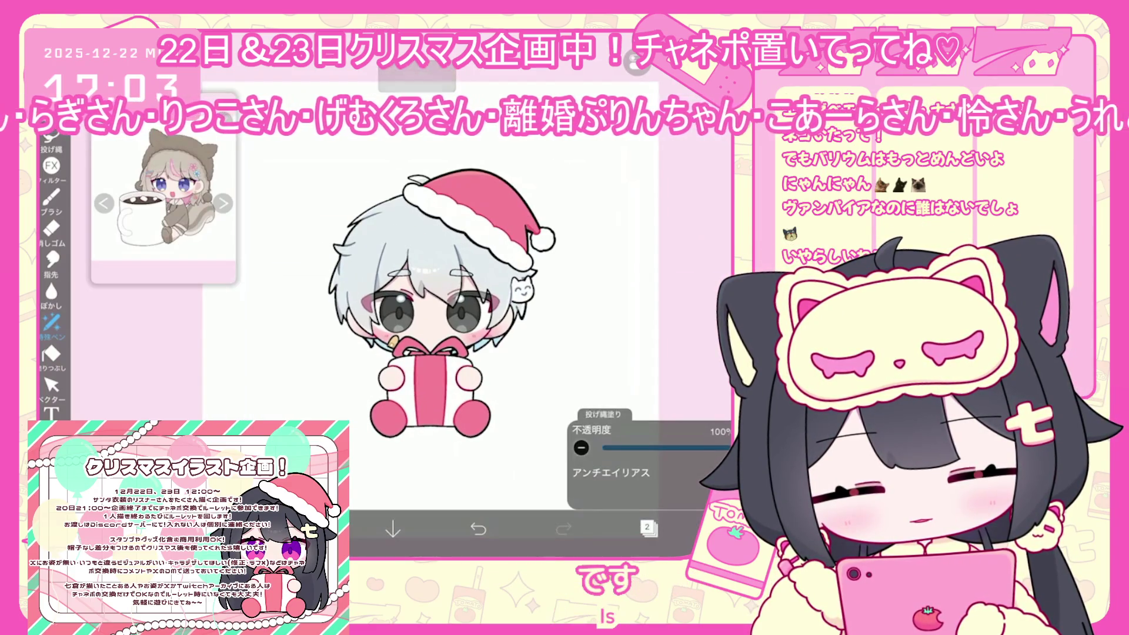
{"action": "left_click", "coordinate": [730, 527]}
{"action": "left_click", "coordinate": [670, 483]}
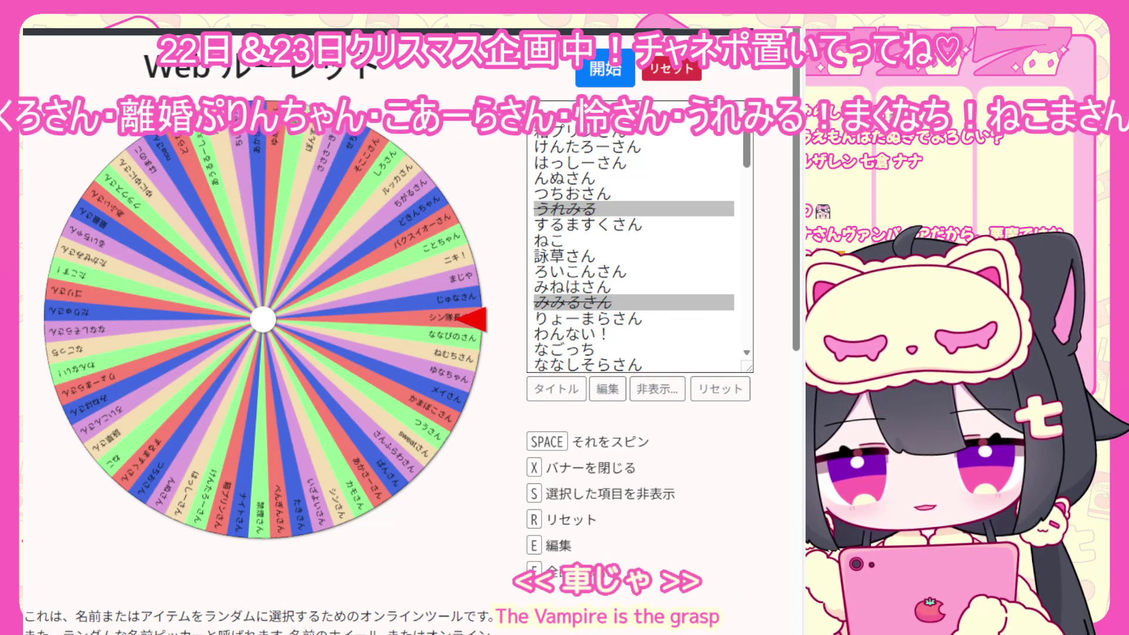
- Add a new participant's name on its own line at the end of the wheel's name list
{"action": "scroll", "coordinate": [640, 235], "scroll_direction": "down", "scroll_amount": 10}
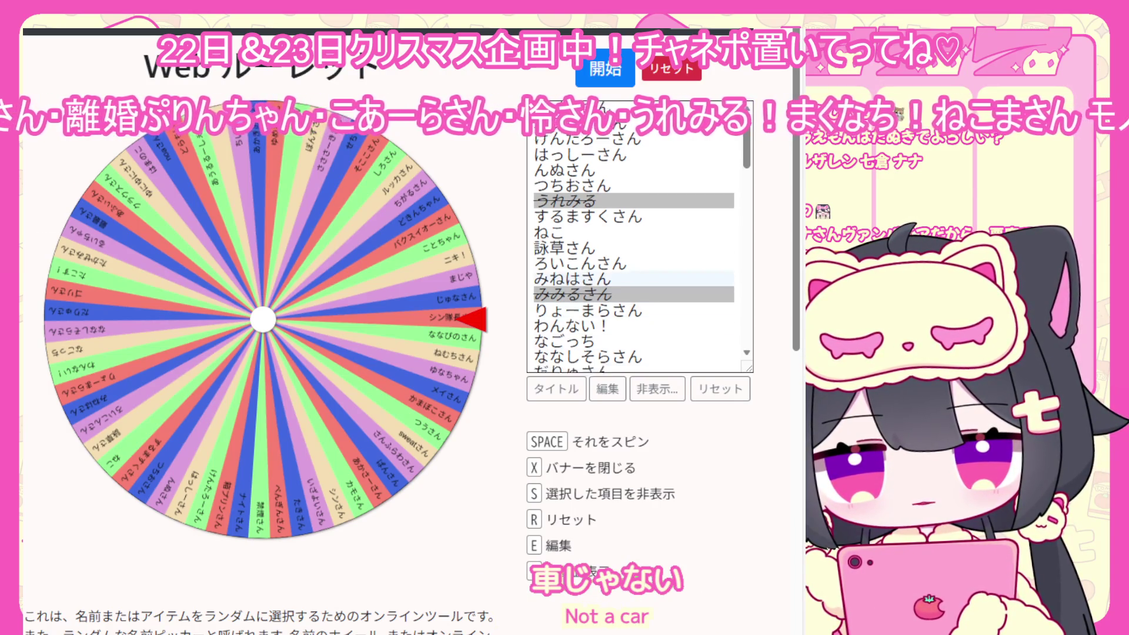
{"action": "key", "text": "e"}
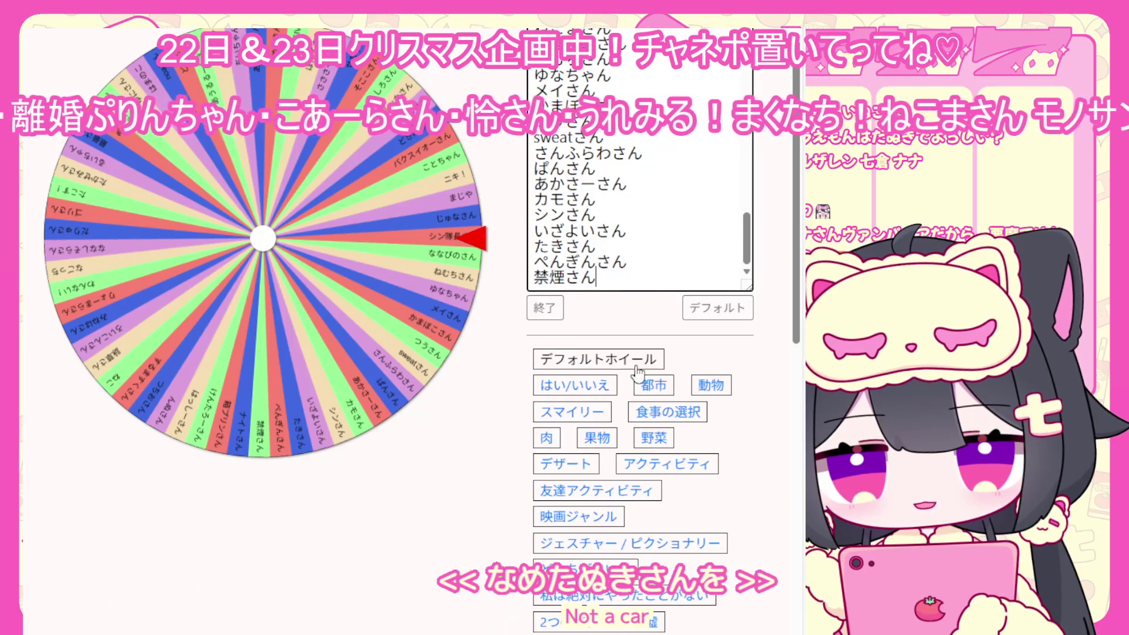
{"action": "type", "text": "まめた"}
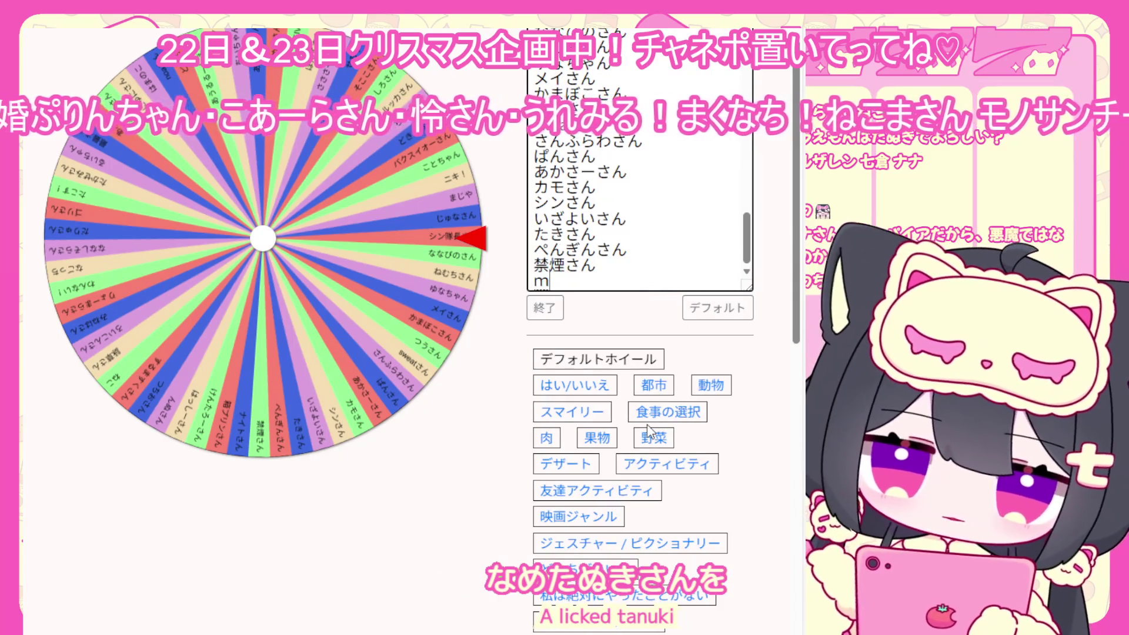
{"action": "type", "text": "ぬきさん"}
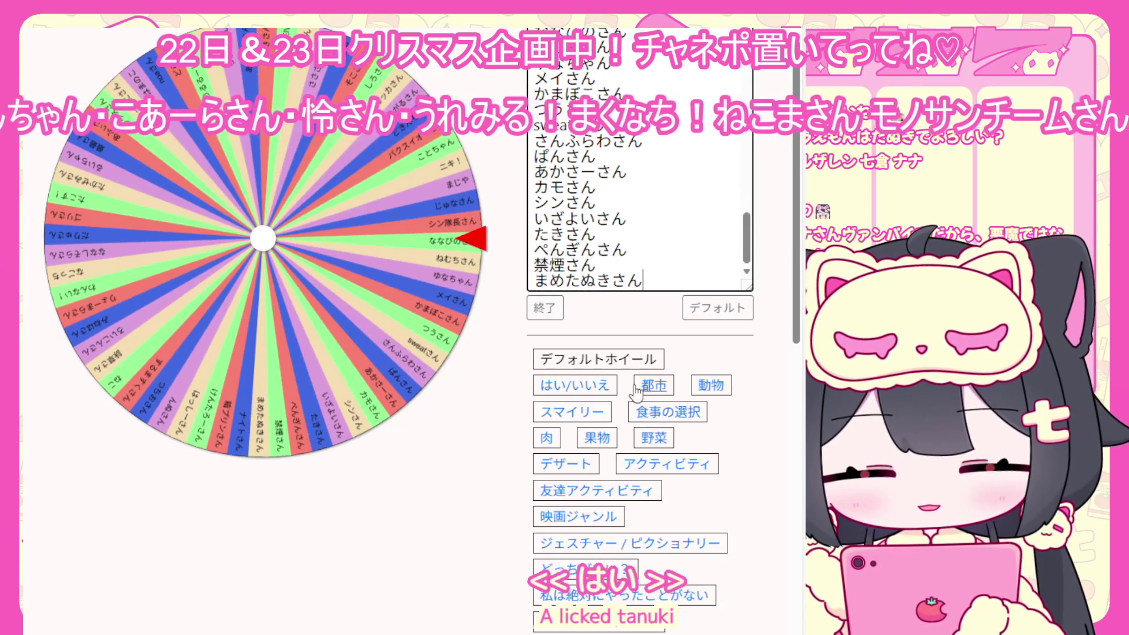
{"action": "key", "text": "Return"}
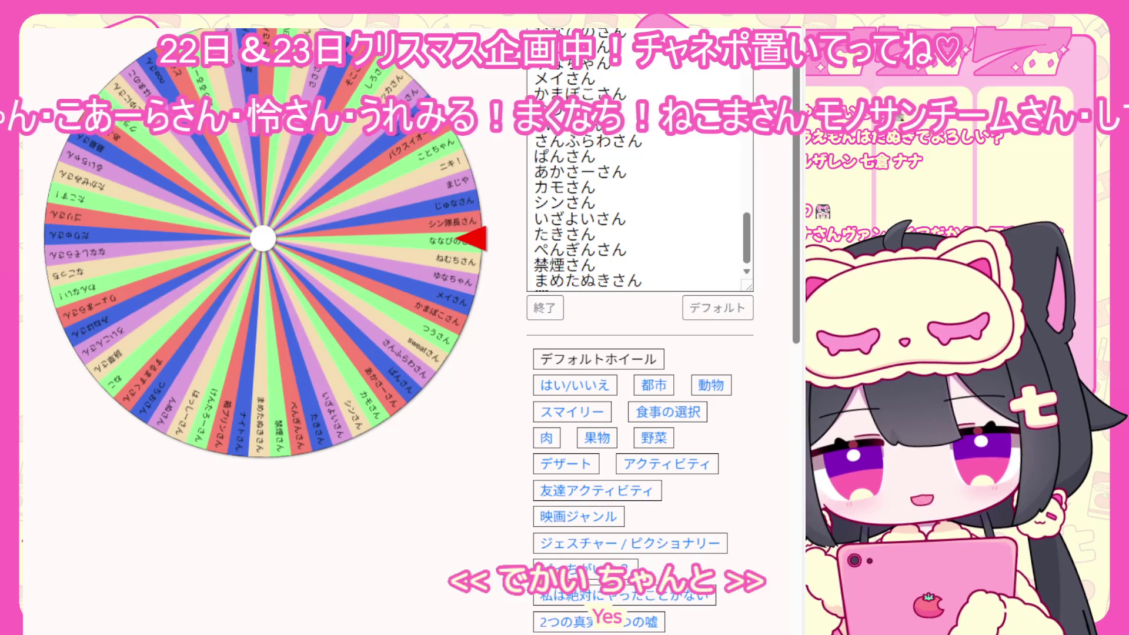
{"action": "scroll", "coordinate": [343, 446], "scroll_direction": "up", "scroll_amount": 2}
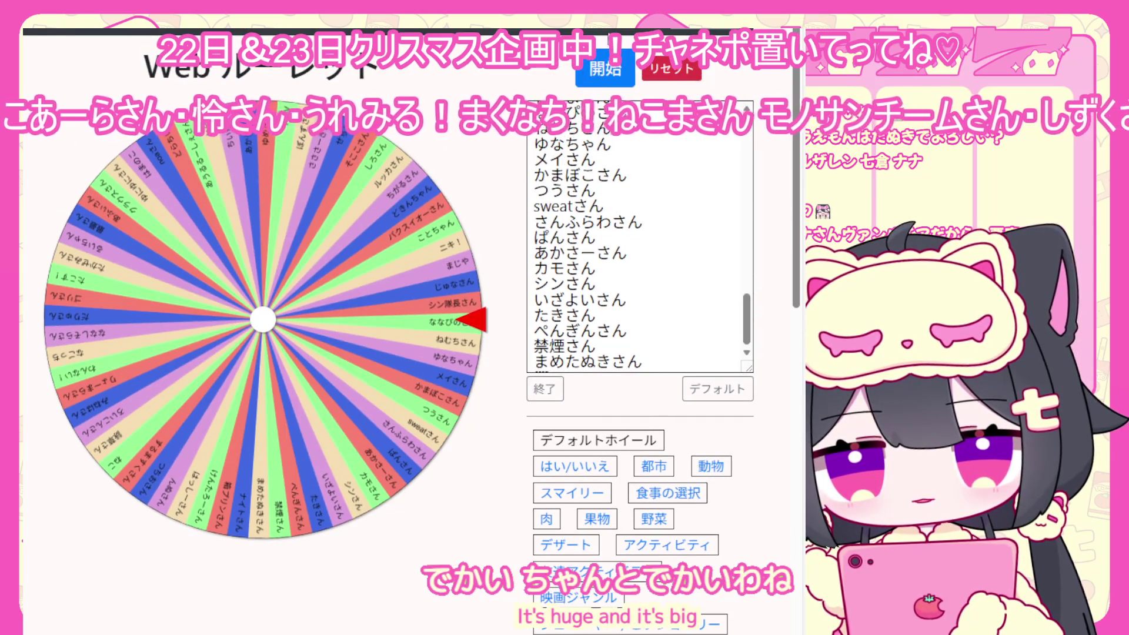
- Spin the roulette with 開始 to pick the next participant
{"action": "left_click", "coordinate": [595, 72]}
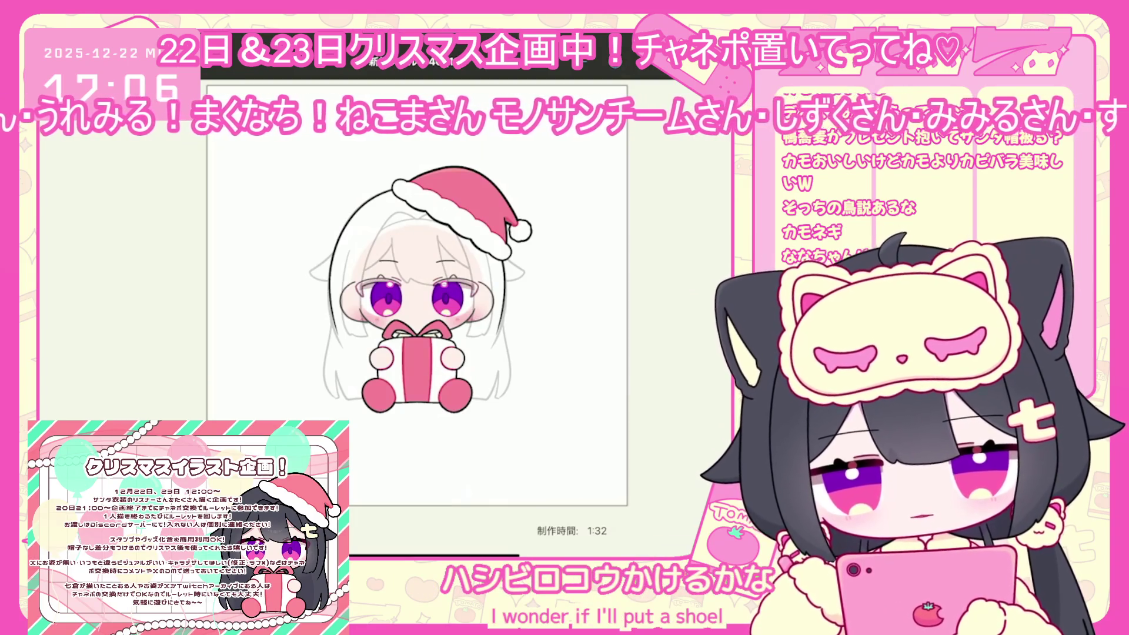
- Bring back the layer list and add a new empty folder above layer 18
{"action": "scroll", "coordinate": [418, 294], "scroll_direction": "up", "scroll_amount": 2}
{"action": "key", "text": "Tab"}
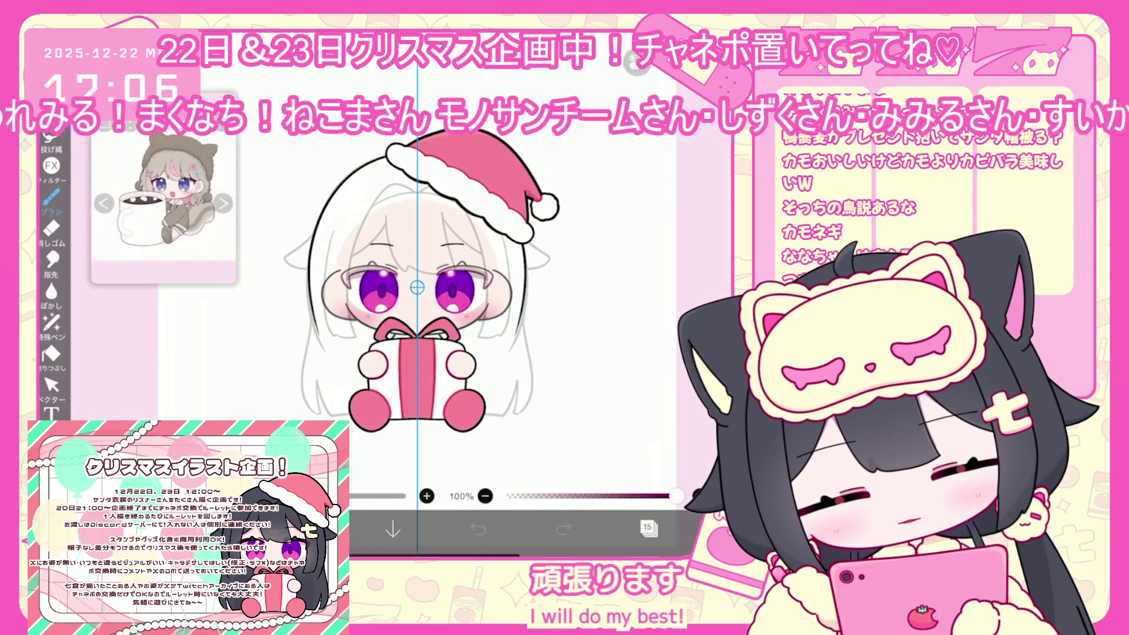
{"action": "scroll", "coordinate": [649, 303], "scroll_direction": "up", "scroll_amount": 5}
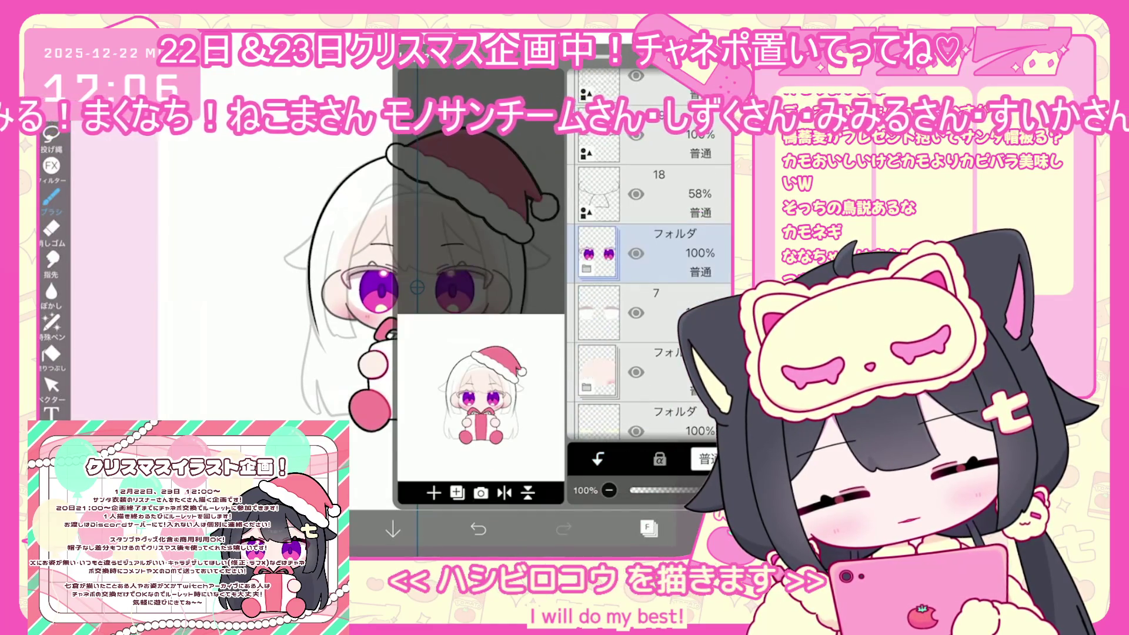
{"action": "left_click", "coordinate": [598, 297]}
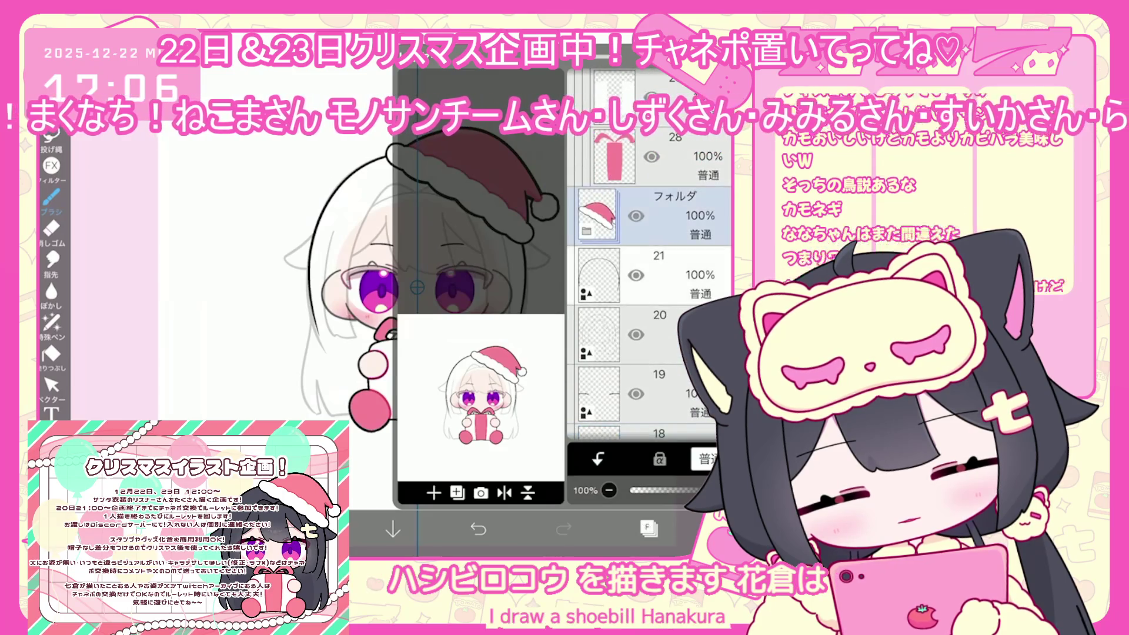
{"action": "left_click", "coordinate": [457, 493]}
- Fade the whole character folder to 30% opacity and check the brush colour
{"action": "left_click", "coordinate": [607, 266]}
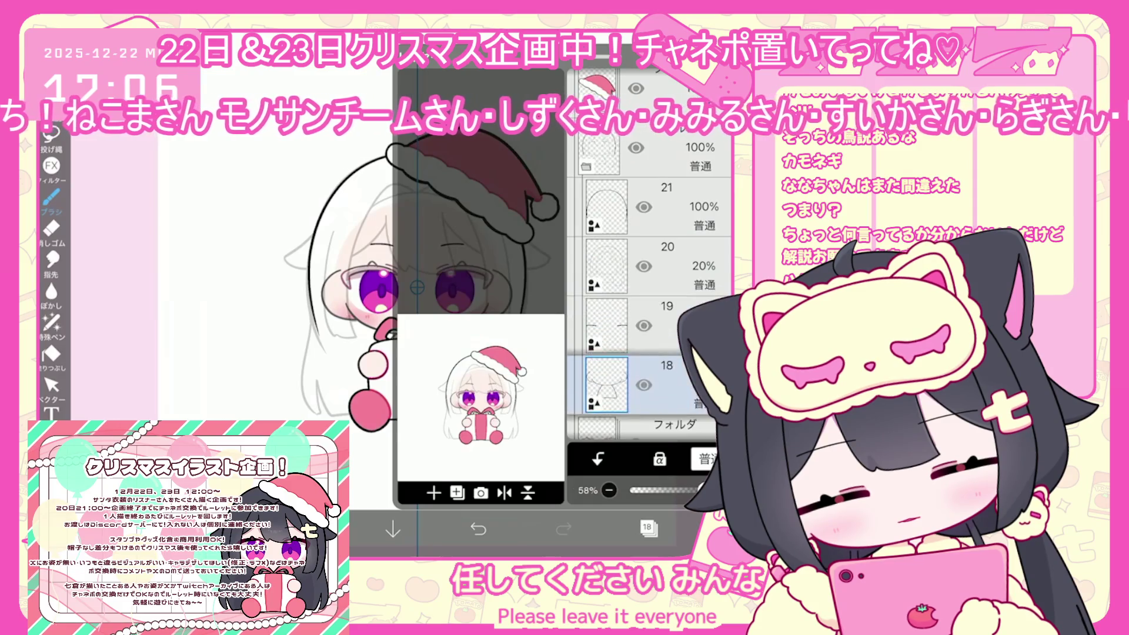
{"action": "scroll", "coordinate": [649, 303], "scroll_direction": "down", "scroll_amount": 3}
{"action": "left_click", "coordinate": [605, 350]}
{"action": "scroll", "coordinate": [649, 303], "scroll_direction": "down", "scroll_amount": 3}
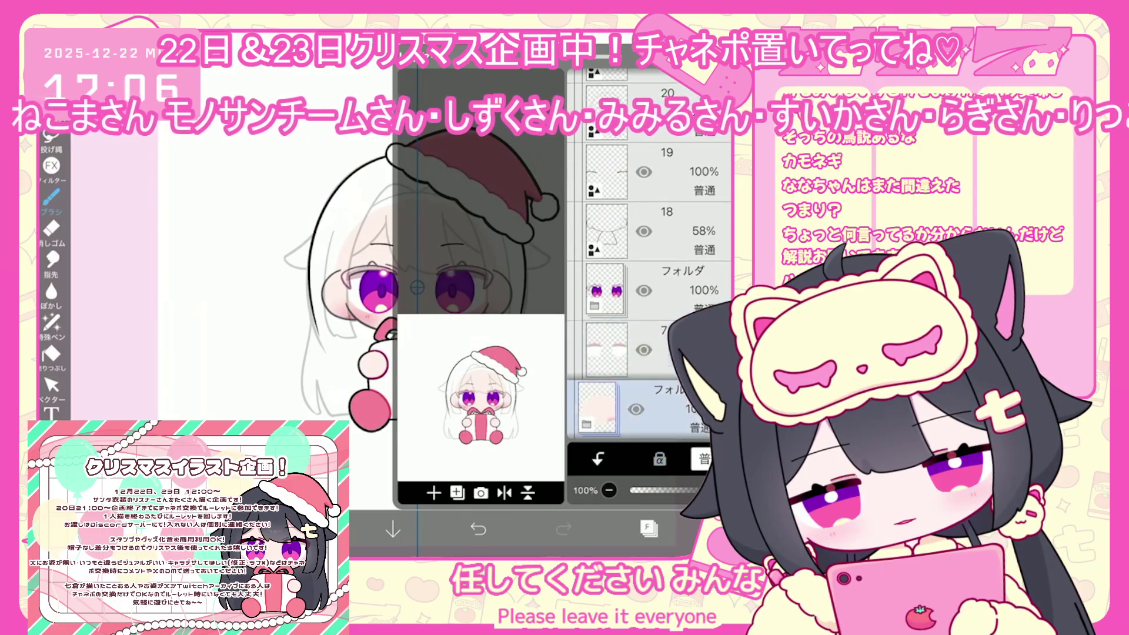
{"action": "left_click", "coordinate": [606, 305]}
{"action": "scroll", "coordinate": [649, 253], "scroll_direction": "up", "scroll_amount": 5}
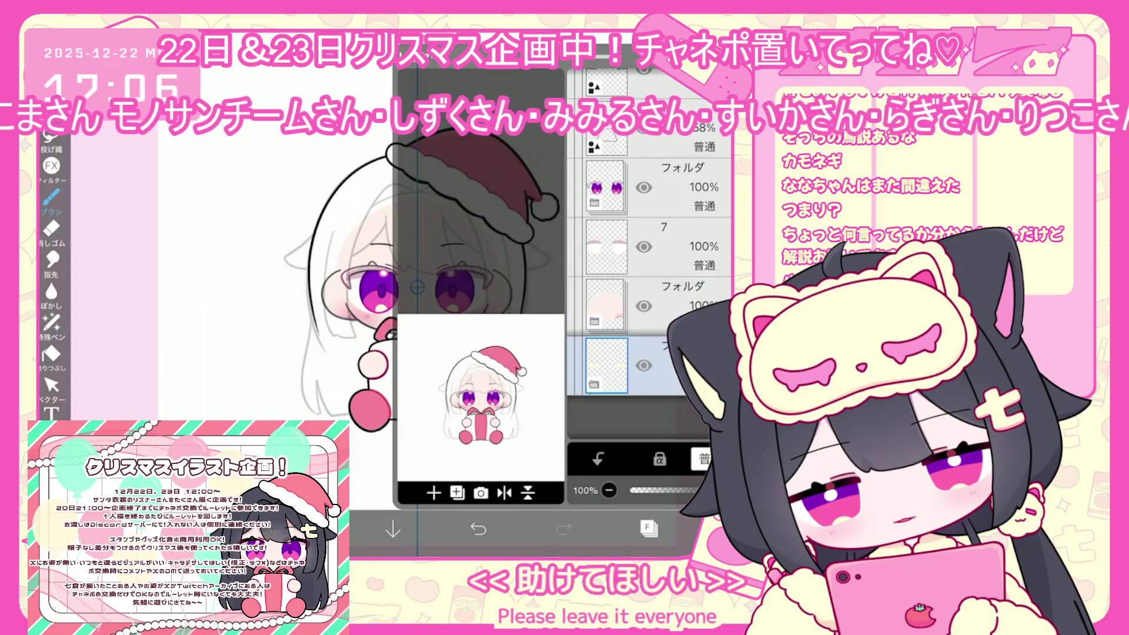
{"action": "left_click", "coordinate": [606, 233]}
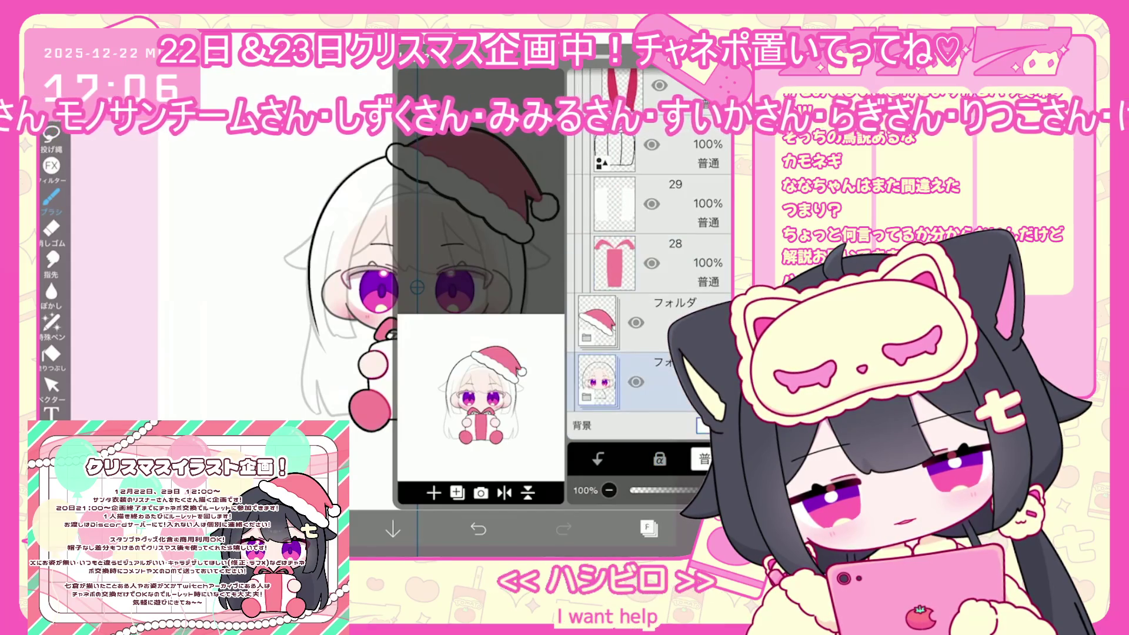
{"action": "left_click_drag", "start_coordinate": [723, 490], "coordinate": [668, 490]}
{"action": "left_click", "coordinate": [457, 493]}
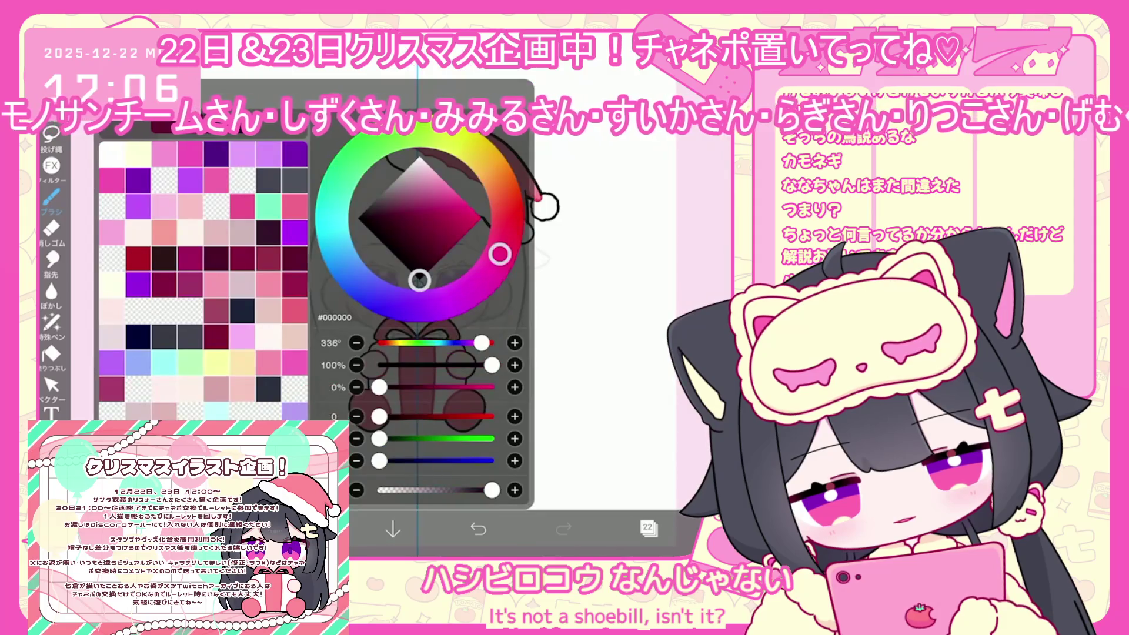
{"action": "left_click", "coordinate": [52, 200]}
- Try face-outline and eye-side strokes with the brush, undoing each attempt
{"action": "left_click", "coordinate": [588, 352]}
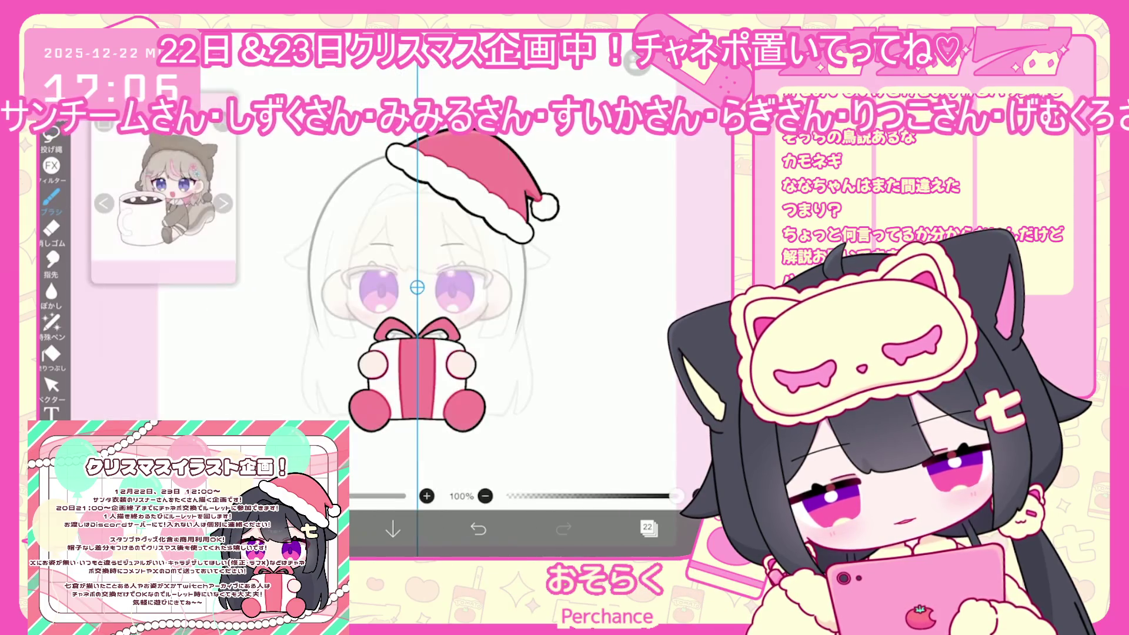
{"action": "scroll", "coordinate": [417, 347], "scroll_direction": "up", "scroll_amount": 2}
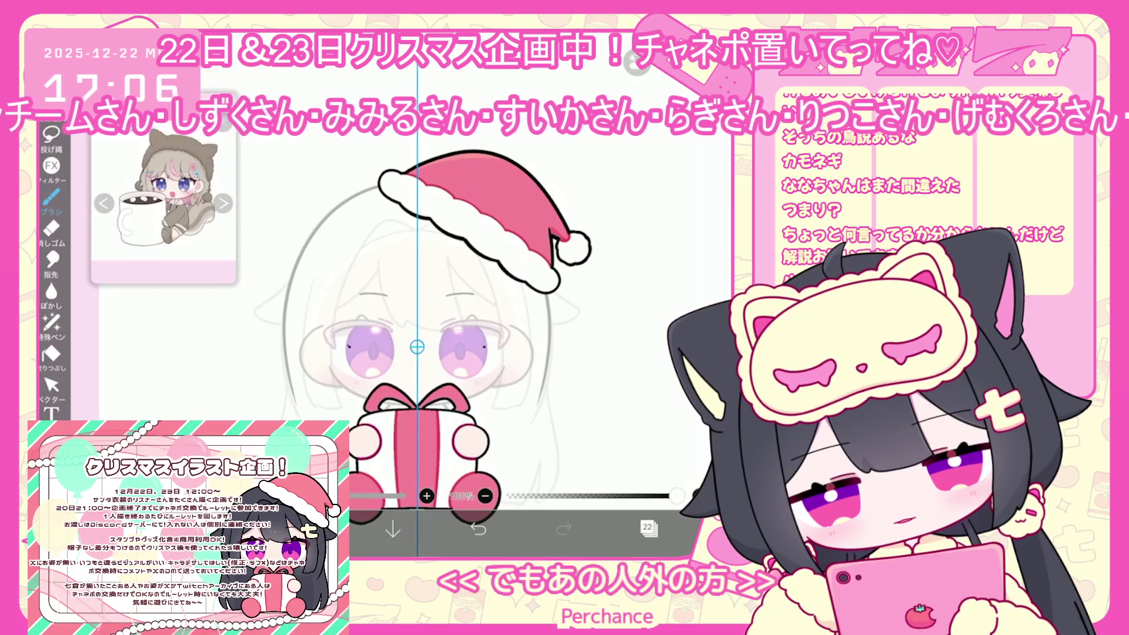
{"action": "key", "text": "ctrl+z"}
{"action": "left_click_drag", "start_coordinate": [335, 352], "coordinate": [411, 215]}
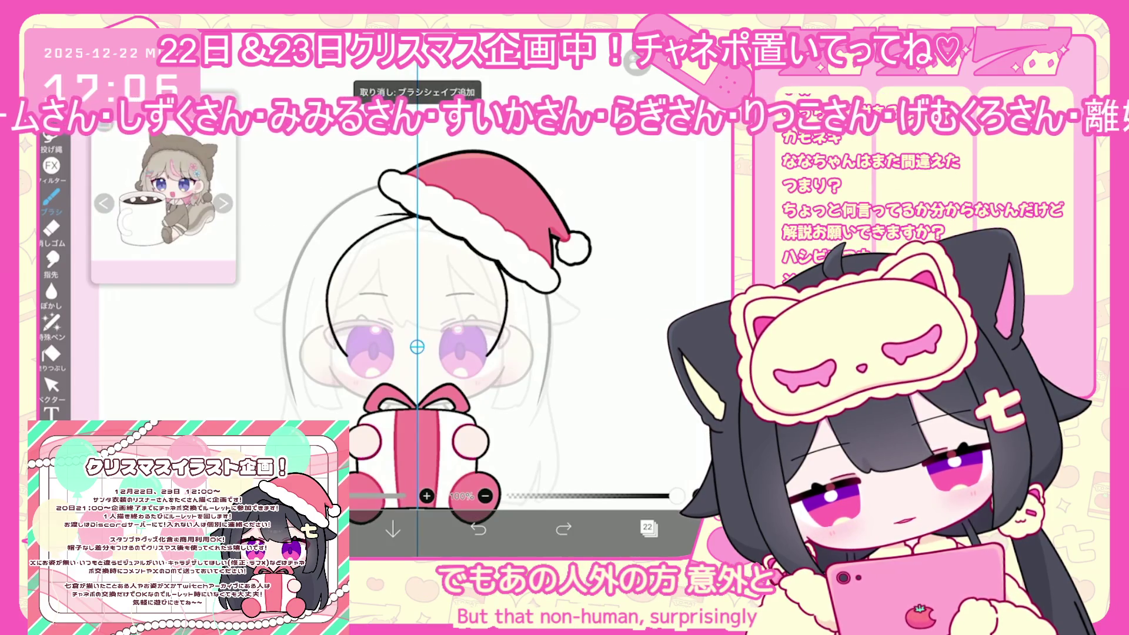
{"action": "key", "text": "ctrl+z"}
{"action": "left_click_drag", "start_coordinate": [329, 353], "coordinate": [382, 212]}
{"action": "left_click", "coordinate": [478, 530]}
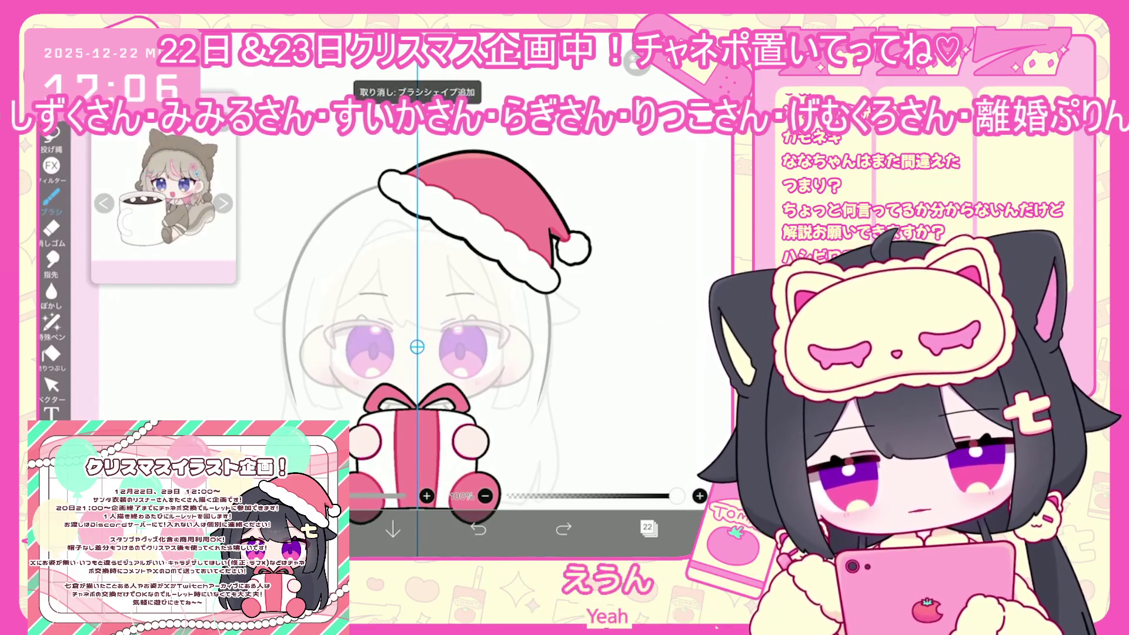
{"action": "left_click_drag", "start_coordinate": [333, 349], "coordinate": [341, 357]}
{"action": "key", "text": "ctrl+z"}
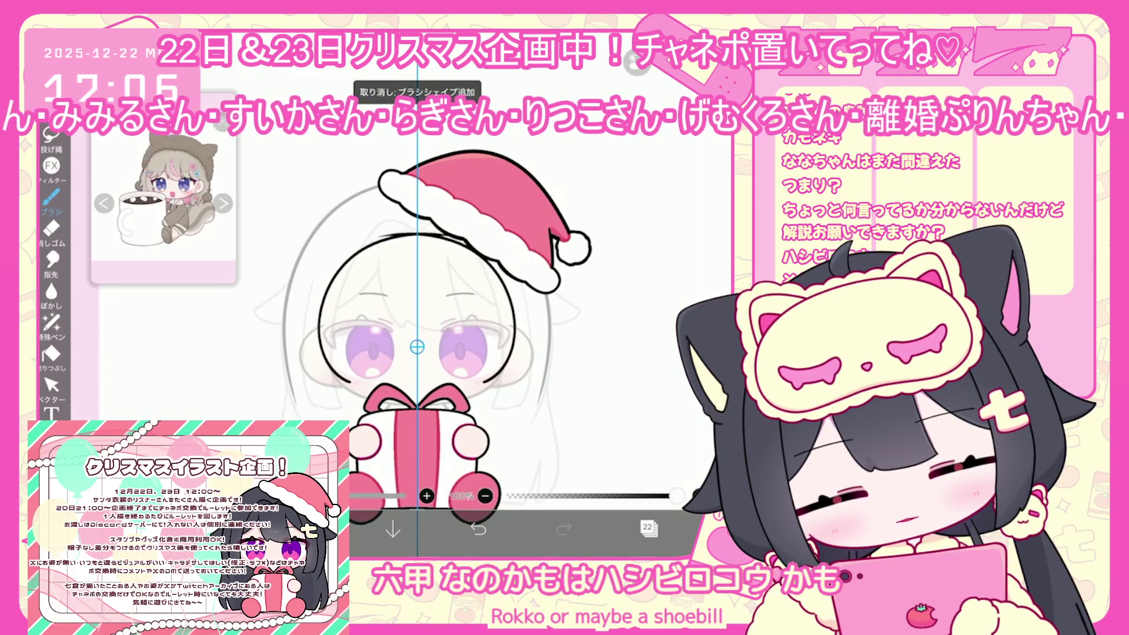
{"action": "key", "text": "ctrl+z"}
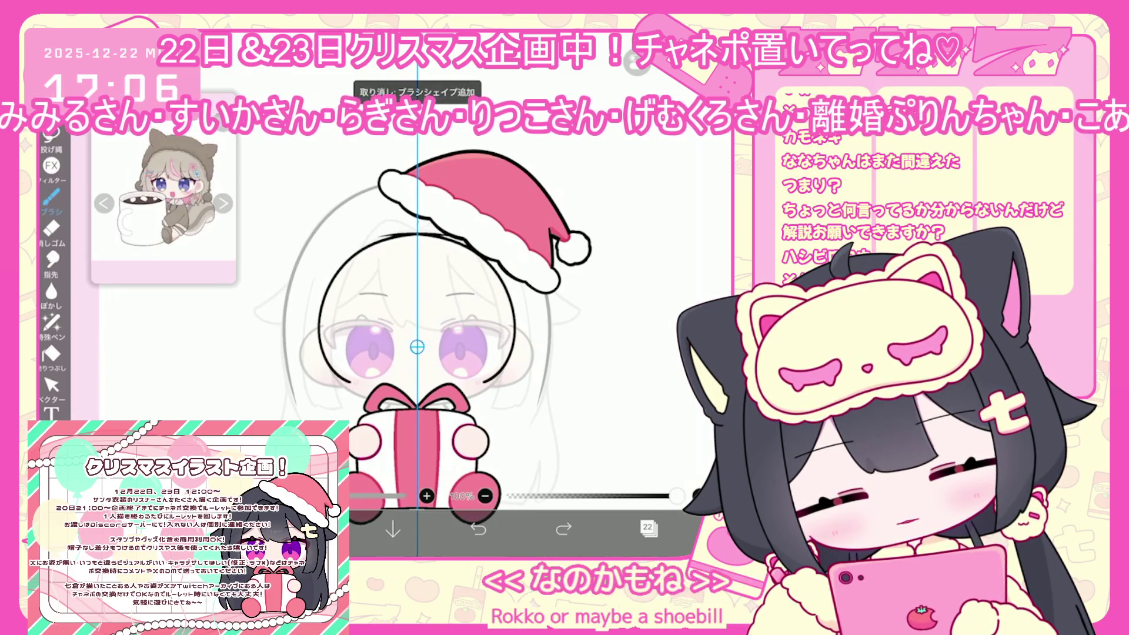
- Sketch hair strands and a small arc on the head, undoing unwanted strokes
{"action": "scroll", "coordinate": [417, 235], "scroll_direction": "up", "scroll_amount": 3}
{"action": "left_click_drag", "start_coordinate": [385, 326], "coordinate": [451, 327]}
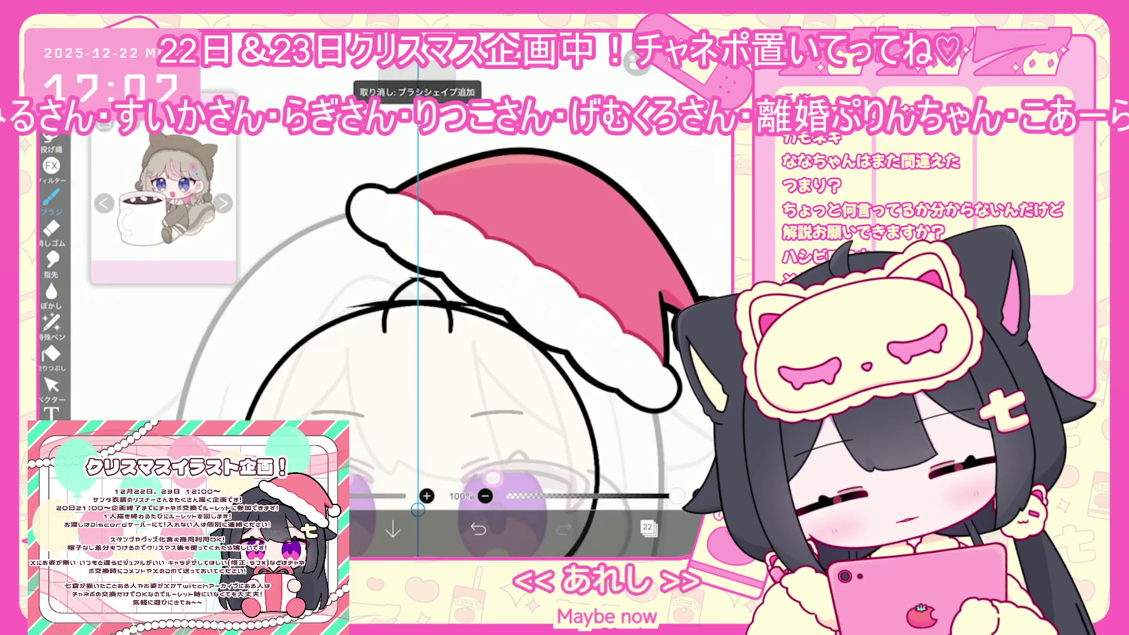
{"action": "left_click_drag", "start_coordinate": [332, 303], "coordinate": [388, 289]}
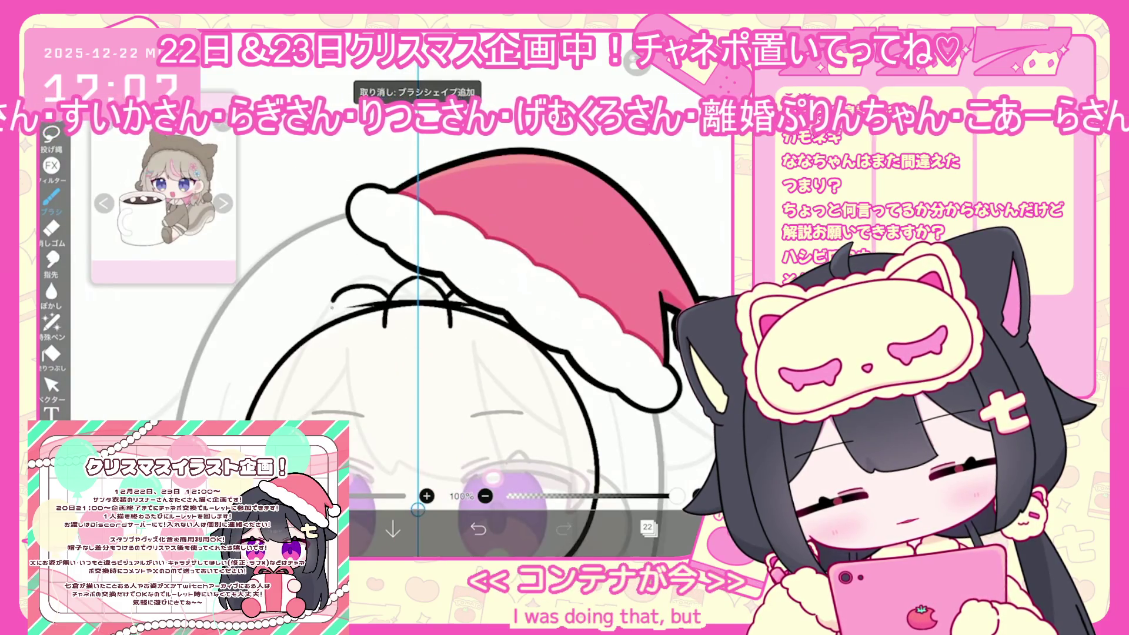
{"action": "left_click", "coordinate": [478, 529]}
{"action": "left_click", "coordinate": [478, 530]}
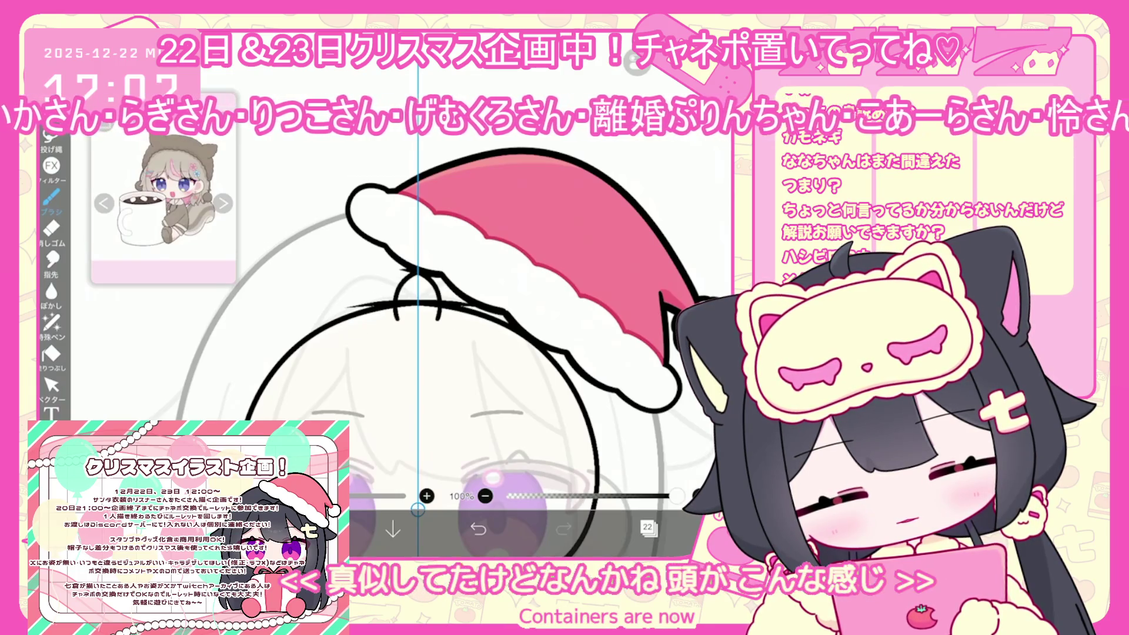
{"action": "left_click", "coordinate": [478, 529]}
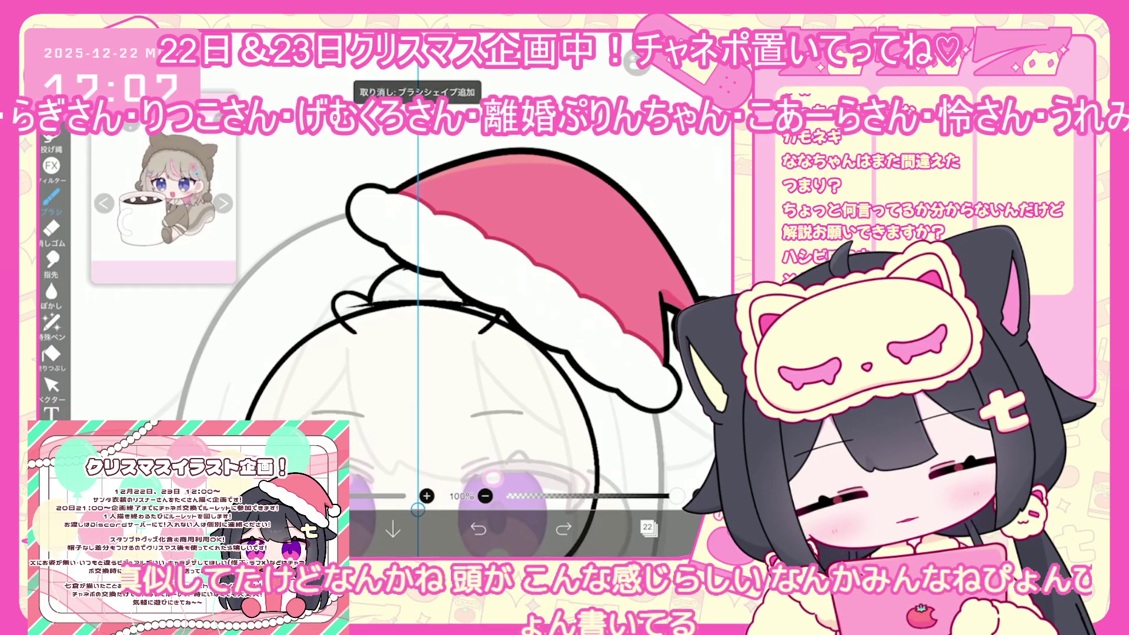
{"action": "left_click_drag", "start_coordinate": [379, 284], "coordinate": [375, 324]}
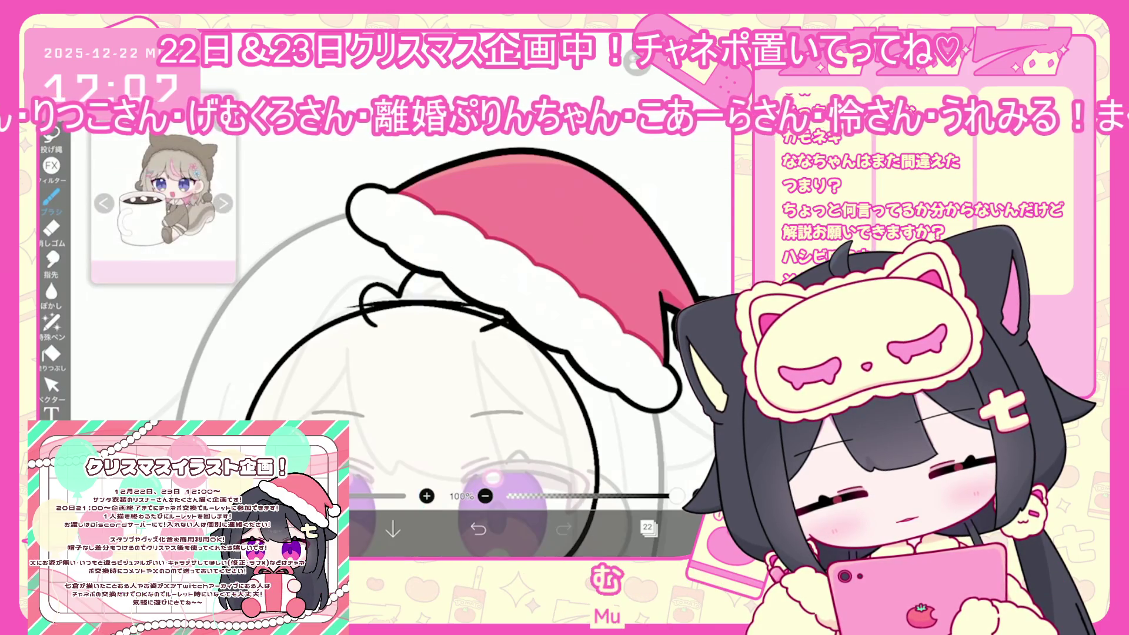
{"action": "scroll", "coordinate": [433, 351], "scroll_direction": "down", "scroll_amount": 2}
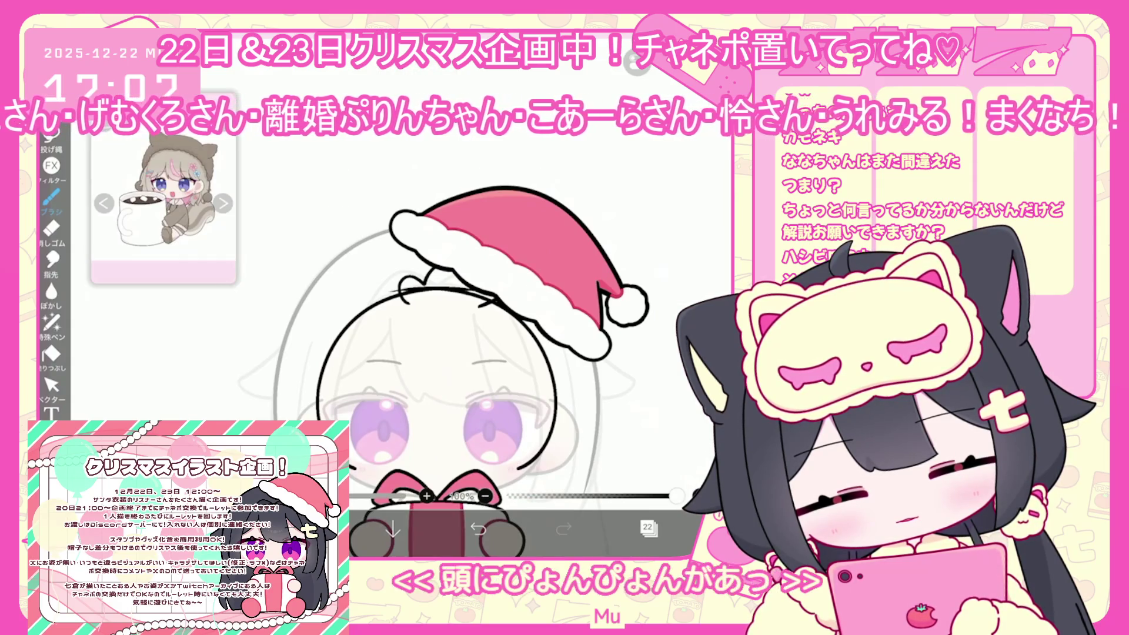
{"action": "scroll", "coordinate": [444, 353], "scroll_direction": "down", "scroll_amount": 1}
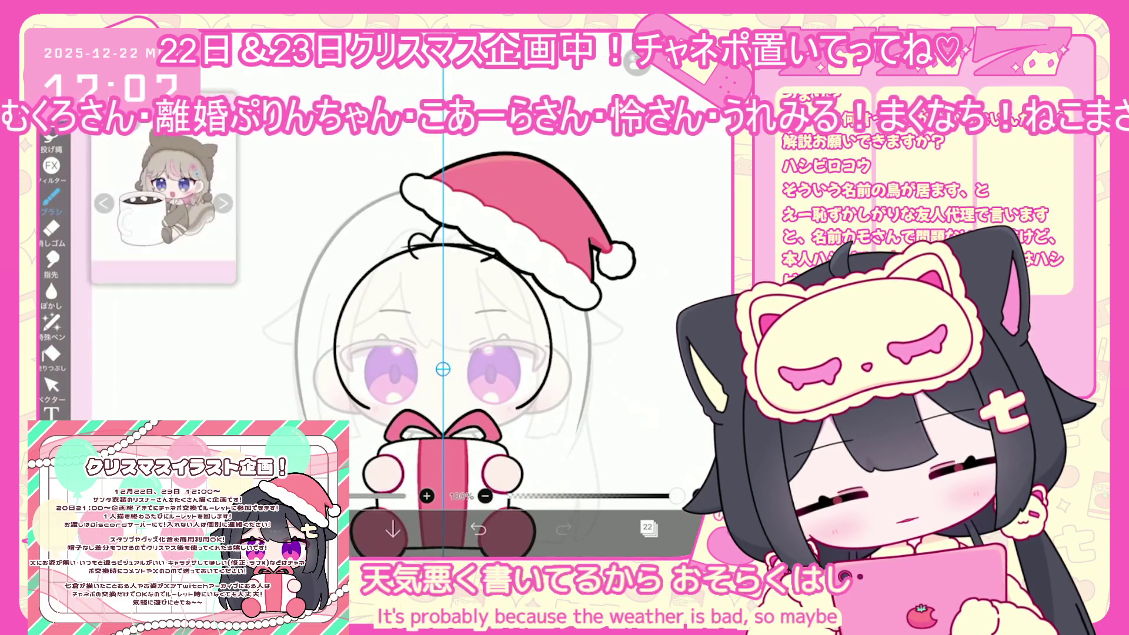
{"action": "scroll", "coordinate": [441, 352], "scroll_direction": "up", "scroll_amount": 1}
{"action": "key", "text": "ctrl+z"}
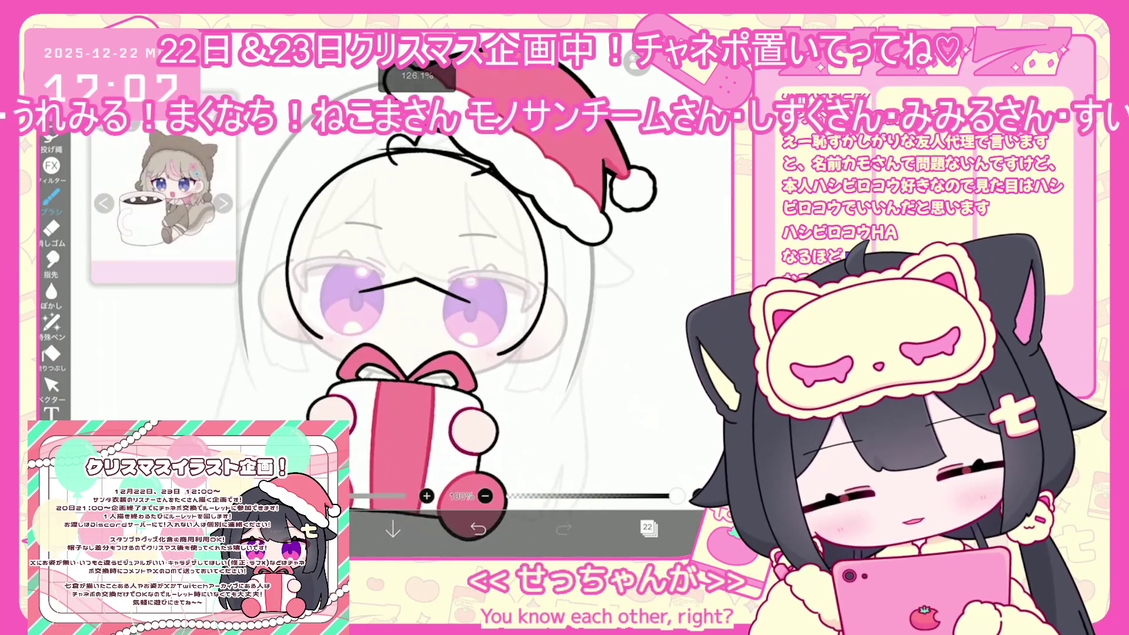
- Redraw the beak's left and right strokes and add a diagonal beak line, undoing stray lines
{"action": "key", "text": "ctrl+z"}
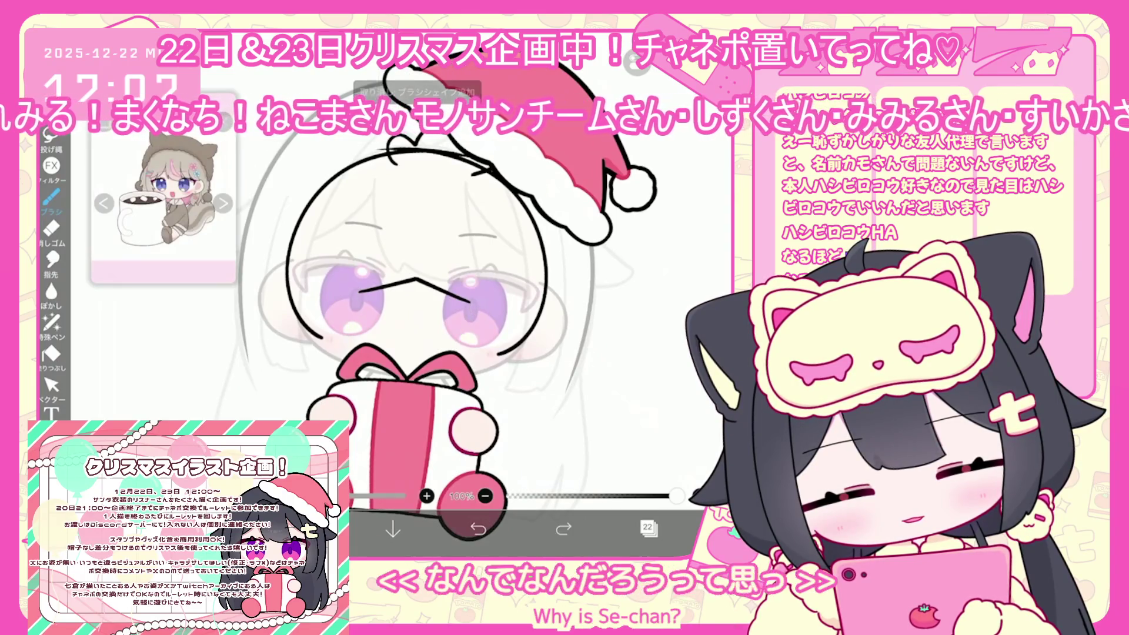
{"action": "left_click_drag", "start_coordinate": [471, 303], "coordinate": [464, 336]}
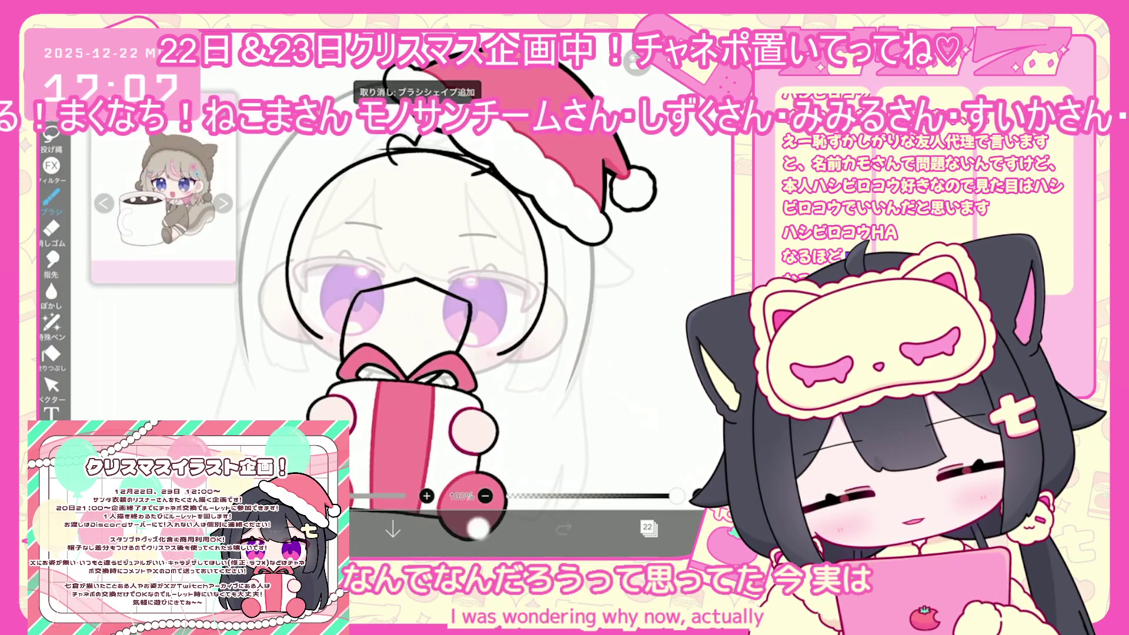
{"action": "left_click_drag", "start_coordinate": [358, 293], "coordinate": [343, 335]}
{"action": "left_click_drag", "start_coordinate": [471, 305], "coordinate": [464, 340]}
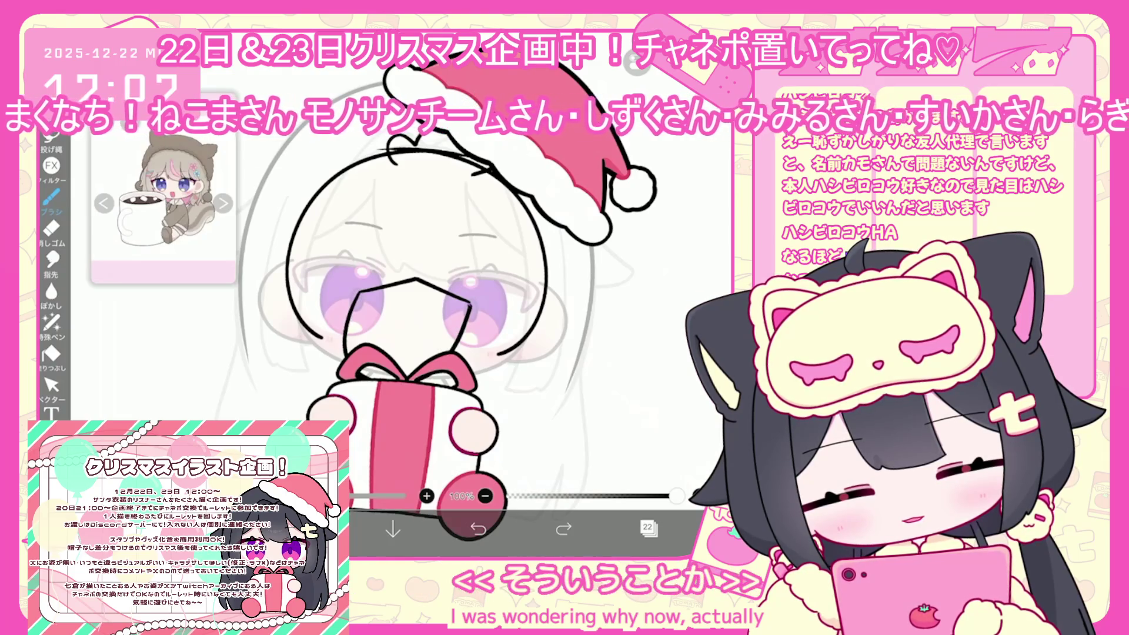
{"action": "key", "text": "ctrl+z"}
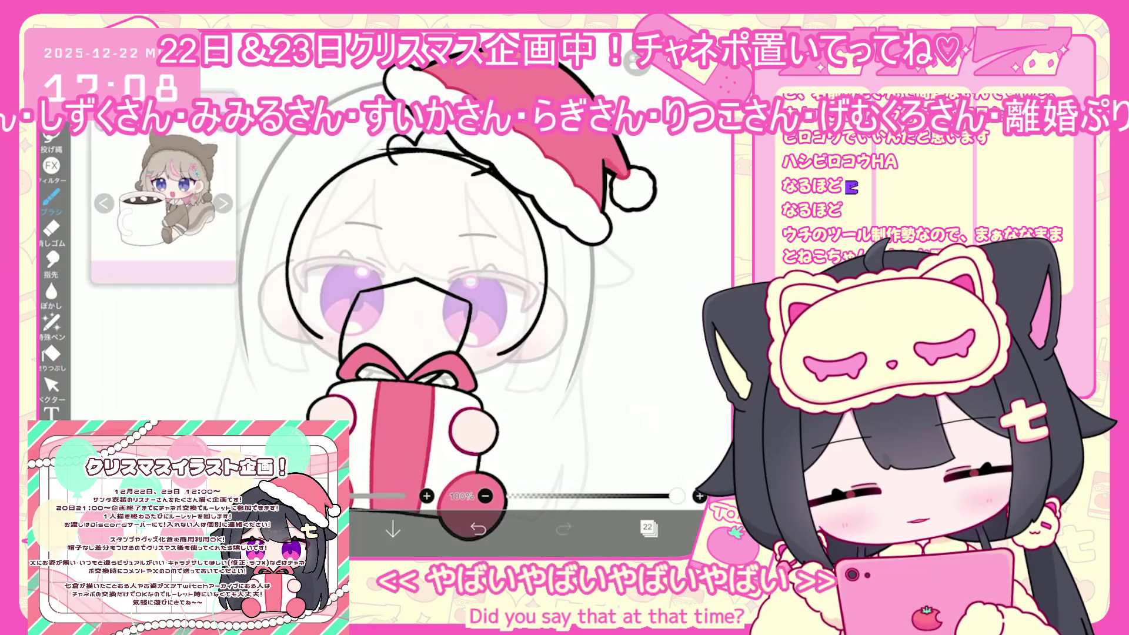
{"action": "left_click_drag", "start_coordinate": [414, 321], "coordinate": [396, 365]}
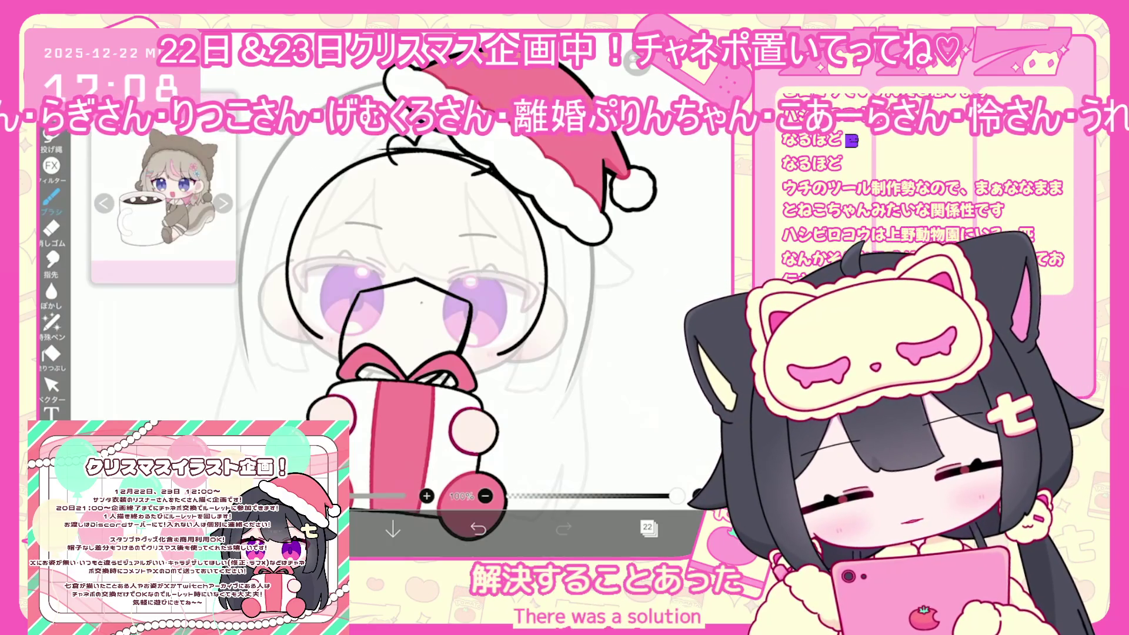
{"action": "mouse_move", "coordinate": [420, 300]}
{"action": "left_mouse_down"}
{"action": "mouse_move", "coordinate": [397, 349]}
{"action": "mouse_move", "coordinate": [391, 327]}
{"action": "left_mouse_up"}
{"action": "left_click", "coordinate": [477, 530]}
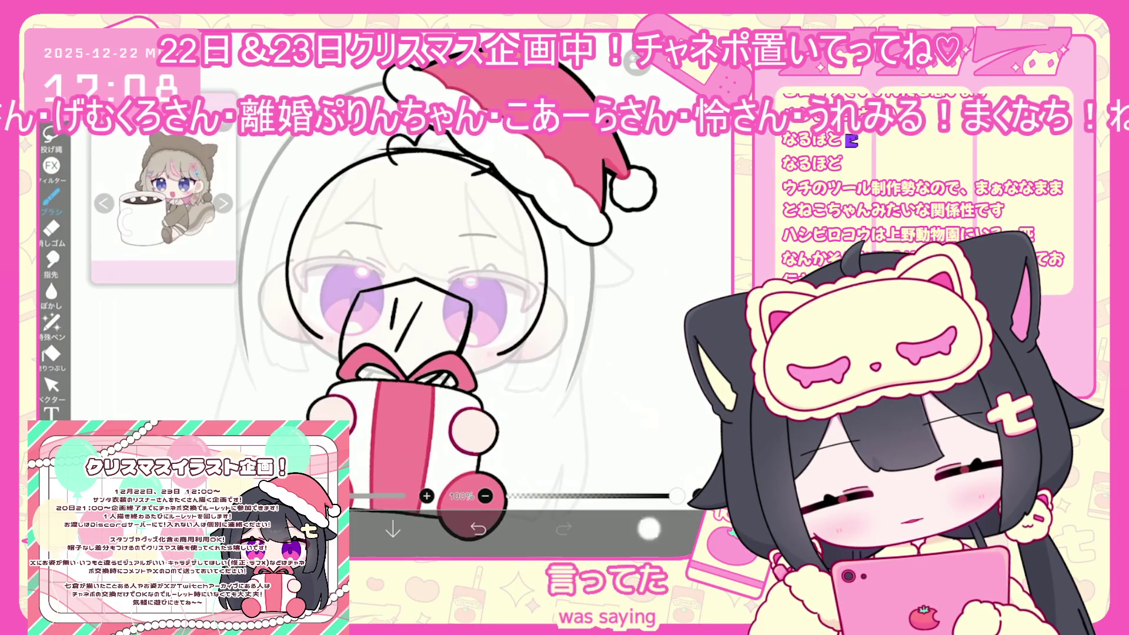
{"action": "left_click", "coordinate": [648, 528]}
{"action": "left_click", "coordinate": [649, 528]}
- Try moving and resizing the head outline with the Vector tool, then undo it
{"action": "left_click", "coordinate": [51, 385]}
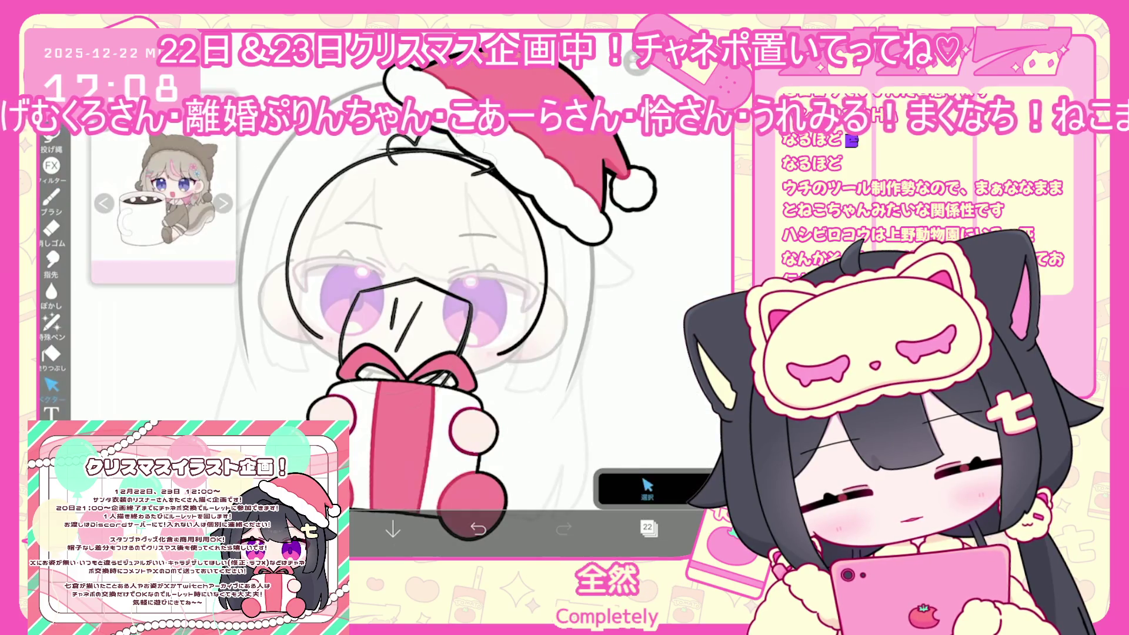
{"action": "left_click", "coordinate": [291, 265]}
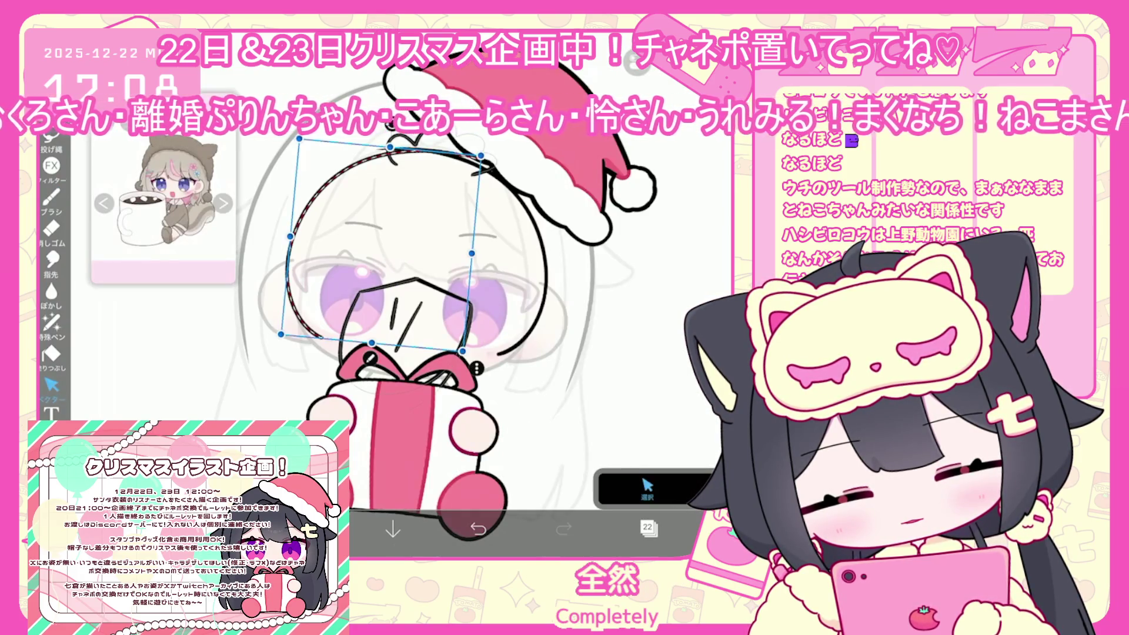
{"action": "mouse_move", "coordinate": [299, 139]}
{"action": "left_mouse_down"}
{"action": "mouse_move", "coordinate": [316, 160]}
{"action": "mouse_move", "coordinate": [309, 153]}
{"action": "left_mouse_up"}
{"action": "left_click", "coordinate": [477, 528]}
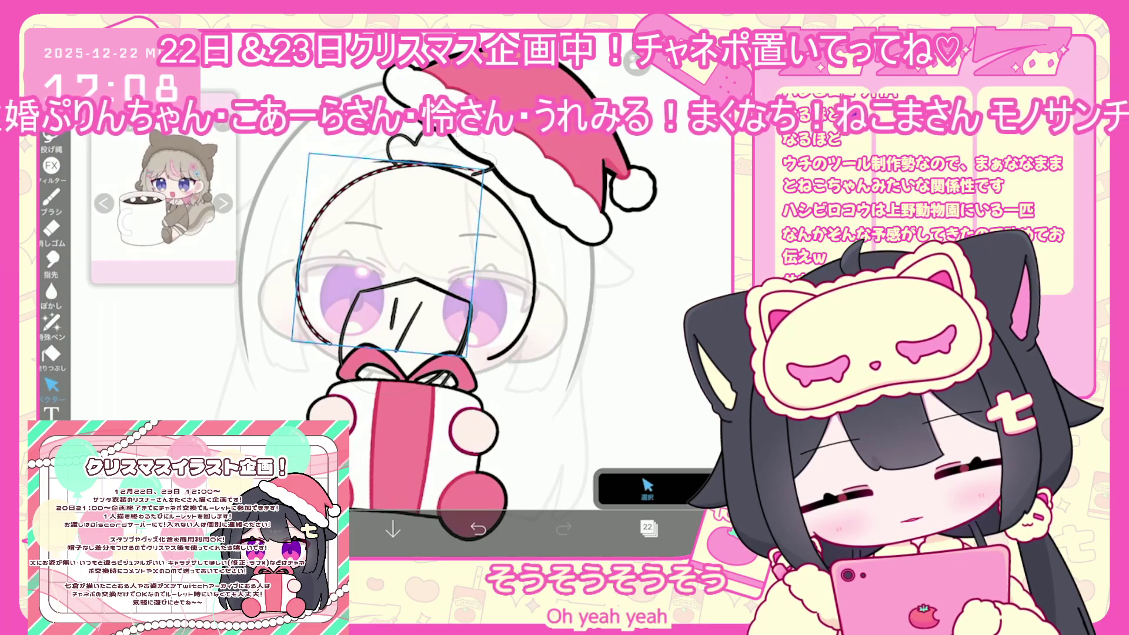
{"action": "left_click", "coordinate": [477, 528]}
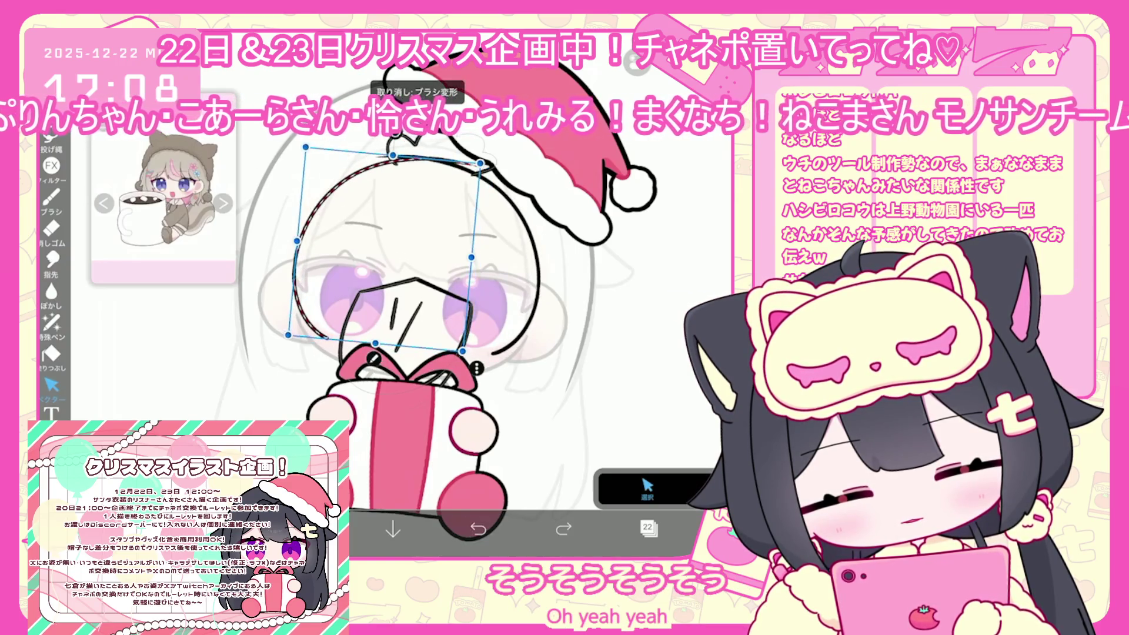
{"action": "left_click", "coordinate": [52, 200]}
{"action": "scroll", "coordinate": [412, 294], "scroll_direction": "up", "scroll_amount": 3}
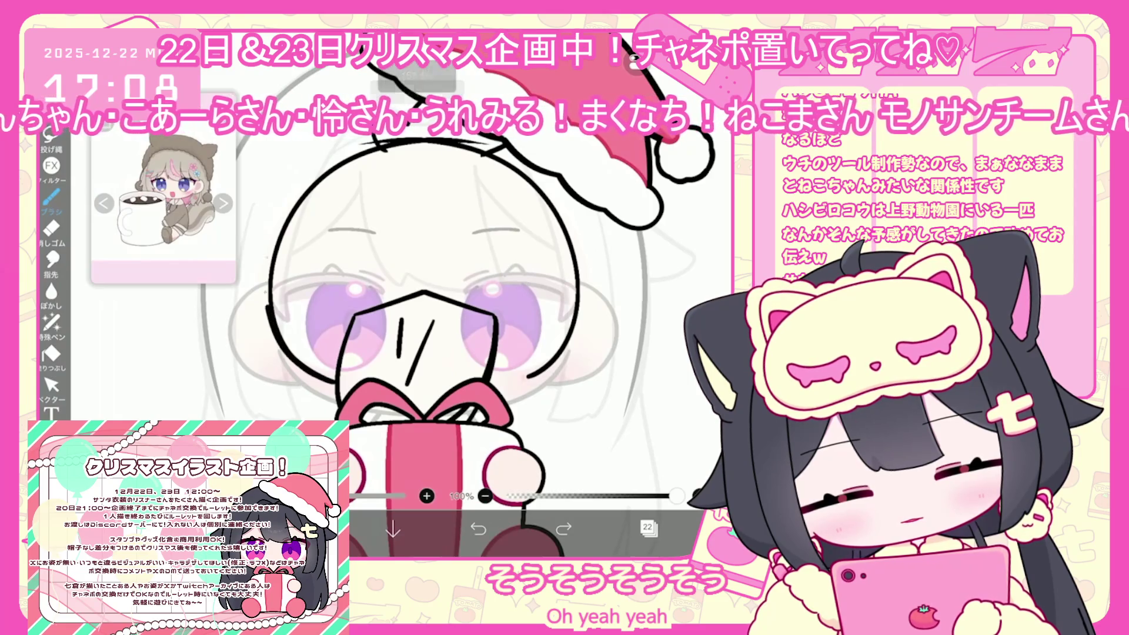
{"action": "key", "text": "ctrl+z"}
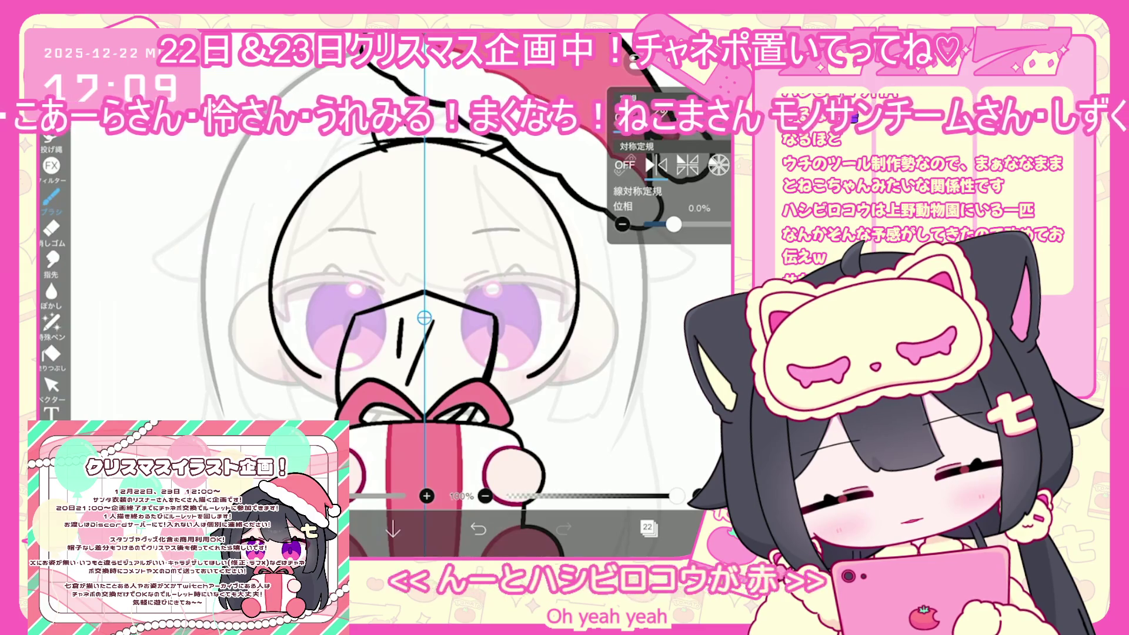
- Redraw the head as a symmetrical black oval with the brush after several retries
{"action": "left_click", "coordinate": [52, 385]}
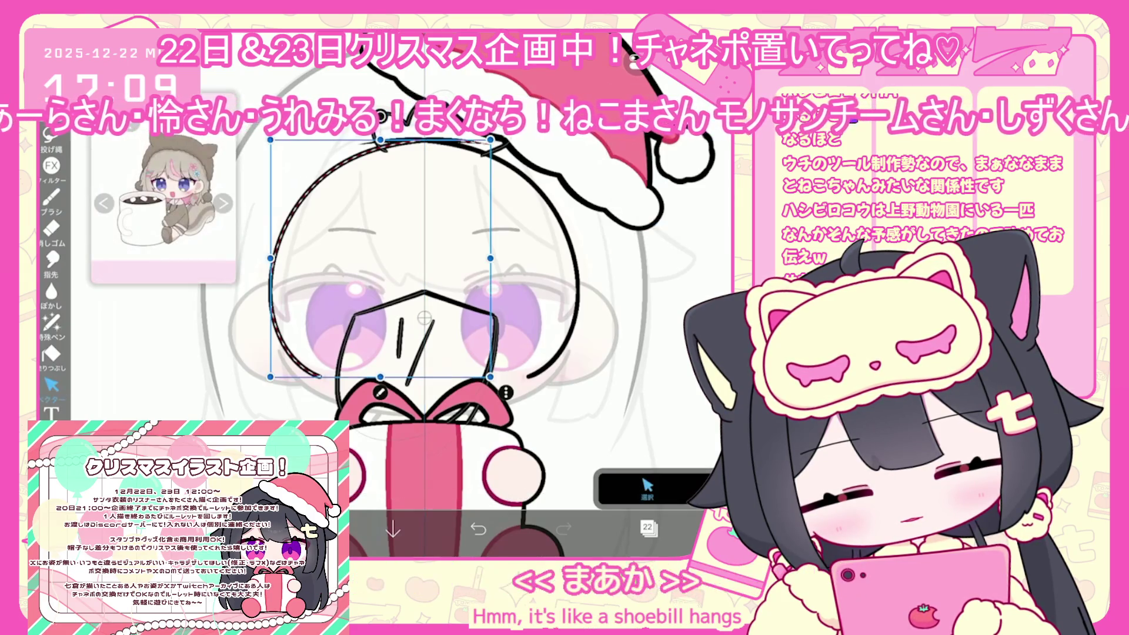
{"action": "left_click", "coordinate": [51, 197]}
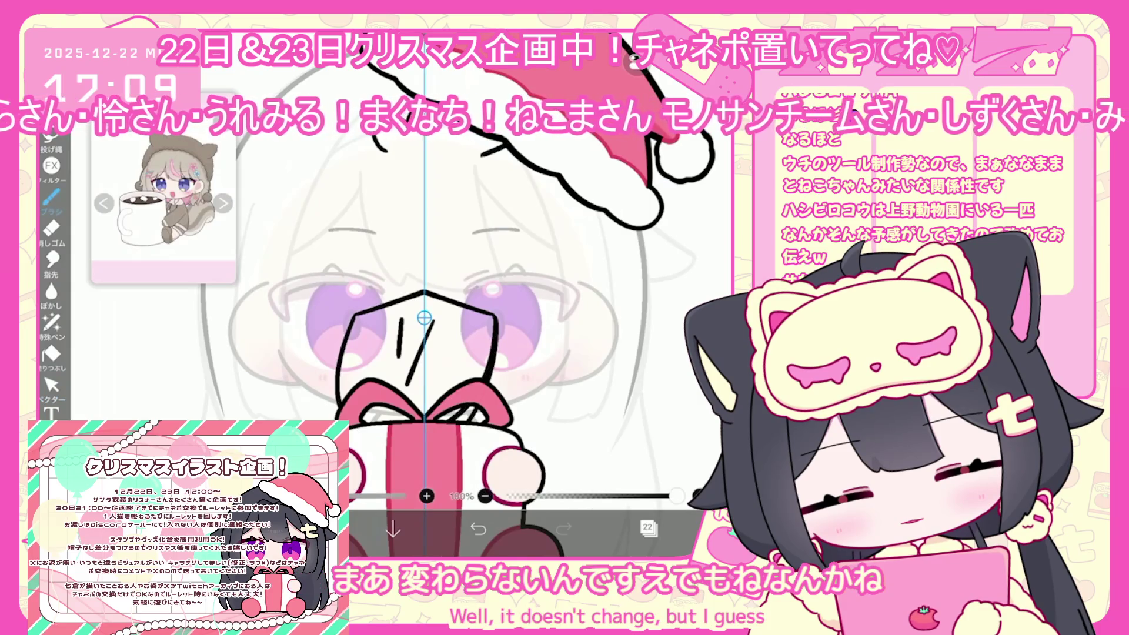
{"action": "mouse_move", "coordinate": [412, 70]}
{"action": "left_mouse_down"}
{"action": "mouse_move", "coordinate": [288, 271]}
{"action": "mouse_move", "coordinate": [338, 406]}
{"action": "left_mouse_up"}
{"action": "key", "text": "ctrl+z"}
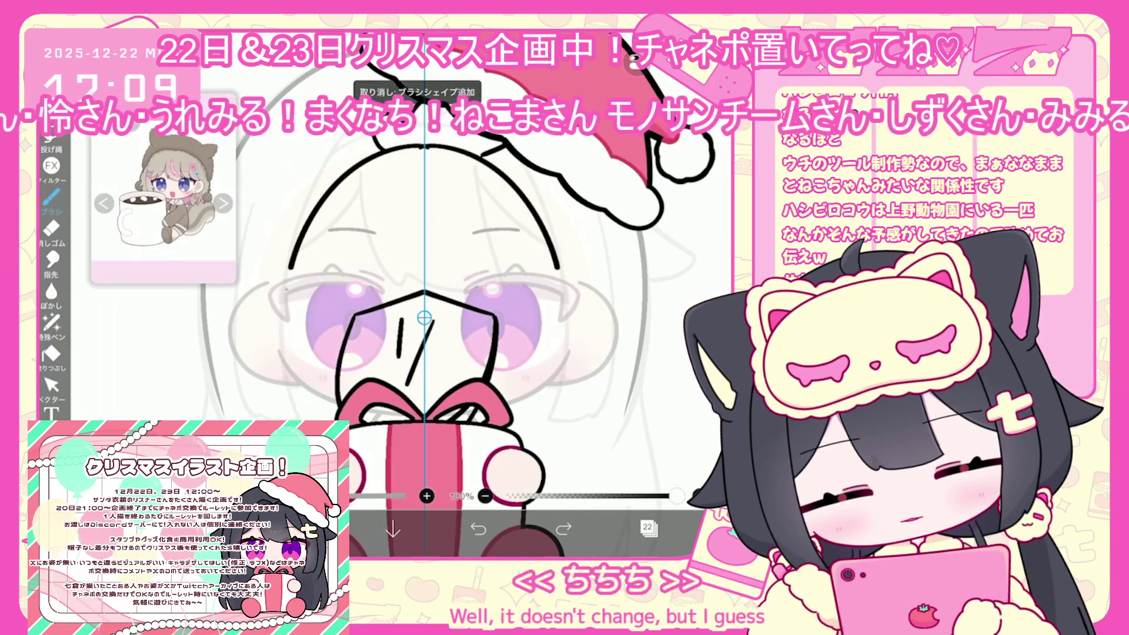
{"action": "left_click", "coordinate": [478, 529]}
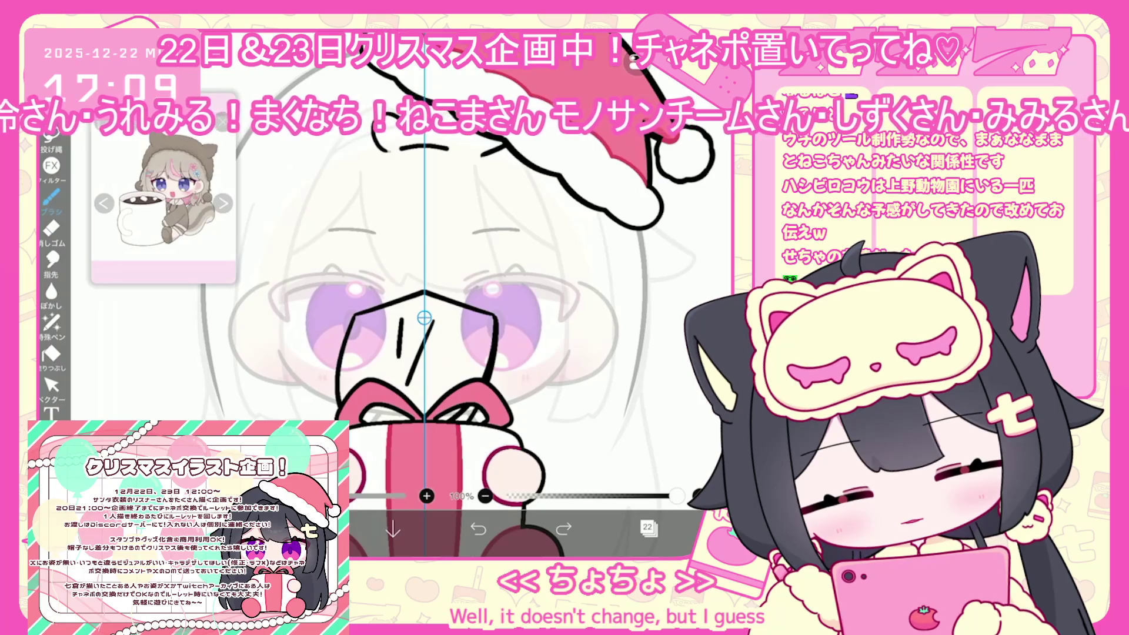
{"action": "left_click_drag", "start_coordinate": [424, 144], "coordinate": [338, 400]}
{"action": "left_click", "coordinate": [478, 529]}
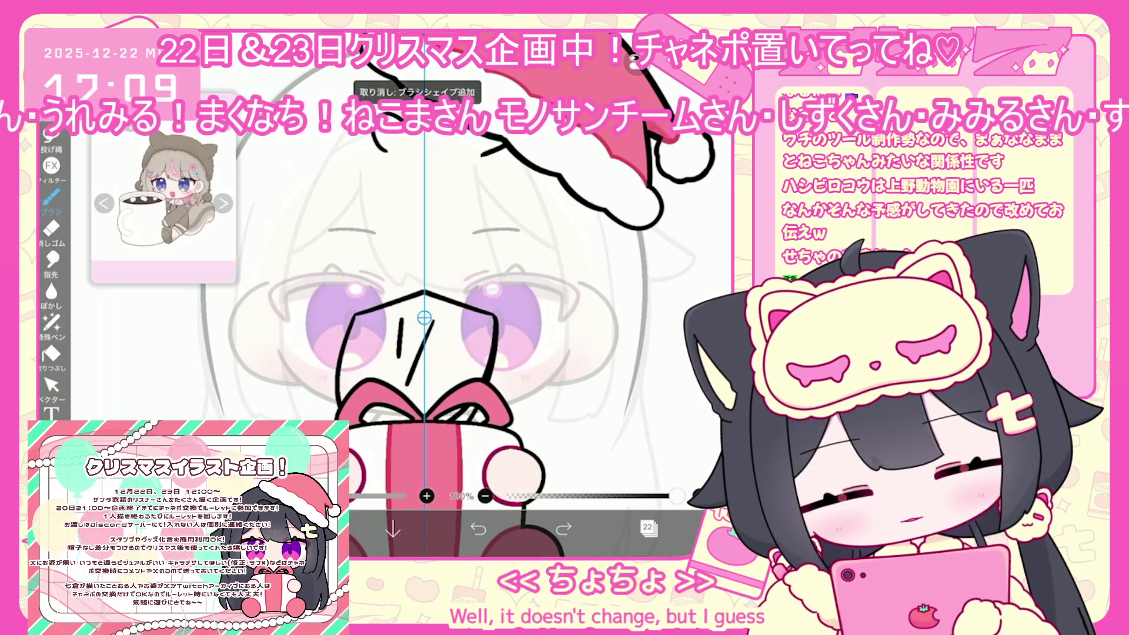
{"action": "left_click", "coordinate": [478, 530]}
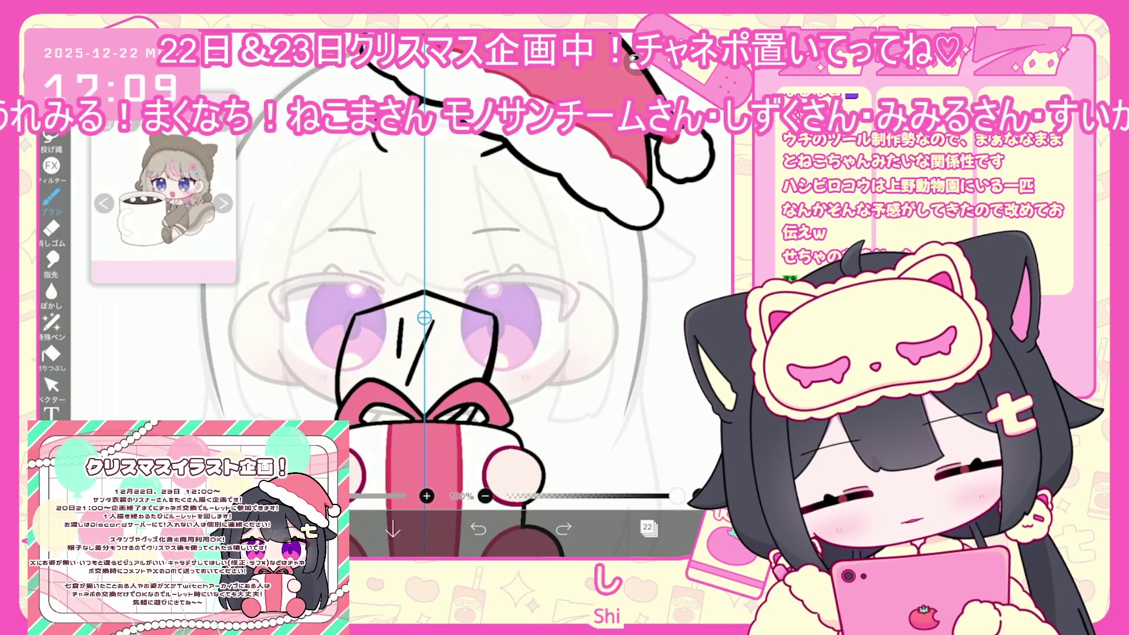
{"action": "left_click_drag", "start_coordinate": [424, 144], "coordinate": [338, 374]}
{"action": "left_click", "coordinate": [478, 529]}
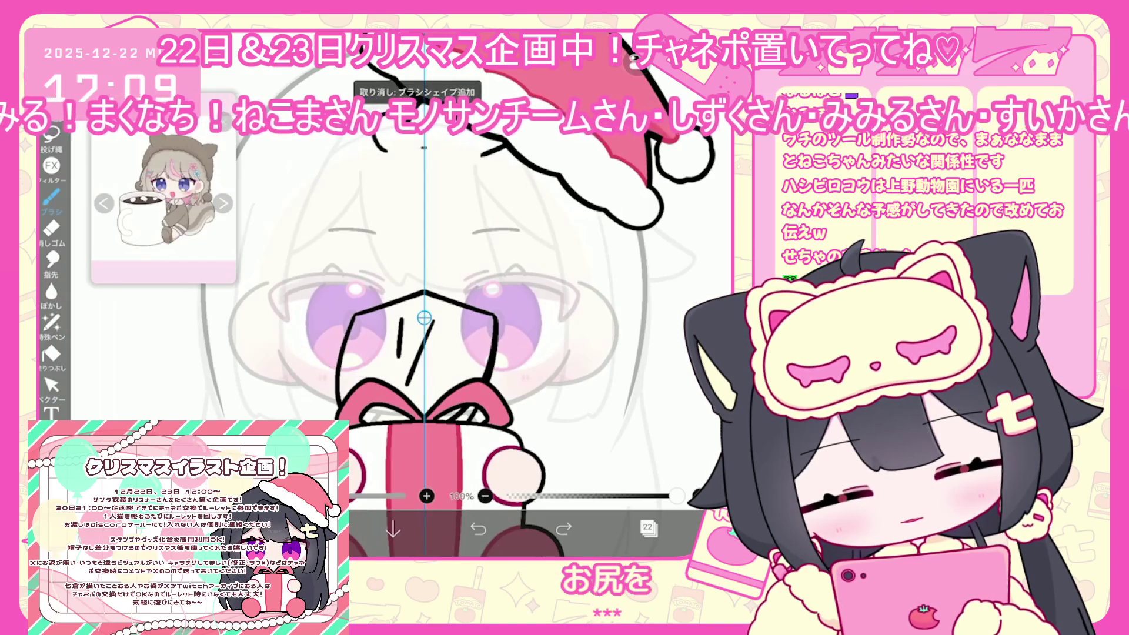
{"action": "left_click_drag", "start_coordinate": [423, 144], "coordinate": [303, 347]}
{"action": "left_click", "coordinate": [51, 385]}
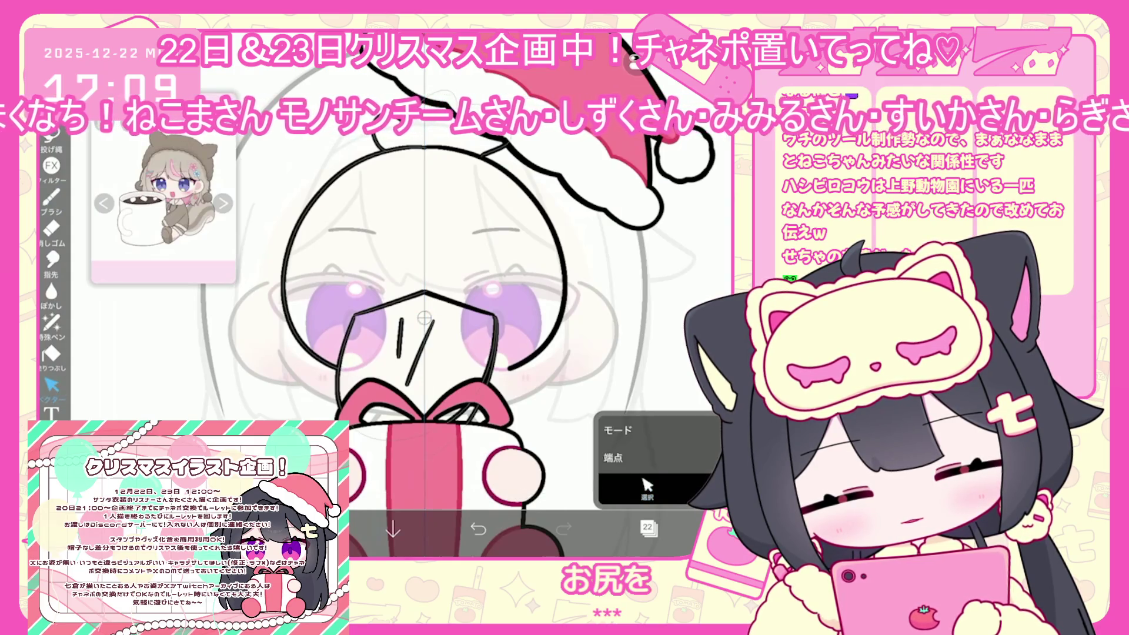
{"action": "left_click", "coordinate": [51, 197]}
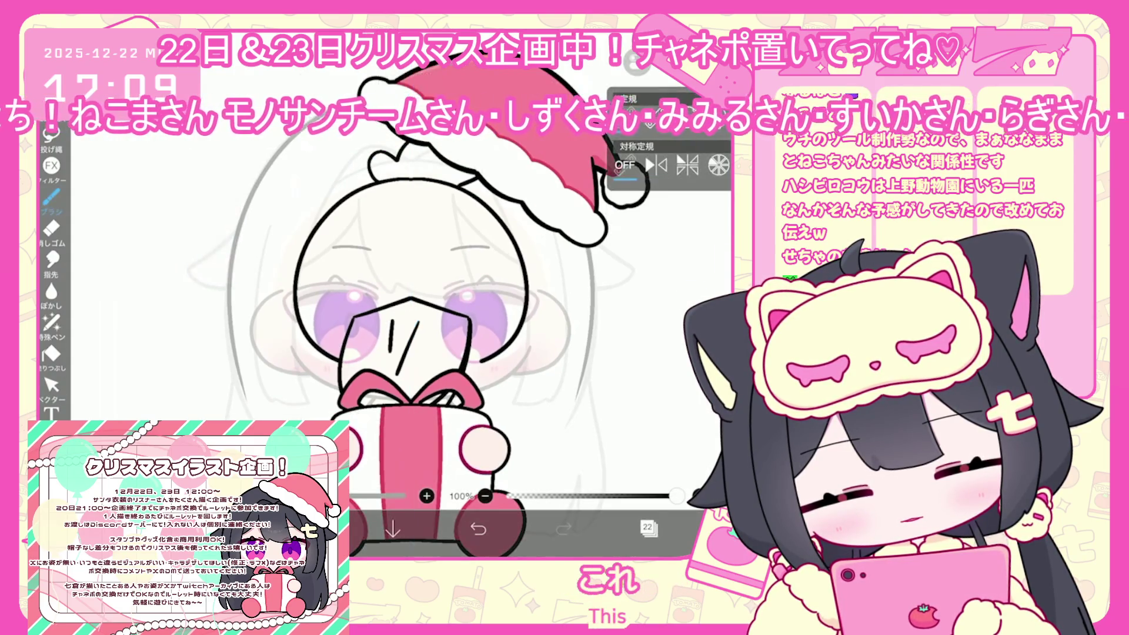
- Turn on the symmetry ruler across the face centre and undo the closed-eye strokes
{"action": "scroll", "coordinate": [411, 294], "scroll_direction": "up", "scroll_amount": 5}
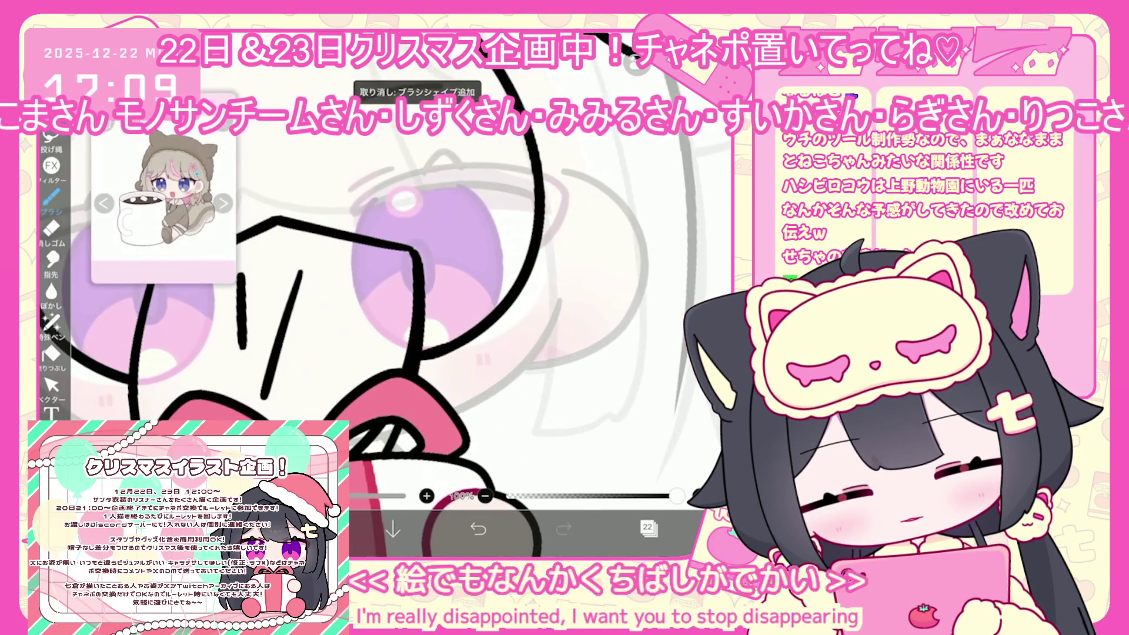
{"action": "scroll", "coordinate": [417, 356], "scroll_direction": "down", "scroll_amount": 3}
{"action": "scroll", "coordinate": [412, 294], "scroll_direction": "down", "scroll_amount": 3}
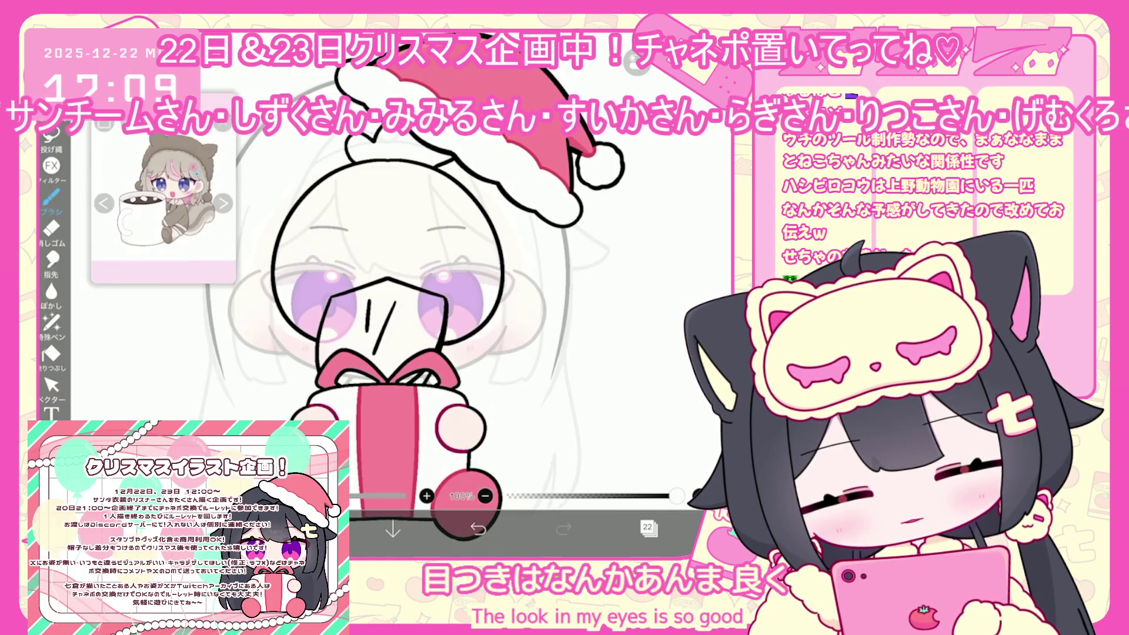
{"action": "scroll", "coordinate": [377, 188], "scroll_direction": "up", "scroll_amount": 3}
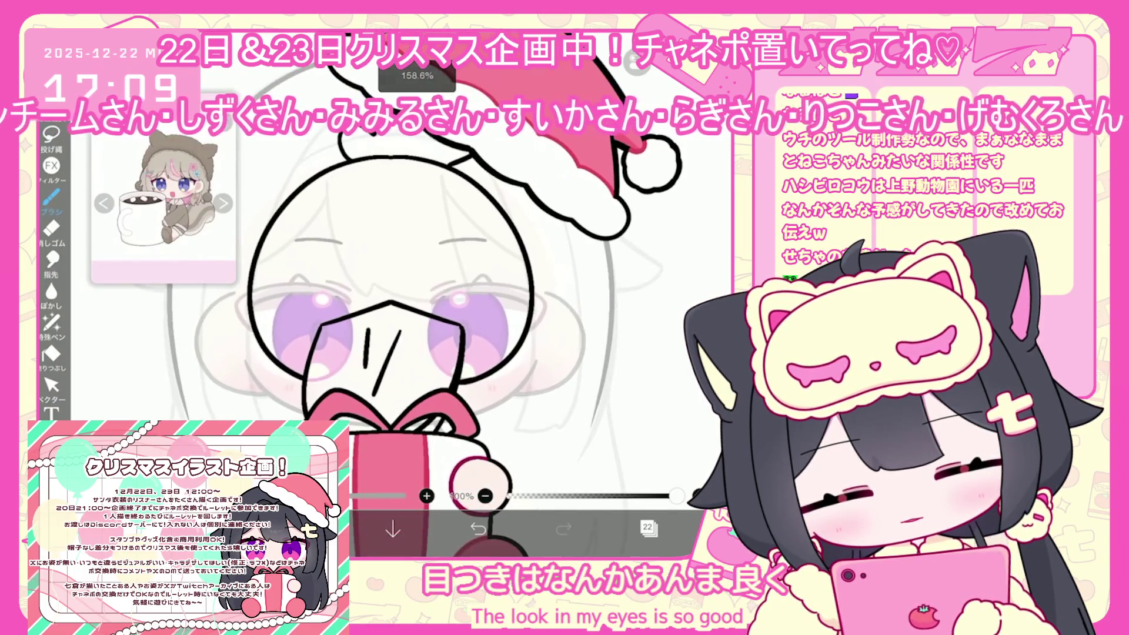
{"action": "left_click", "coordinate": [363, 281]}
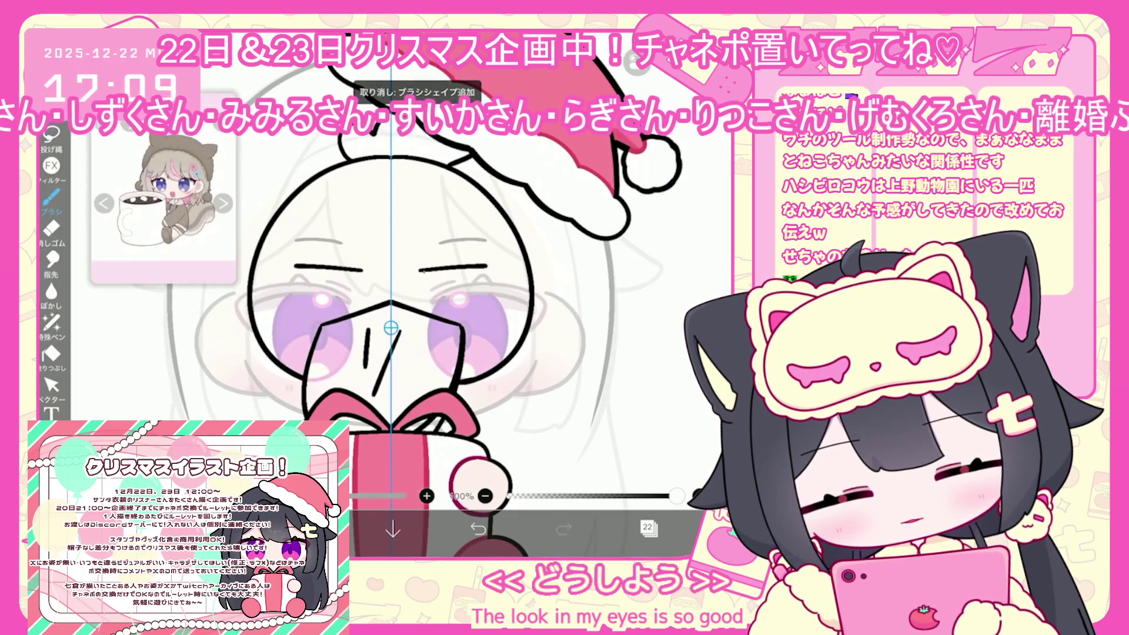
{"action": "scroll", "coordinate": [376, 294], "scroll_direction": "up", "scroll_amount": 2}
{"action": "left_click", "coordinate": [478, 529]}
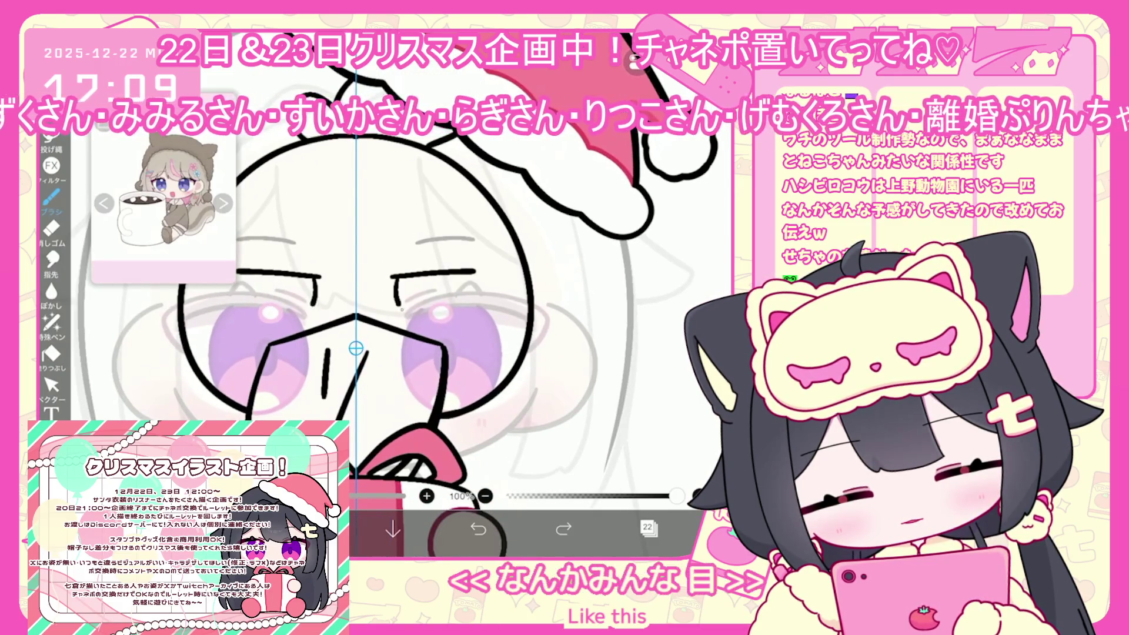
- Draw mirrored half-lidded pupils under the brows, undoing misdrawn strokes
{"action": "left_click_drag", "start_coordinate": [257, 278], "coordinate": [317, 281]}
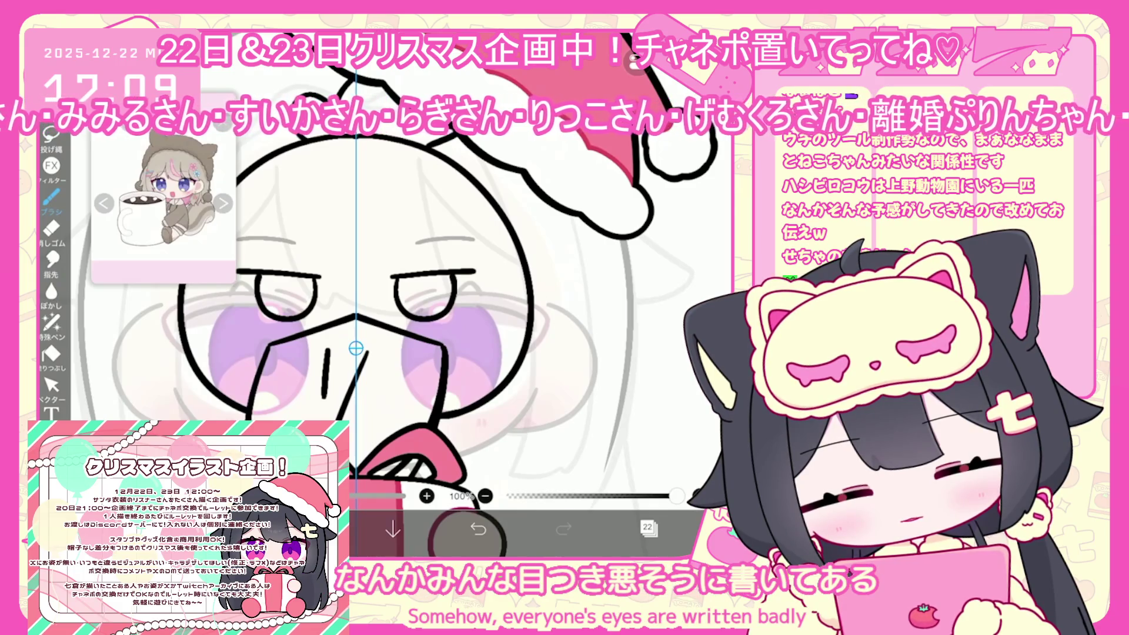
{"action": "left_click", "coordinate": [478, 530]}
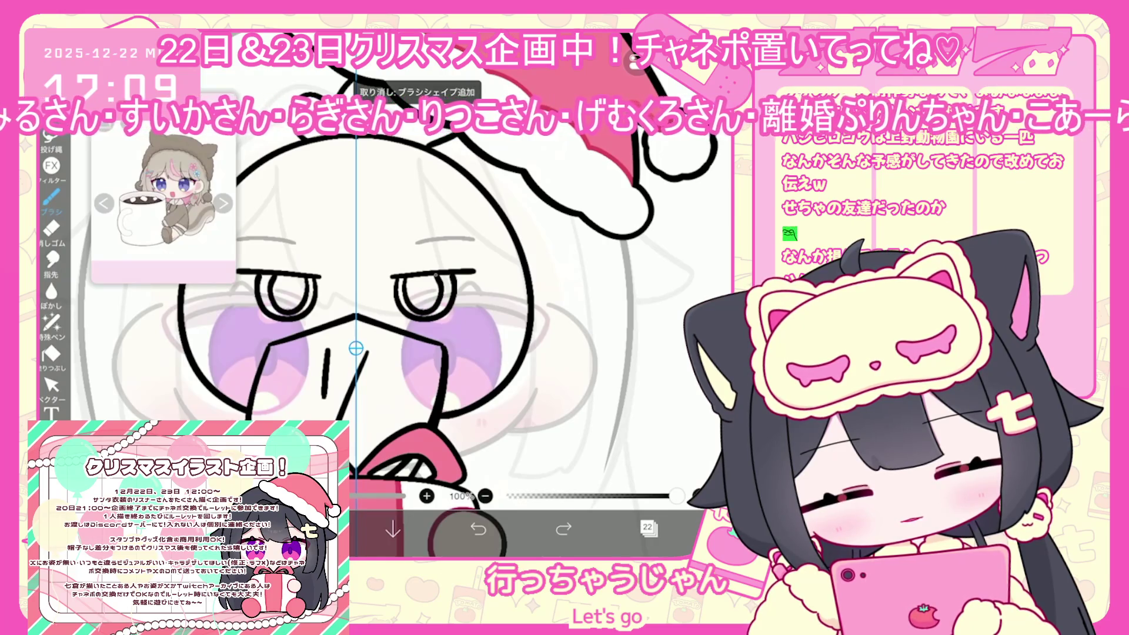
{"action": "left_click", "coordinate": [479, 529]}
{"action": "left_click_drag", "start_coordinate": [266, 274], "coordinate": [273, 280]}
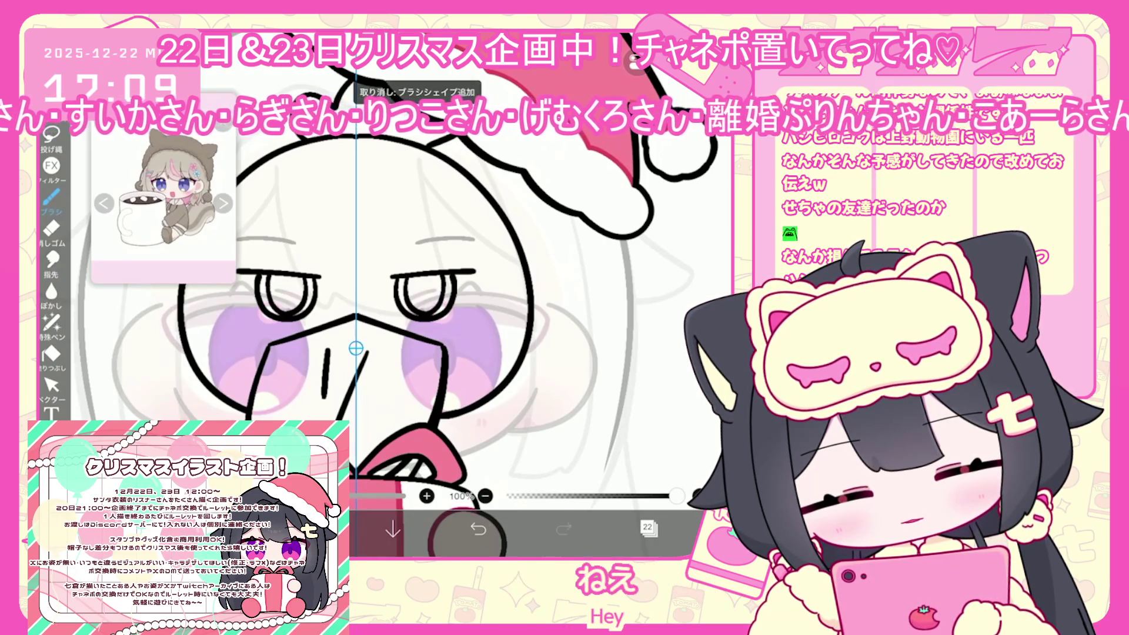
{"action": "scroll", "coordinate": [376, 306], "scroll_direction": "up", "scroll_amount": 1}
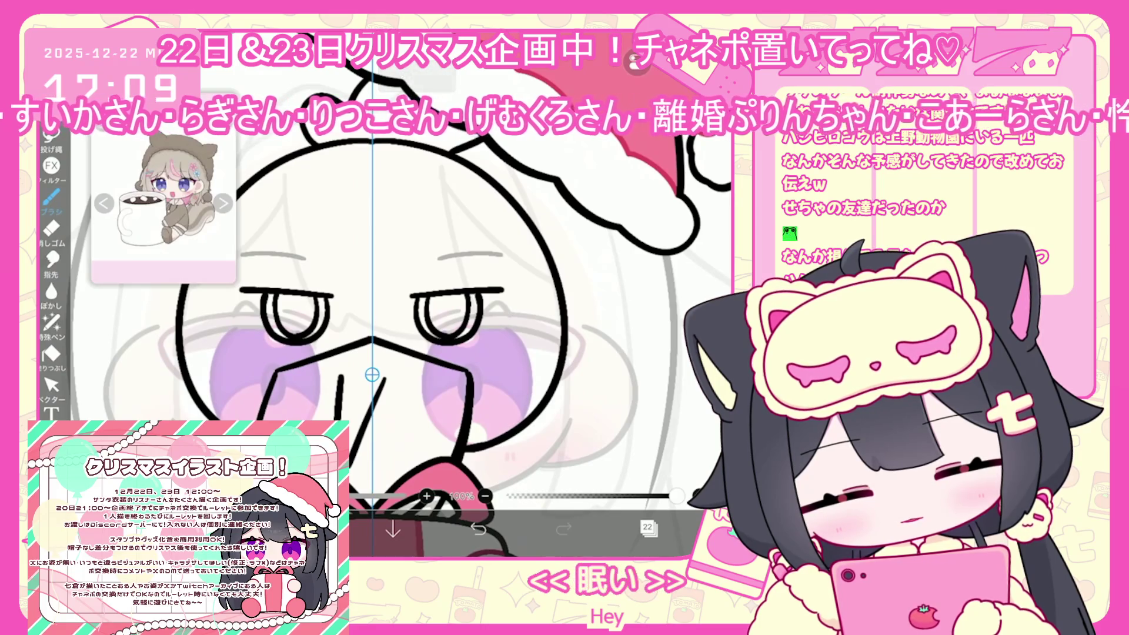
{"action": "left_click", "coordinate": [52, 386]}
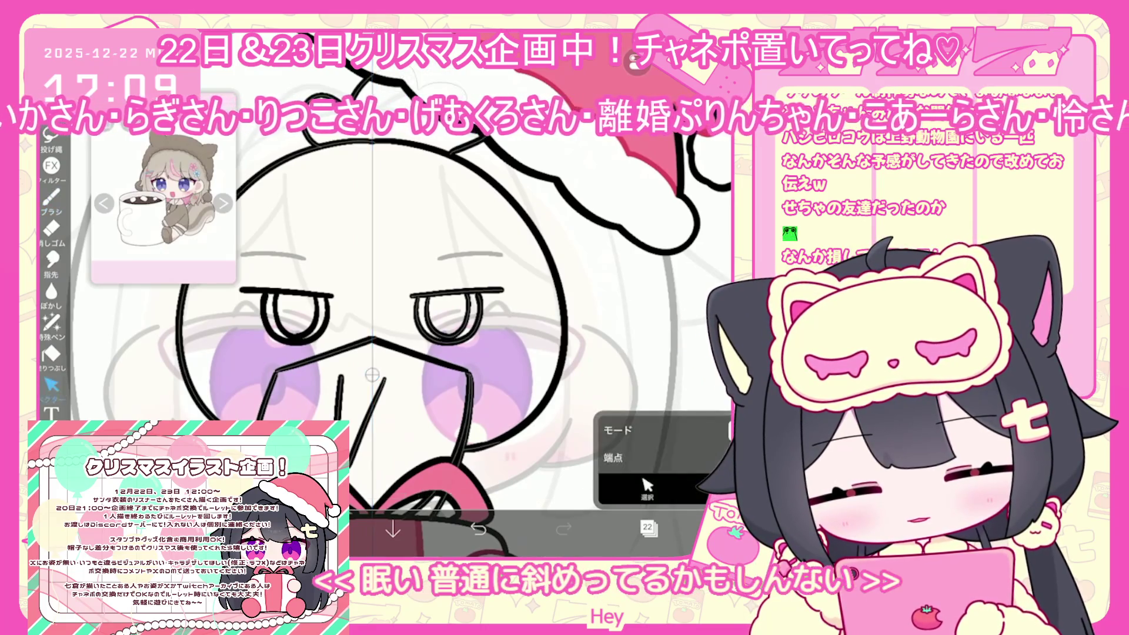
{"action": "mouse_move", "coordinate": [428, 294]}
{"action": "left_mouse_down"}
{"action": "mouse_move", "coordinate": [470, 332]}
{"action": "mouse_move", "coordinate": [429, 297]}
{"action": "left_mouse_up"}
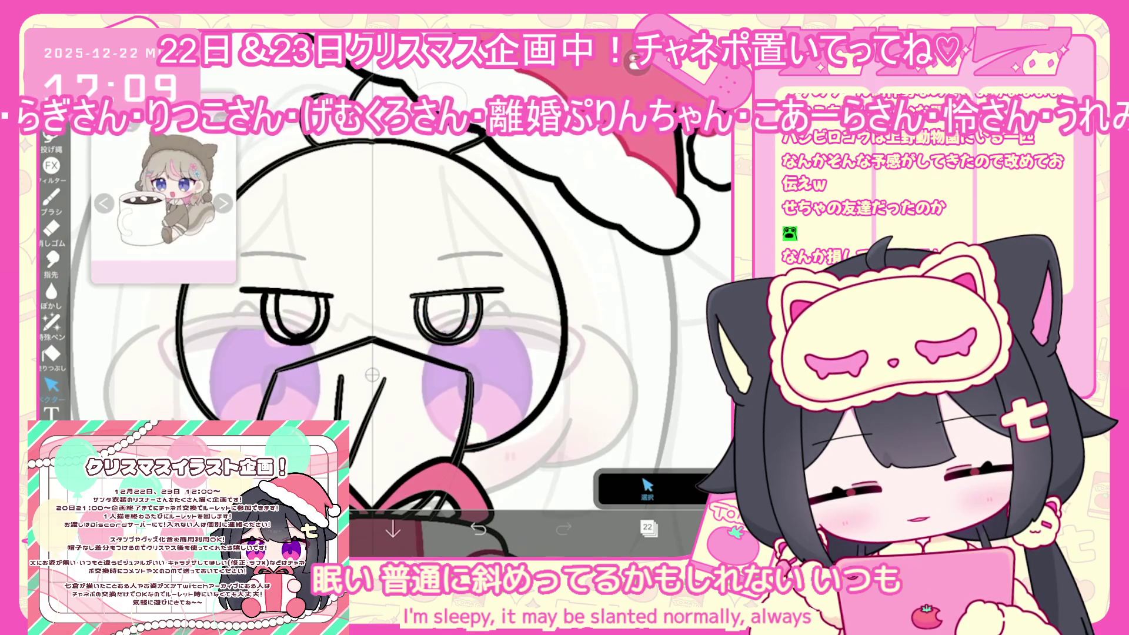
{"action": "key", "text": "b"}
{"action": "scroll", "coordinate": [424, 329], "scroll_direction": "down", "scroll_amount": 3}
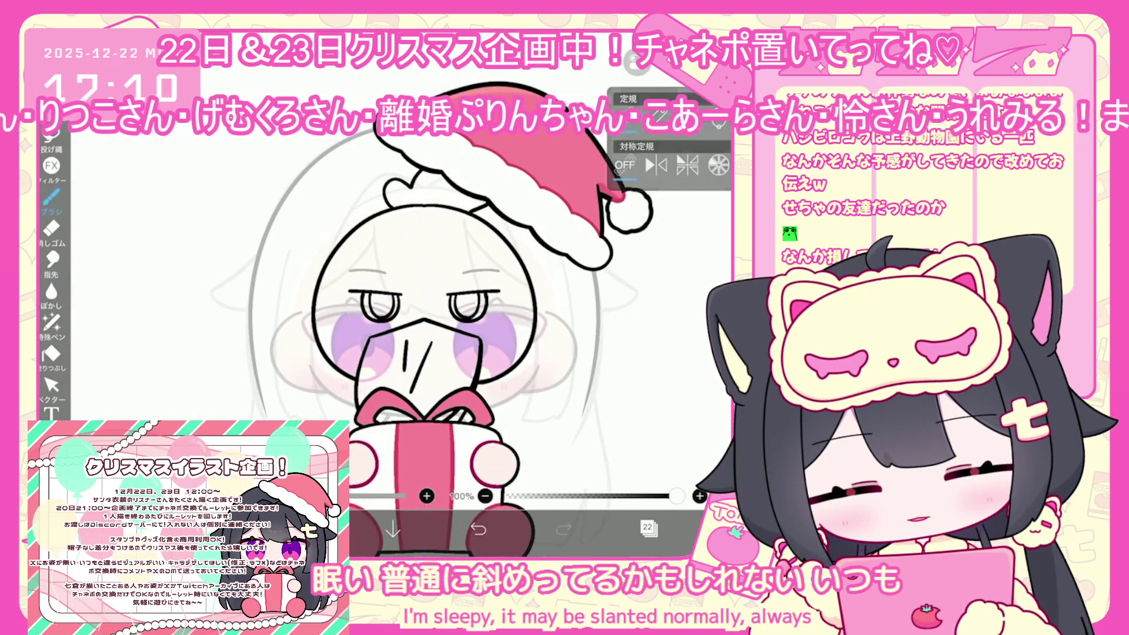
{"action": "scroll", "coordinate": [424, 330], "scroll_direction": "down", "scroll_amount": 3}
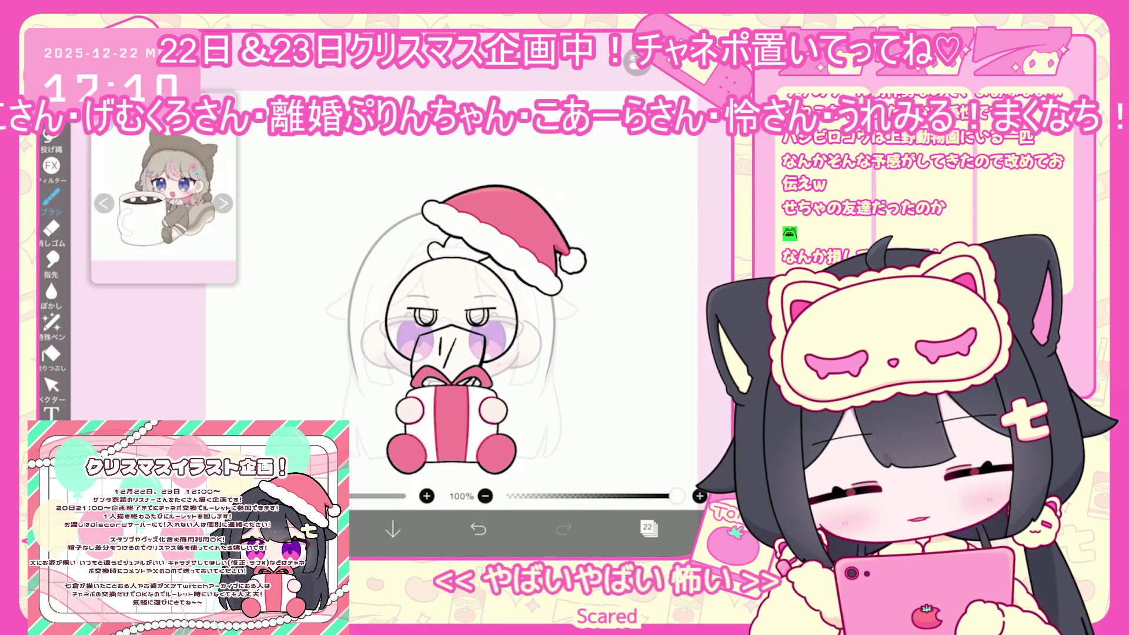
- Select the head and face line work, then clear the selection
{"action": "scroll", "coordinate": [406, 329], "scroll_direction": "up", "scroll_amount": 2}
{"action": "left_click", "coordinate": [51, 385]}
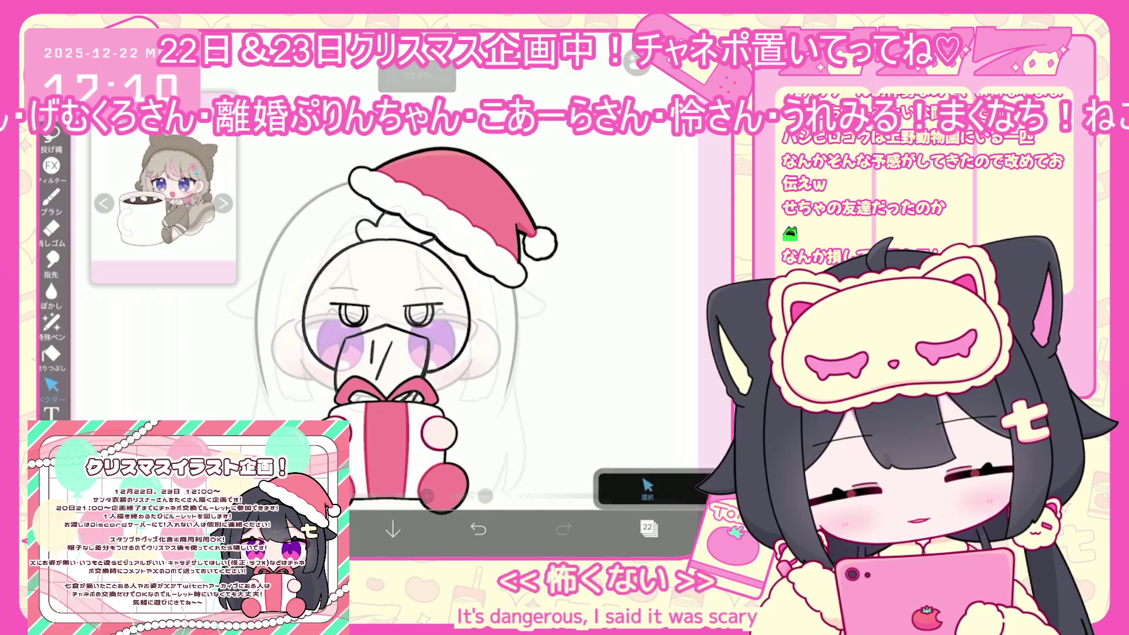
{"action": "left_click", "coordinate": [376, 283]}
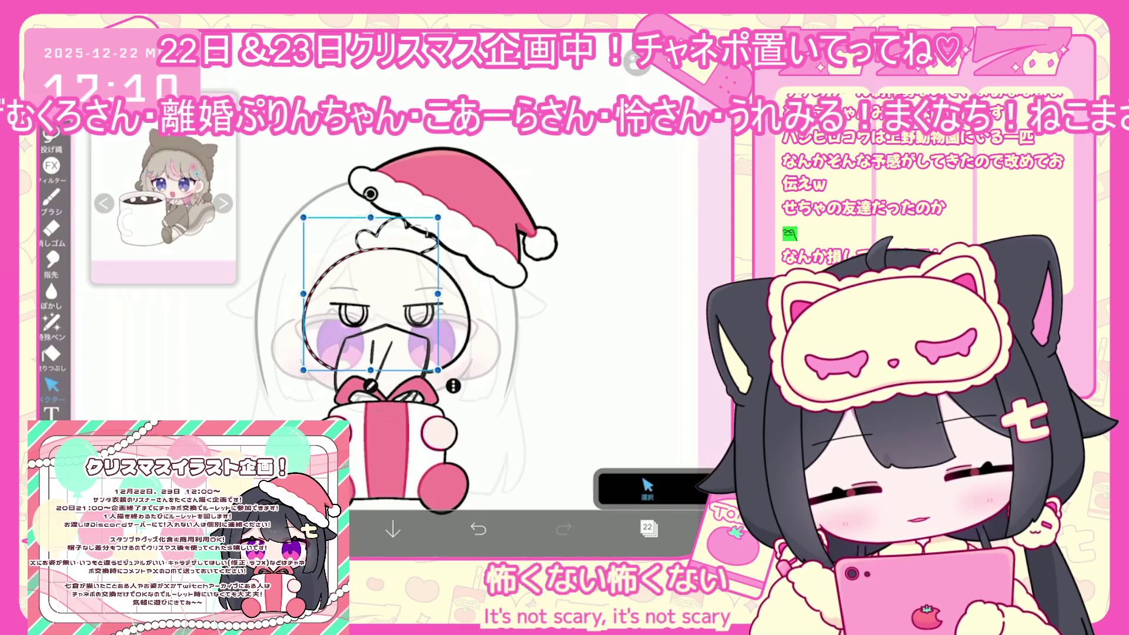
{"action": "left_click", "coordinate": [588, 294]}
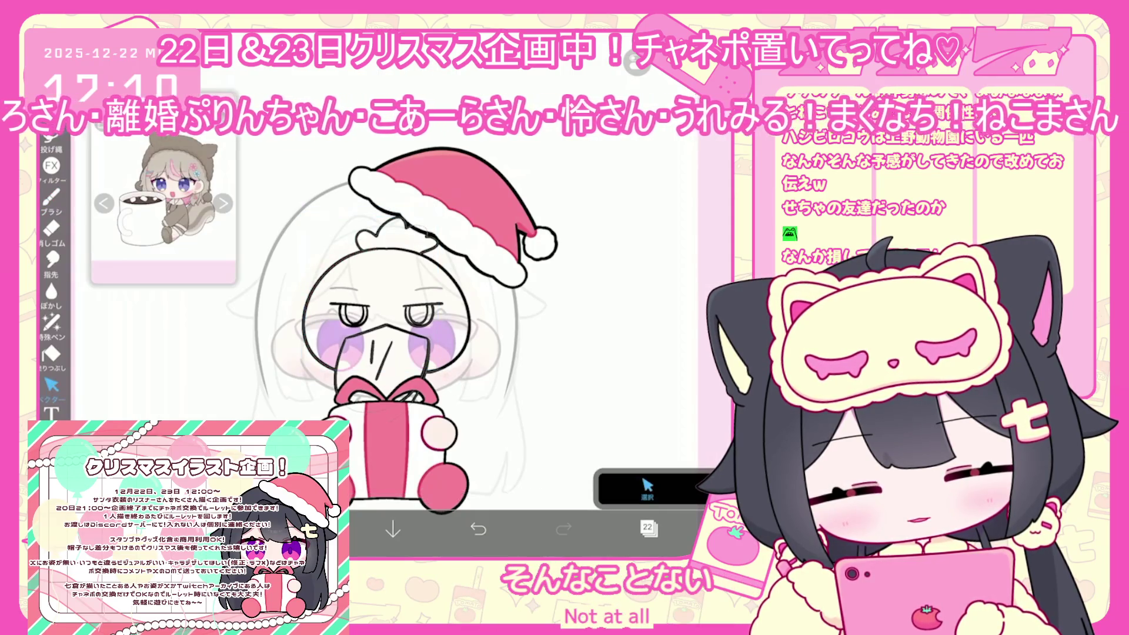
{"action": "left_click", "coordinate": [376, 282]}
{"action": "left_click", "coordinate": [588, 294]}
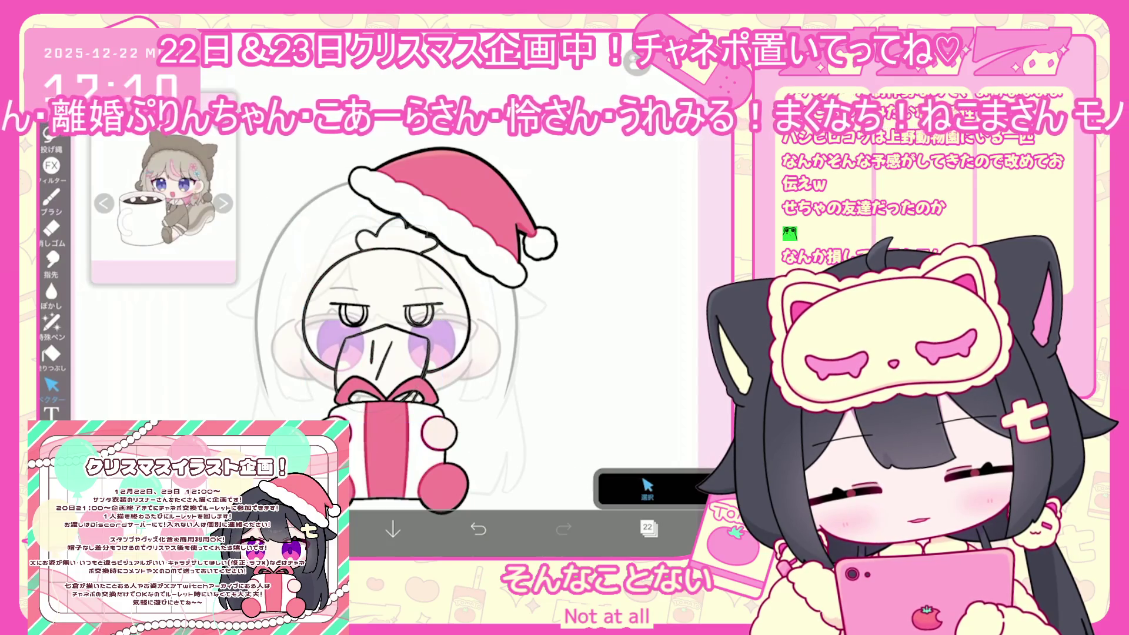
- Hide the 30% faded chibi guide folder in the layer list
{"action": "left_click", "coordinate": [649, 528]}
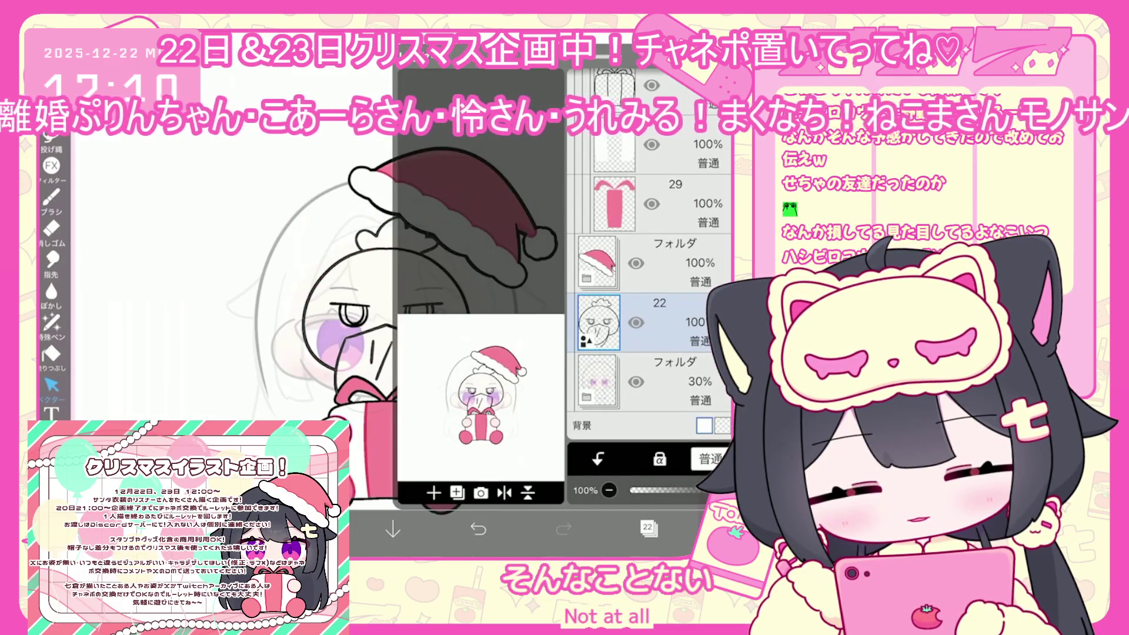
{"action": "left_click", "coordinate": [647, 527]}
{"action": "left_click", "coordinate": [647, 527]}
{"action": "left_click", "coordinate": [636, 382]}
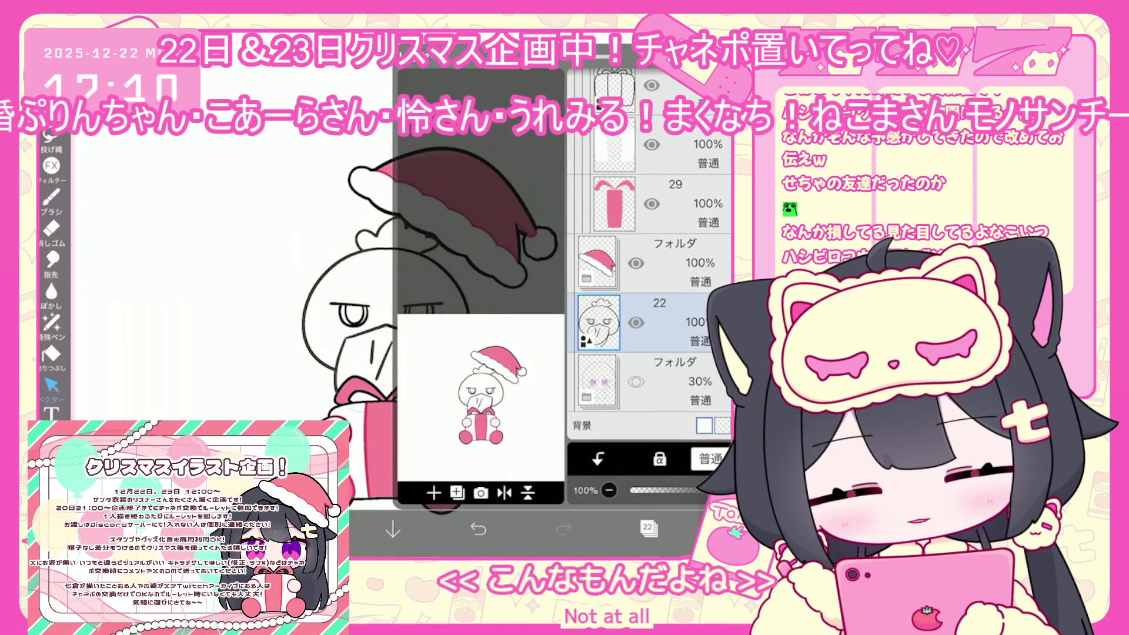
- Enlarge the shoebill line art to 111% and shift it 8px down
{"action": "key", "text": "ctrl+t"}
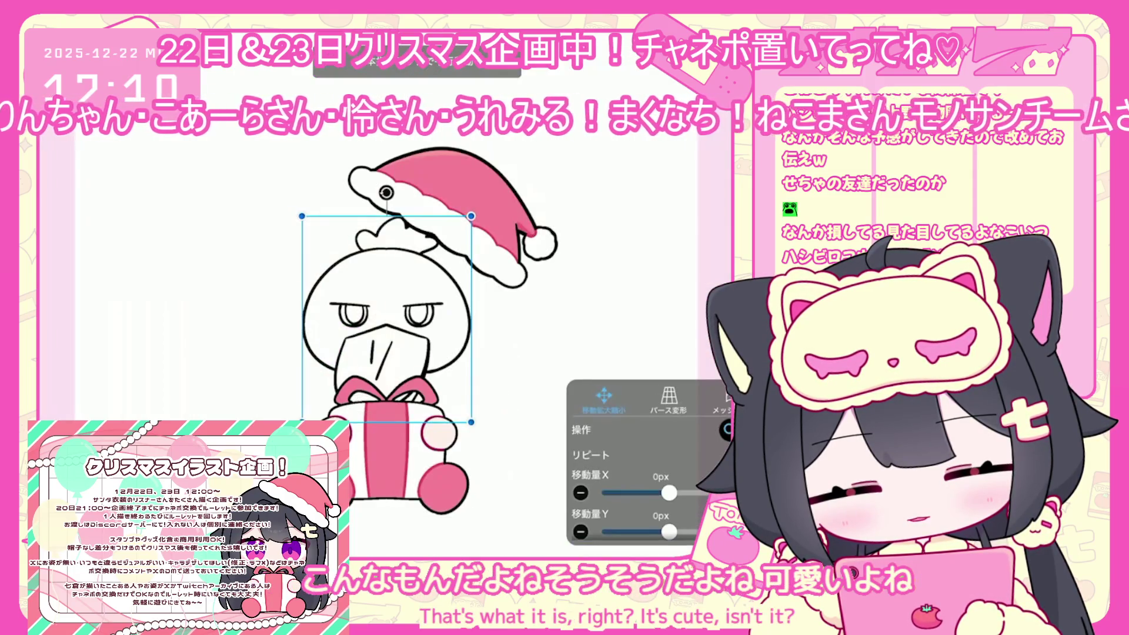
{"action": "scroll", "coordinate": [647, 465], "scroll_direction": "down", "scroll_amount": 2}
{"action": "left_click_drag", "start_coordinate": [385, 317], "coordinate": [386, 322]}
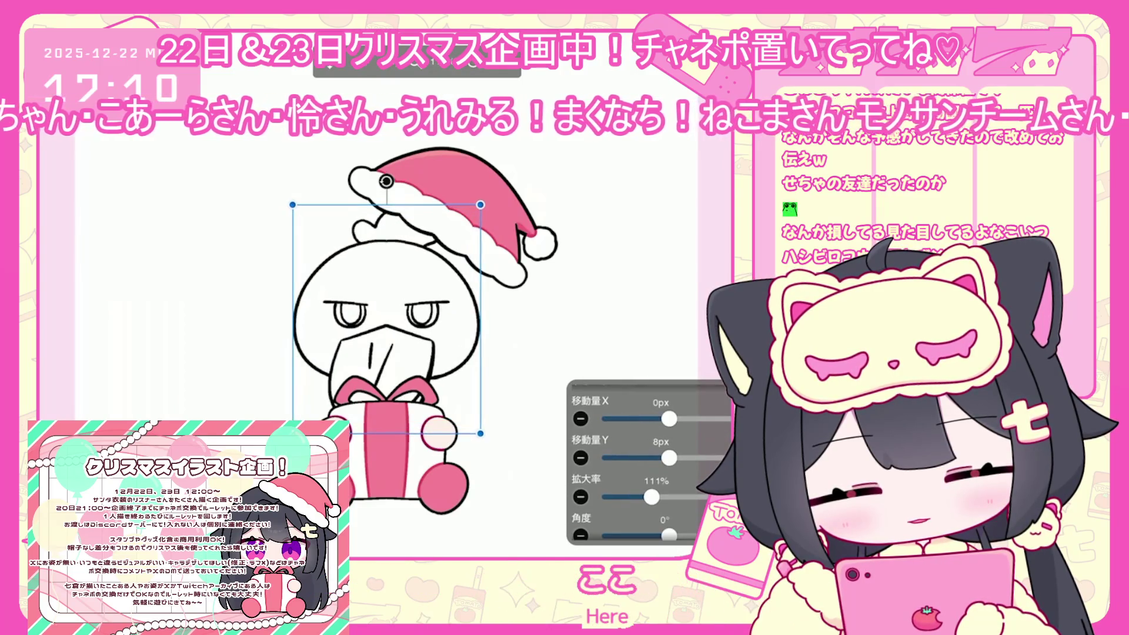
{"action": "key", "text": "Return"}
{"action": "left_click", "coordinate": [647, 528]}
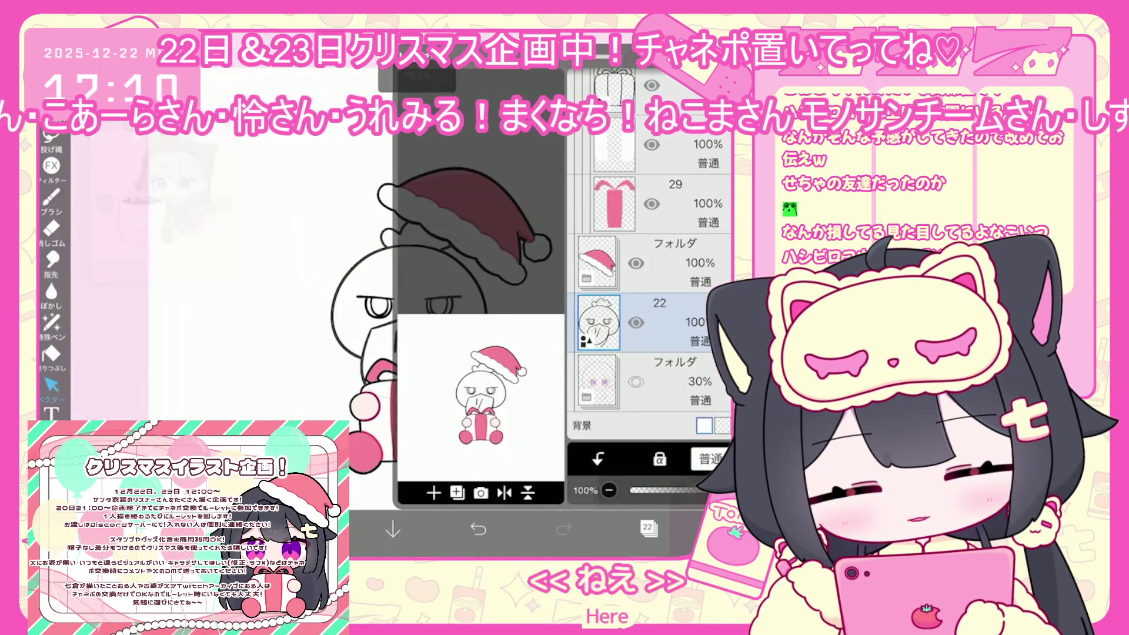
{"action": "scroll", "coordinate": [658, 265], "scroll_direction": "up", "scroll_amount": 3}
{"action": "left_click", "coordinate": [646, 194]}
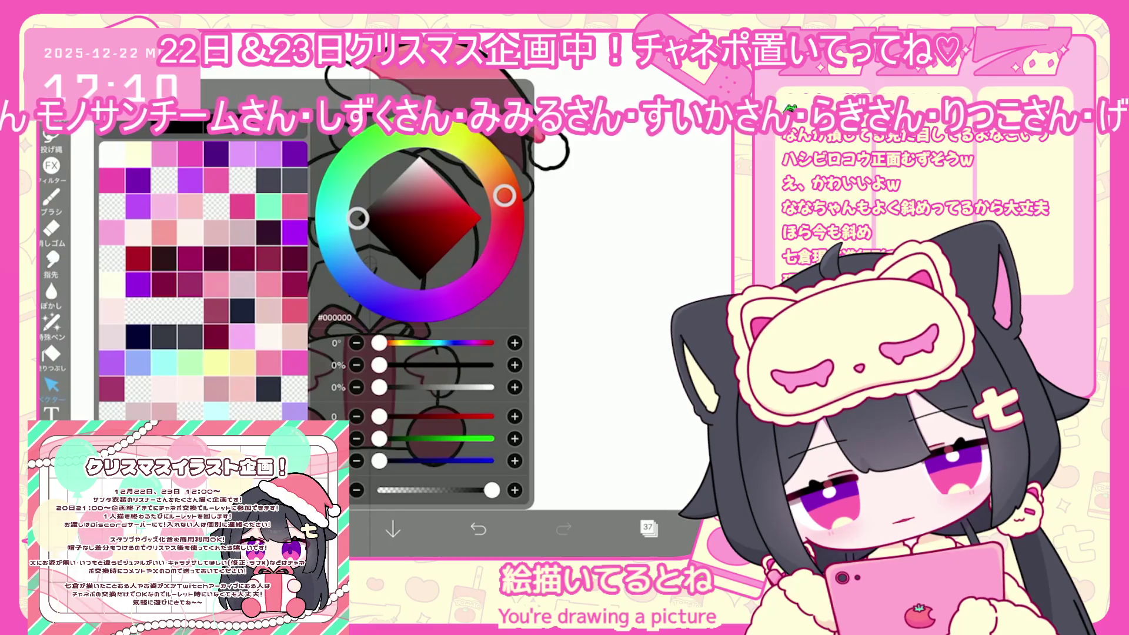
- Fill the right mitten with dark grey using the fill tool
{"action": "left_click", "coordinate": [293, 181]}
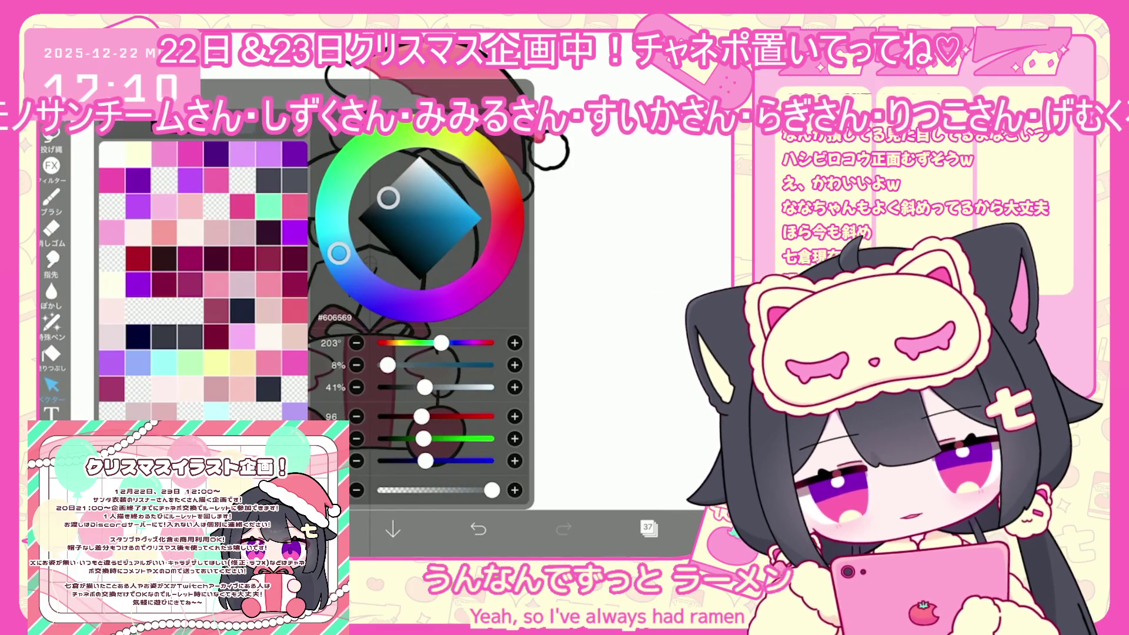
{"action": "left_click_drag", "start_coordinate": [388, 197], "coordinate": [387, 199]}
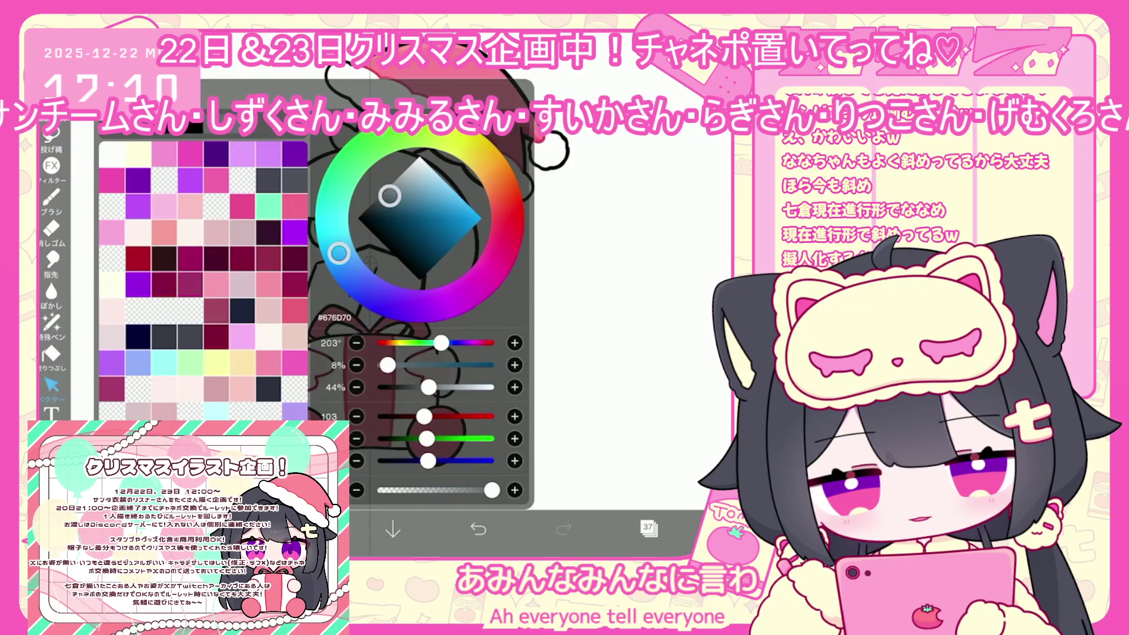
{"action": "left_click", "coordinate": [51, 354]}
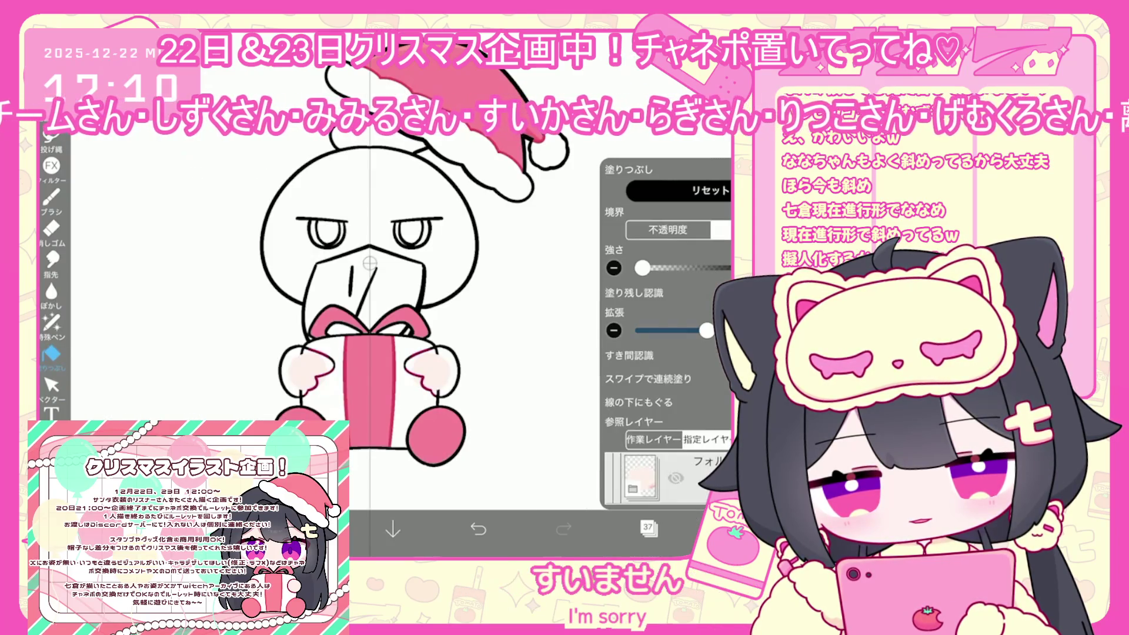
{"action": "left_click", "coordinate": [648, 527]}
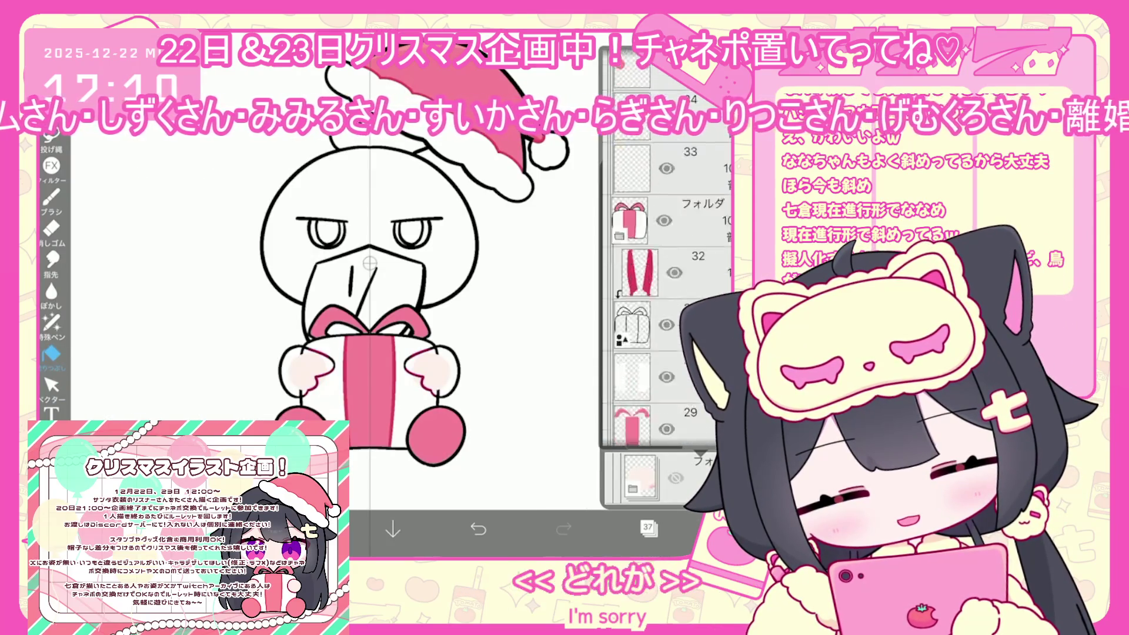
{"action": "scroll", "coordinate": [666, 306], "scroll_direction": "up", "scroll_amount": 5}
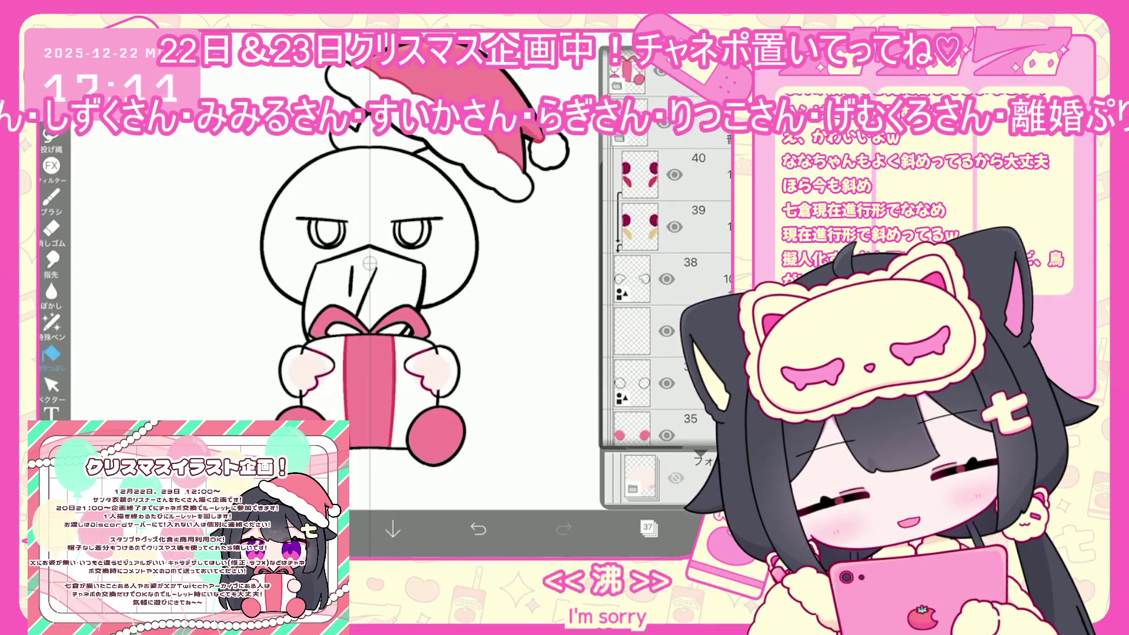
{"action": "left_click", "coordinate": [51, 354]}
{"action": "left_click", "coordinate": [438, 371]}
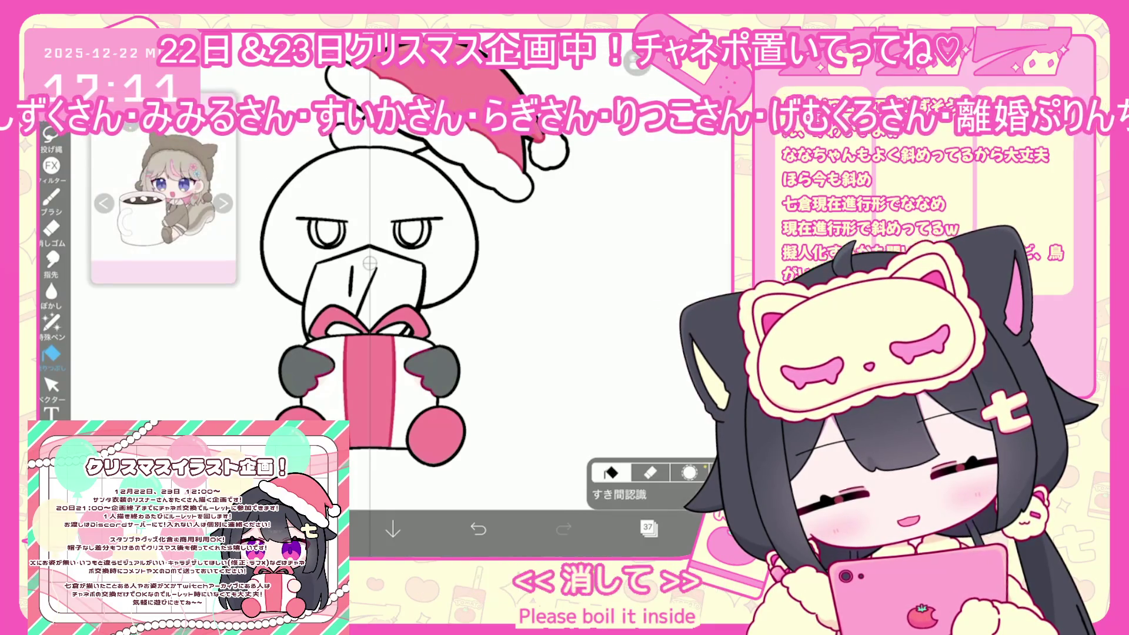
- Recolour the hands a lighter blue-grey (#85959D) and make layer 40 active
{"action": "left_click", "coordinate": [307, 529]}
{"action": "left_click", "coordinate": [467, 214]}
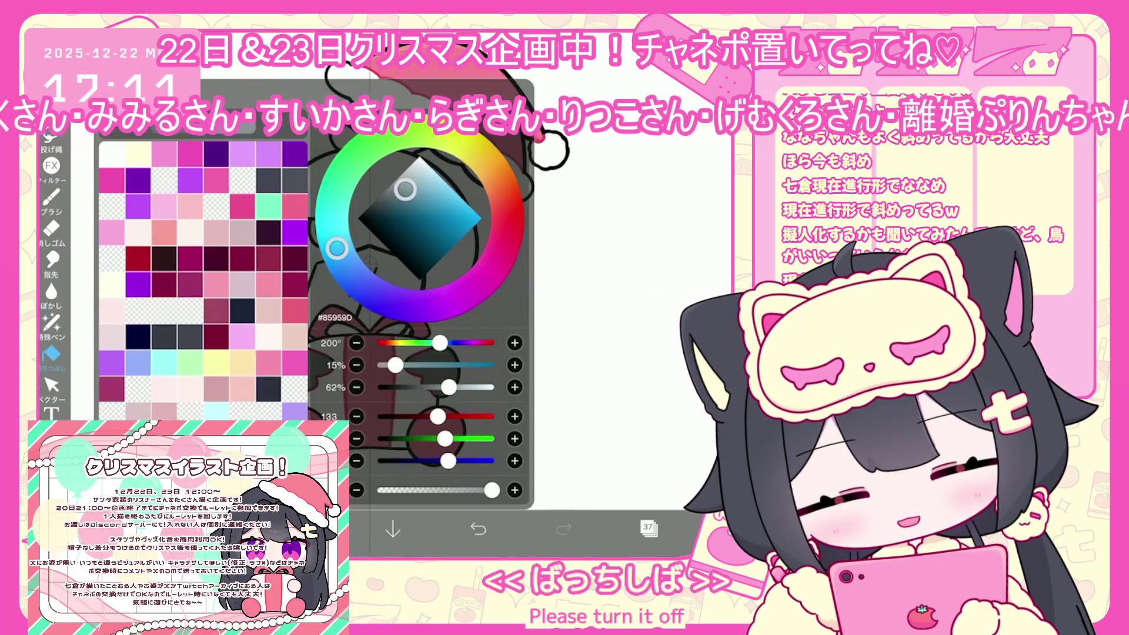
{"action": "left_click", "coordinate": [588, 353]}
{"action": "left_click", "coordinate": [649, 527]}
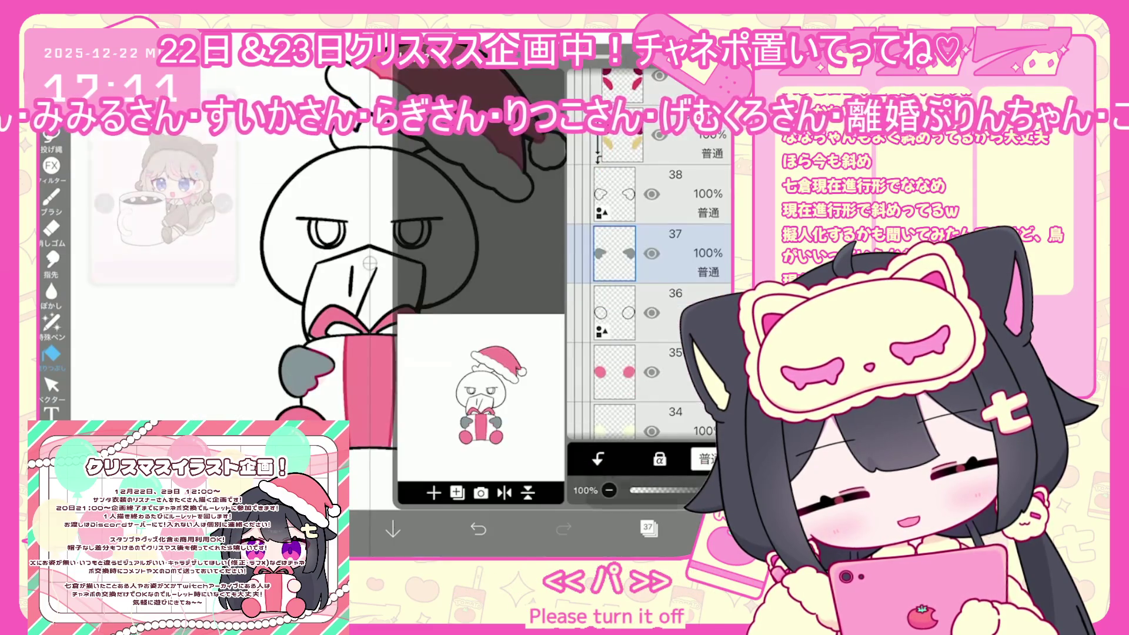
{"action": "scroll", "coordinate": [650, 294], "scroll_direction": "up", "scroll_amount": 3}
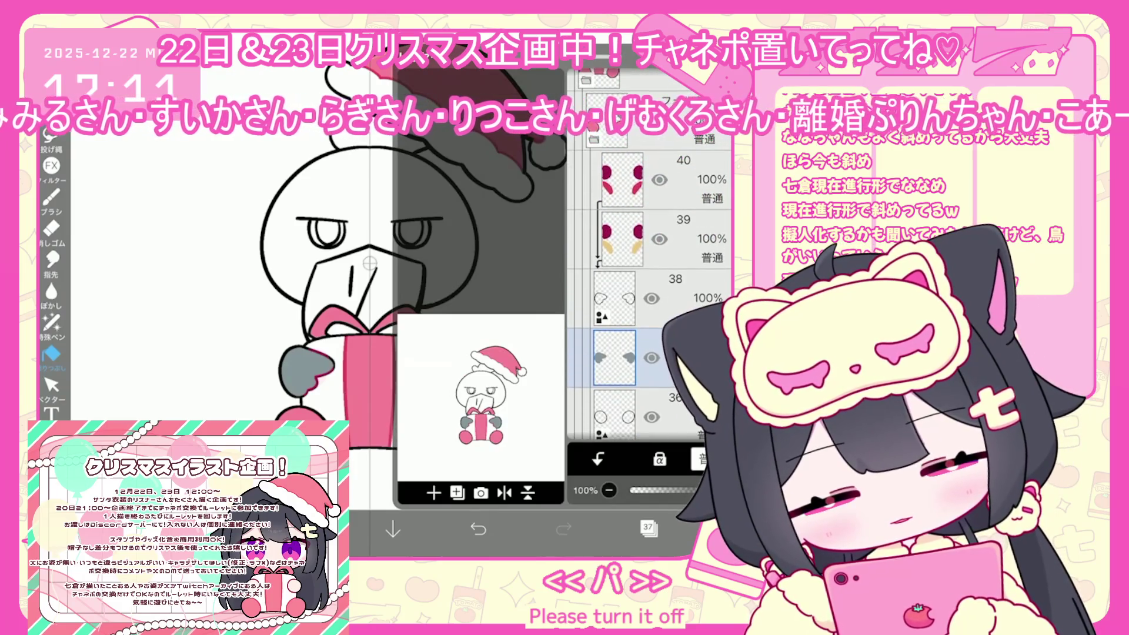
{"action": "left_click", "coordinate": [622, 180]}
- Switch to the lasso fill Special Pen and zoom in on the gift
{"action": "left_click", "coordinate": [648, 528]}
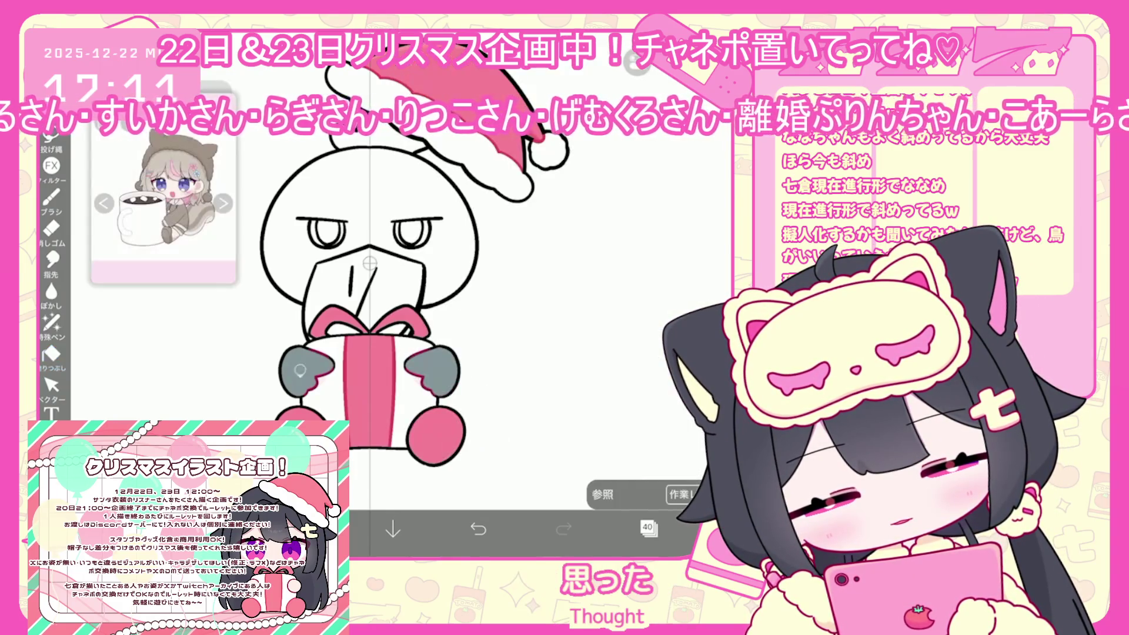
{"action": "left_click", "coordinate": [307, 529]}
{"action": "left_click", "coordinate": [52, 322]}
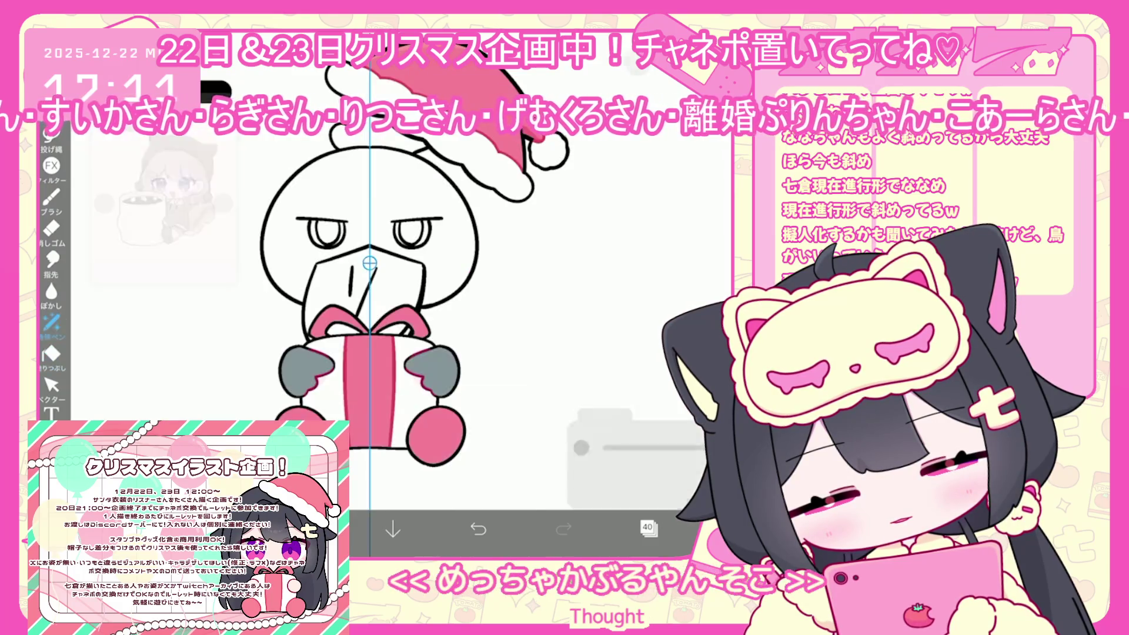
{"action": "scroll", "coordinate": [382, 294], "scroll_direction": "up", "scroll_amount": 3}
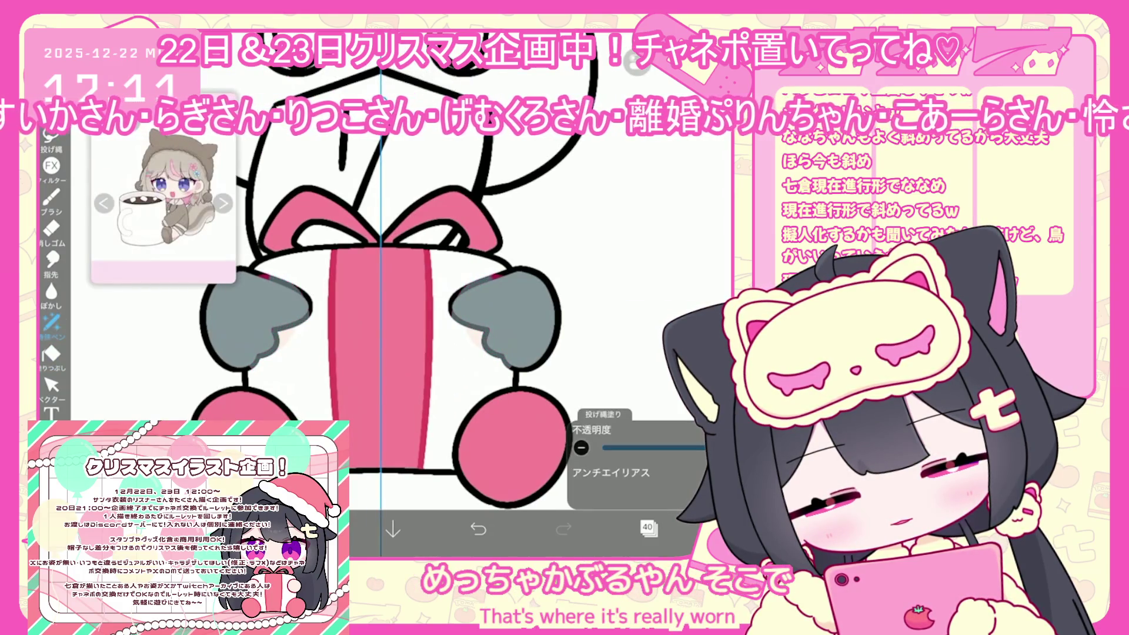
- Open the layer list and select the folder just above layer 22
{"action": "left_click", "coordinate": [649, 528]}
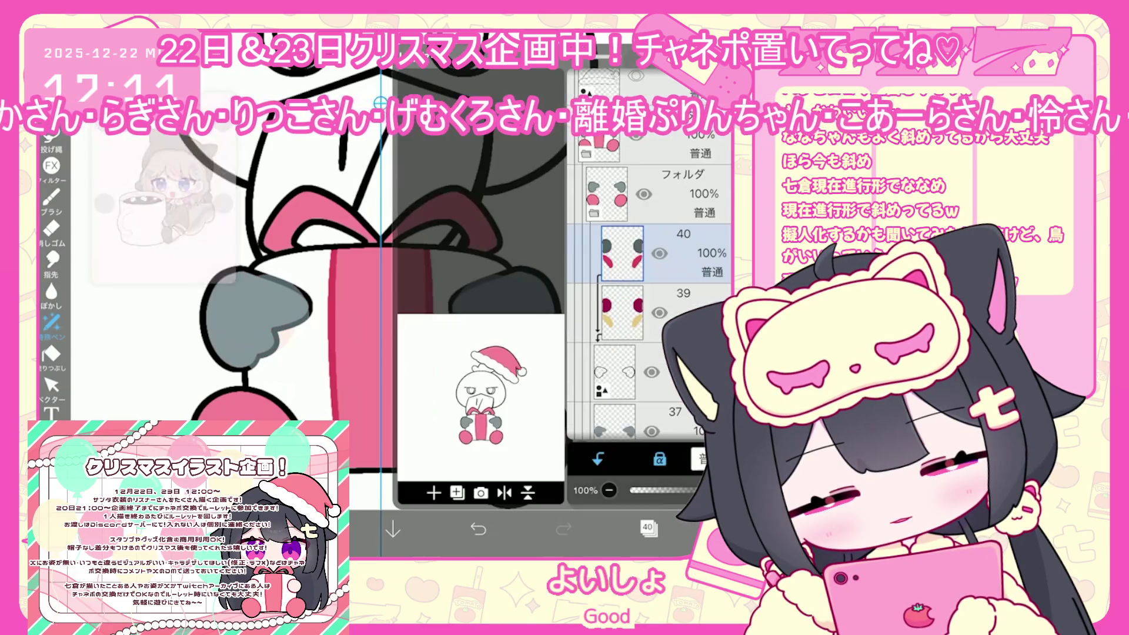
{"action": "left_click", "coordinate": [648, 528]}
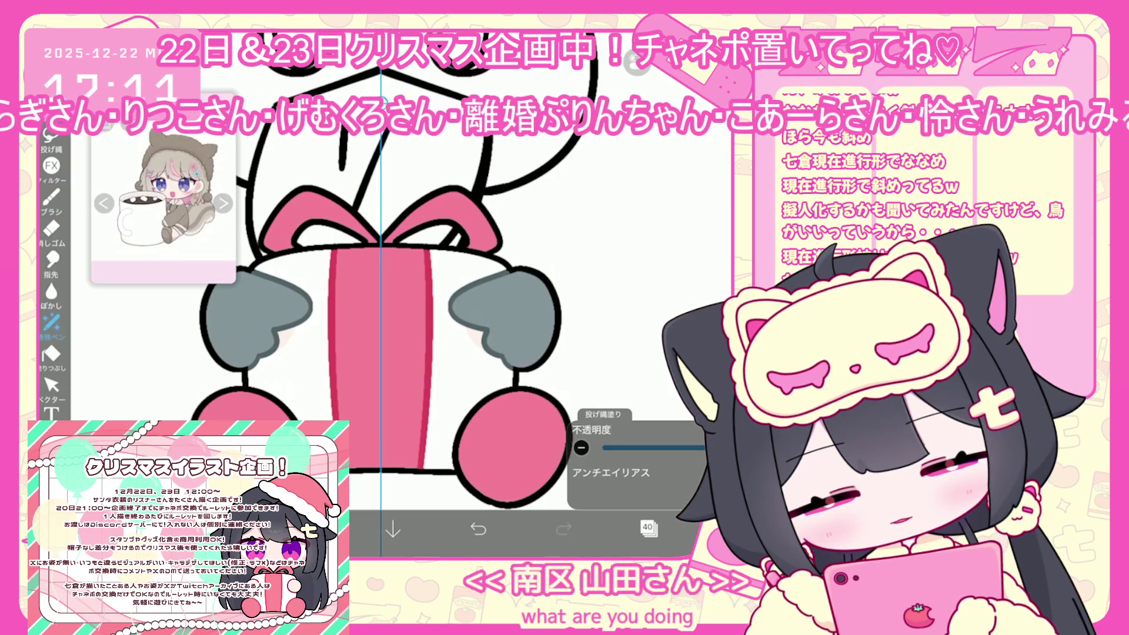
{"action": "scroll", "coordinate": [444, 213], "scroll_direction": "down", "scroll_amount": 5}
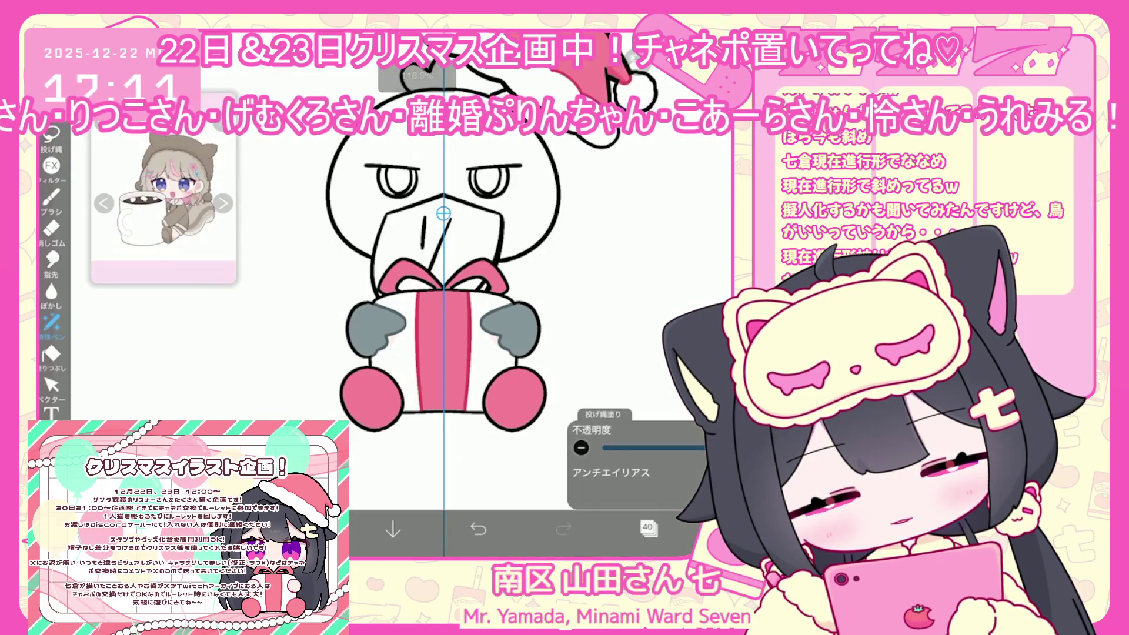
{"action": "left_click", "coordinate": [648, 527]}
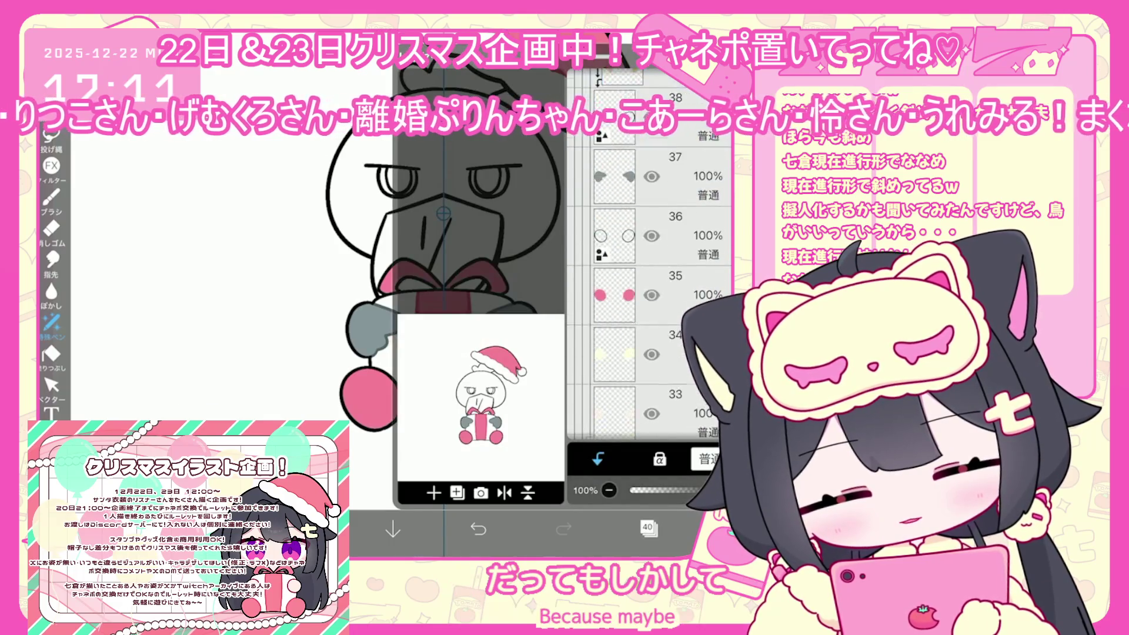
{"action": "scroll", "coordinate": [647, 304], "scroll_direction": "down", "scroll_amount": 10}
{"action": "left_click", "coordinate": [600, 326]}
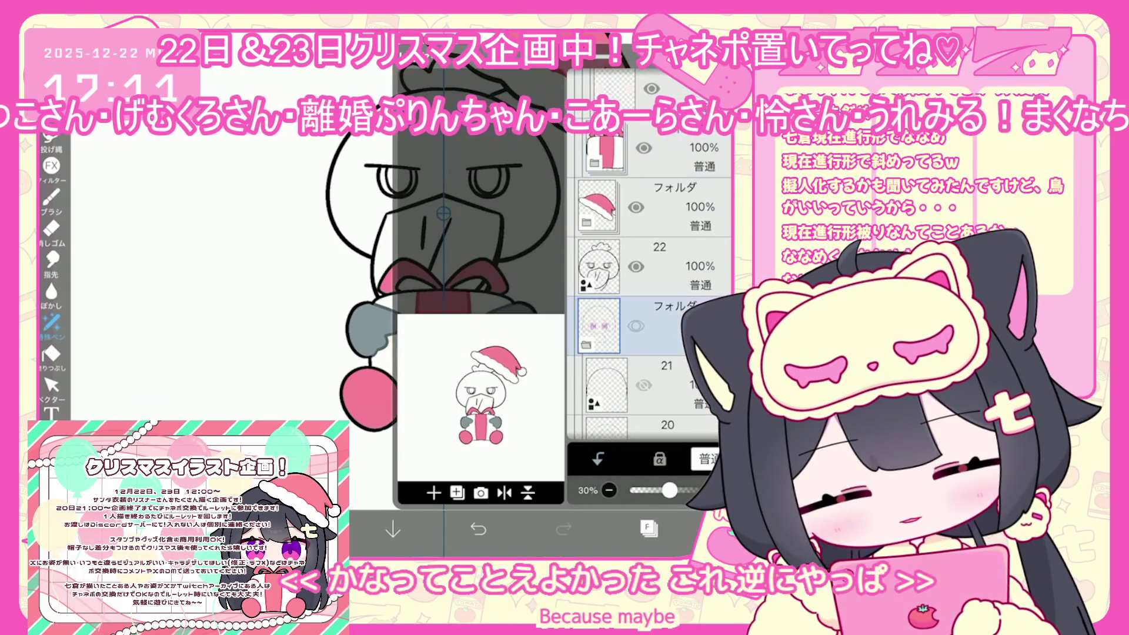
- Add an empty layer and drag it beneath the bird's line art layer 23
{"action": "left_click", "coordinate": [456, 493]}
{"action": "left_click", "coordinate": [440, 362]}
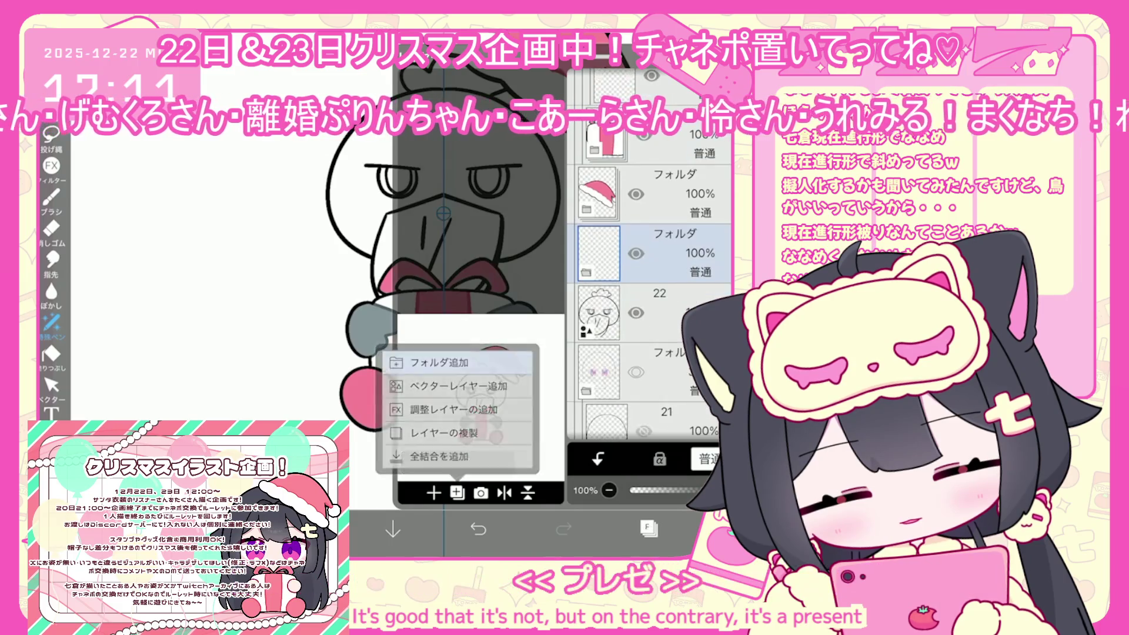
{"action": "left_click_drag", "start_coordinate": [600, 312], "coordinate": [600, 258]}
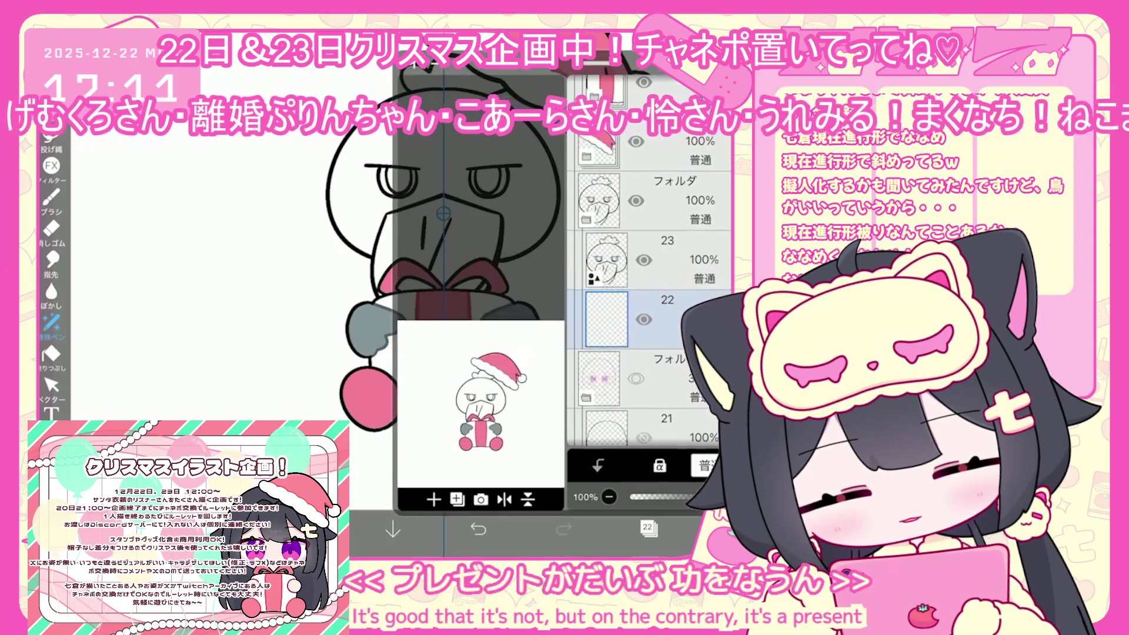
{"action": "left_click", "coordinate": [648, 528]}
- Fill the shoebill's head with pale blue-grey #BAC6CB using the Fill tool
{"action": "left_click", "coordinate": [51, 354]}
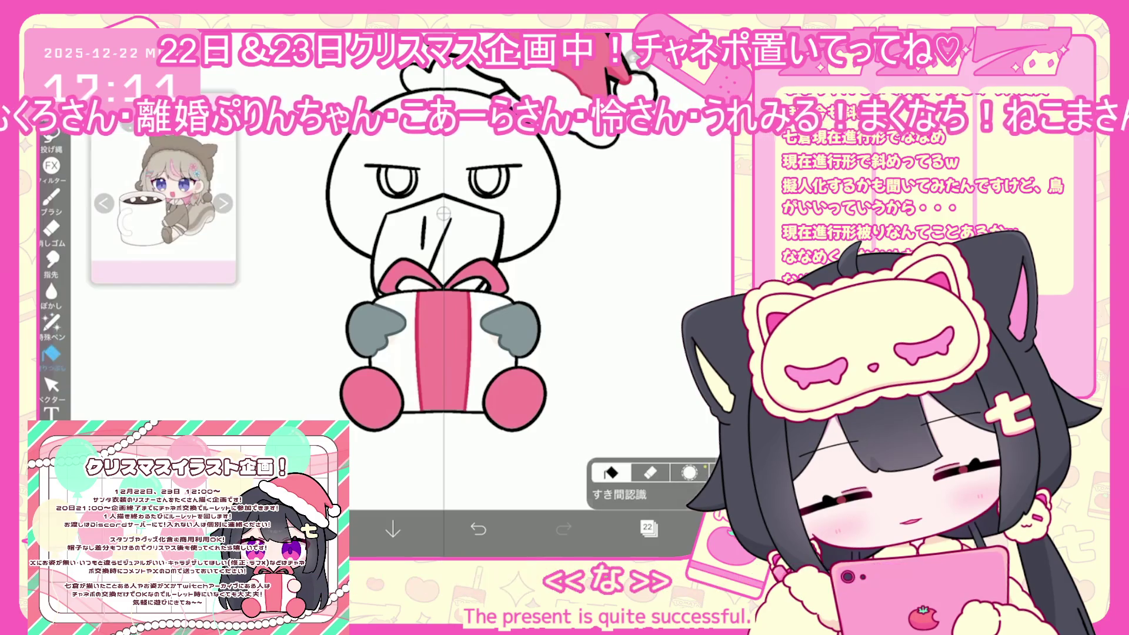
{"action": "left_click", "coordinate": [648, 528]}
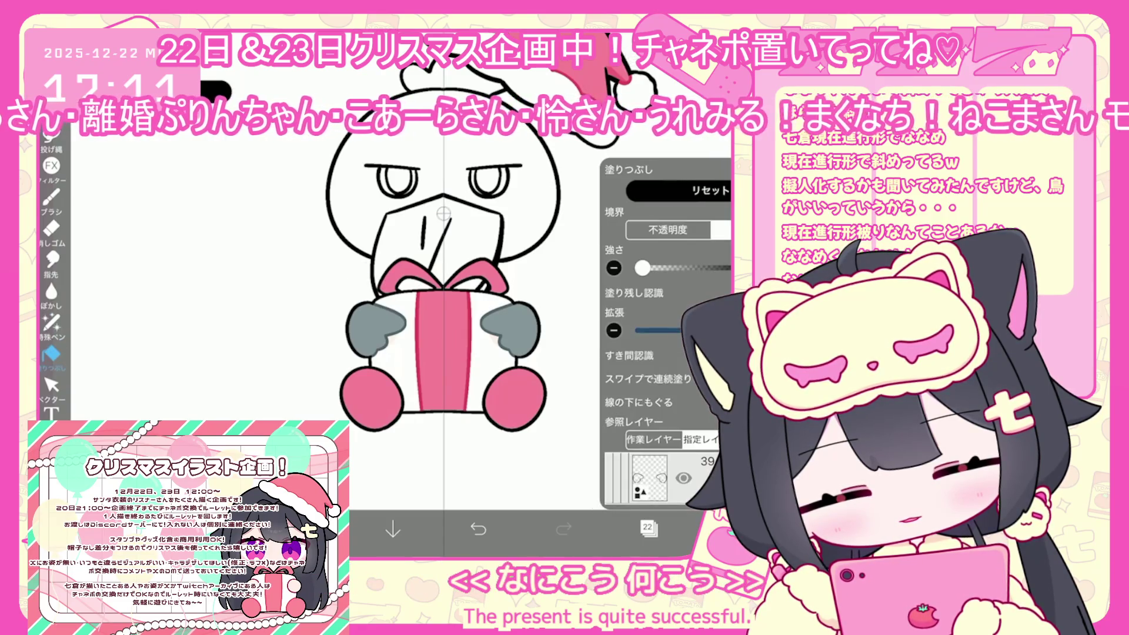
{"action": "scroll", "coordinate": [664, 305], "scroll_direction": "down", "scroll_amount": 5}
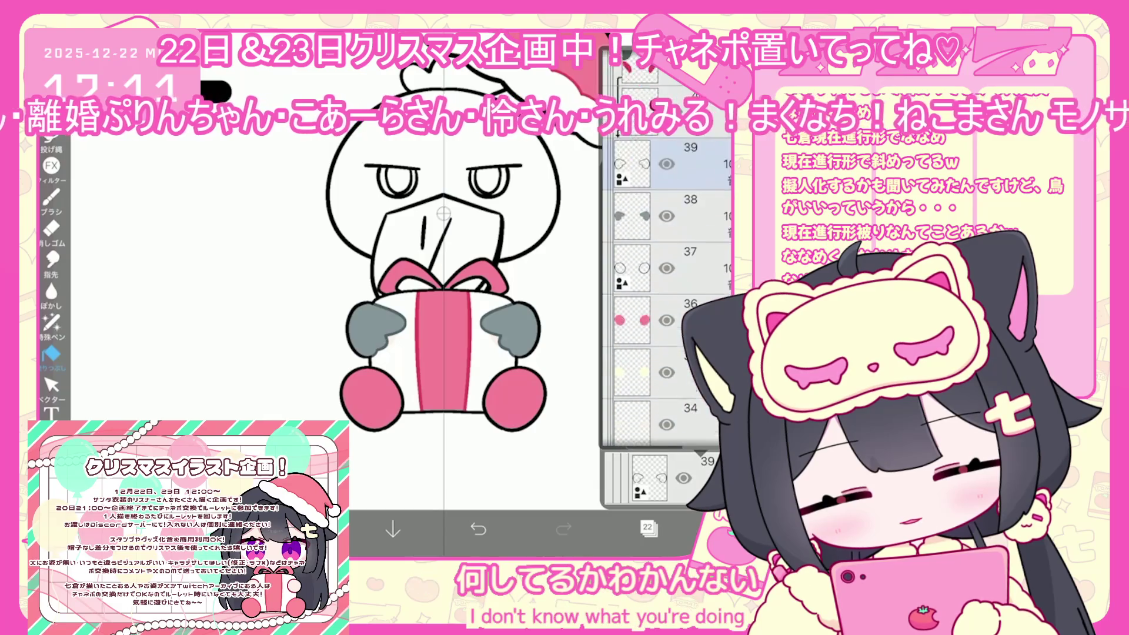
{"action": "scroll", "coordinate": [664, 305], "scroll_direction": "down", "scroll_amount": 2}
{"action": "left_click", "coordinate": [647, 528]}
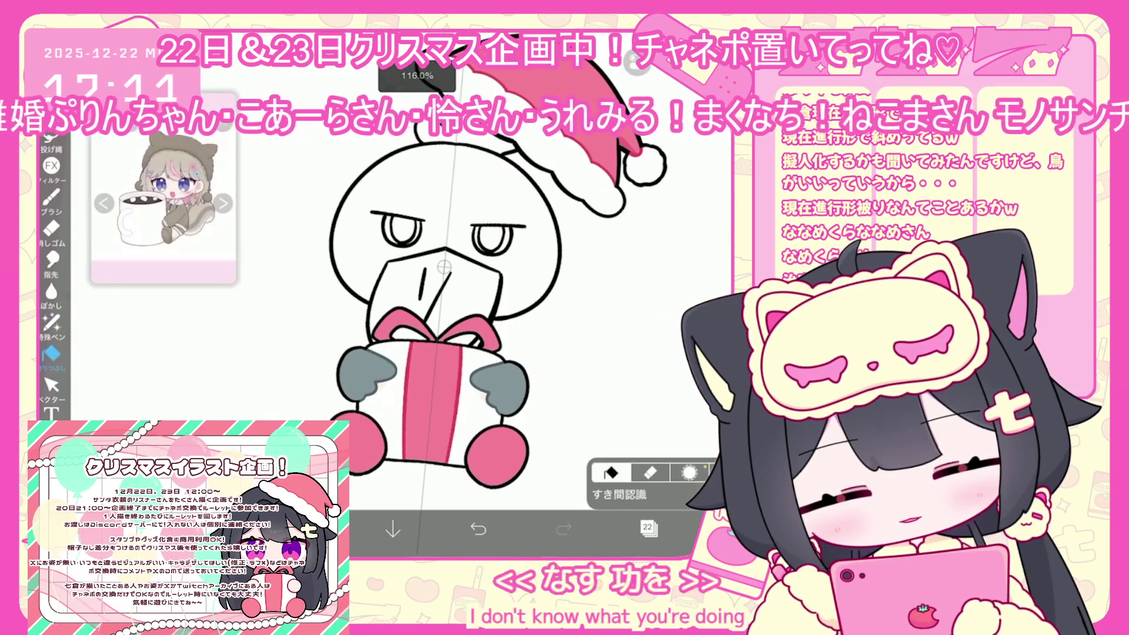
{"action": "left_click", "coordinate": [376, 188]}
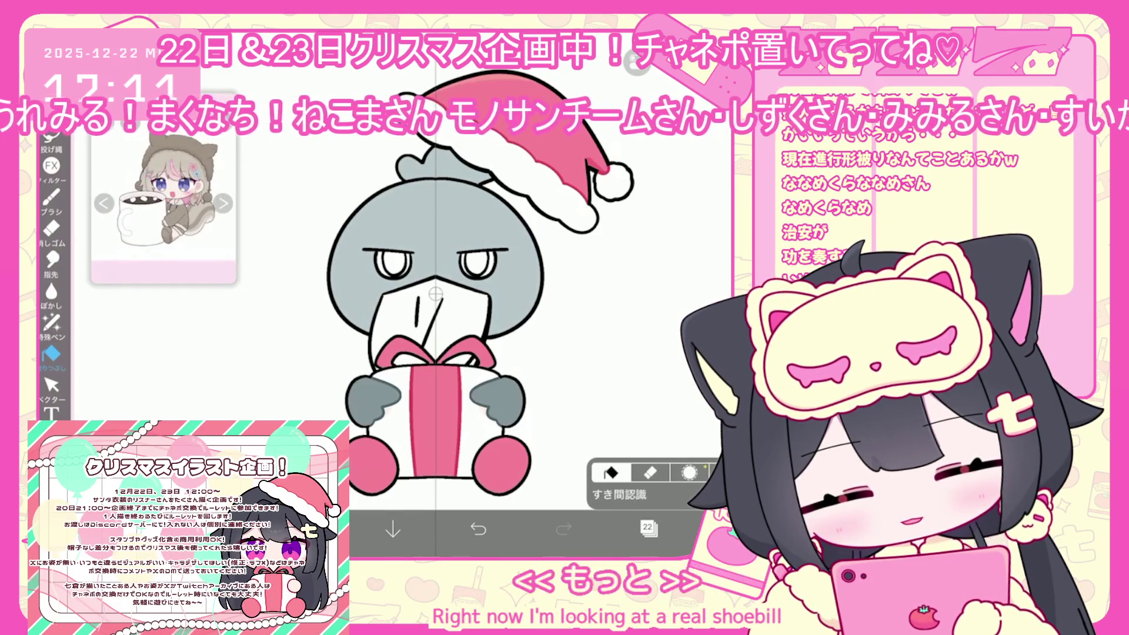
- Select layer 38 in the layer list
{"action": "left_click", "coordinate": [648, 528]}
{"action": "scroll", "coordinate": [649, 305], "scroll_direction": "up", "scroll_amount": 10}
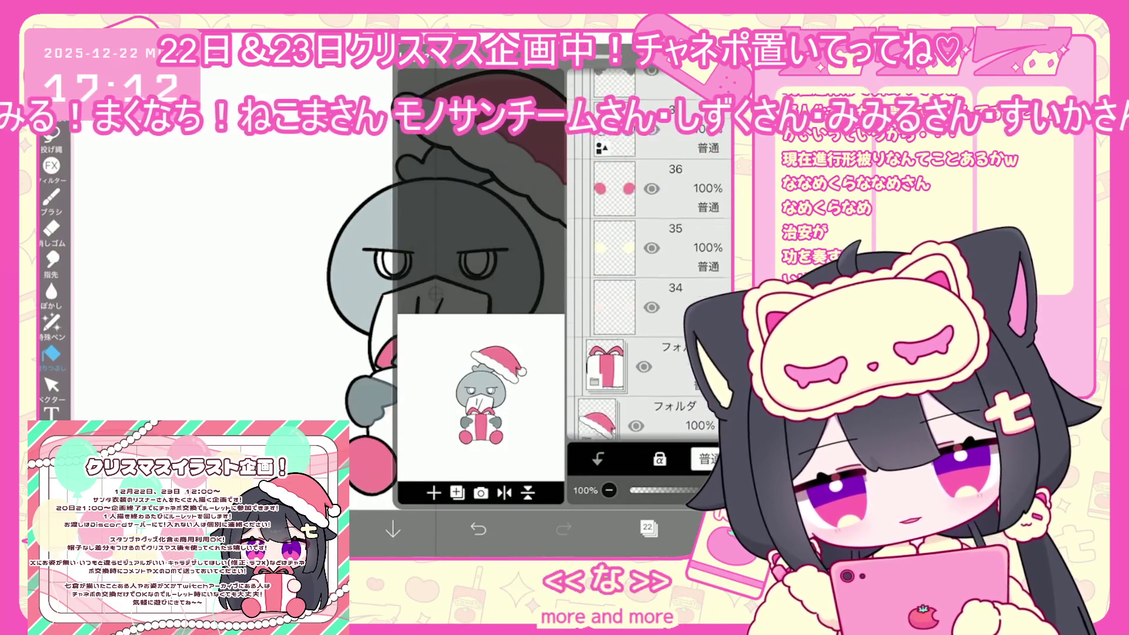
{"action": "left_click", "coordinate": [614, 290]}
- Undo a stray dark fill and select layer 23 for the beak
{"action": "left_click", "coordinate": [648, 528]}
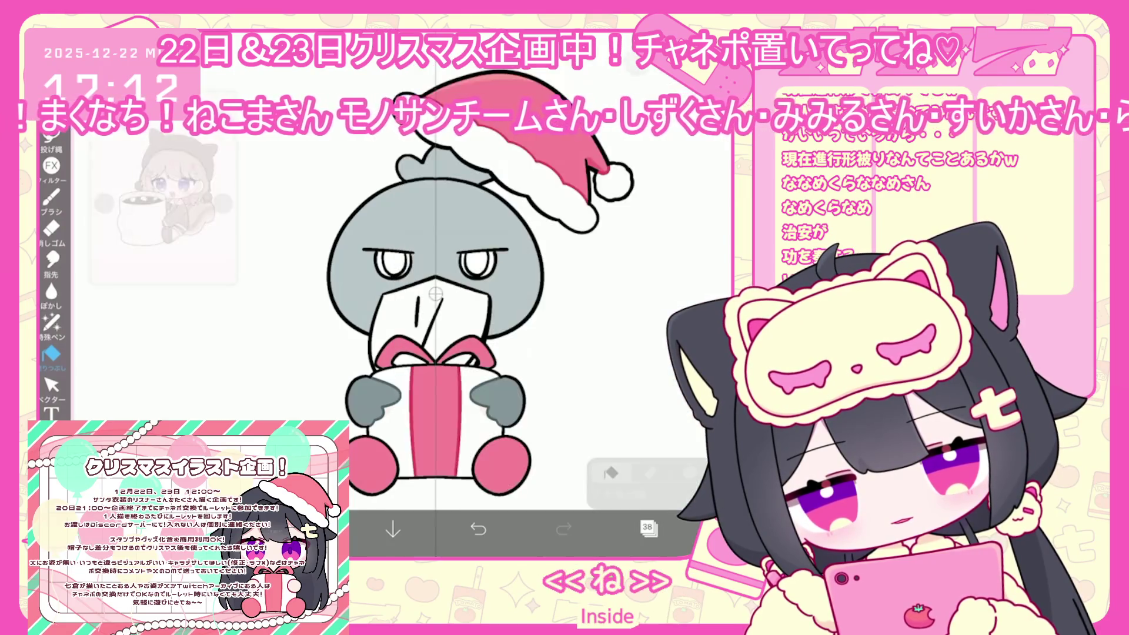
{"action": "left_click", "coordinate": [236, 324]}
{"action": "left_click", "coordinate": [478, 528]}
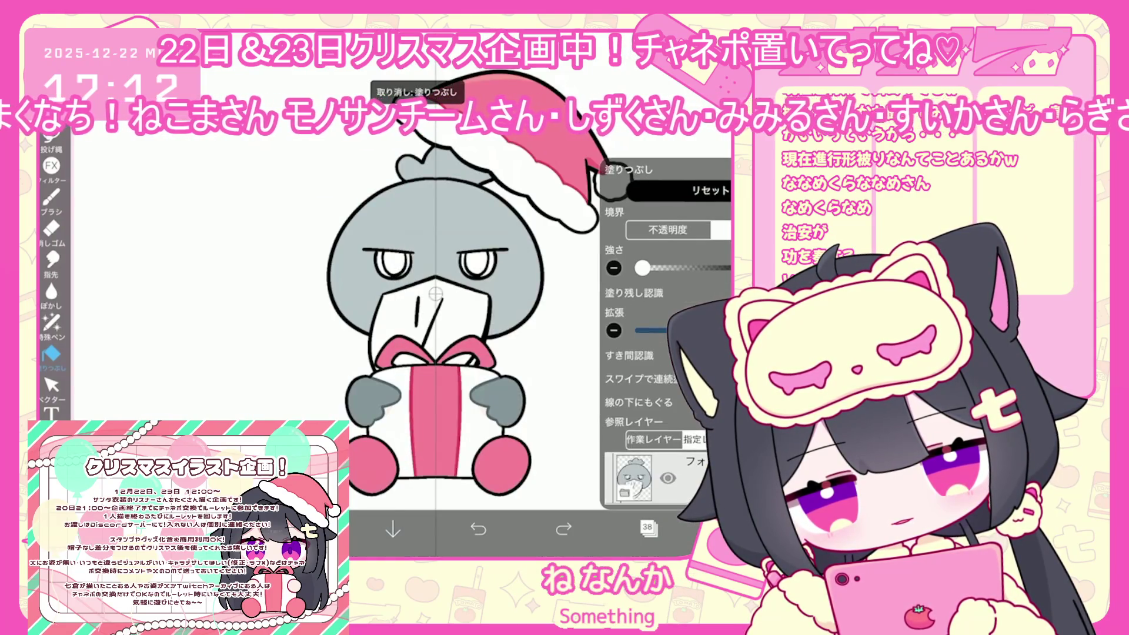
{"action": "left_click", "coordinate": [649, 529]}
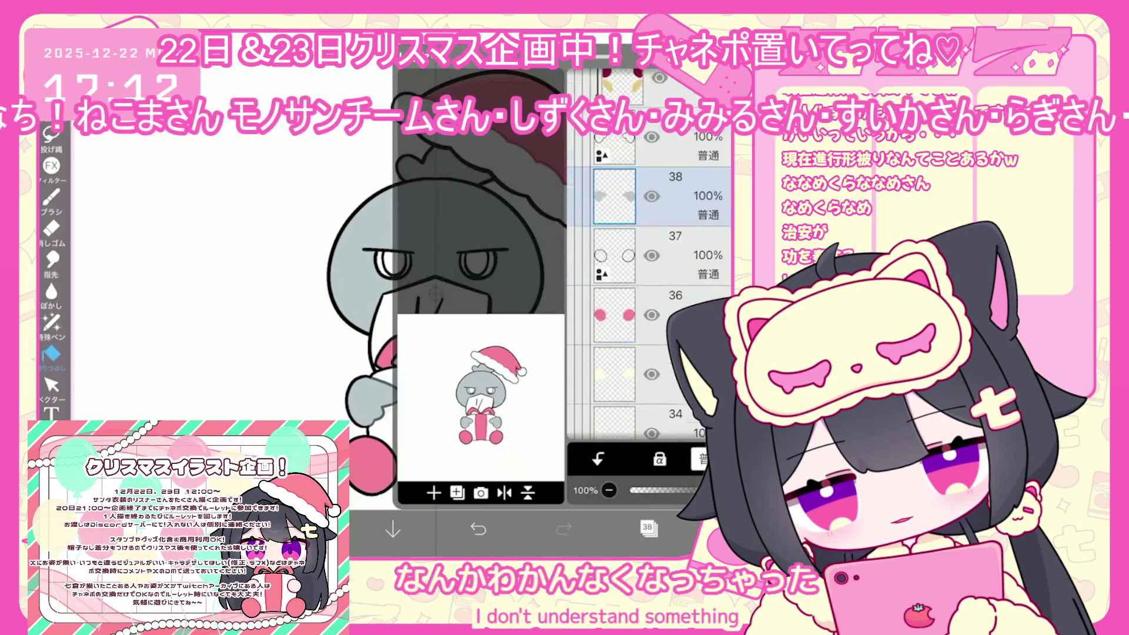
{"action": "scroll", "coordinate": [649, 294], "scroll_direction": "down", "scroll_amount": 10}
{"action": "left_click", "coordinate": [605, 312]}
{"action": "left_click", "coordinate": [606, 253]}
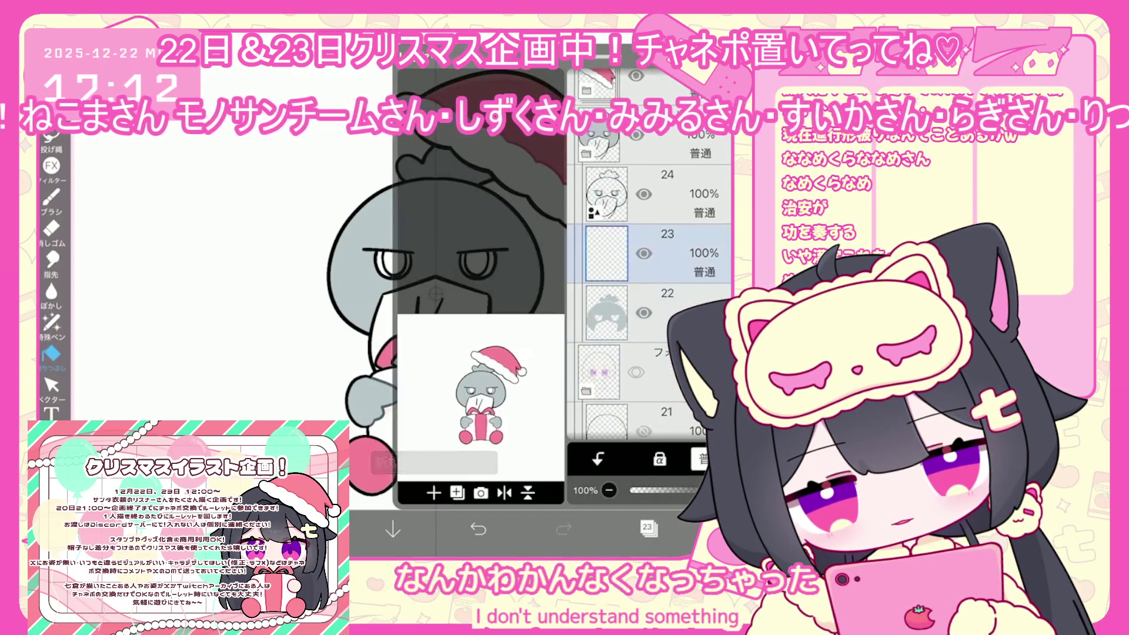
- Fill the shoebill's beak with pale cream-yellow #FAECC4
{"action": "left_click", "coordinate": [305, 529]}
{"action": "left_click", "coordinate": [487, 160]}
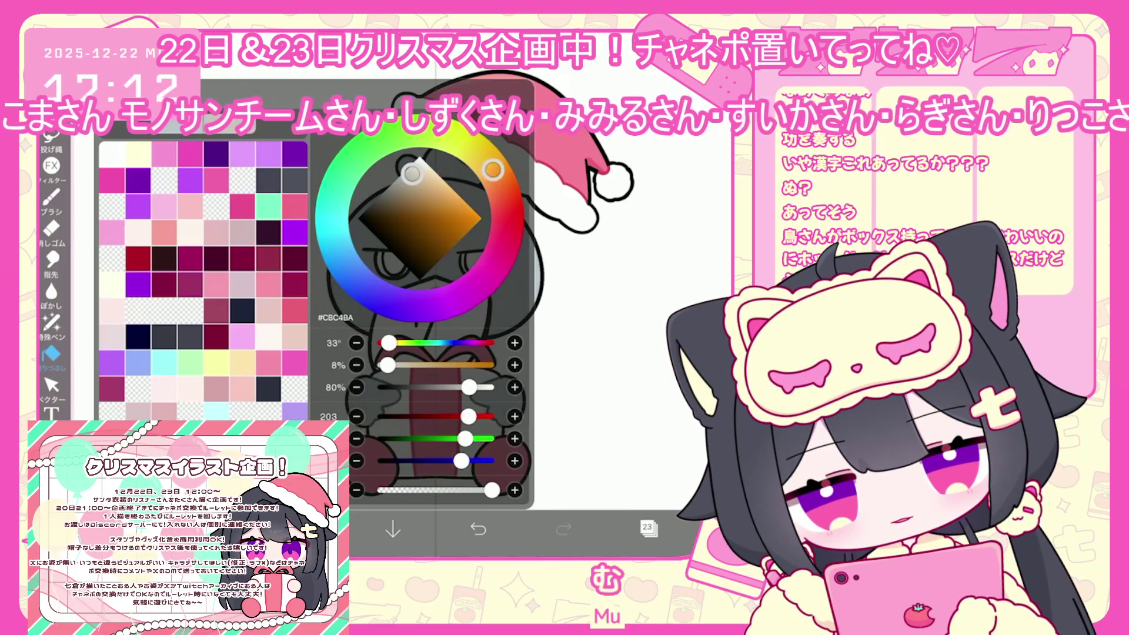
{"action": "left_click", "coordinate": [429, 163]}
{"action": "left_click_drag", "start_coordinate": [487, 160], "coordinate": [482, 156]}
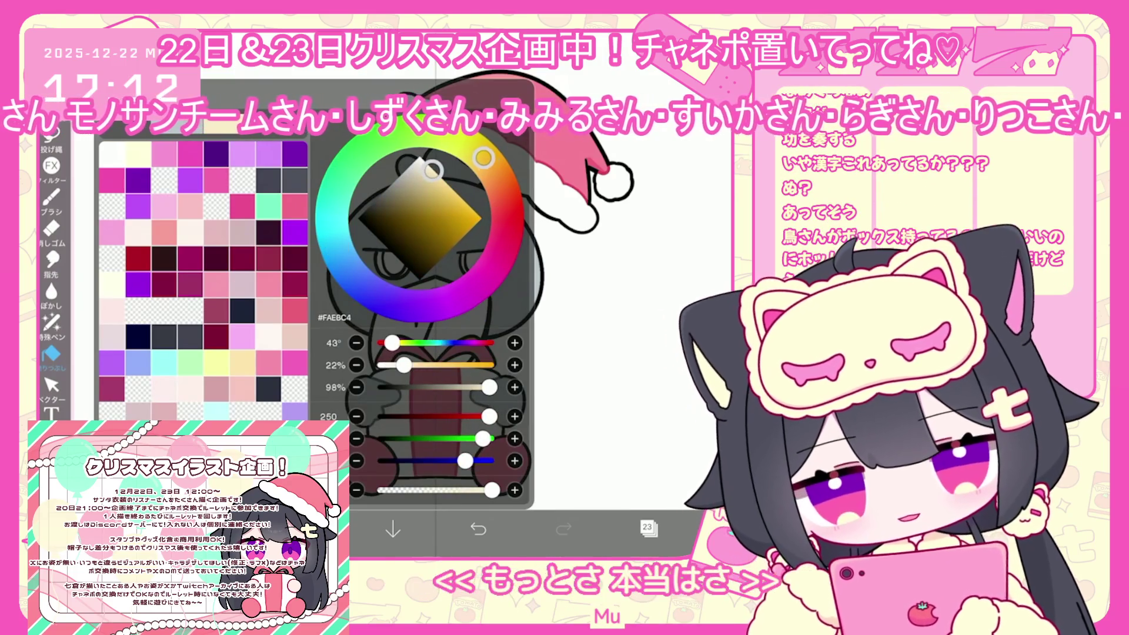
{"action": "left_click", "coordinate": [588, 306]}
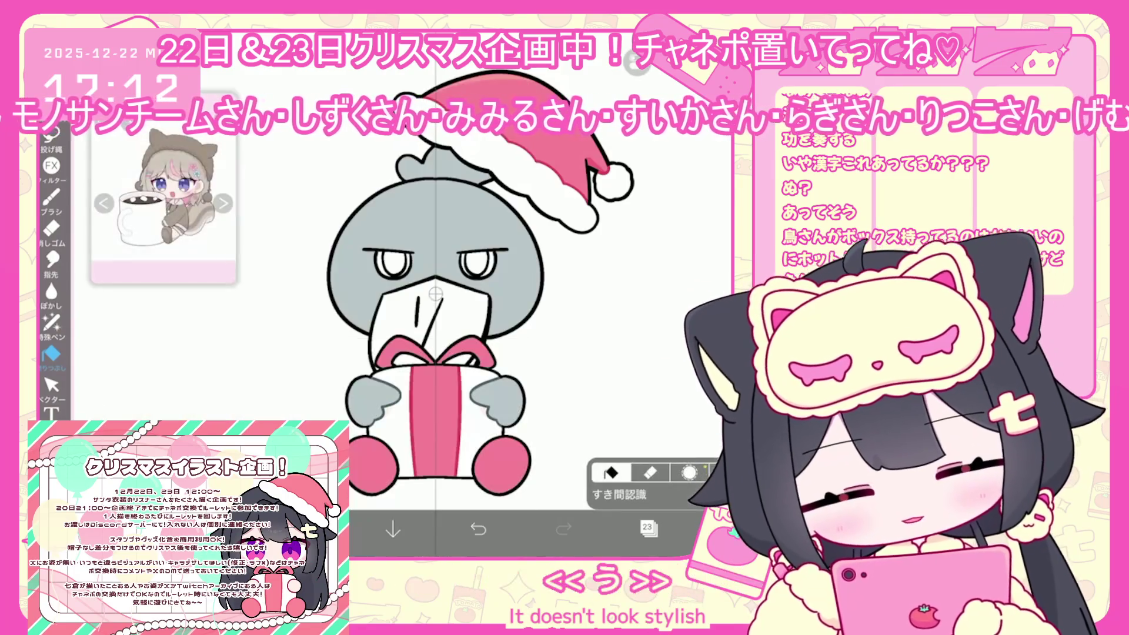
{"action": "left_click", "coordinate": [411, 324]}
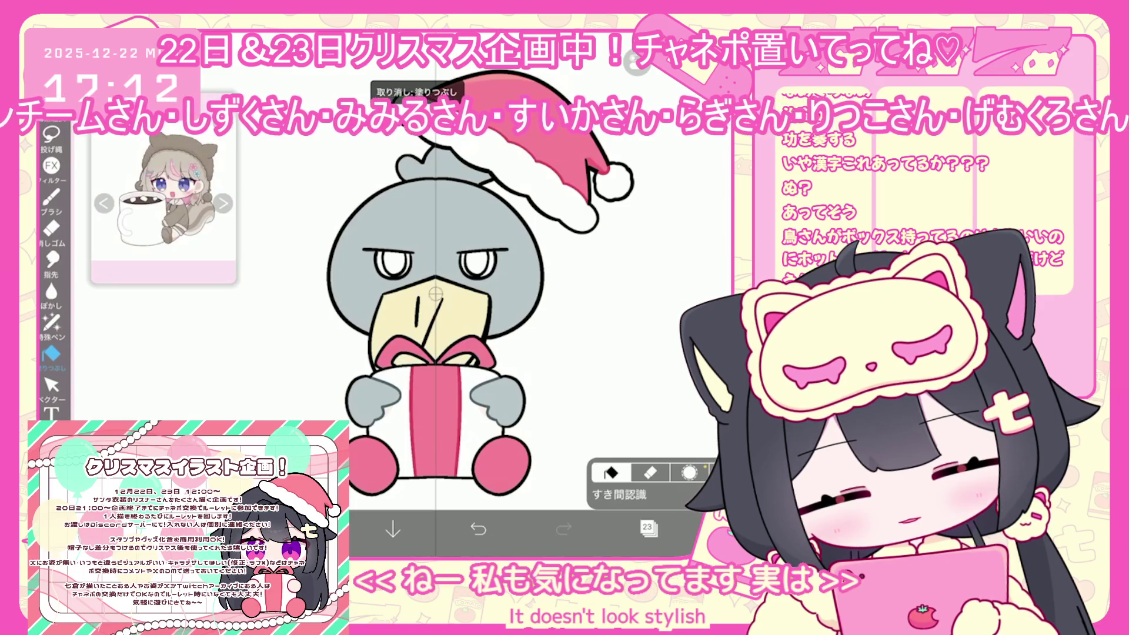
- Switch to the lasso fill pen and undo the last fill
{"action": "left_click", "coordinate": [51, 322]}
{"action": "scroll", "coordinate": [438, 294], "scroll_direction": "up", "scroll_amount": 3}
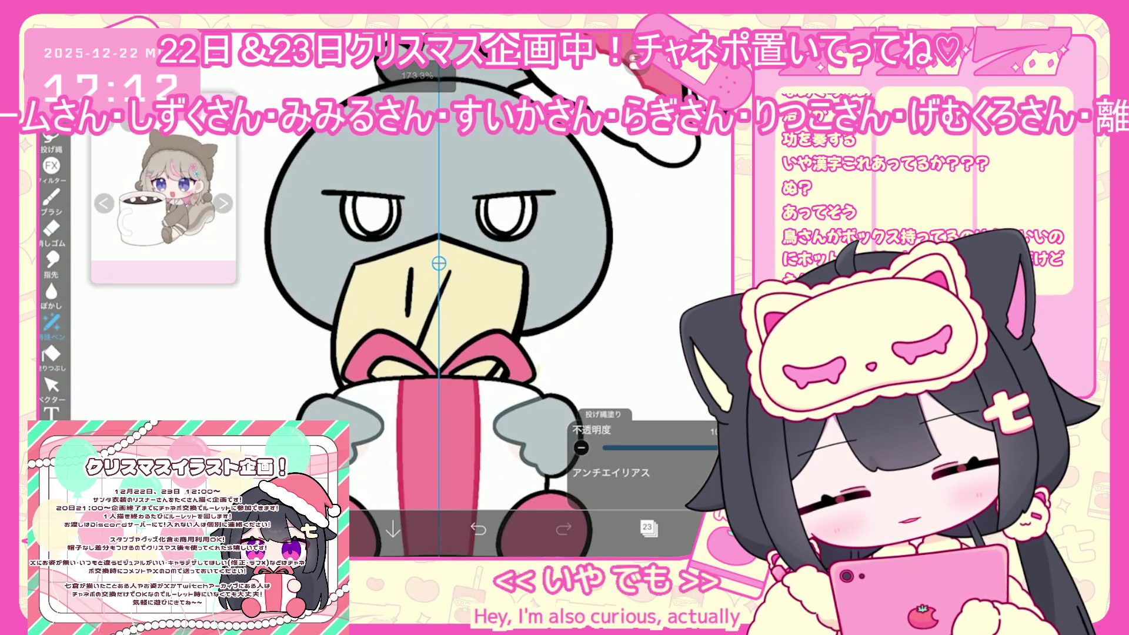
{"action": "key", "text": "ctrl+z"}
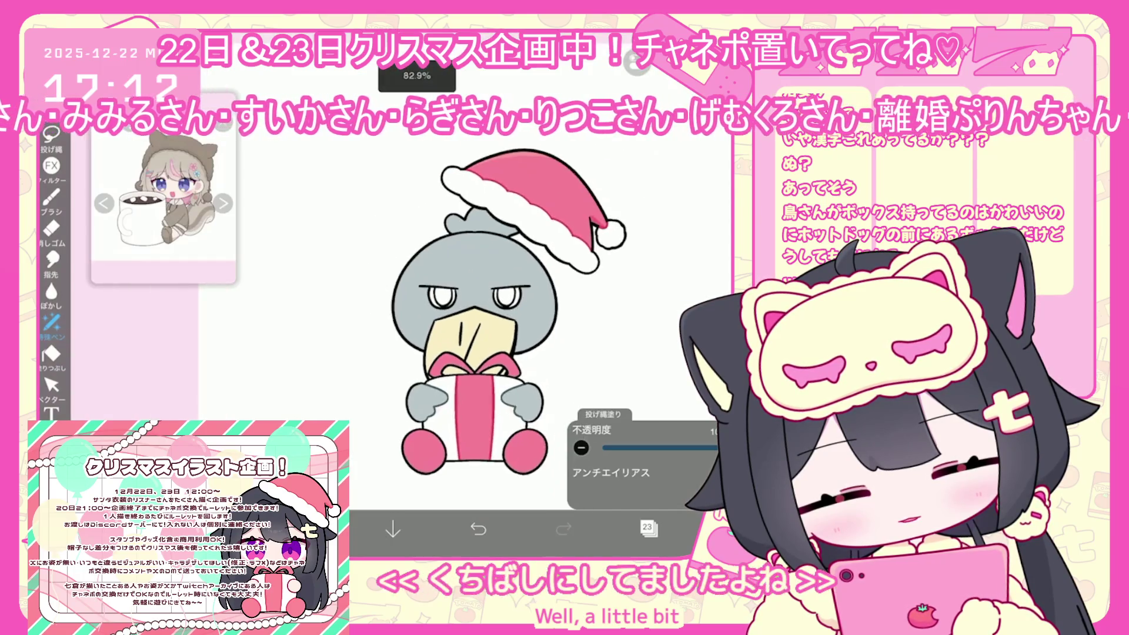
- Select layer 24 and add a new layer 25 above it
{"action": "left_click", "coordinate": [648, 527]}
{"action": "left_click", "coordinate": [605, 194]}
{"action": "left_click", "coordinate": [648, 528]}
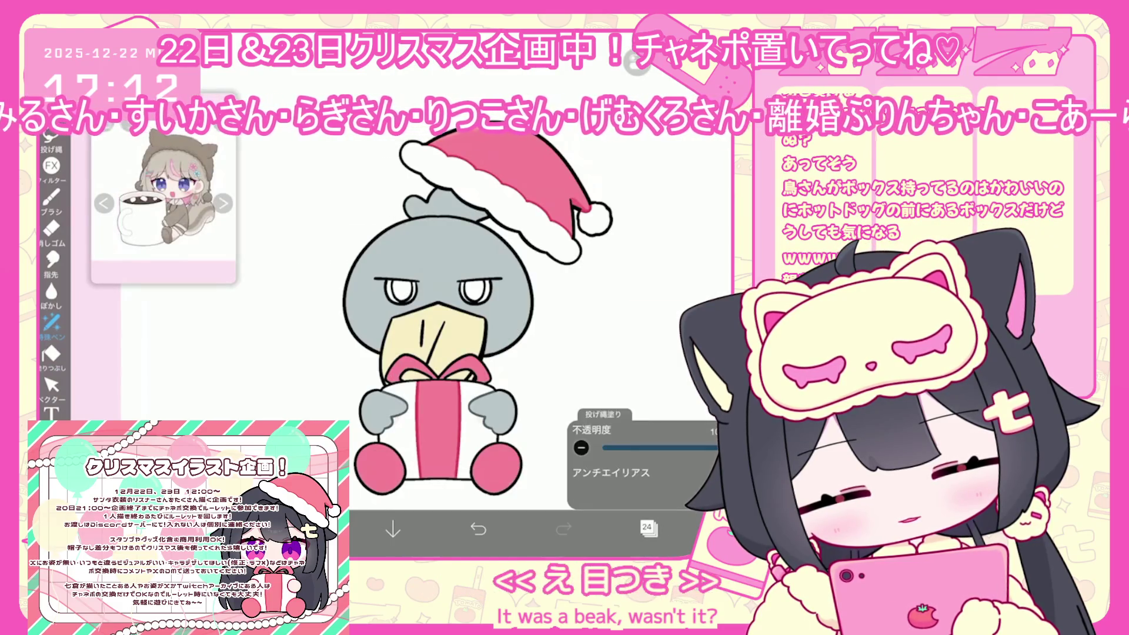
{"action": "left_click", "coordinate": [648, 527]}
{"action": "left_click", "coordinate": [433, 478]}
{"action": "left_click", "coordinate": [52, 386]}
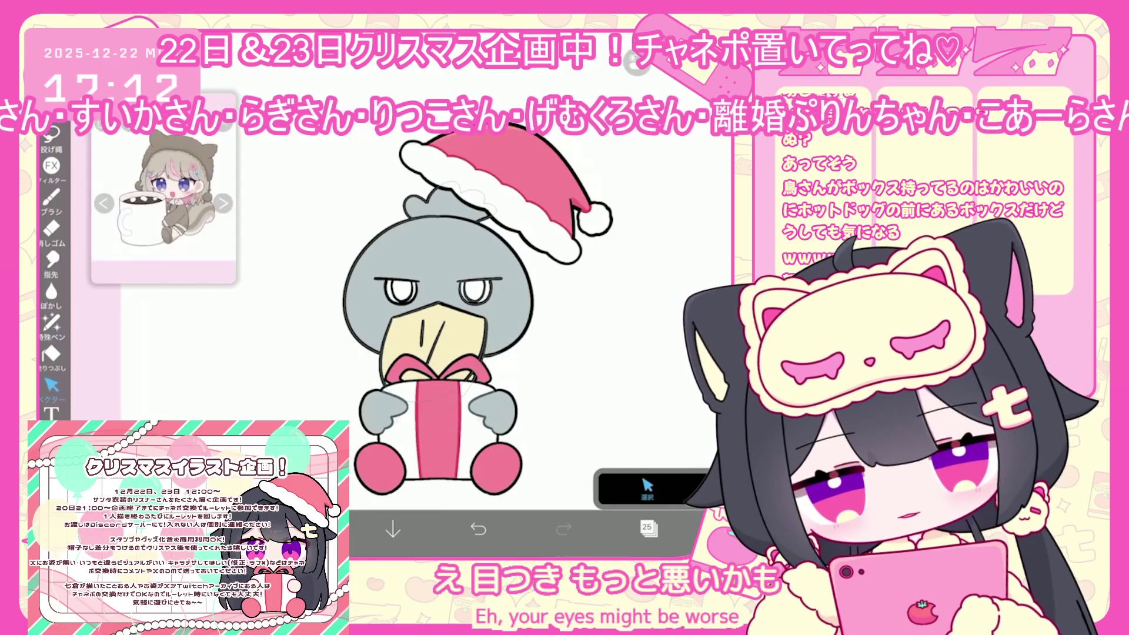
{"action": "scroll", "coordinate": [412, 323], "scroll_direction": "up", "scroll_amount": 3}
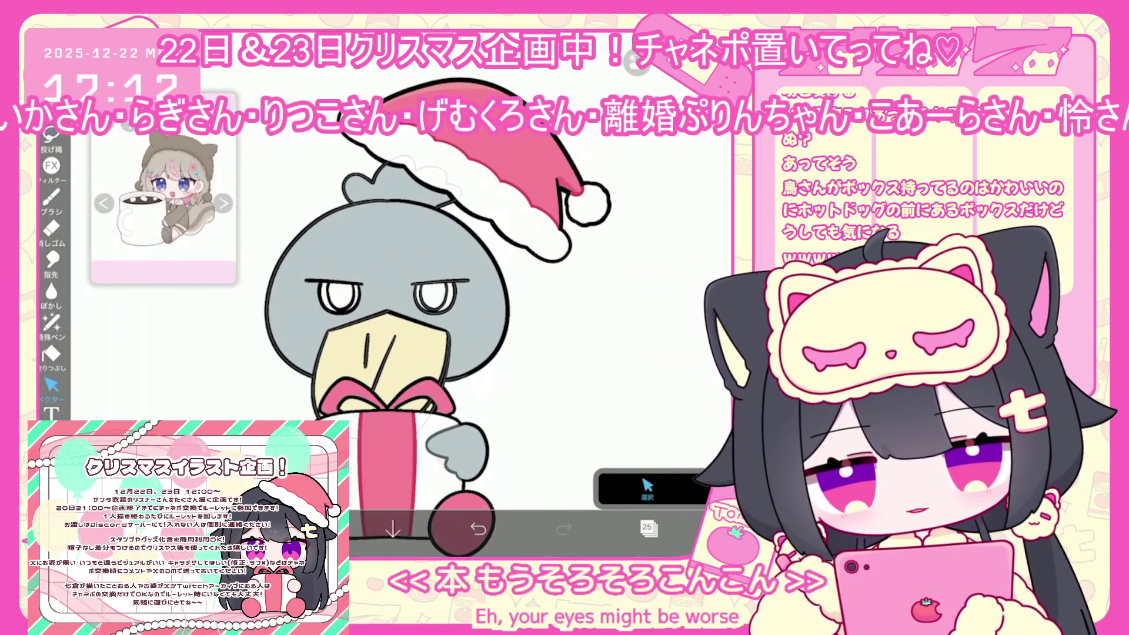
- Rotate the eyebrow vector to a slightly gentler tilt and deselect it
{"action": "left_click", "coordinate": [435, 294]}
{"action": "left_click_drag", "start_coordinate": [441, 254], "coordinate": [436, 257]}
{"action": "left_click", "coordinate": [534, 274]}
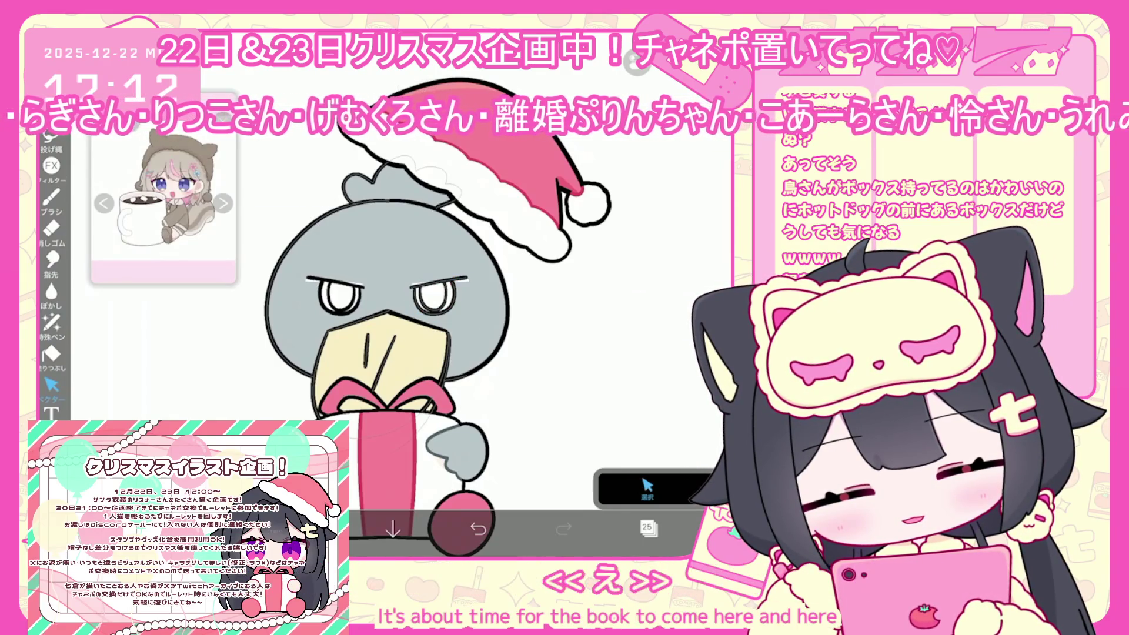
{"action": "scroll", "coordinate": [471, 291], "scroll_direction": "up", "scroll_amount": 3}
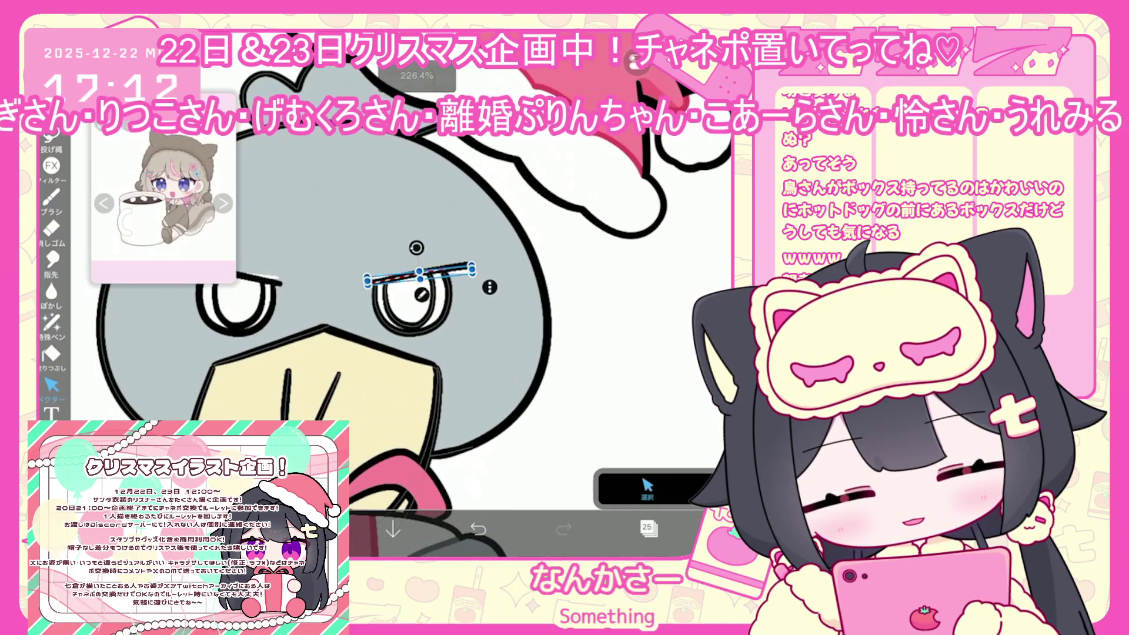
{"action": "key", "text": "Escape"}
- Select layer 22 and switch to the Special Pen lasso fill
{"action": "left_click", "coordinate": [647, 488]}
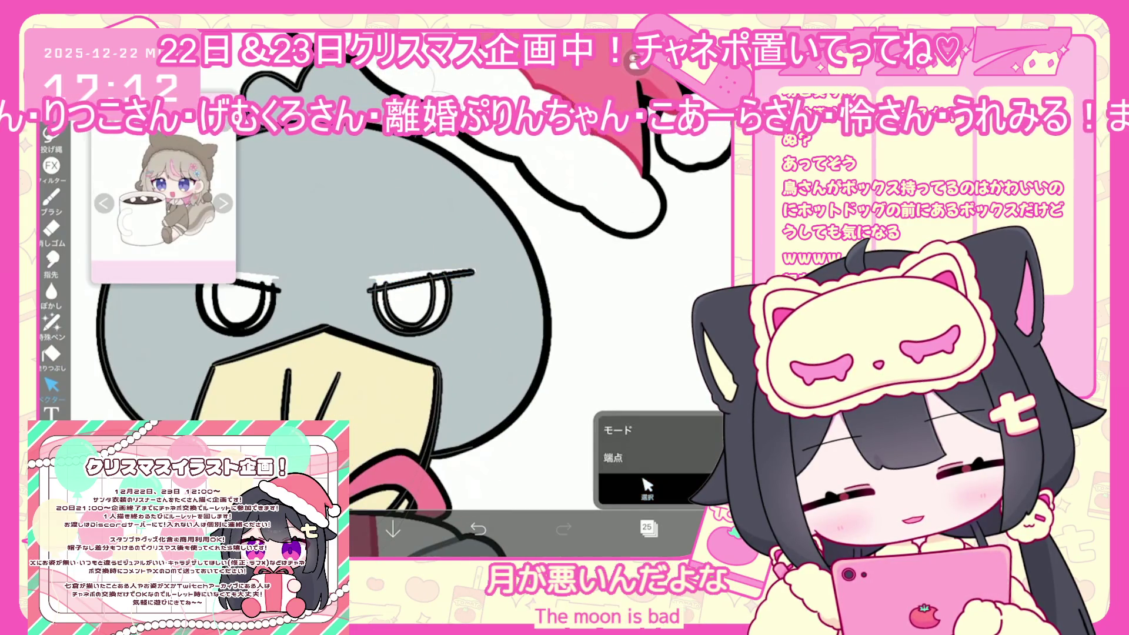
{"action": "scroll", "coordinate": [412, 294], "scroll_direction": "up", "scroll_amount": 2}
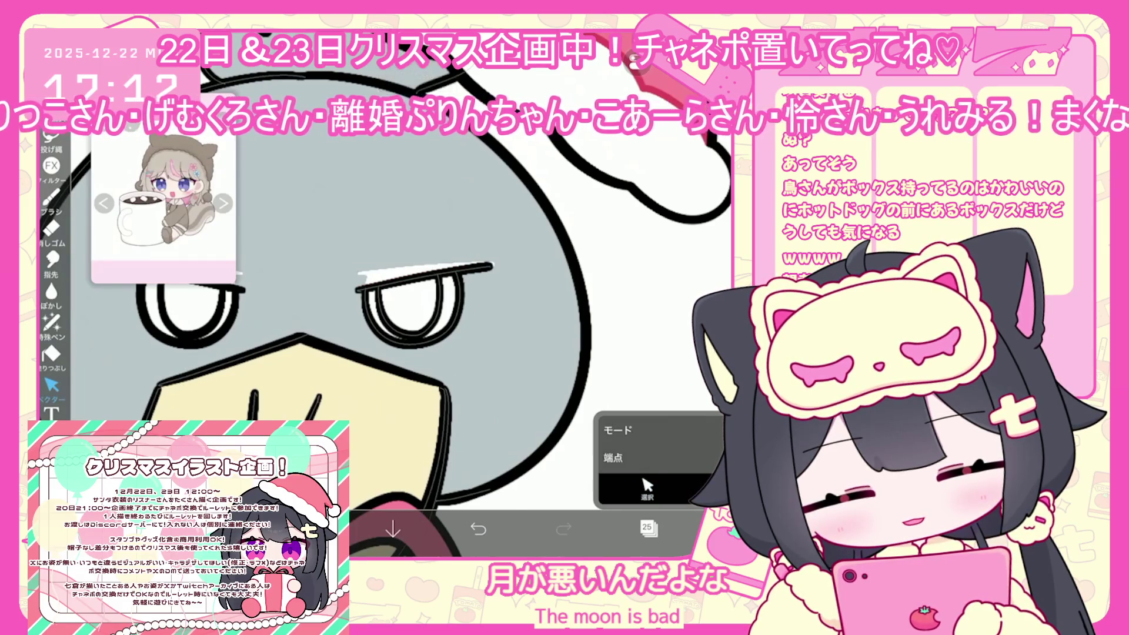
{"action": "scroll", "coordinate": [411, 294], "scroll_direction": "down", "scroll_amount": 2}
{"action": "left_click", "coordinate": [648, 527]}
{"action": "left_click", "coordinate": [647, 421]}
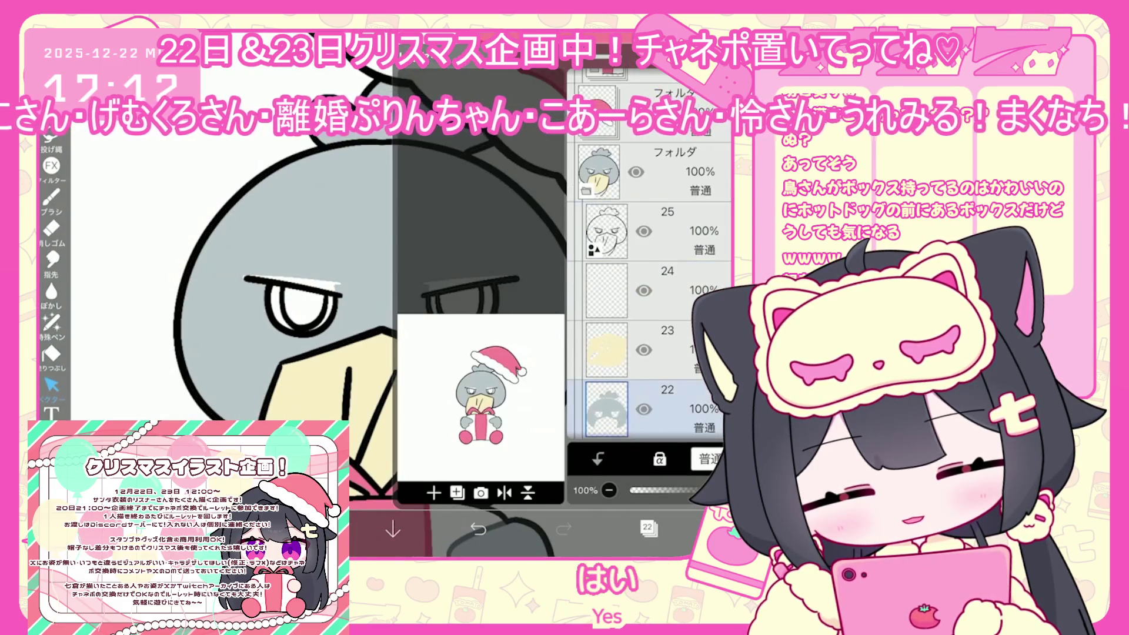
{"action": "left_click", "coordinate": [648, 528]}
{"action": "left_click", "coordinate": [51, 322]}
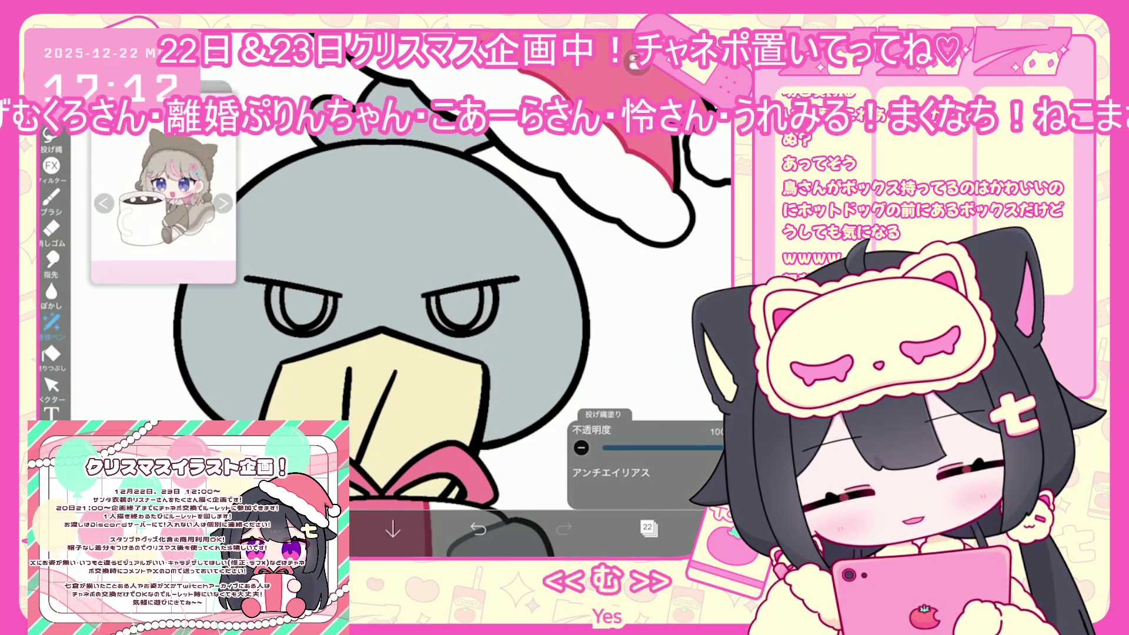
- Select layer 24 and turn on a vertical symmetry ruler down the face
{"action": "left_click", "coordinate": [649, 528]}
{"action": "scroll", "coordinate": [647, 294], "scroll_direction": "up", "scroll_amount": 2}
{"action": "left_click", "coordinate": [647, 270]}
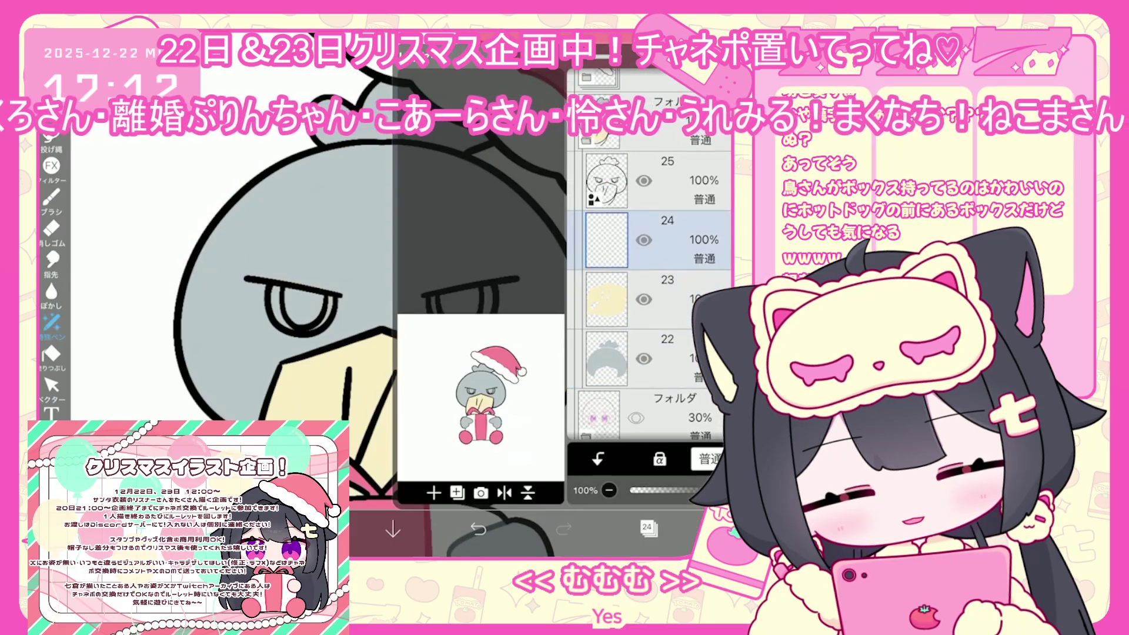
{"action": "left_click", "coordinate": [649, 528]}
{"action": "left_click", "coordinate": [309, 529]}
{"action": "left_click", "coordinate": [309, 529]}
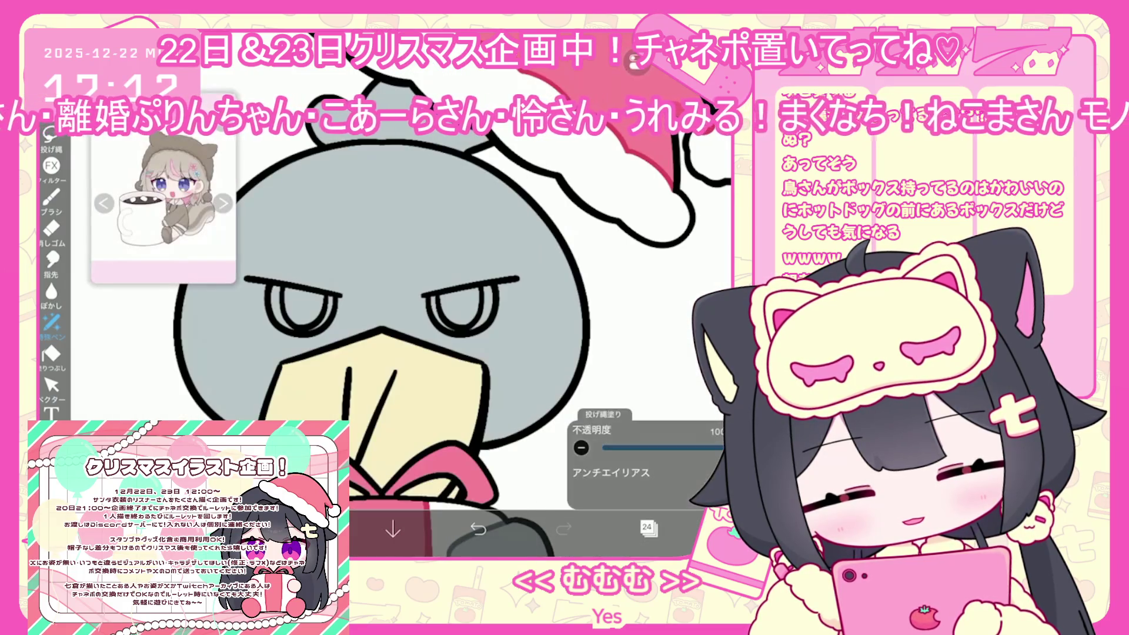
{"action": "left_click", "coordinate": [635, 62]}
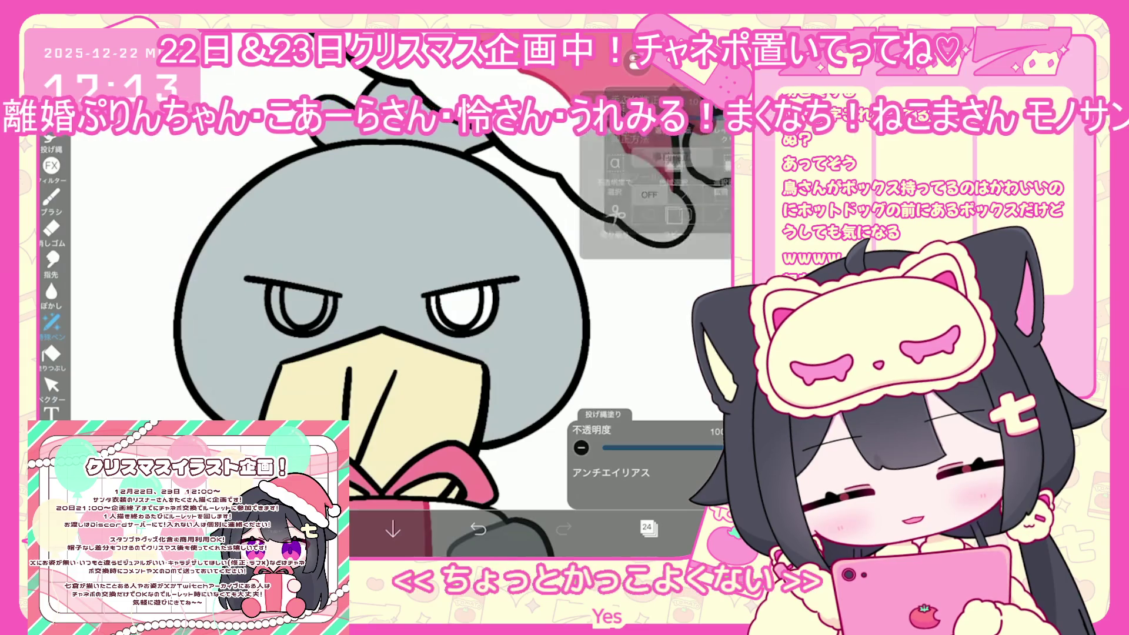
{"action": "left_click", "coordinate": [657, 165]}
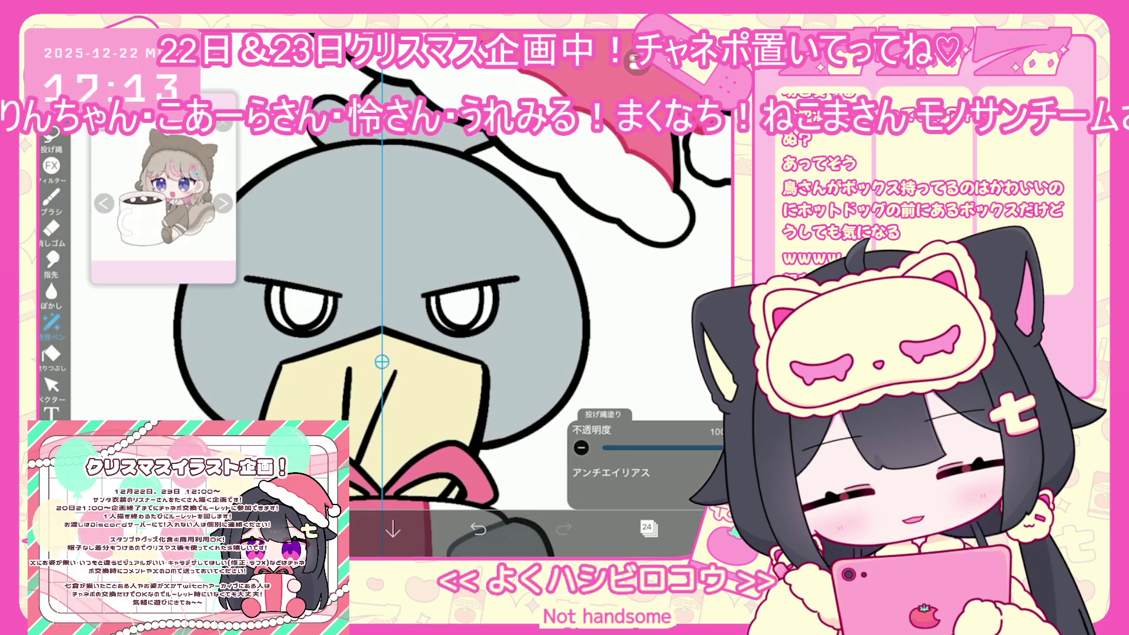
- Set dark slate grey #424C52 as the colour and select layer 25
{"action": "left_click", "coordinate": [309, 529]}
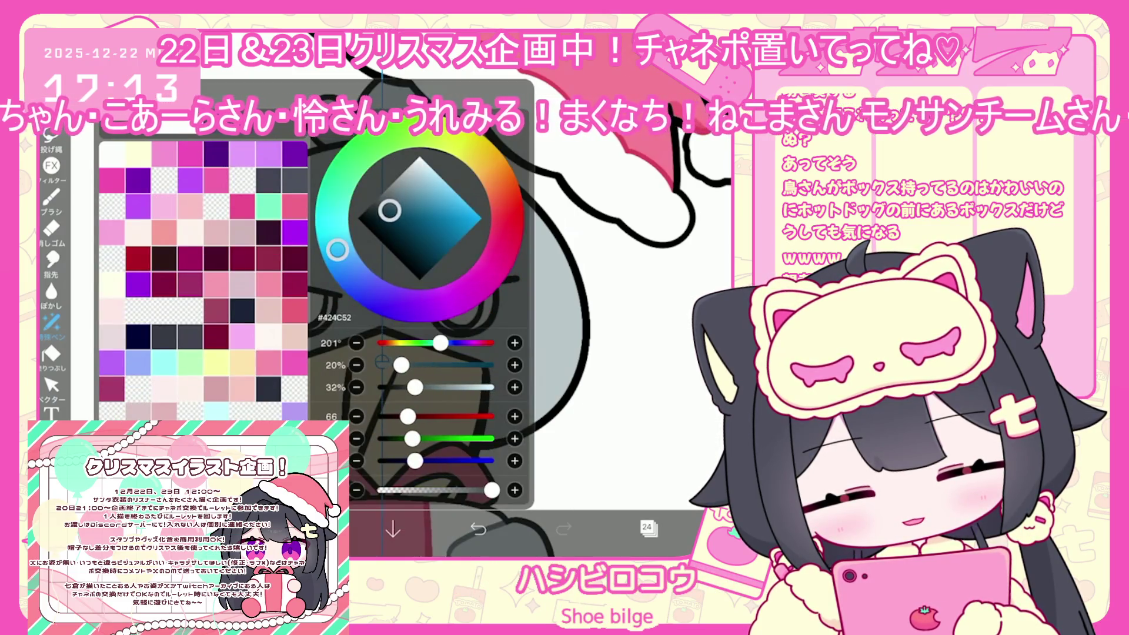
{"action": "left_click", "coordinate": [647, 527]}
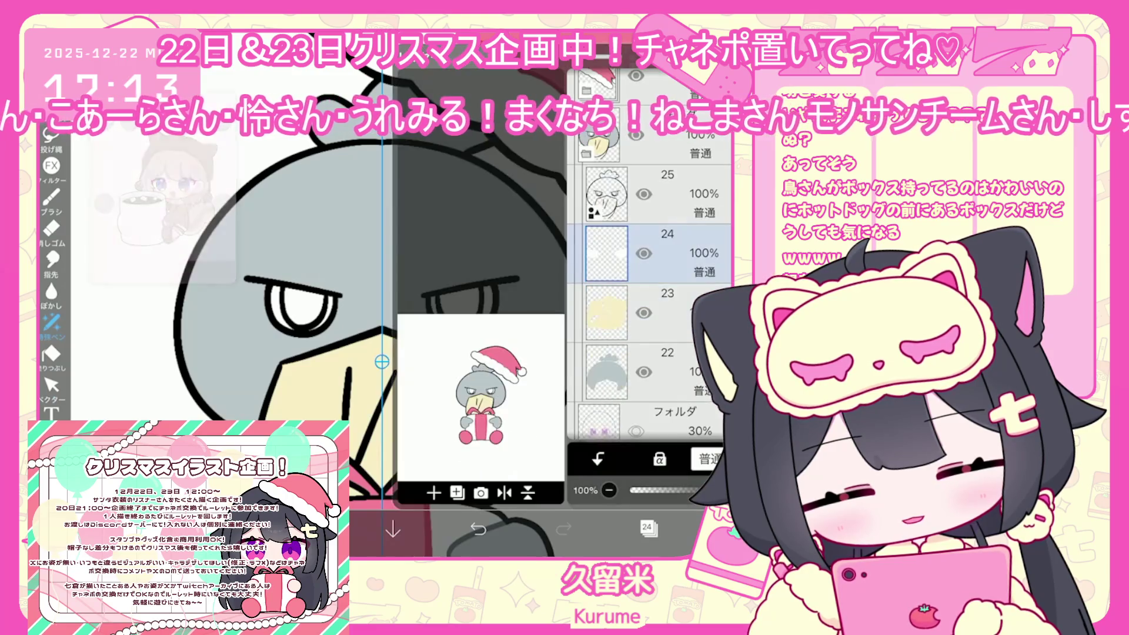
{"action": "left_click", "coordinate": [667, 194]}
{"action": "left_click", "coordinate": [646, 528]}
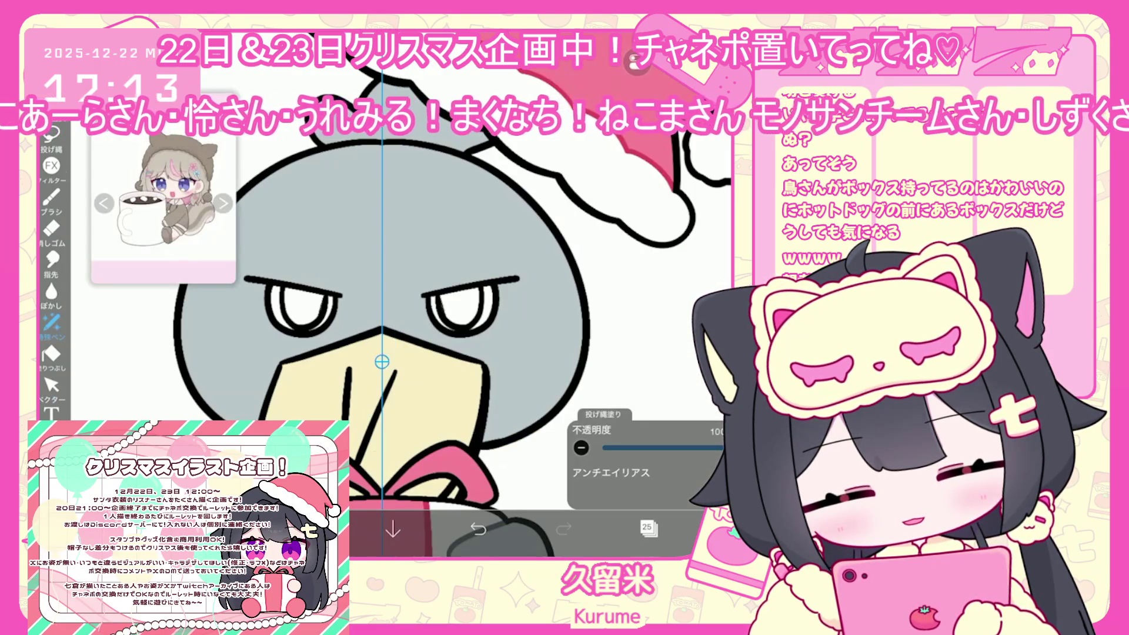
{"action": "scroll", "coordinate": [447, 329], "scroll_direction": "down", "scroll_amount": 5}
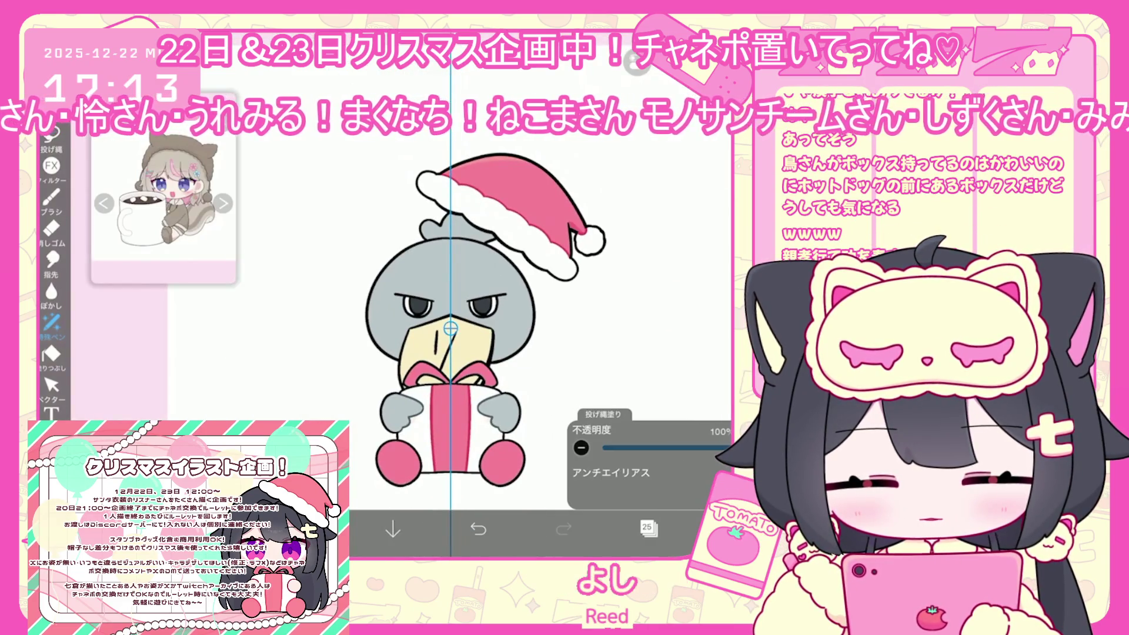
- Select the bird folder and move it down with Transform
{"action": "left_click", "coordinate": [648, 527]}
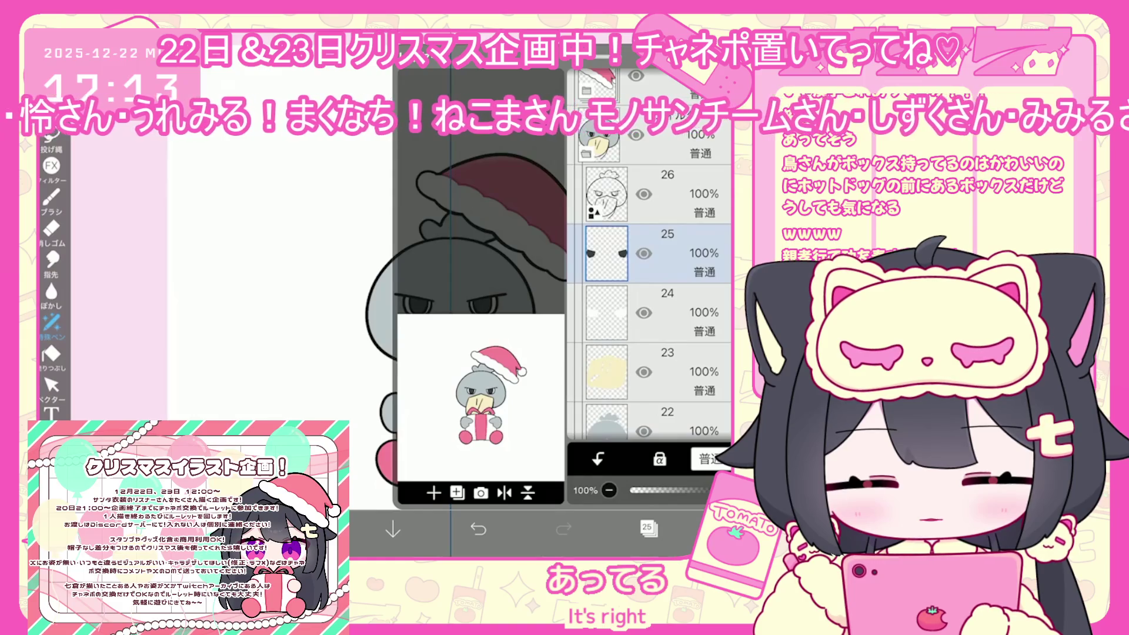
{"action": "scroll", "coordinate": [649, 294], "scroll_direction": "up", "scroll_amount": 3}
{"action": "left_click", "coordinate": [51, 109]}
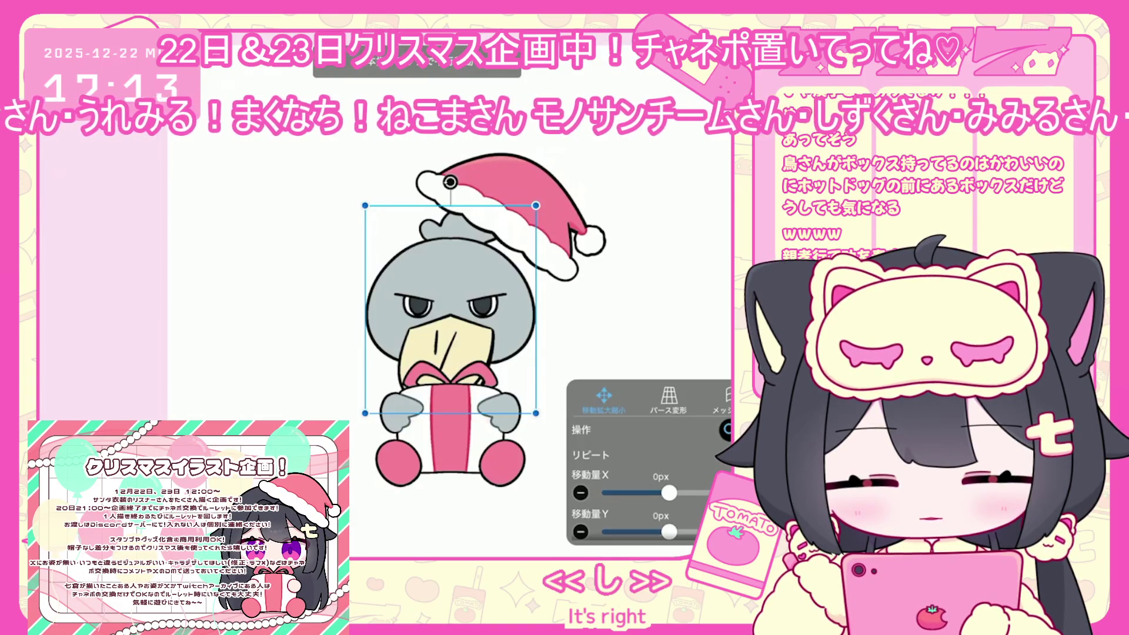
{"action": "mouse_move", "coordinate": [451, 309]}
{"action": "left_mouse_down"}
{"action": "mouse_move", "coordinate": [451, 321]}
{"action": "mouse_move", "coordinate": [450, 309]}
{"action": "left_mouse_up"}
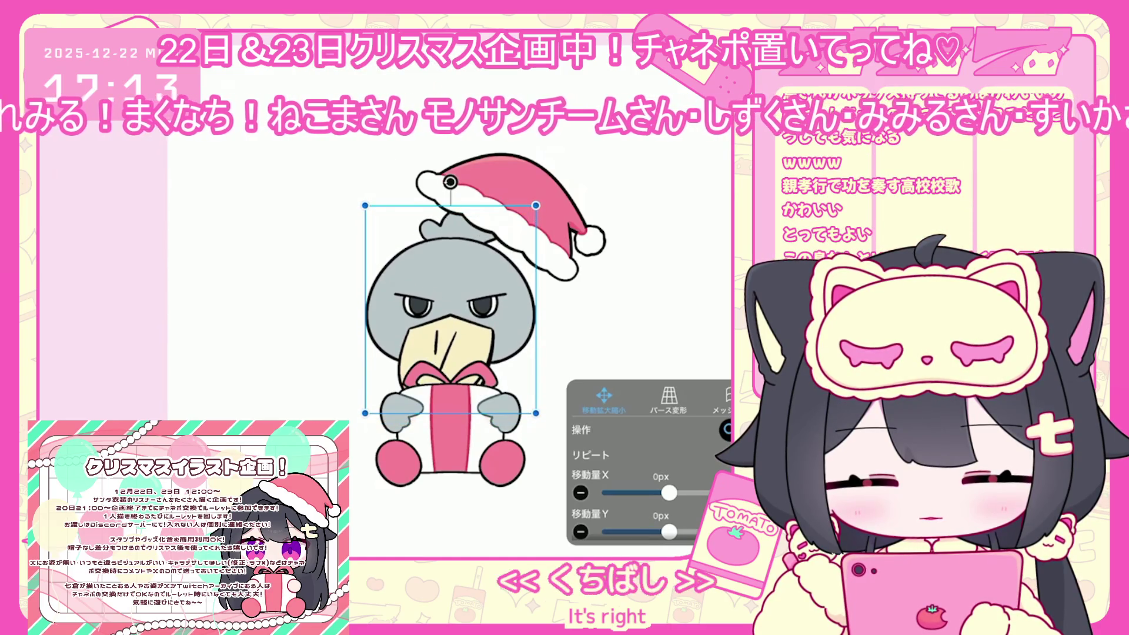
{"action": "left_click", "coordinate": [660, 516]}
{"action": "left_click", "coordinate": [51, 136]}
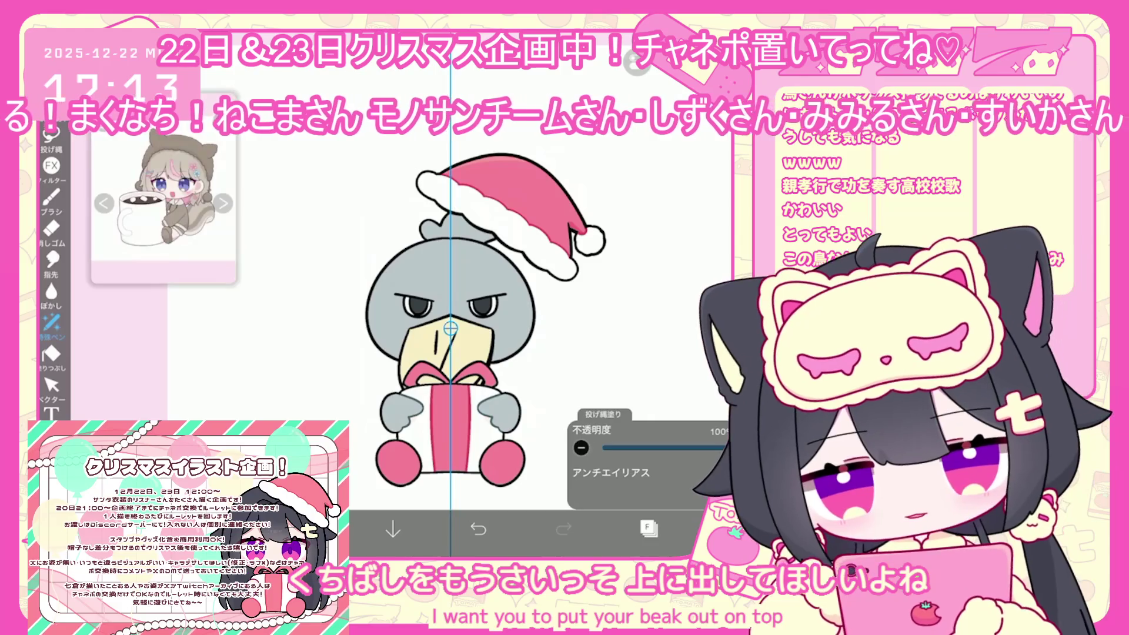
- Nudge the bird further down for 34px total, then select beak layer 23
{"action": "key", "text": "ctrl+t"}
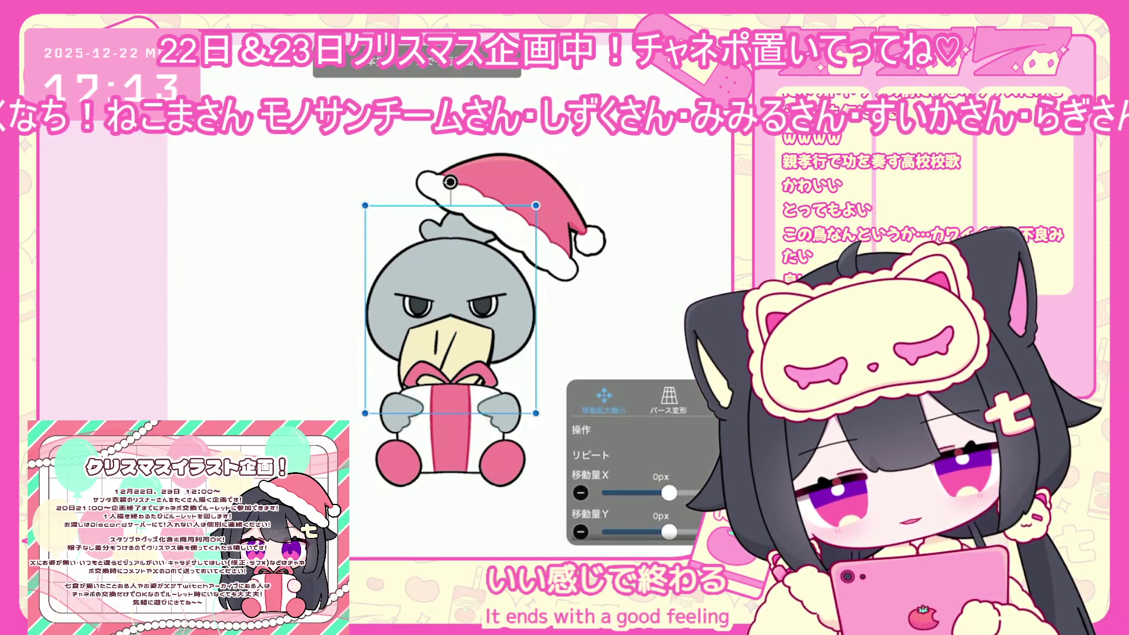
{"action": "left_click_drag", "start_coordinate": [668, 532], "coordinate": [670, 532]}
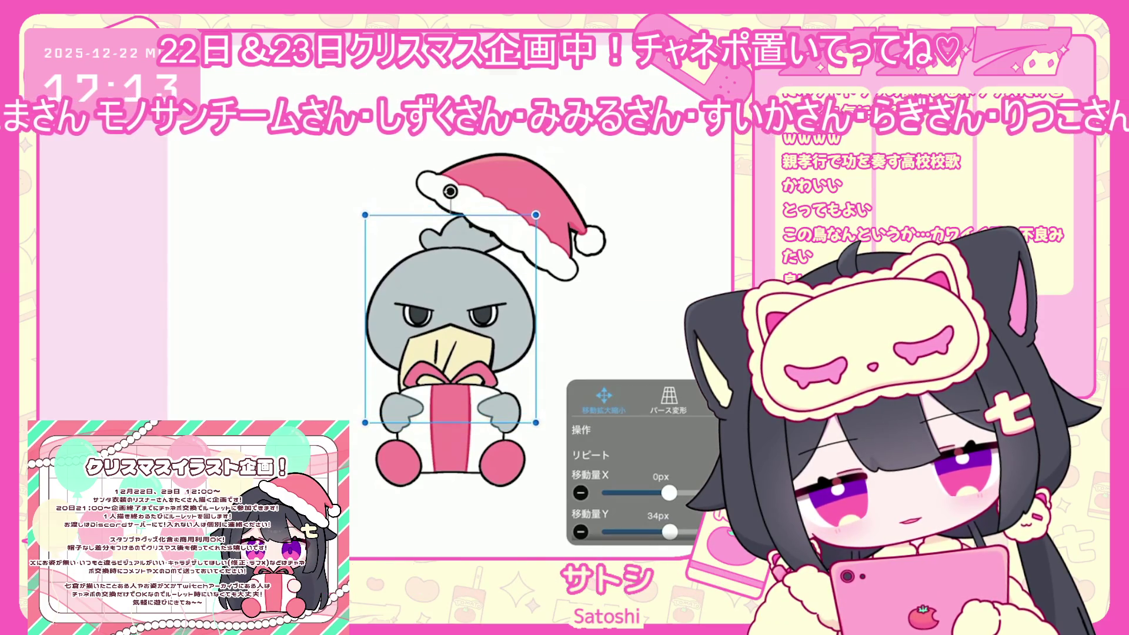
{"action": "left_click", "coordinate": [649, 528]}
{"action": "scroll", "coordinate": [649, 305], "scroll_direction": "up", "scroll_amount": 2}
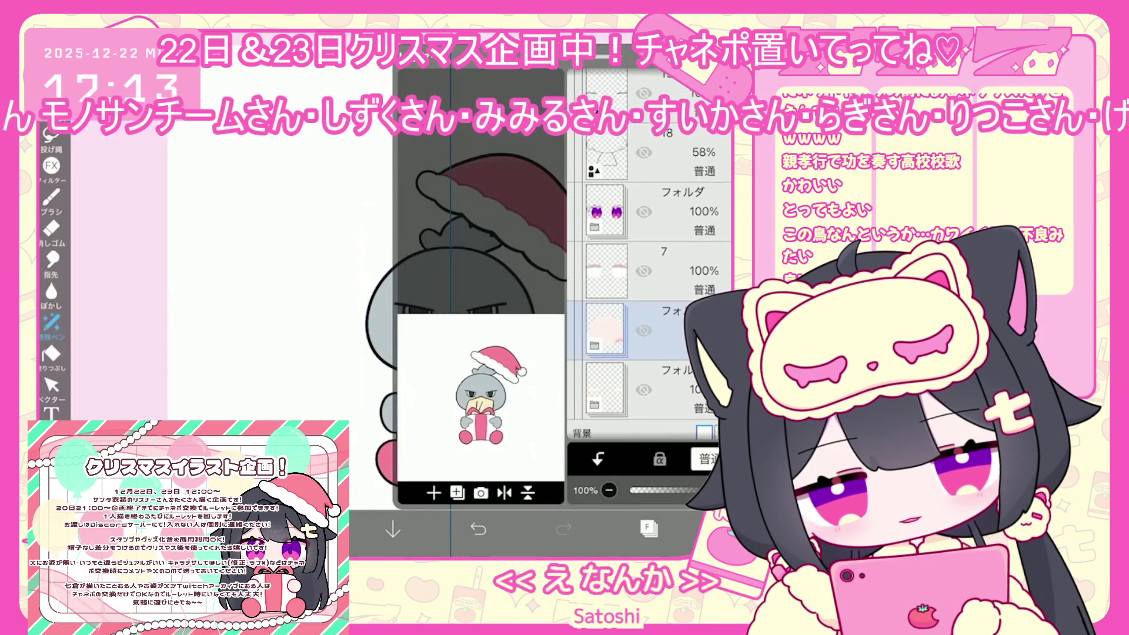
{"action": "scroll", "coordinate": [649, 305], "scroll_direction": "up", "scroll_amount": 5}
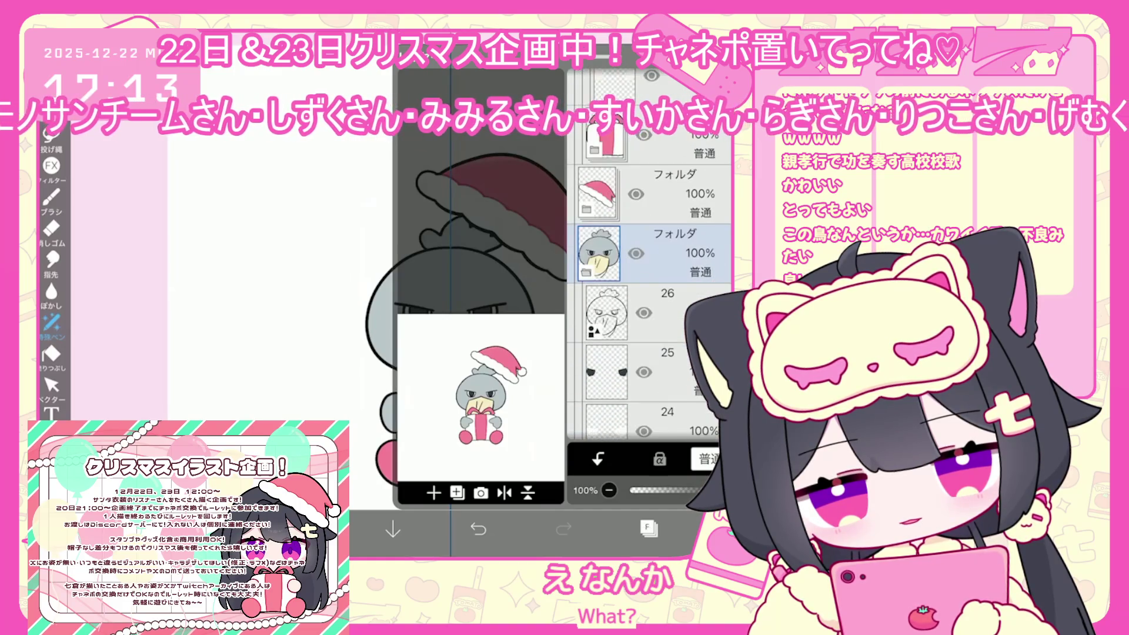
{"action": "left_click", "coordinate": [606, 347]}
- Sample a colour from the bird and return to the lasso fill pen
{"action": "left_click", "coordinate": [648, 527]}
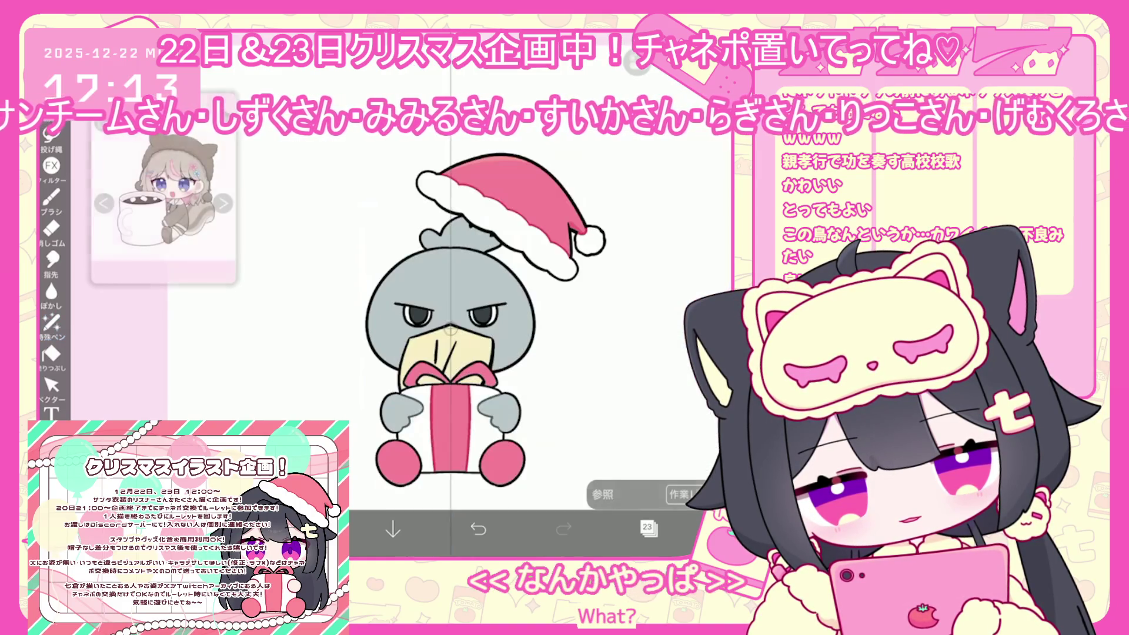
{"action": "left_click", "coordinate": [431, 339]}
{"action": "left_click", "coordinate": [51, 323]}
{"action": "scroll", "coordinate": [432, 329], "scroll_direction": "up", "scroll_amount": 5}
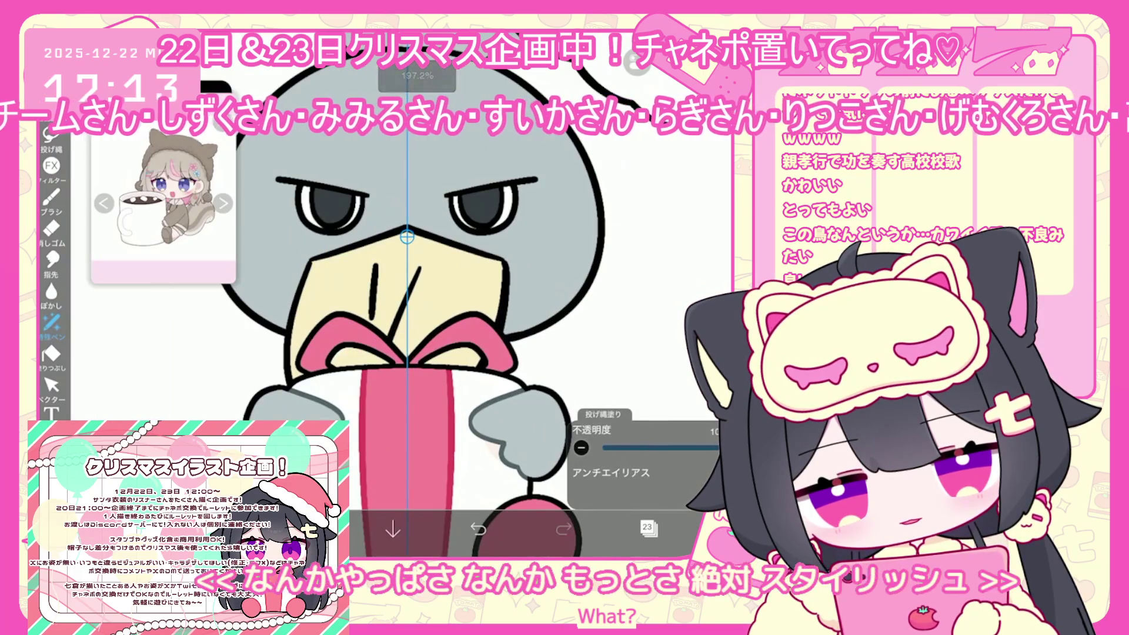
{"action": "scroll", "coordinate": [405, 294], "scroll_direction": "down", "scroll_amount": 3}
- Lock the transparency of grey body layer 22
{"action": "left_click", "coordinate": [649, 527]}
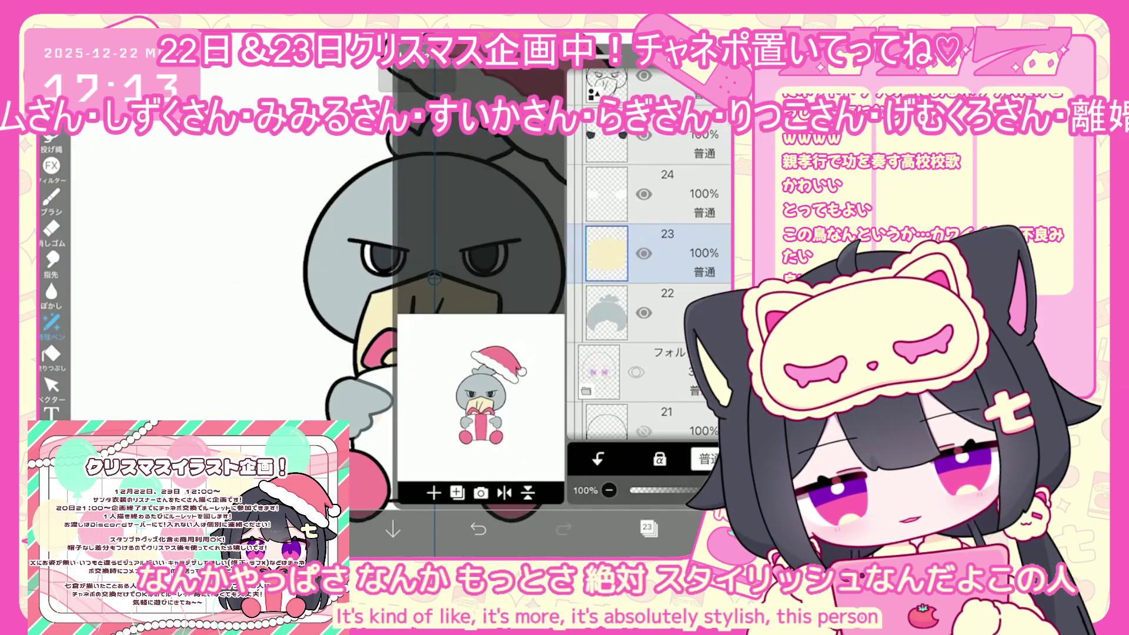
{"action": "scroll", "coordinate": [649, 306], "scroll_direction": "up", "scroll_amount": 1}
{"action": "scroll", "coordinate": [649, 306], "scroll_direction": "down", "scroll_amount": 3}
{"action": "left_click", "coordinate": [606, 294]}
{"action": "left_click", "coordinate": [660, 459]}
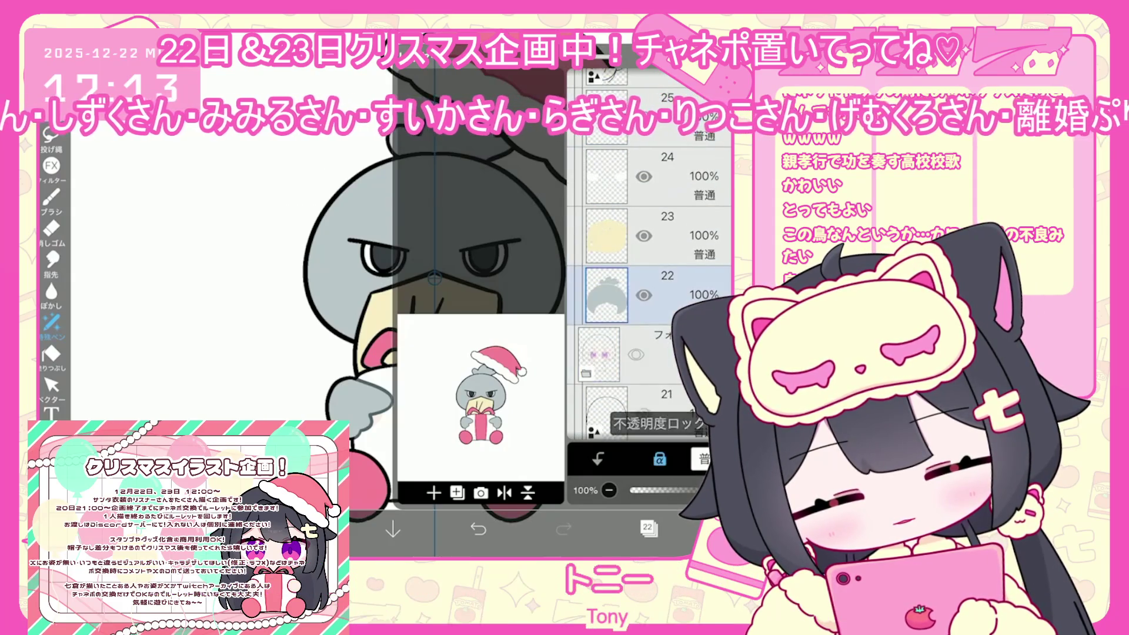
{"action": "left_click", "coordinate": [649, 527]}
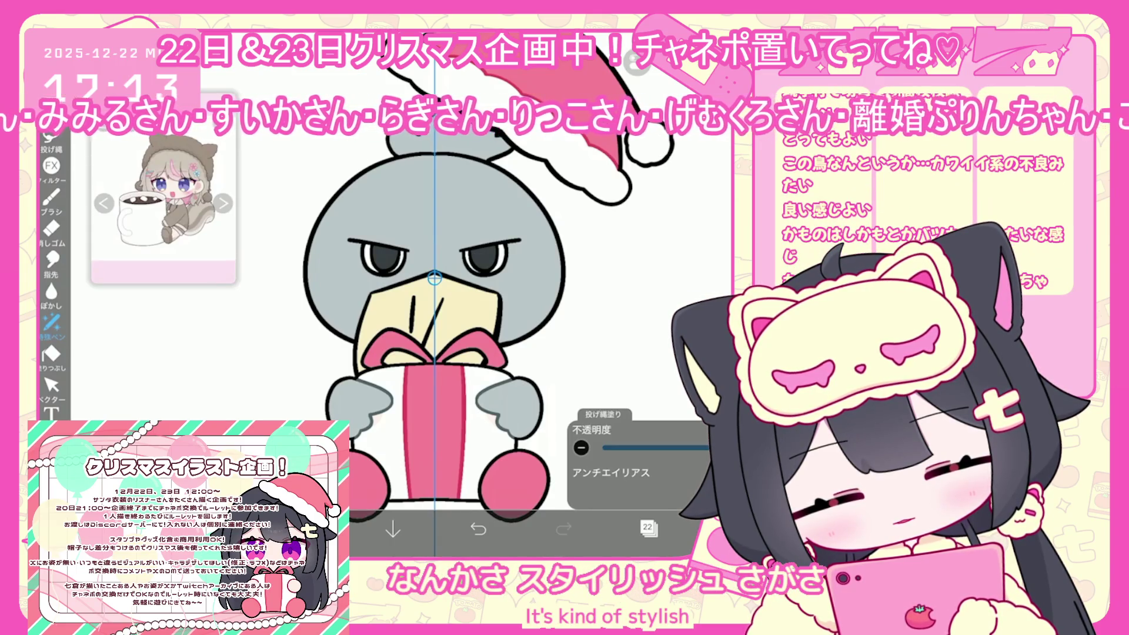
- Darken the grey to #98A7AF in the colour panel and select layer 23
{"action": "left_click", "coordinate": [307, 529]}
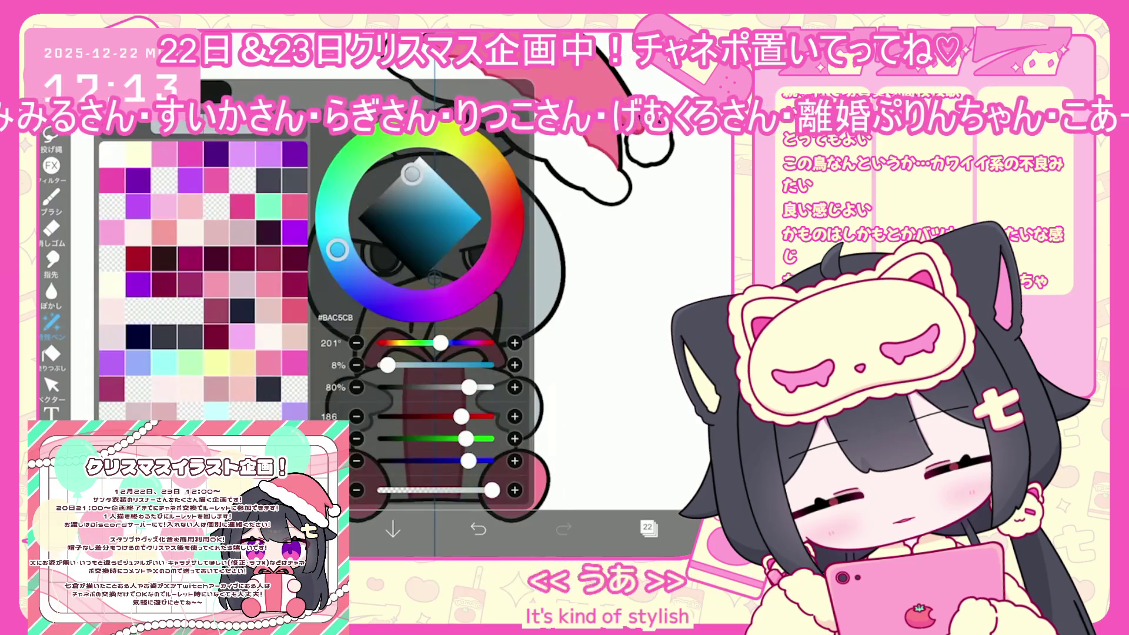
{"action": "left_click_drag", "start_coordinate": [408, 179], "coordinate": [406, 181]}
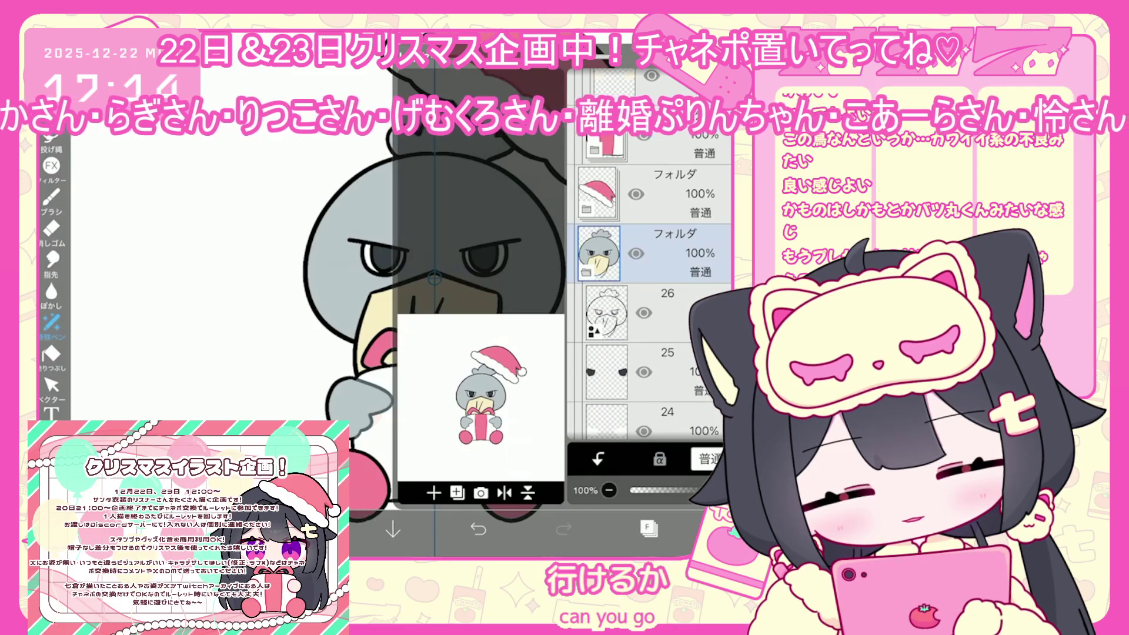
{"action": "scroll", "coordinate": [647, 264], "scroll_direction": "down", "scroll_amount": 3}
{"action": "left_click", "coordinate": [605, 320]}
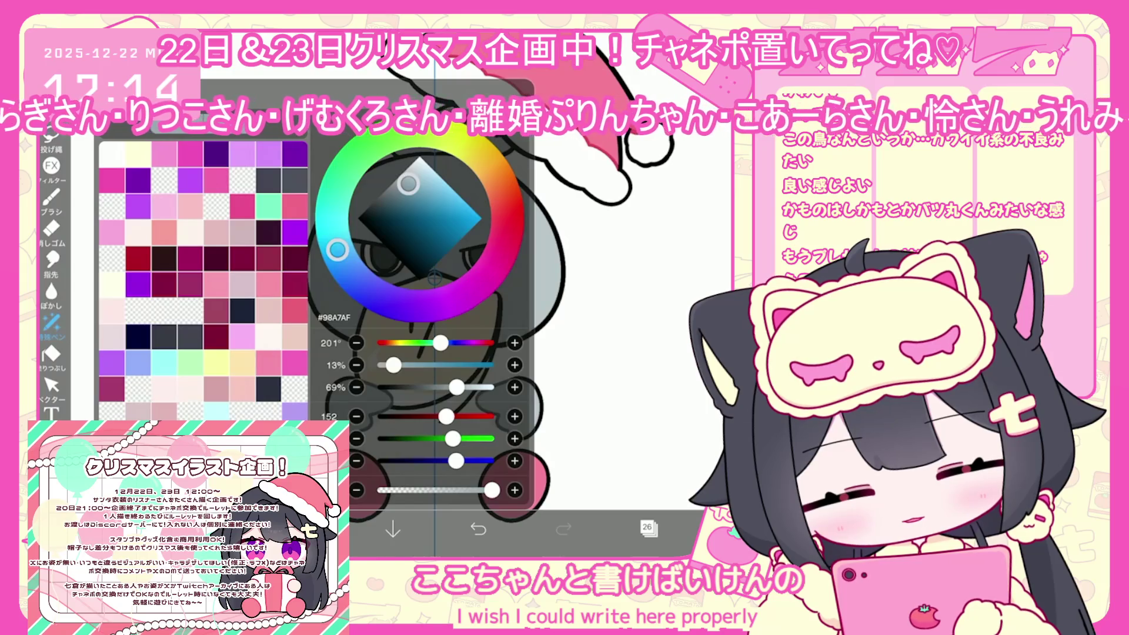
- Switch to line art layer 26 and undo the stroke under the beak
{"action": "left_click", "coordinate": [51, 200]}
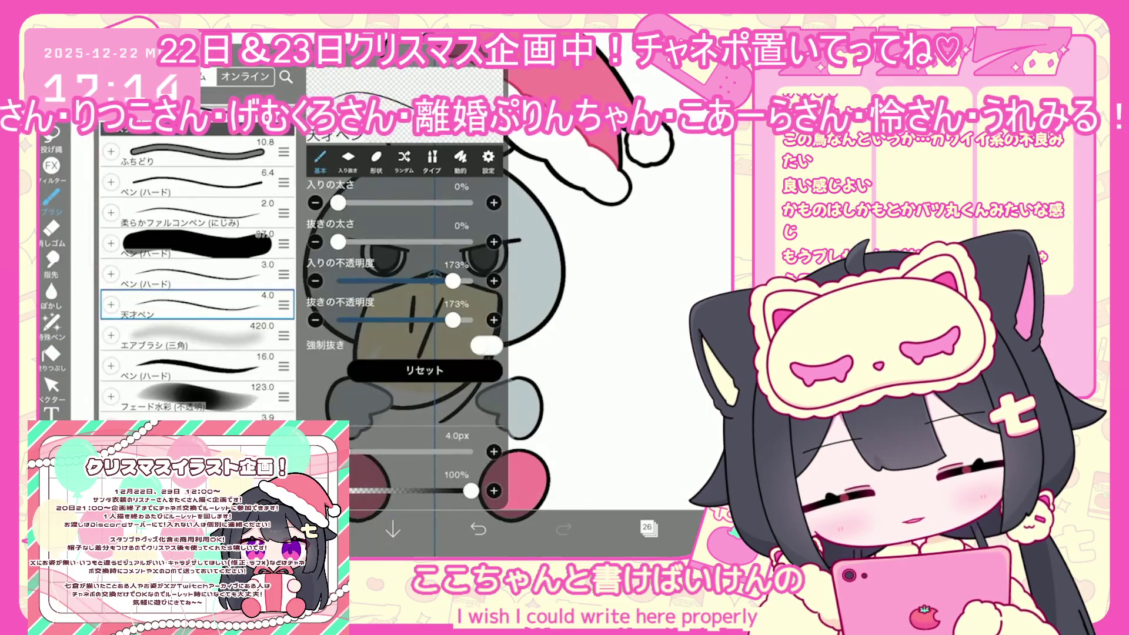
{"action": "scroll", "coordinate": [434, 382], "scroll_direction": "up", "scroll_amount": 3}
{"action": "left_click", "coordinate": [647, 528]}
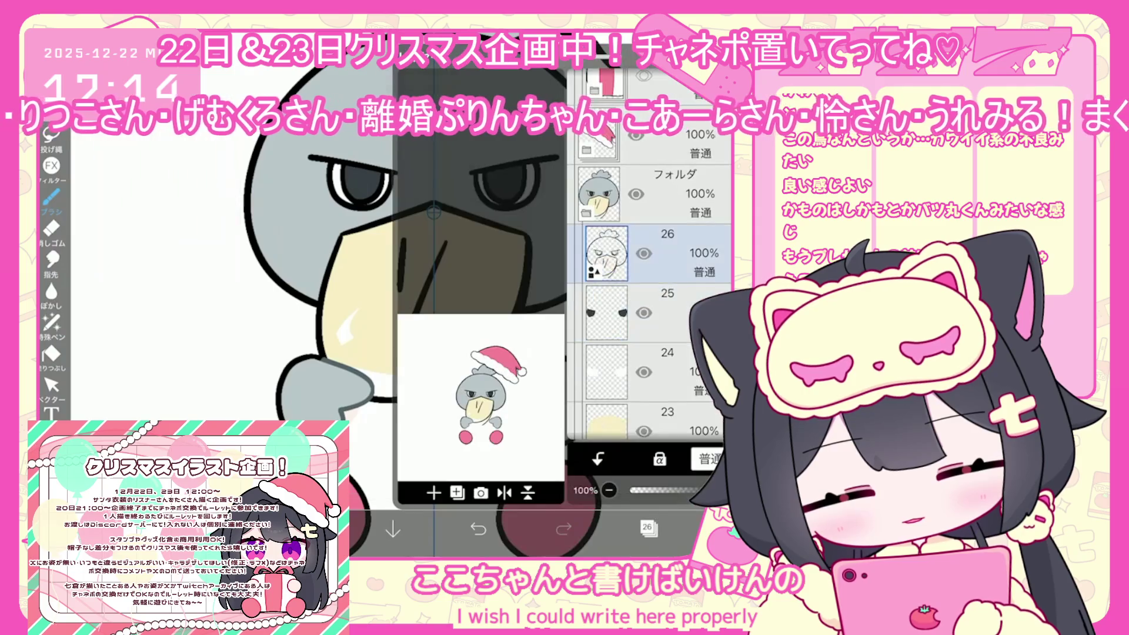
{"action": "left_click", "coordinate": [615, 334]}
{"action": "scroll", "coordinate": [650, 312], "scroll_direction": "down", "scroll_amount": 5}
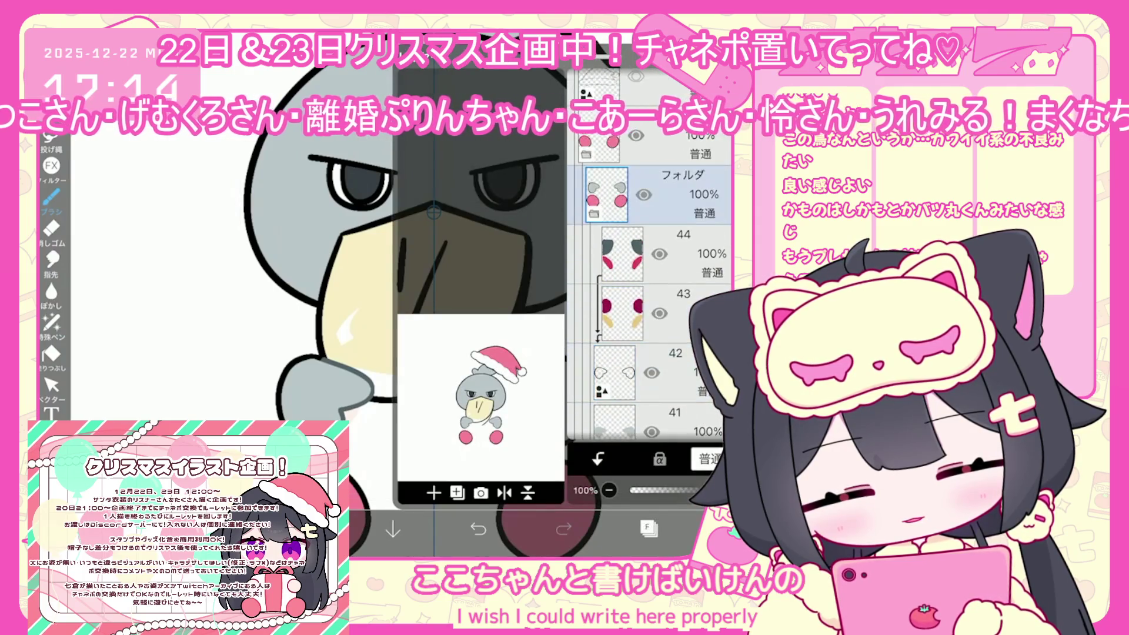
{"action": "left_click", "coordinate": [607, 265]}
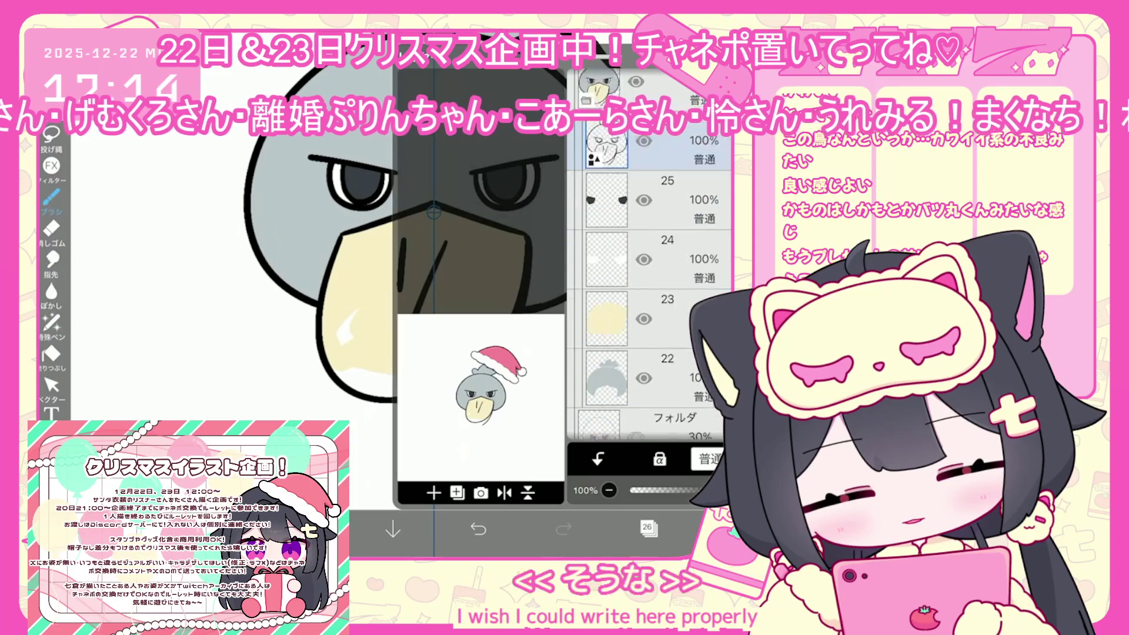
{"action": "left_click", "coordinate": [648, 528]}
{"action": "scroll", "coordinate": [435, 294], "scroll_direction": "up", "scroll_amount": 3}
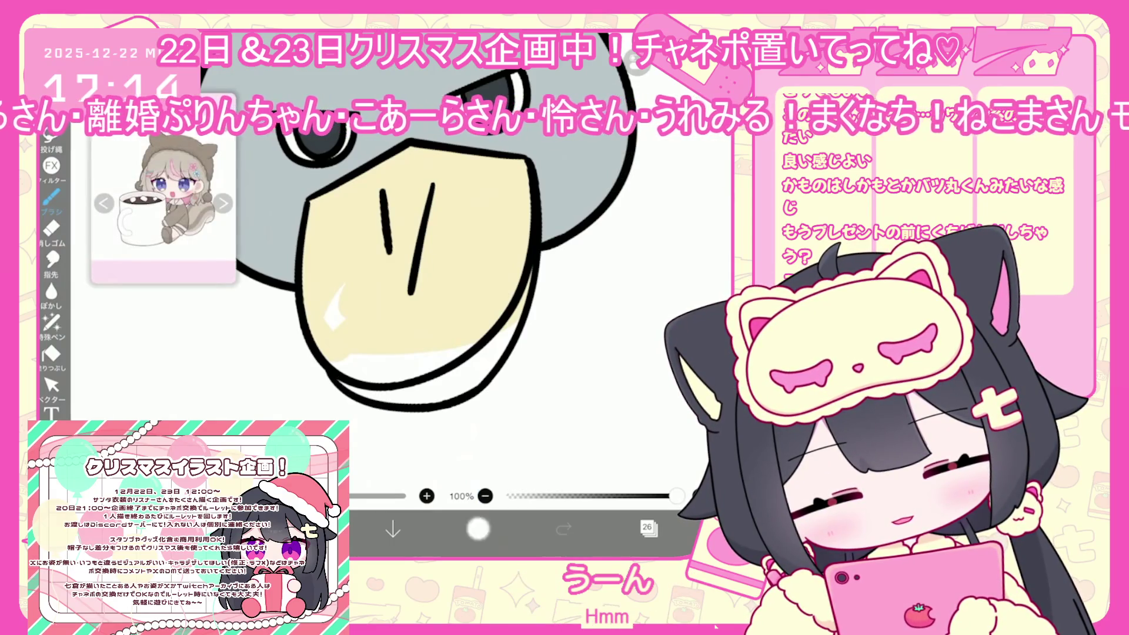
{"action": "key", "text": "ctrl+z"}
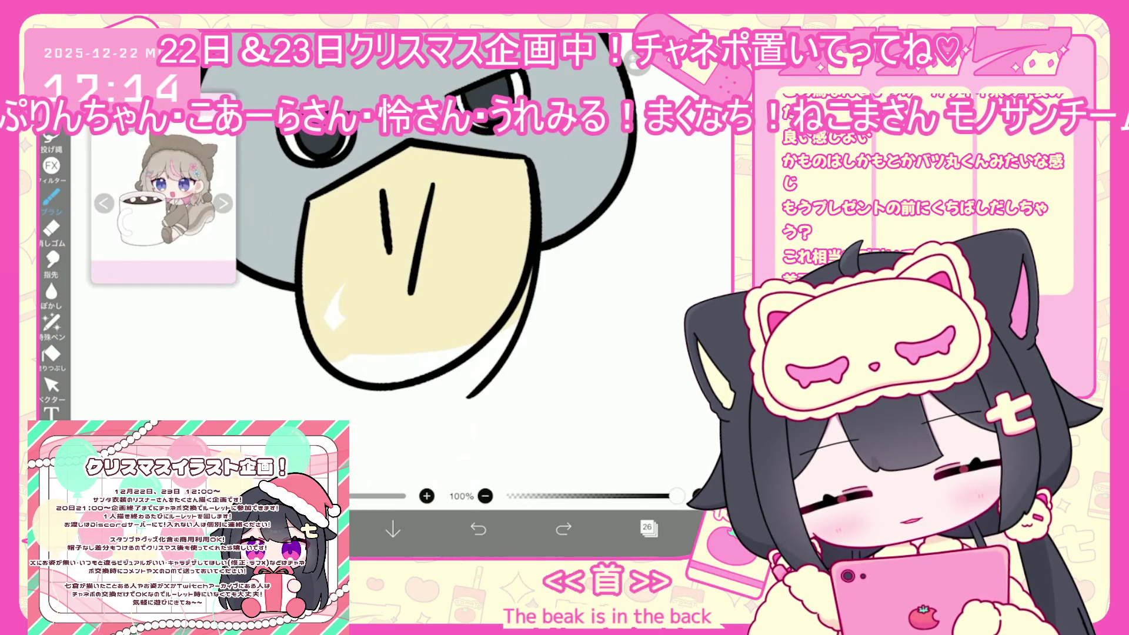
- Redo the lower beak outline to check it, then undo it again
{"action": "left_click", "coordinate": [51, 385]}
{"action": "left_click", "coordinate": [563, 530]}
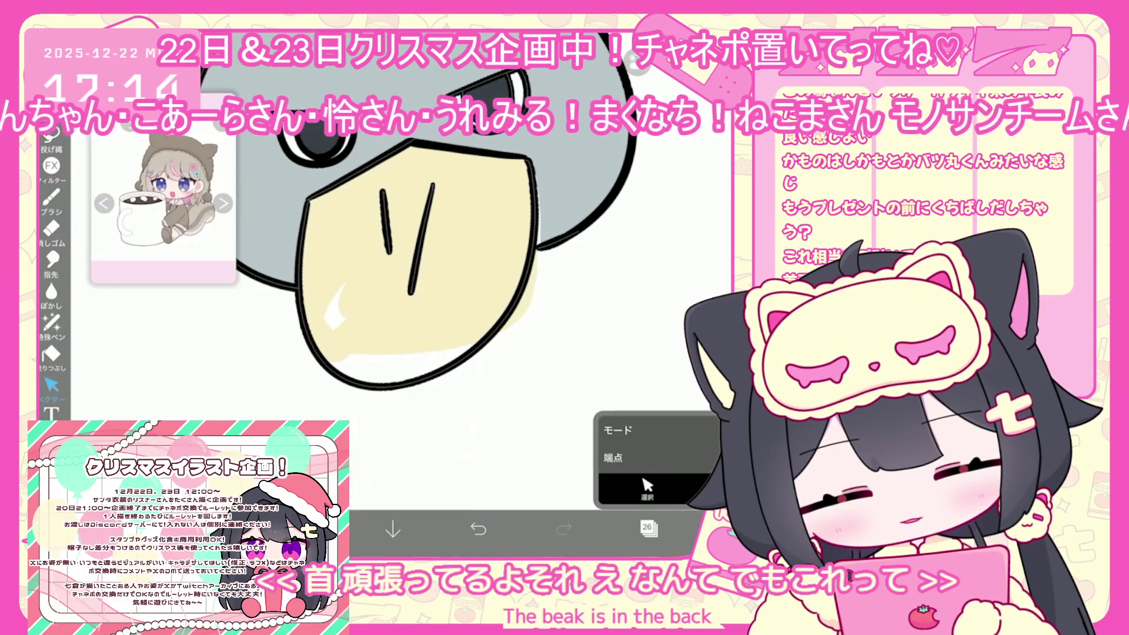
{"action": "left_click", "coordinate": [51, 200]}
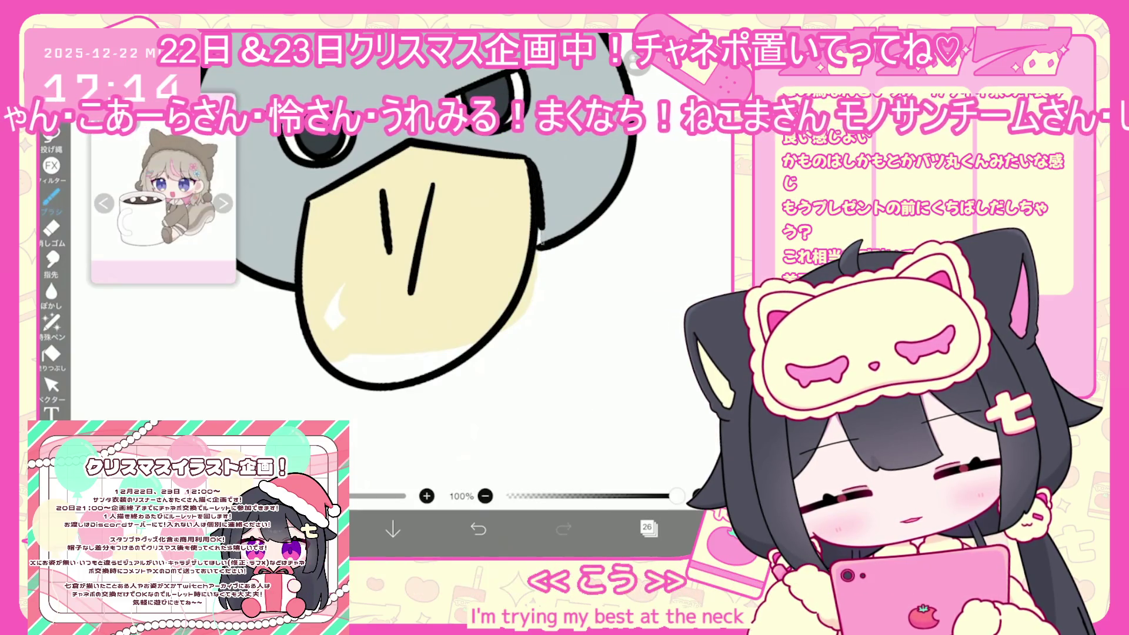
{"action": "scroll", "coordinate": [411, 247], "scroll_direction": "down", "scroll_amount": 3}
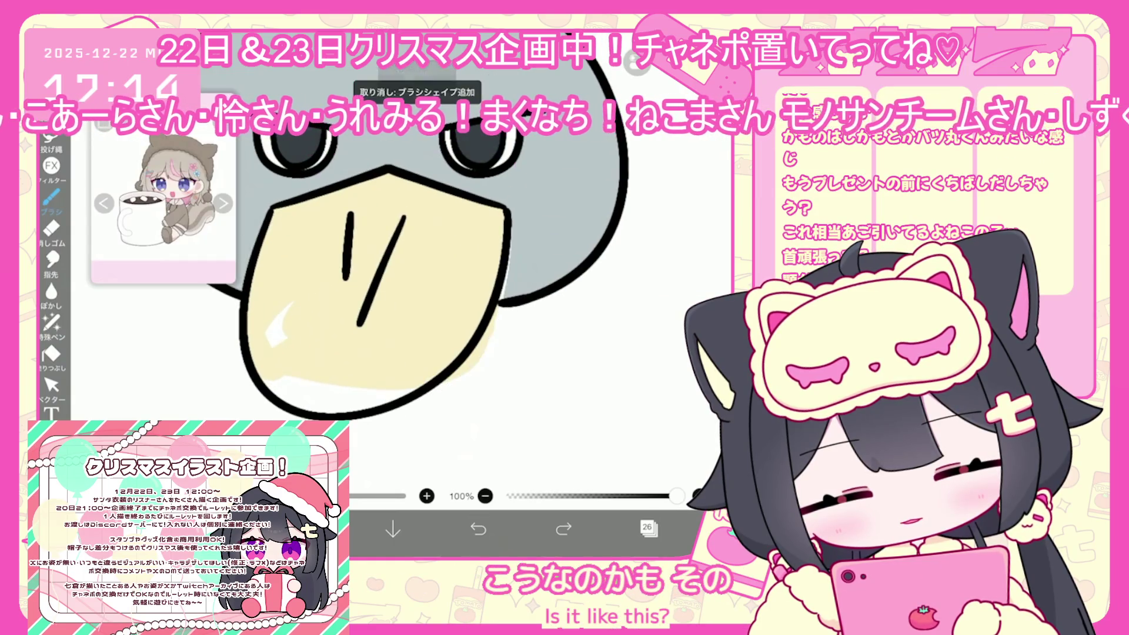
{"action": "key", "text": "ctrl+z"}
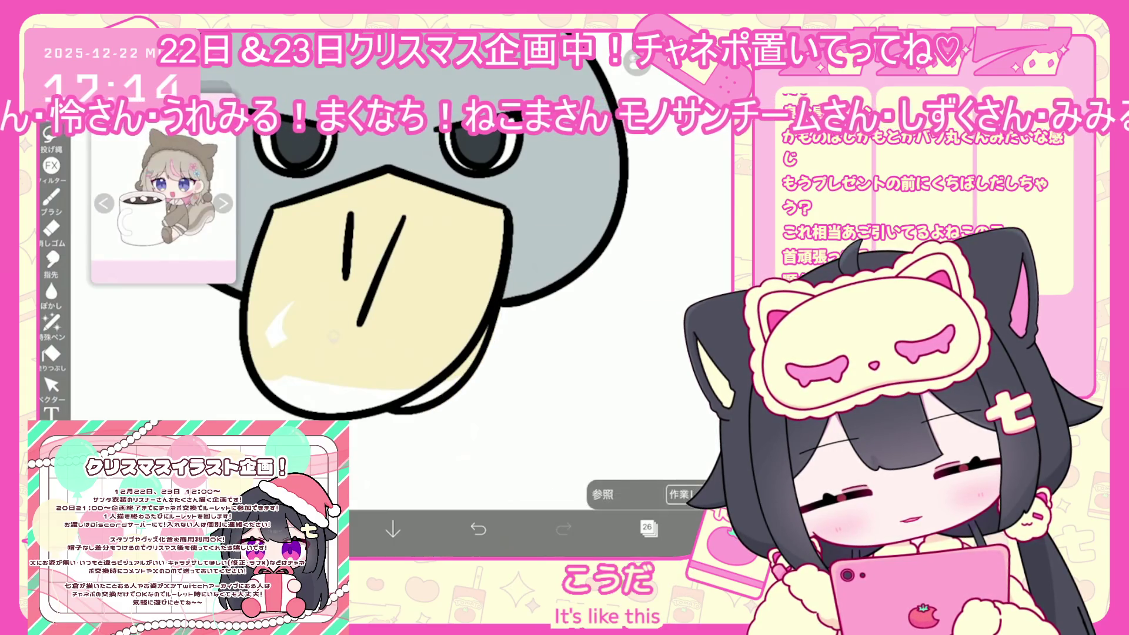
- Select pale yellow beak layer 23 and pick the Special Pen
{"action": "left_click", "coordinate": [648, 527]}
{"action": "left_click", "coordinate": [647, 408]}
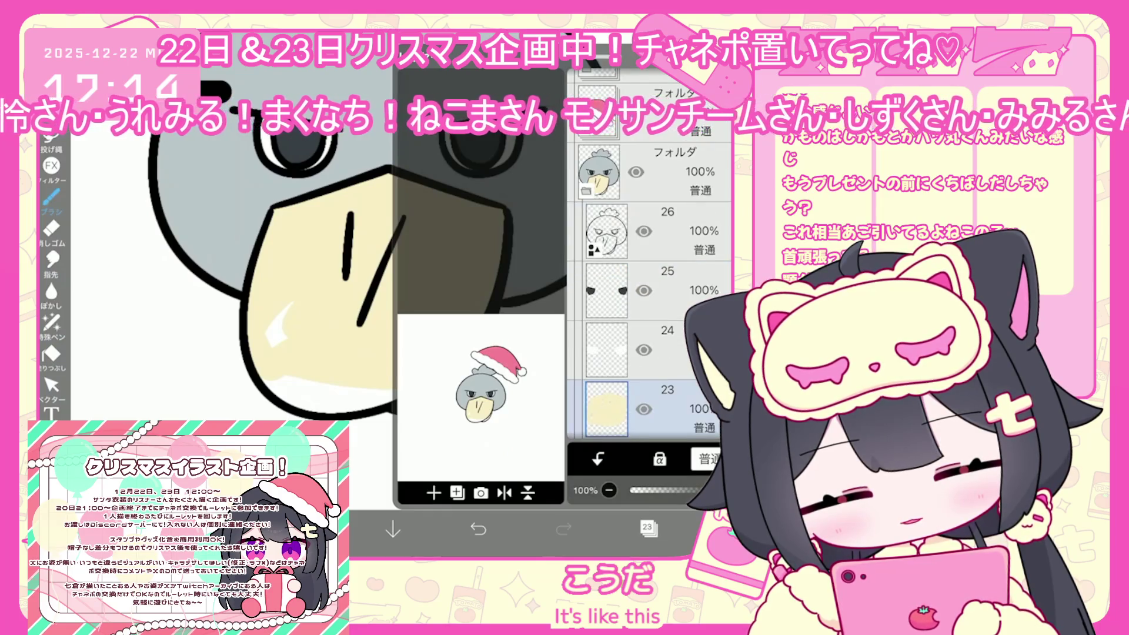
{"action": "left_click", "coordinate": [51, 322]}
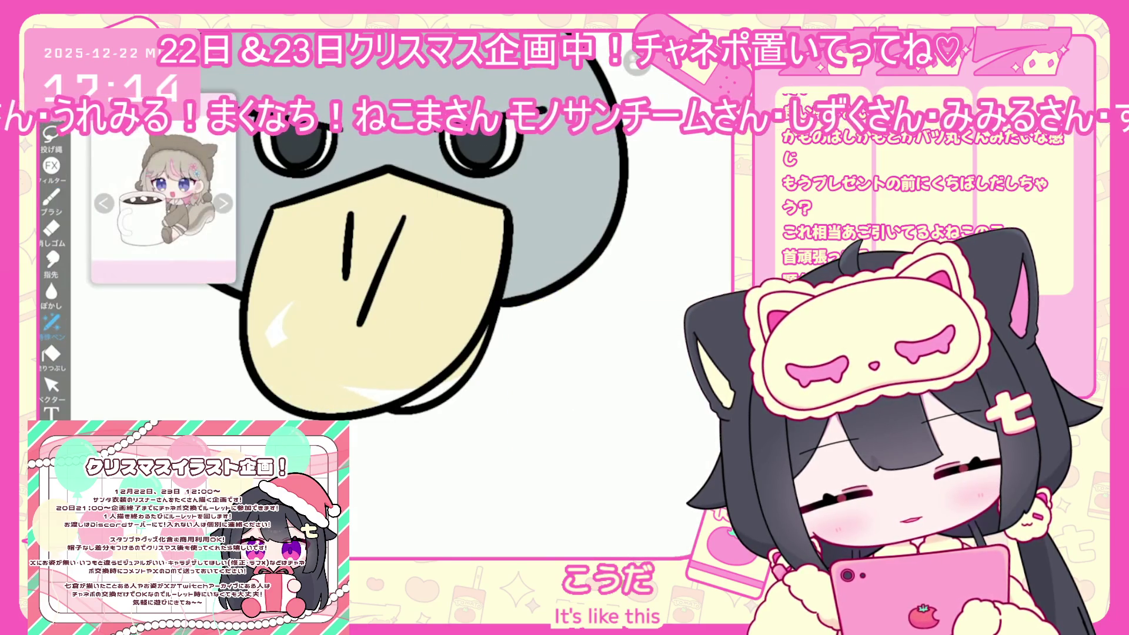
- Show the hidden arms and feet and move the gift folder below the shoebill folder
{"action": "scroll", "coordinate": [447, 265], "scroll_direction": "down", "scroll_amount": 3}
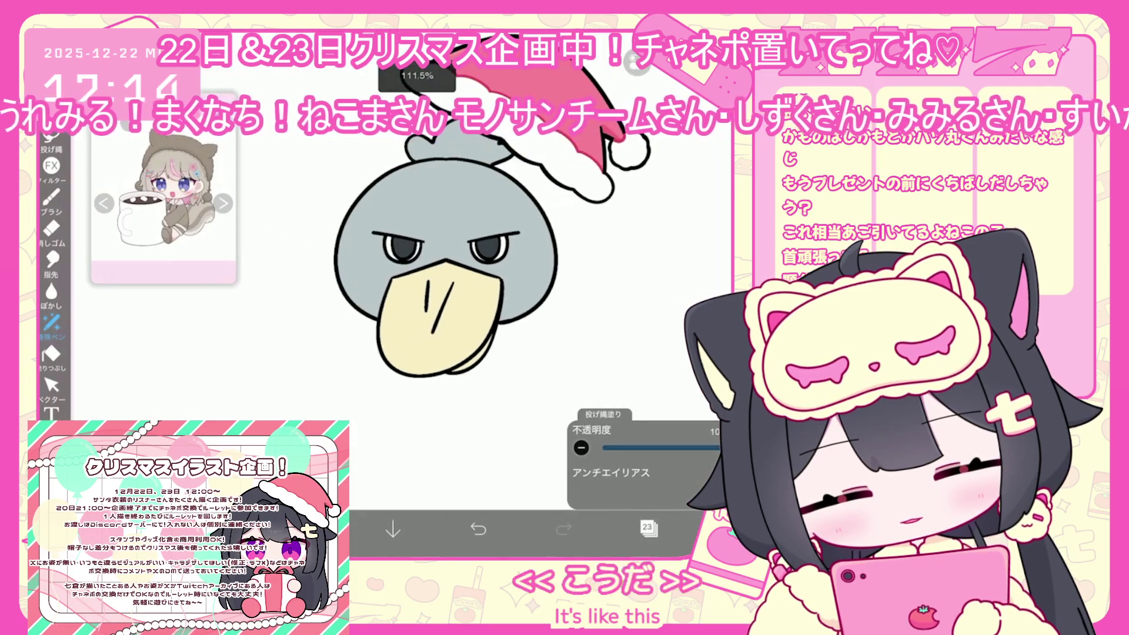
{"action": "left_click", "coordinate": [649, 528]}
{"action": "scroll", "coordinate": [647, 294], "scroll_direction": "down", "scroll_amount": 3}
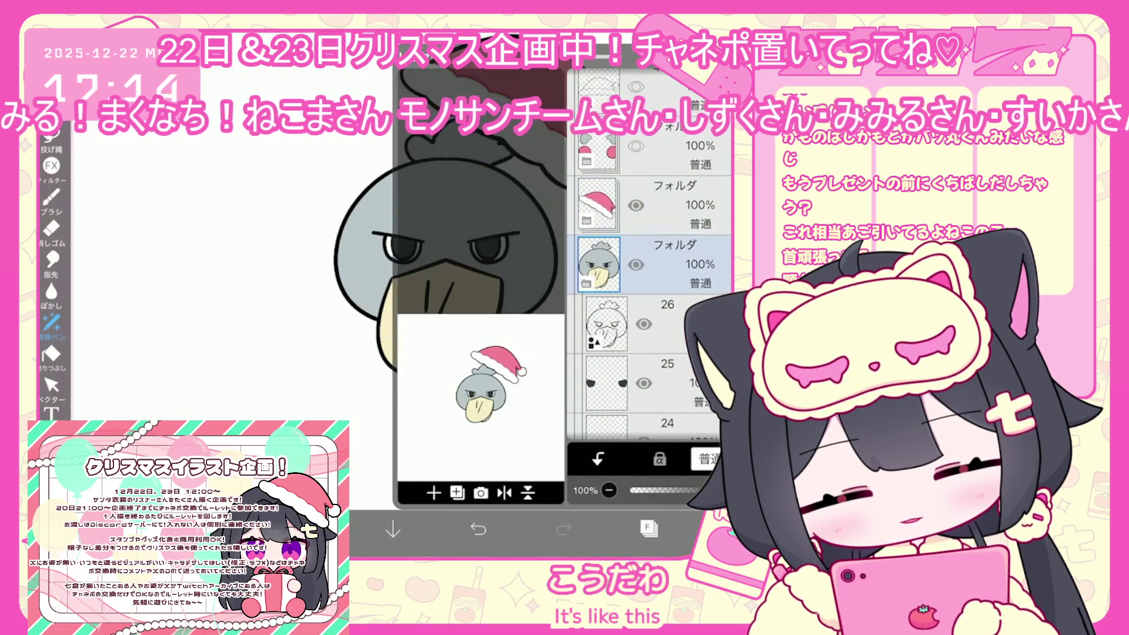
{"action": "left_click", "coordinate": [676, 253]}
{"action": "left_click", "coordinate": [636, 135]}
{"action": "left_click", "coordinate": [676, 253]}
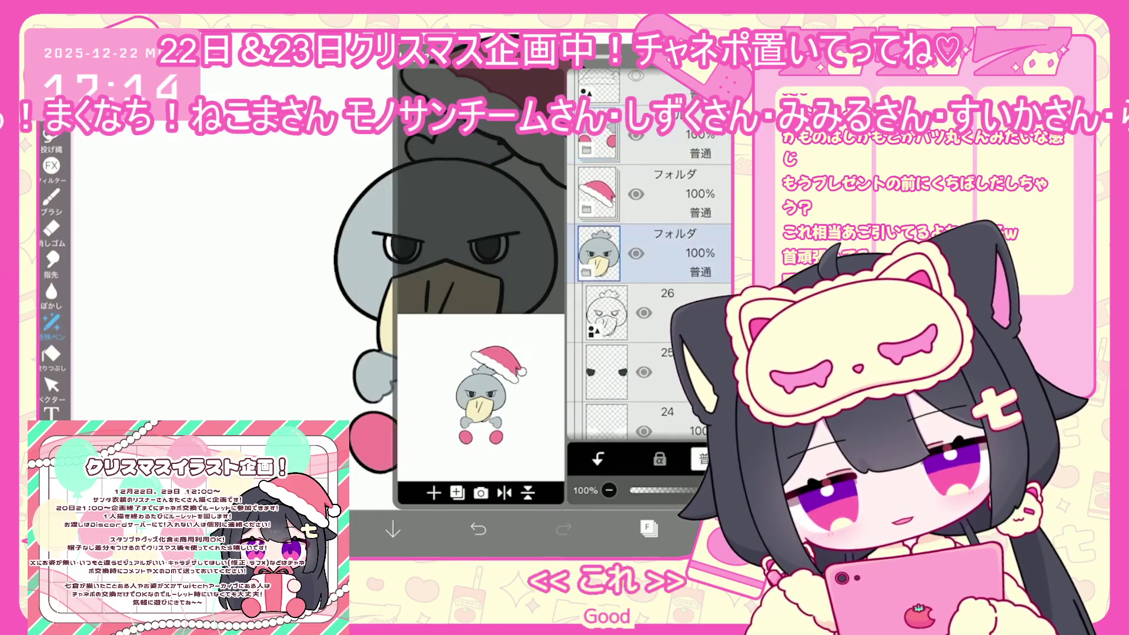
{"action": "scroll", "coordinate": [649, 253], "scroll_direction": "up", "scroll_amount": 3}
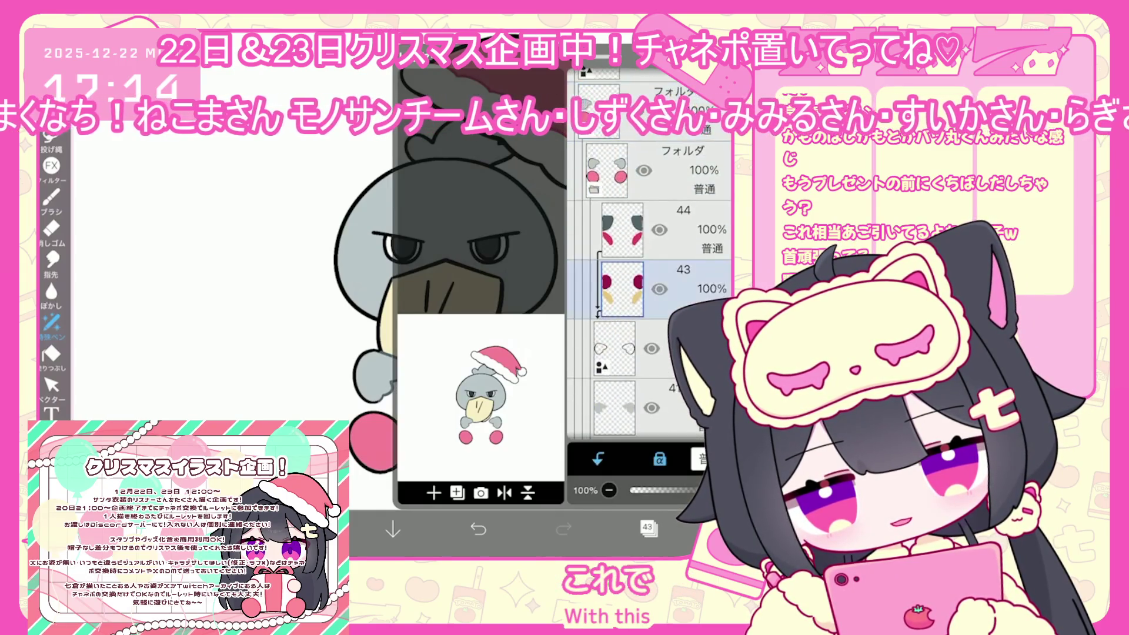
{"action": "left_click_drag", "start_coordinate": [676, 253], "coordinate": [676, 371]}
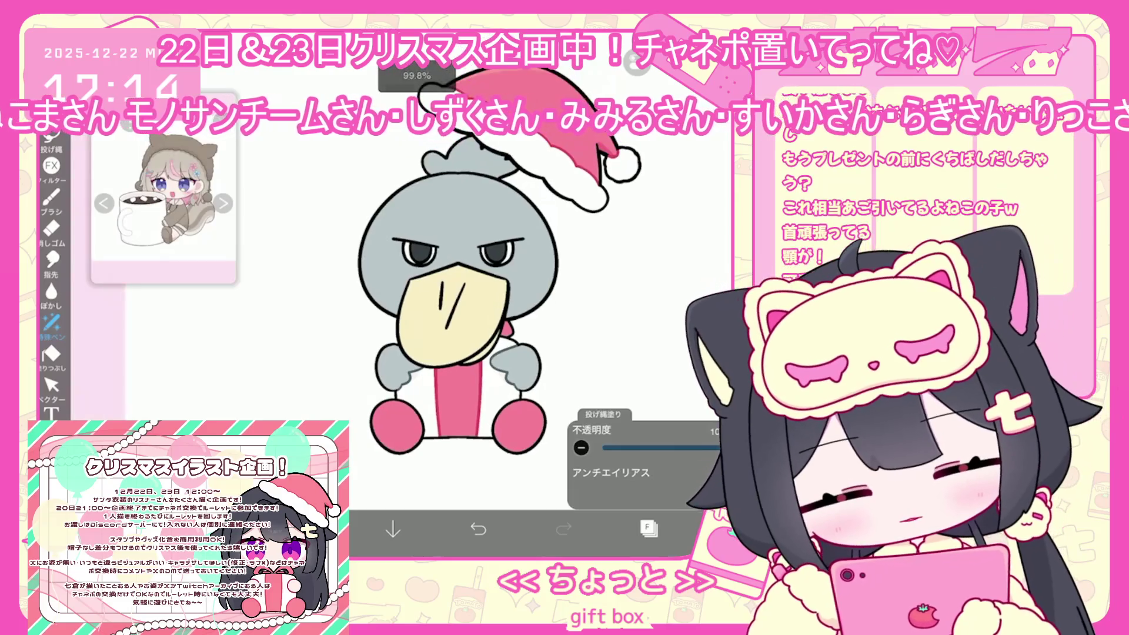
- Nudge the shoebill folder slightly upward with Transform
{"action": "left_click", "coordinate": [648, 528]}
{"action": "left_click", "coordinate": [677, 194]}
{"action": "left_click", "coordinate": [51, 74]}
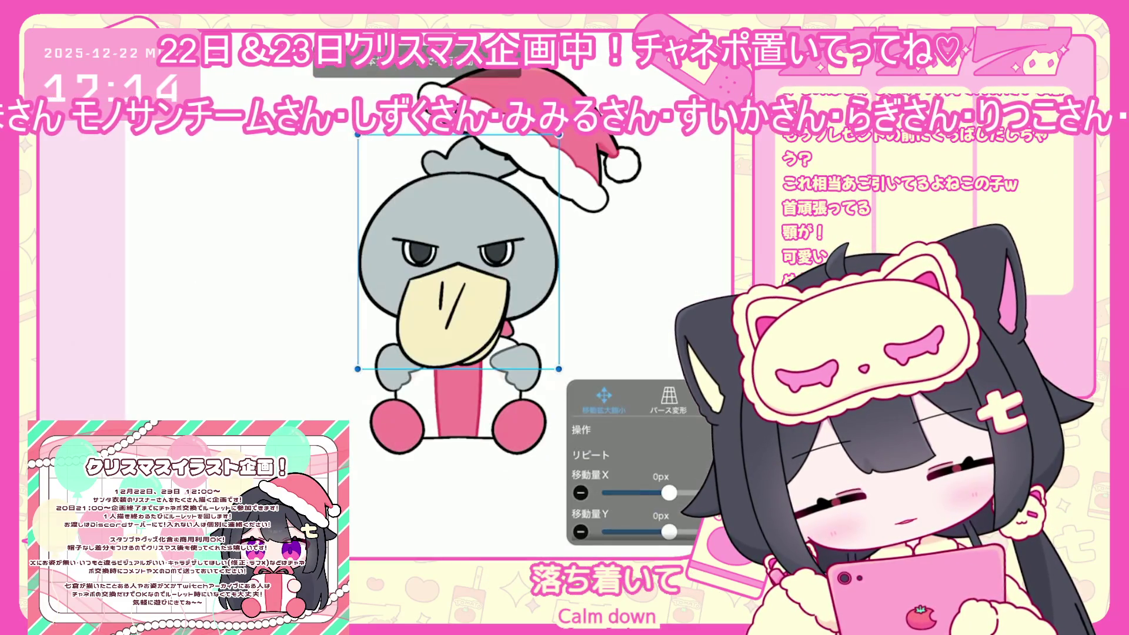
{"action": "left_click_drag", "start_coordinate": [459, 250], "coordinate": [459, 247]}
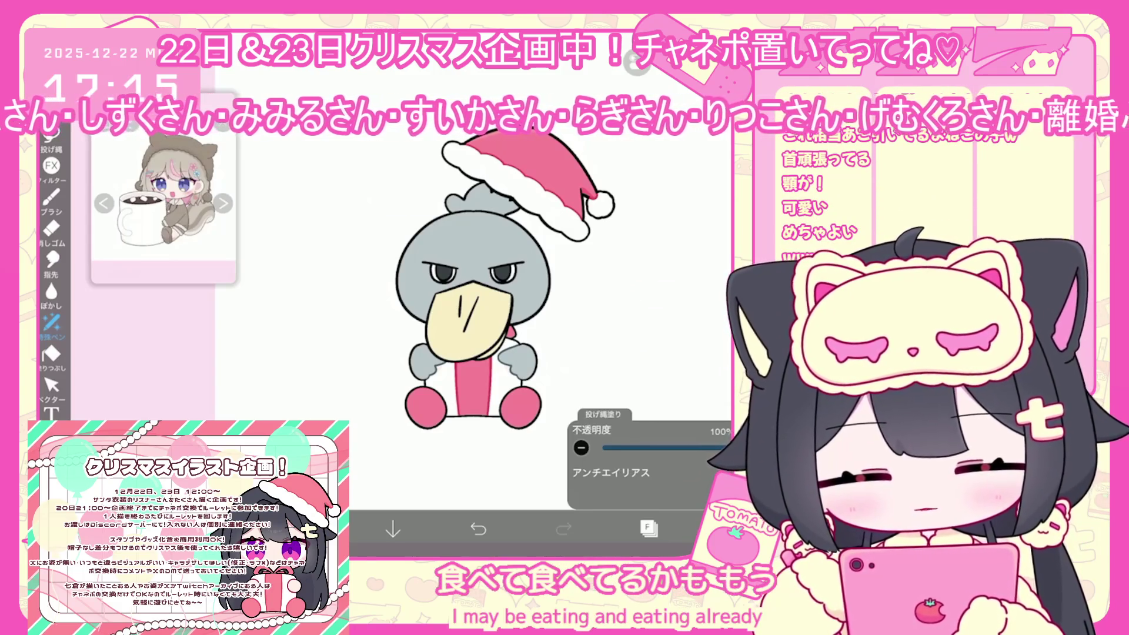
- Tilt the Santa hat down onto the head, then select grey body layer 34
{"action": "left_click", "coordinate": [649, 527]}
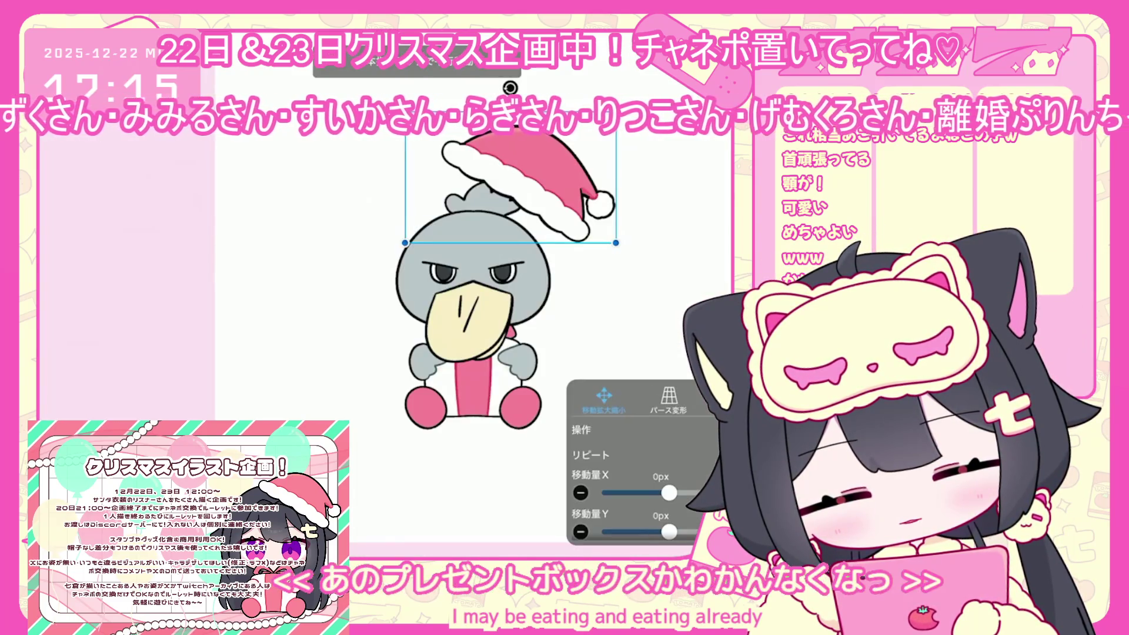
{"action": "mouse_move", "coordinate": [505, 176]}
{"action": "left_mouse_down"}
{"action": "mouse_move", "coordinate": [498, 218]}
{"action": "mouse_move", "coordinate": [486, 211]}
{"action": "mouse_move", "coordinate": [513, 221]}
{"action": "left_mouse_up"}
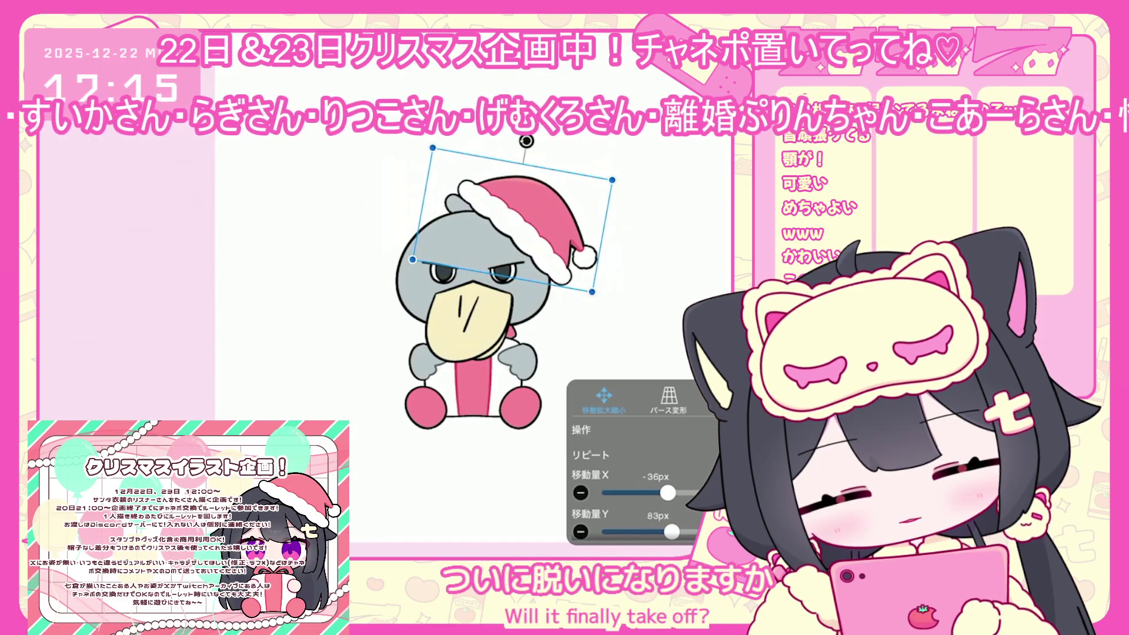
{"action": "left_click", "coordinate": [649, 527]}
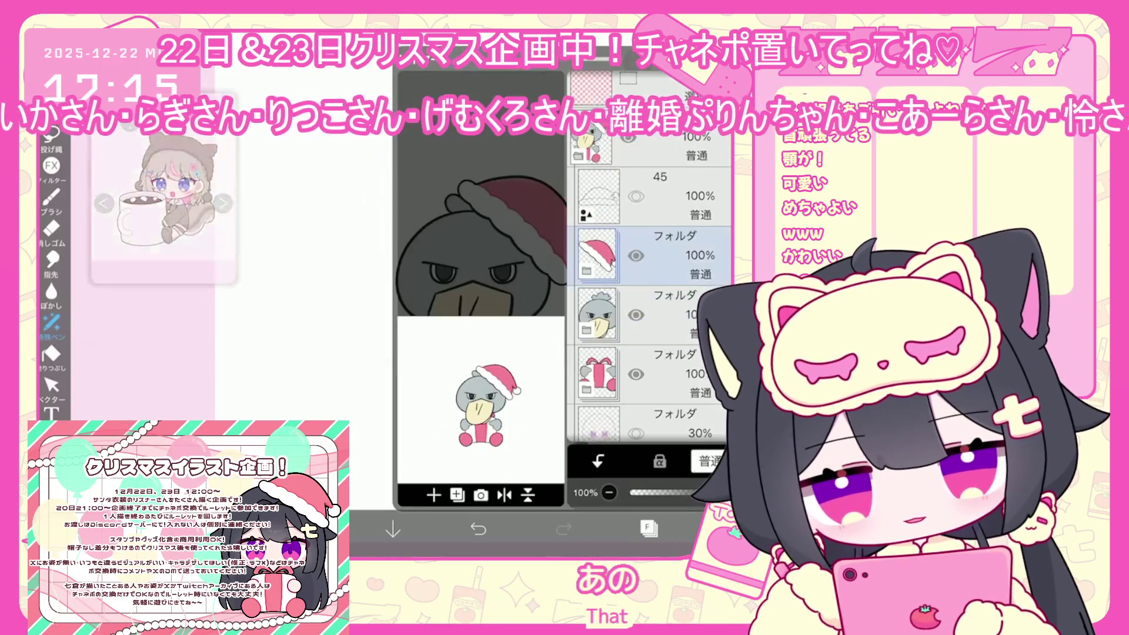
{"action": "scroll", "coordinate": [649, 265], "scroll_direction": "down", "scroll_amount": 5}
{"action": "left_click", "coordinate": [653, 249]}
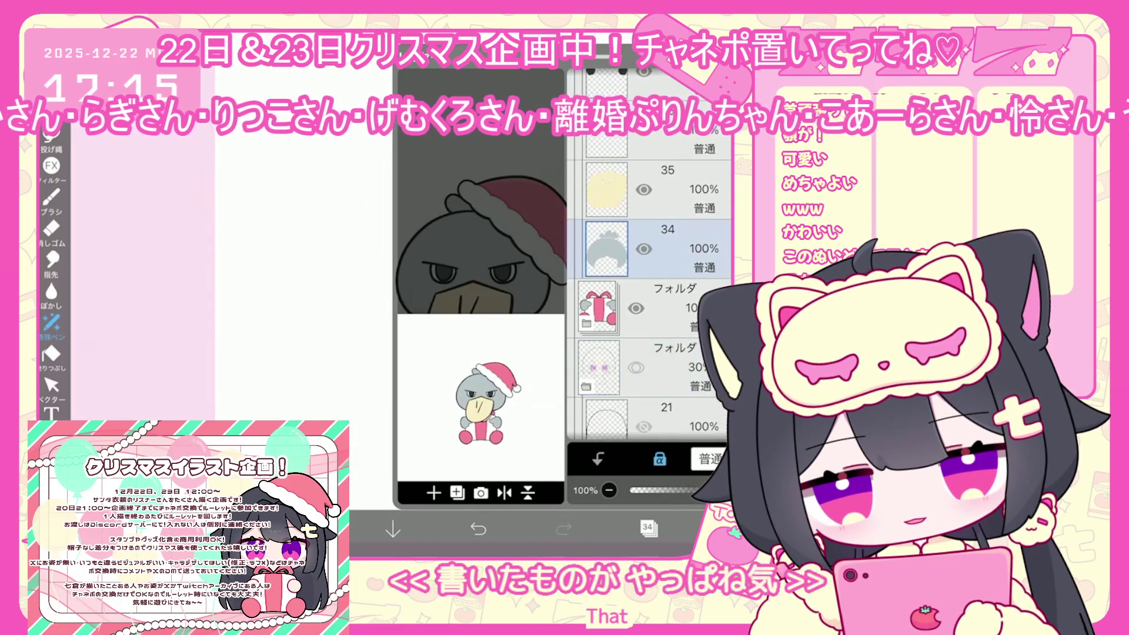
{"action": "left_click", "coordinate": [648, 527]}
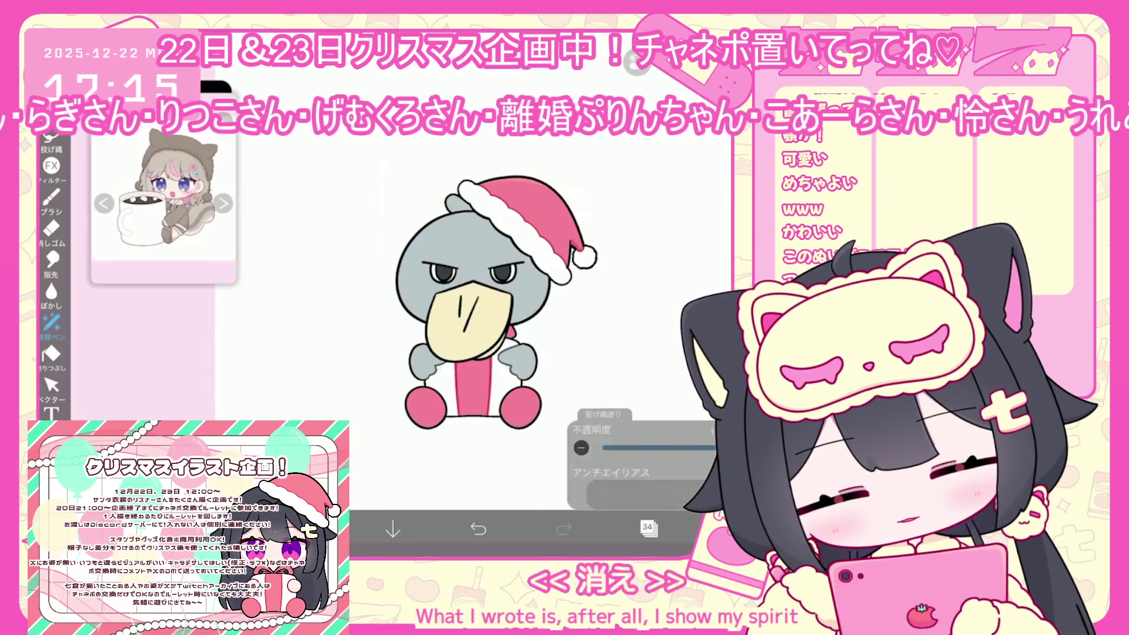
- Check the colour settings and the layer list before shading the beak
{"action": "left_click", "coordinate": [307, 529]}
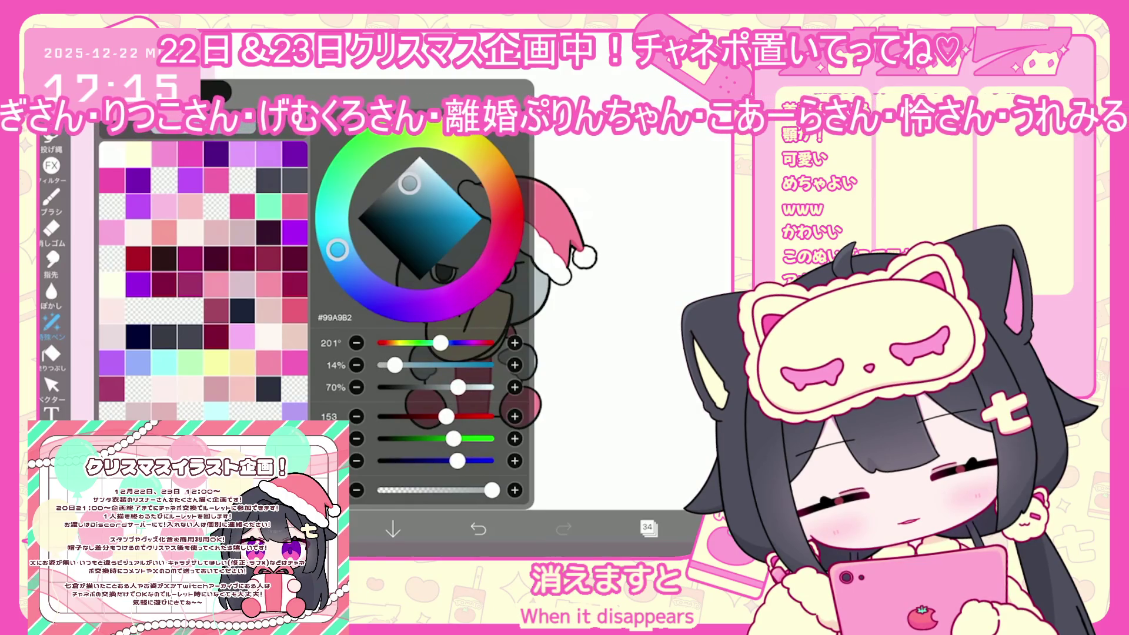
{"action": "left_click", "coordinate": [307, 530]}
{"action": "left_click", "coordinate": [648, 528]}
{"action": "left_click", "coordinate": [649, 528]}
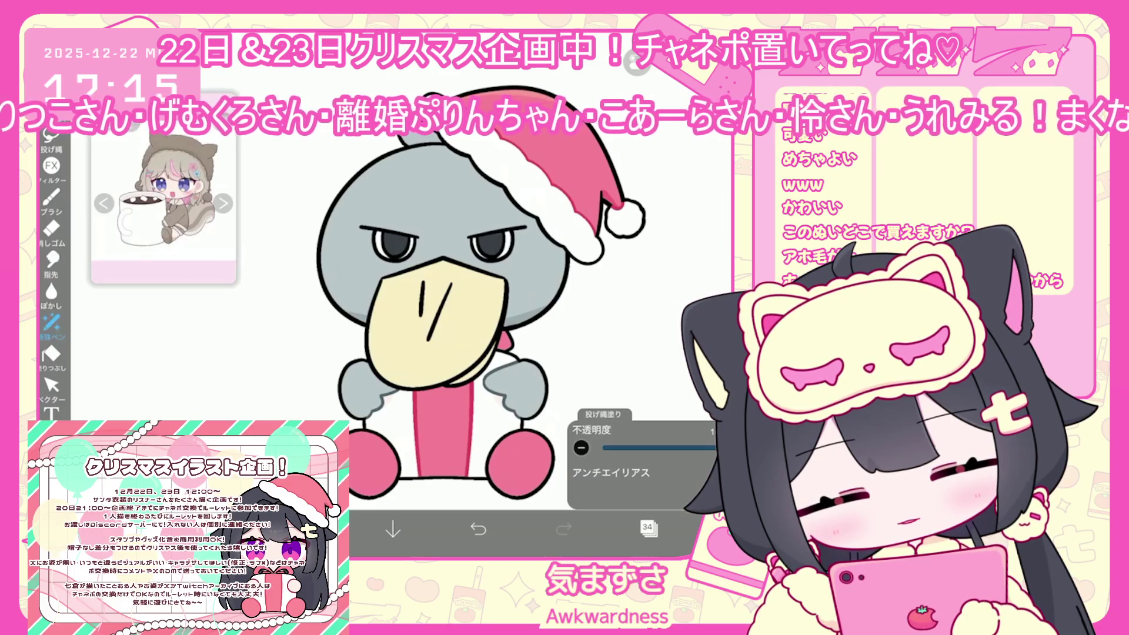
{"action": "left_click", "coordinate": [649, 527]}
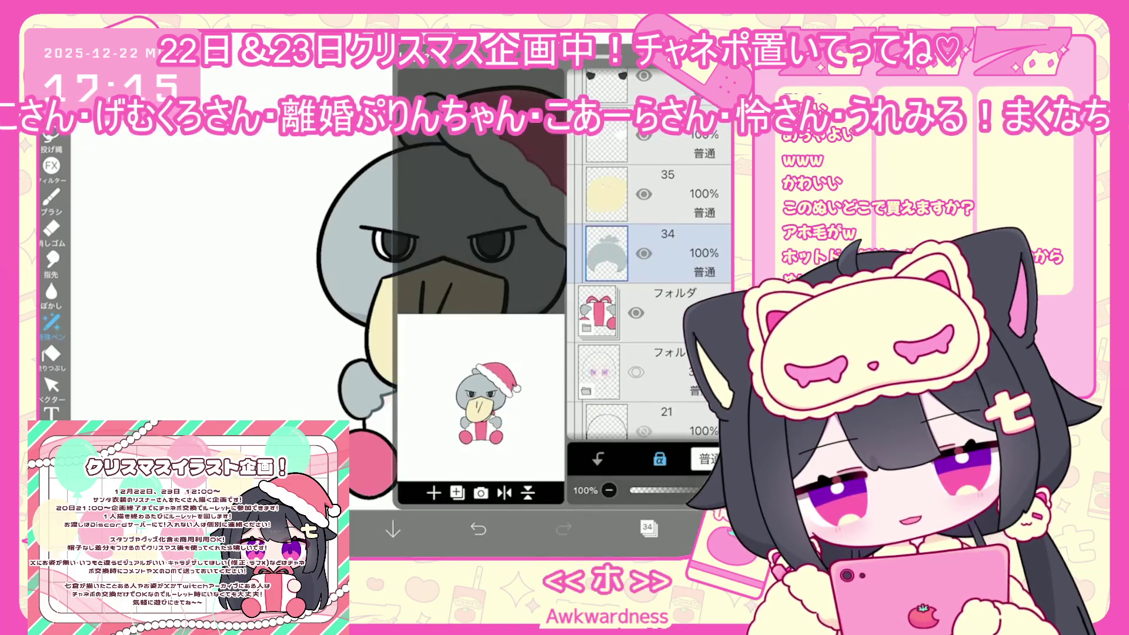
{"action": "scroll", "coordinate": [647, 329], "scroll_direction": "up", "scroll_amount": 3}
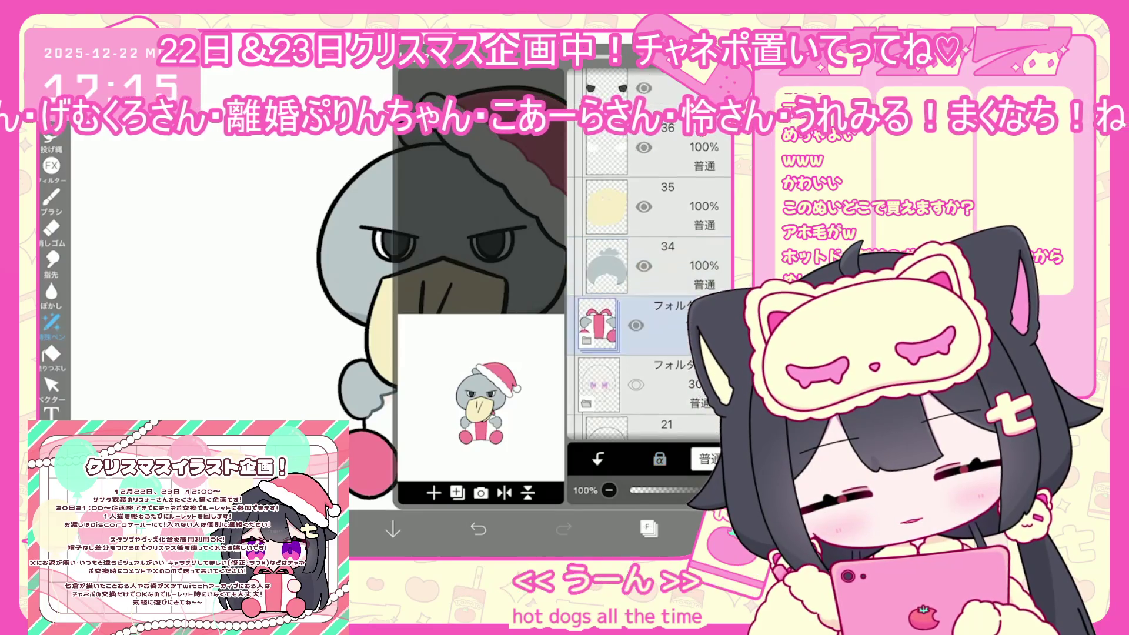
{"action": "left_click", "coordinate": [649, 527]}
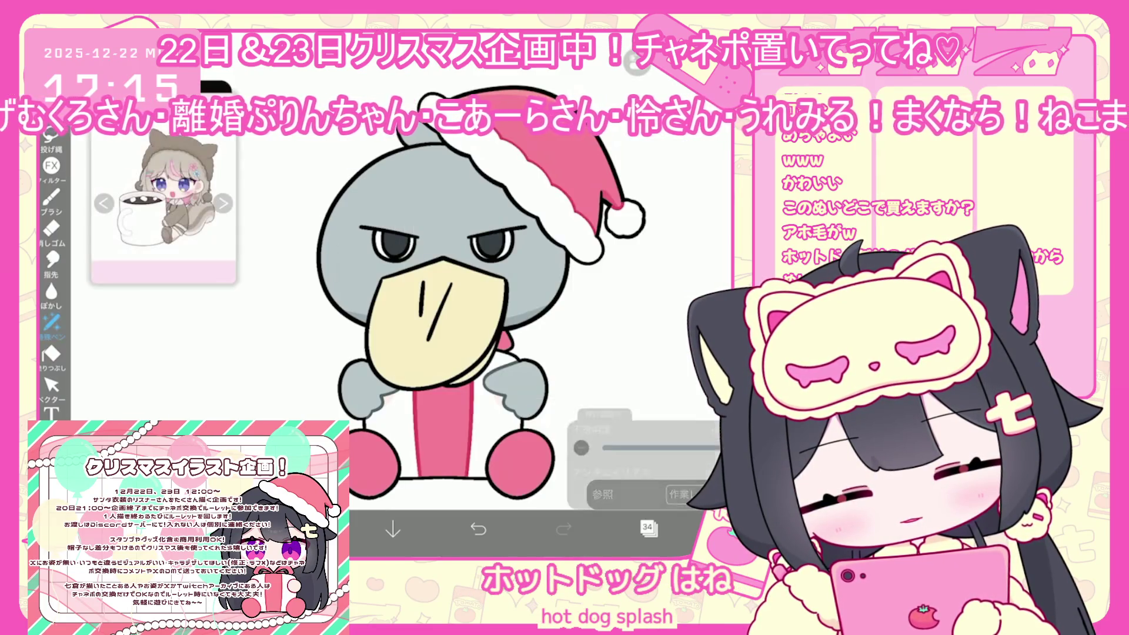
- Select layer 35 and pick warm tan #F6CE98 as the drawing colour
{"action": "left_click", "coordinate": [307, 527]}
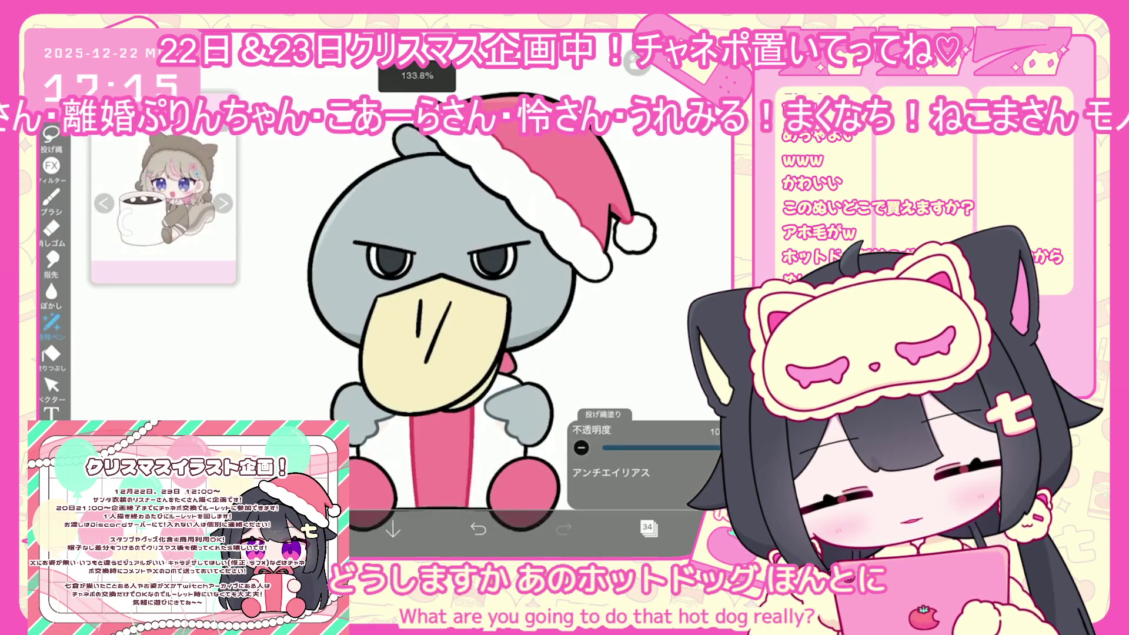
{"action": "scroll", "coordinate": [471, 323], "scroll_direction": "up", "scroll_amount": 3}
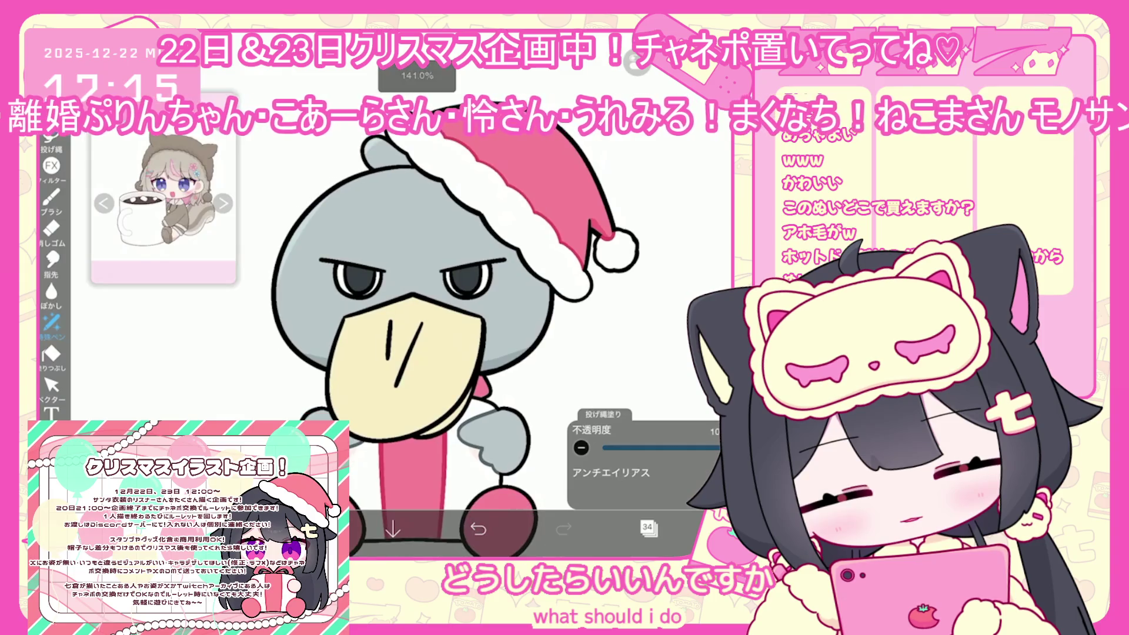
{"action": "left_click", "coordinate": [646, 528]}
{"action": "left_click", "coordinate": [647, 270]}
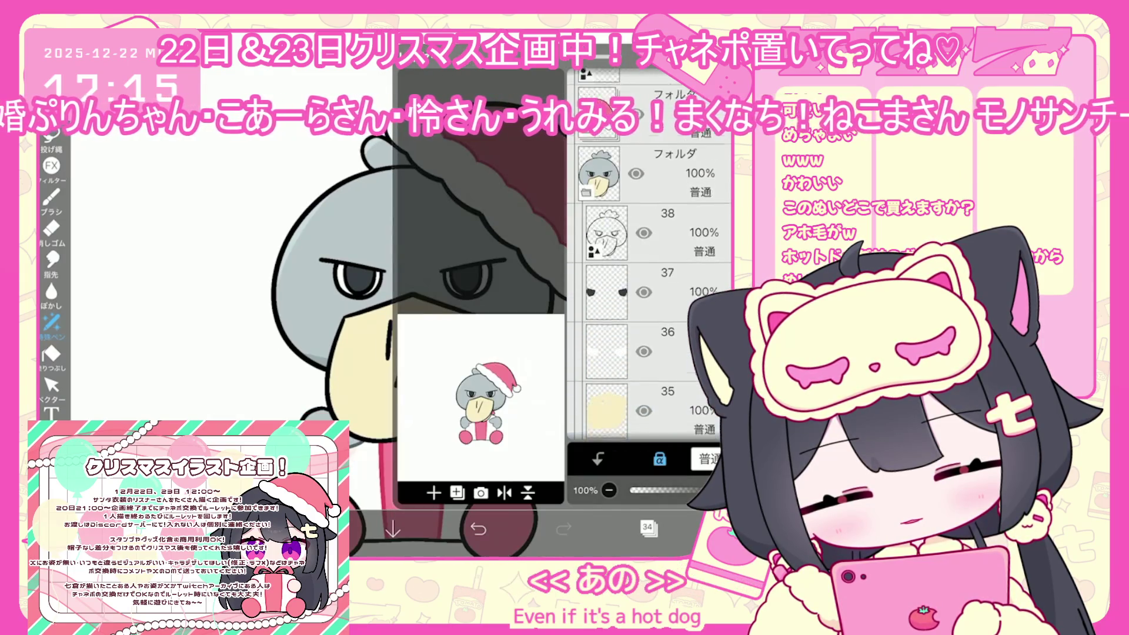
{"action": "left_click", "coordinate": [647, 527]}
{"action": "left_click", "coordinate": [307, 529]}
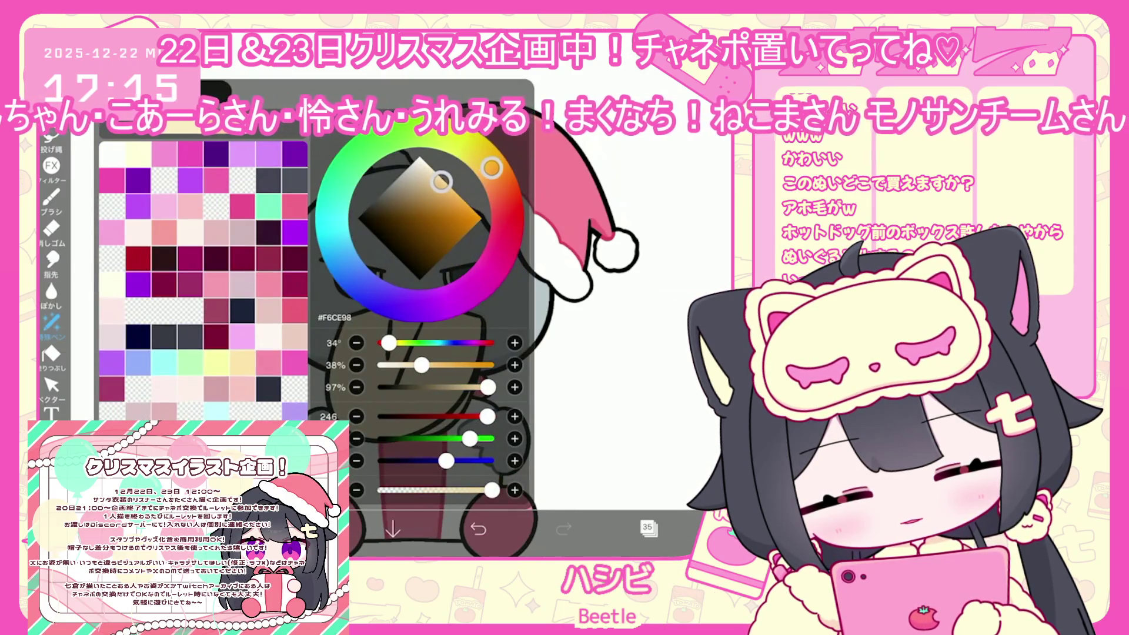
{"action": "left_click", "coordinate": [307, 529]}
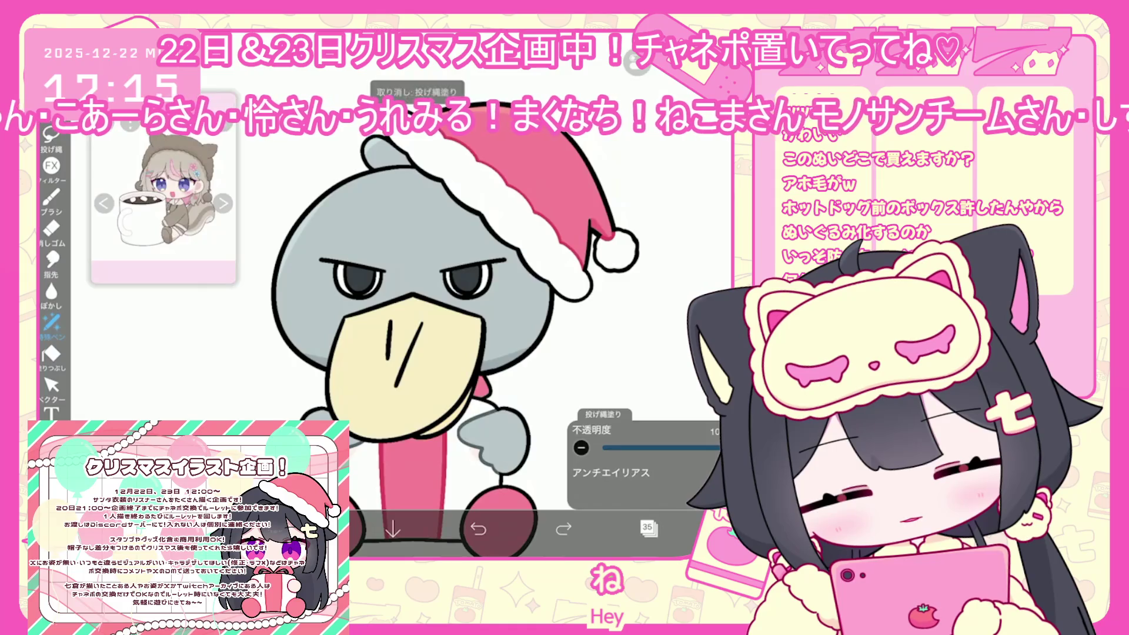
- Lasso-fill the lower part of the beak with the tan colour
{"action": "left_click", "coordinate": [647, 528]}
{"action": "left_click", "coordinate": [647, 527]}
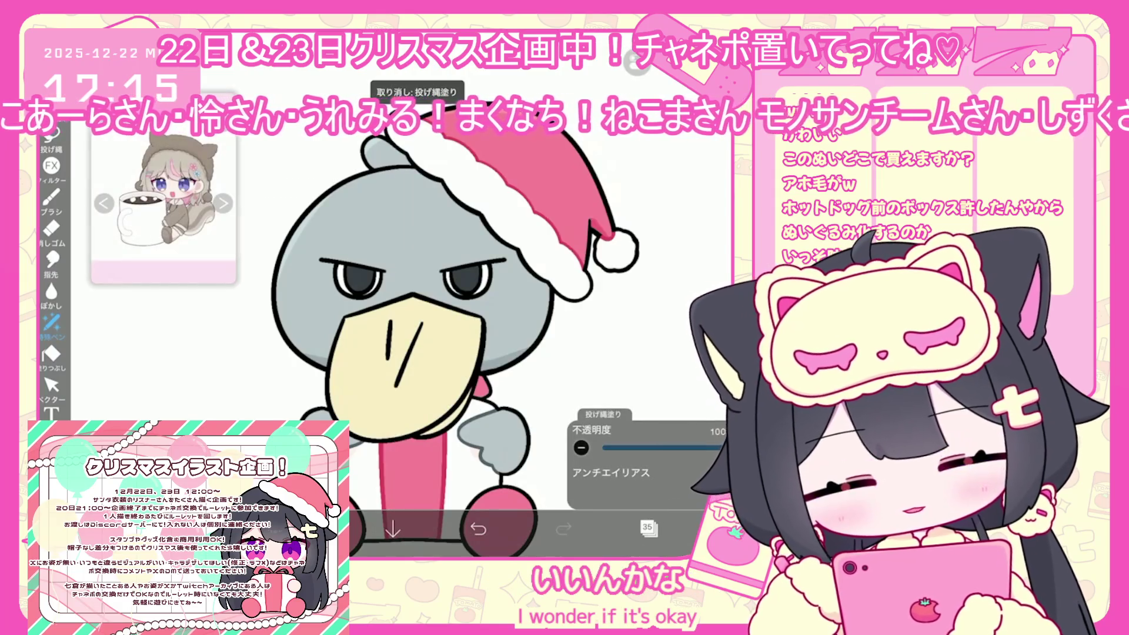
{"action": "mouse_move", "coordinate": [350, 438]}
{"action": "left_mouse_down"}
{"action": "mouse_move", "coordinate": [447, 424]}
{"action": "mouse_move", "coordinate": [471, 388]}
{"action": "mouse_move", "coordinate": [353, 411]}
{"action": "left_mouse_up"}
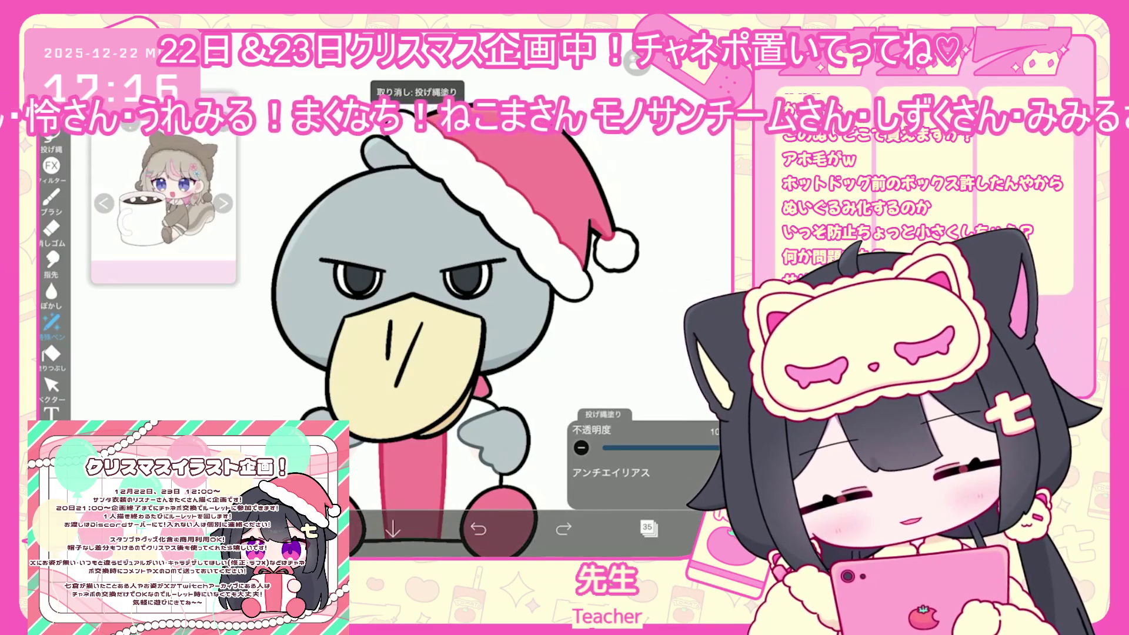
{"action": "left_click", "coordinate": [647, 527]}
- Add empty layer 39 and lasso-fill orange over the beak's line details
{"action": "left_click", "coordinate": [434, 493]}
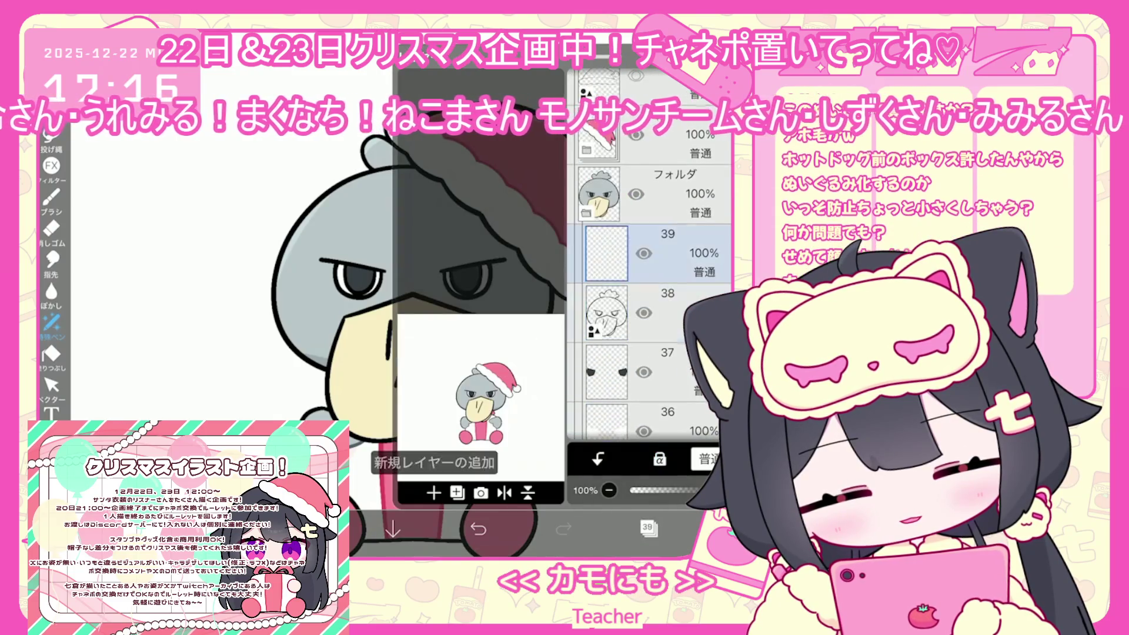
{"action": "left_click", "coordinate": [647, 527]}
{"action": "left_click", "coordinate": [307, 529]}
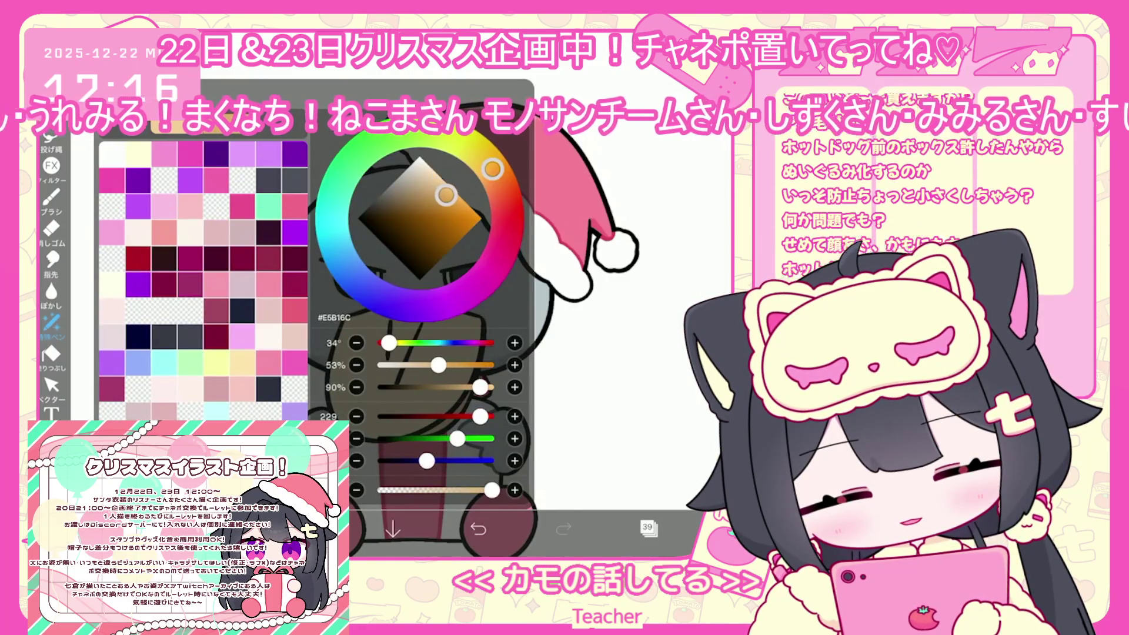
{"action": "left_click_drag", "start_coordinate": [390, 322], "coordinate": [386, 358]}
{"action": "left_click_drag", "start_coordinate": [421, 323], "coordinate": [395, 386]}
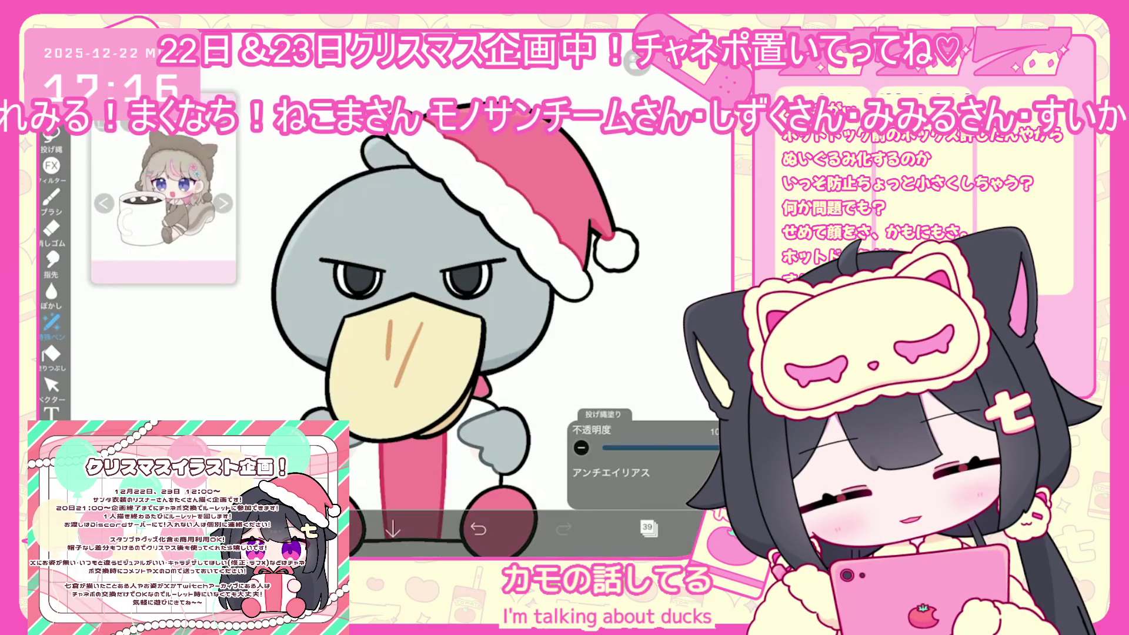
{"action": "scroll", "coordinate": [412, 294], "scroll_direction": "up", "scroll_amount": 5}
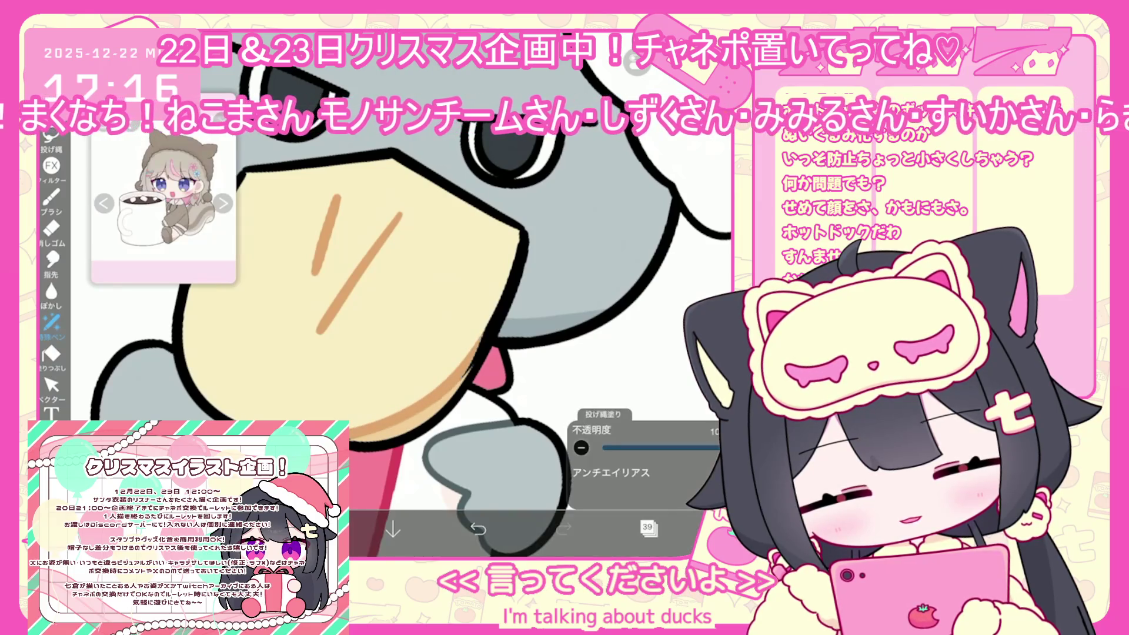
- Undo three of the orange lasso fills on the beak
{"action": "key", "text": "ctrl+z"}
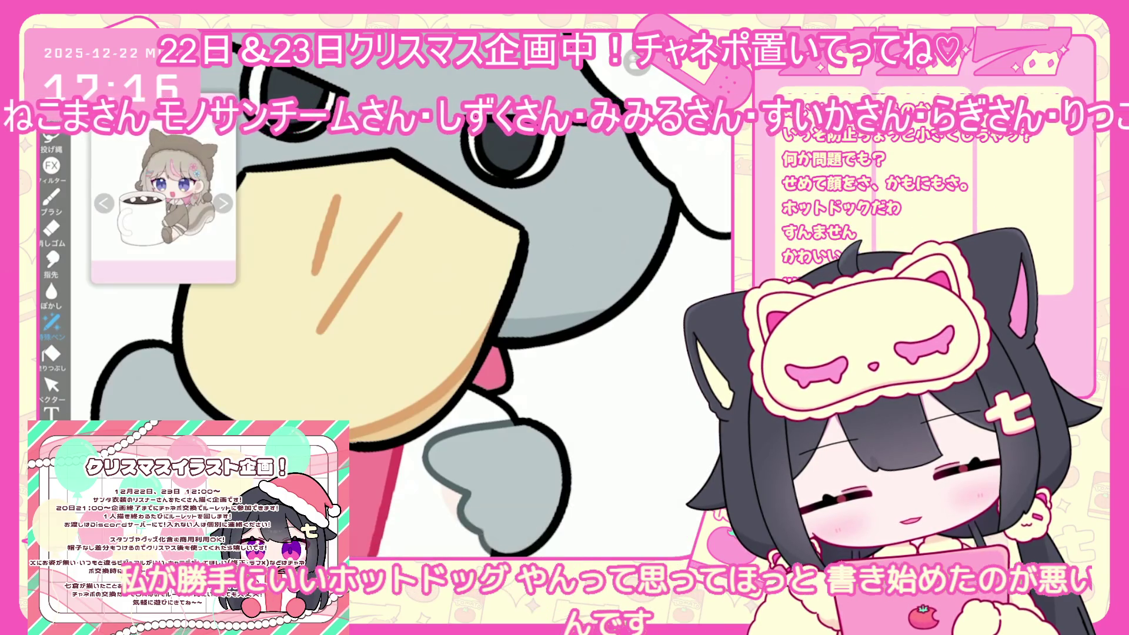
{"action": "key", "text": "ctrl+z"}
{"action": "scroll", "coordinate": [412, 294], "scroll_direction": "down", "scroll_amount": 3}
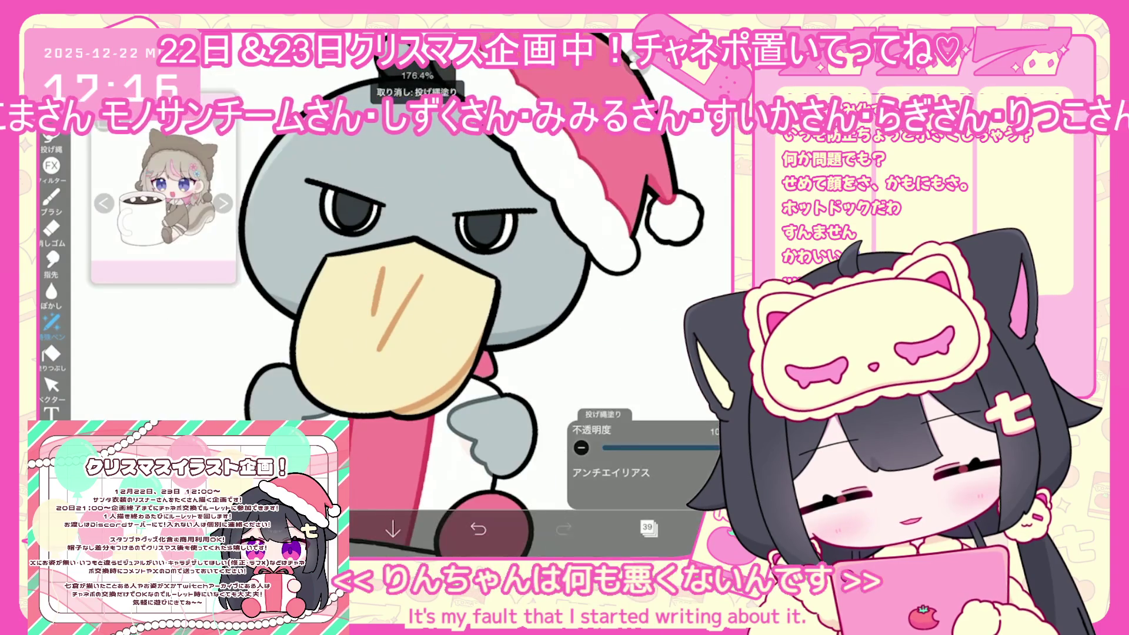
{"action": "scroll", "coordinate": [411, 294], "scroll_direction": "down", "scroll_amount": 2}
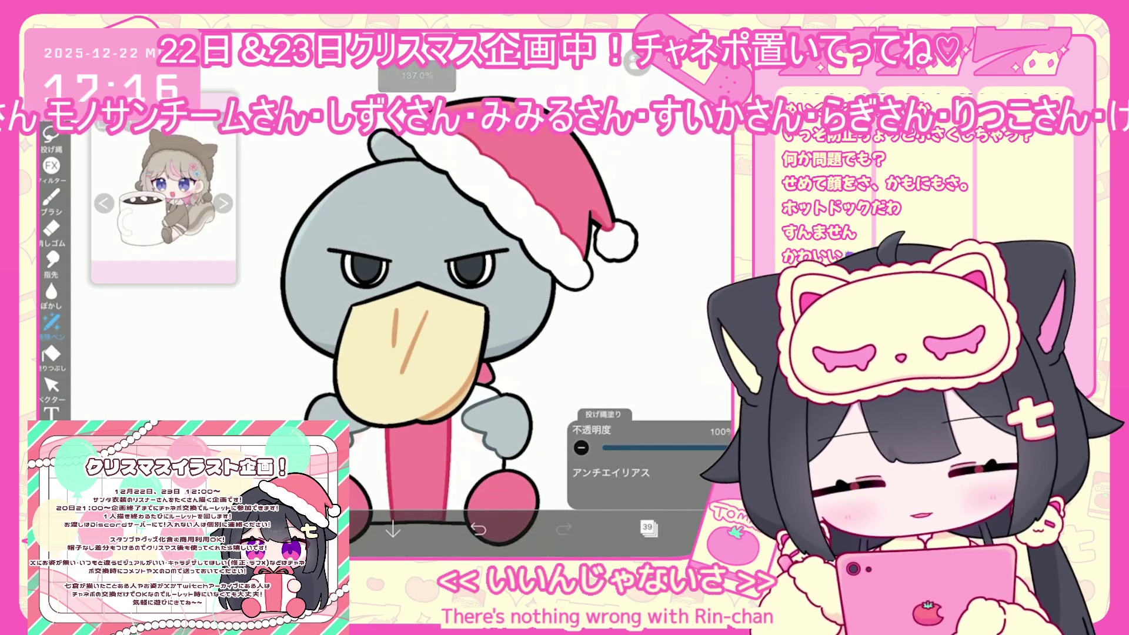
{"action": "scroll", "coordinate": [412, 294], "scroll_direction": "up", "scroll_amount": 2}
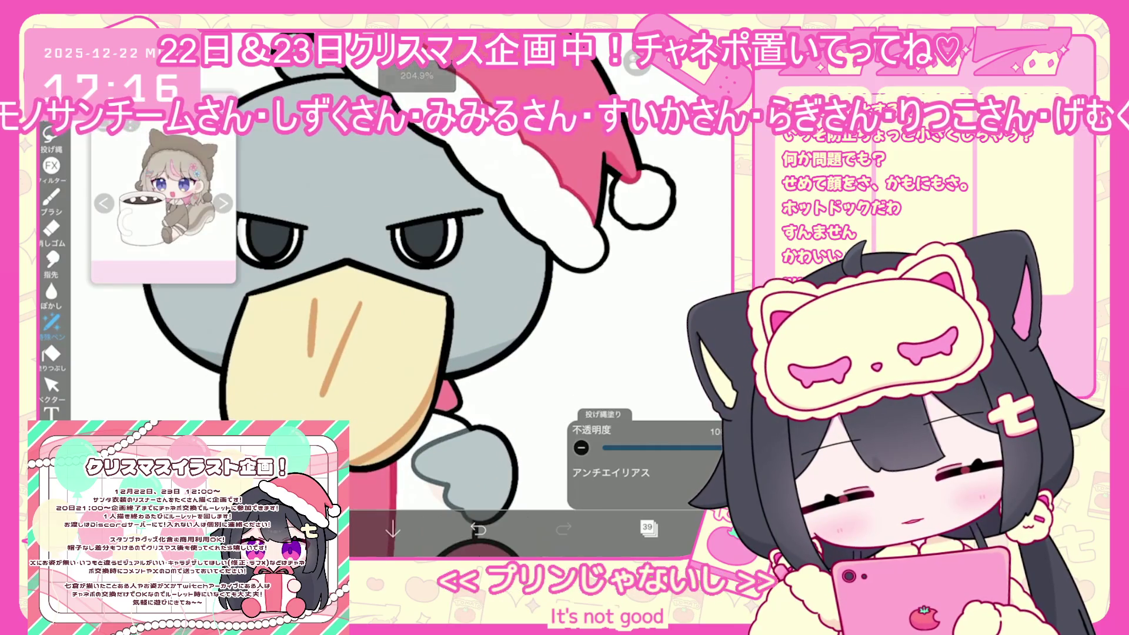
{"action": "scroll", "coordinate": [412, 294], "scroll_direction": "down", "scroll_amount": 2}
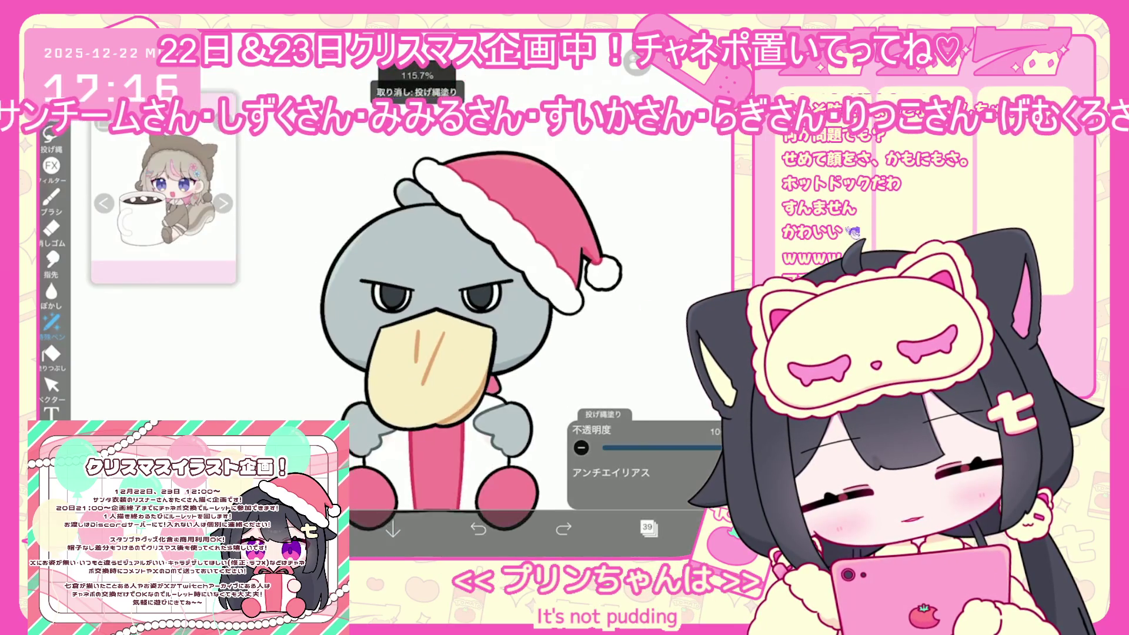
{"action": "key", "text": "ctrl+z"}
- Select line-art layer 38, switch to the 天才ペン brush, and enable vertical mirror symmetry
{"action": "left_click", "coordinate": [647, 527]}
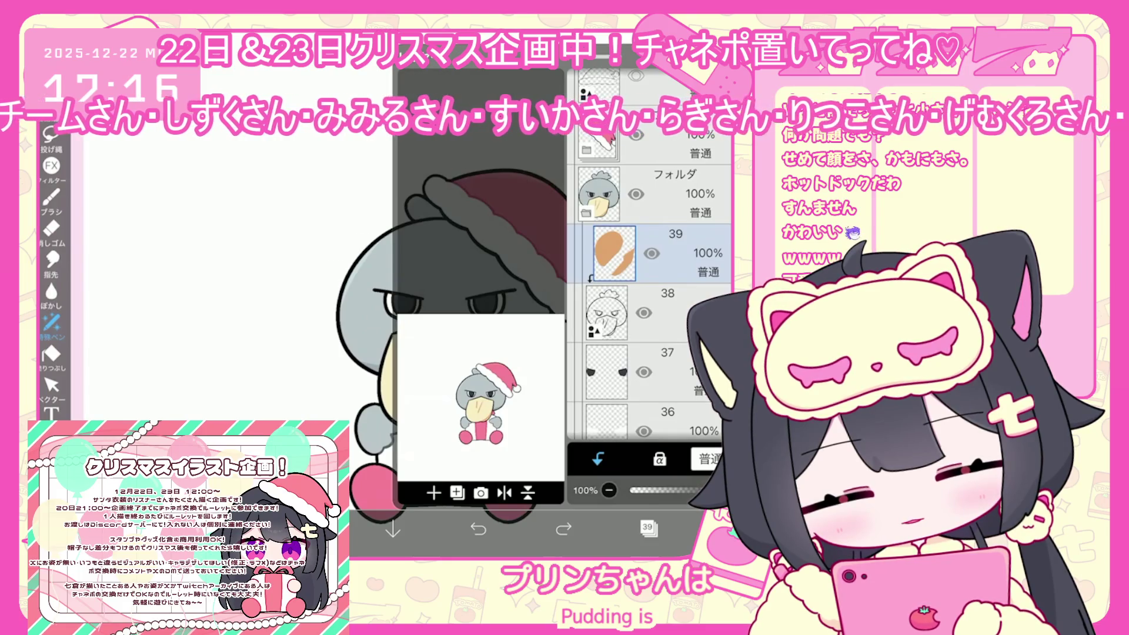
{"action": "left_click", "coordinate": [676, 312]}
{"action": "left_click", "coordinate": [309, 530]}
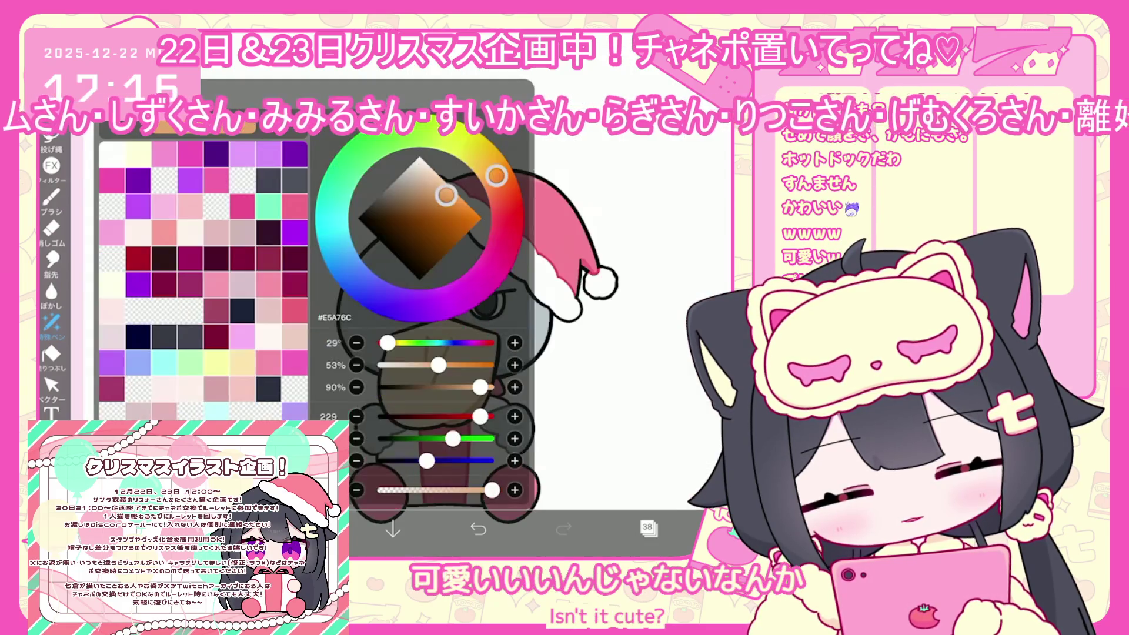
{"action": "left_click", "coordinate": [52, 197]}
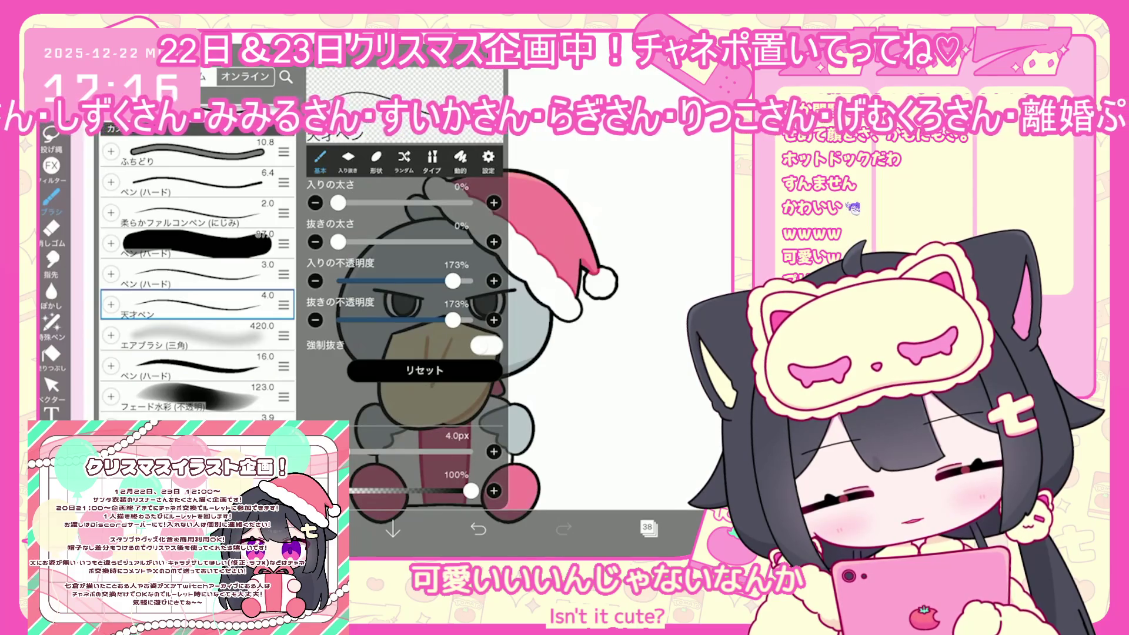
{"action": "scroll", "coordinate": [447, 294], "scroll_direction": "up", "scroll_amount": 2}
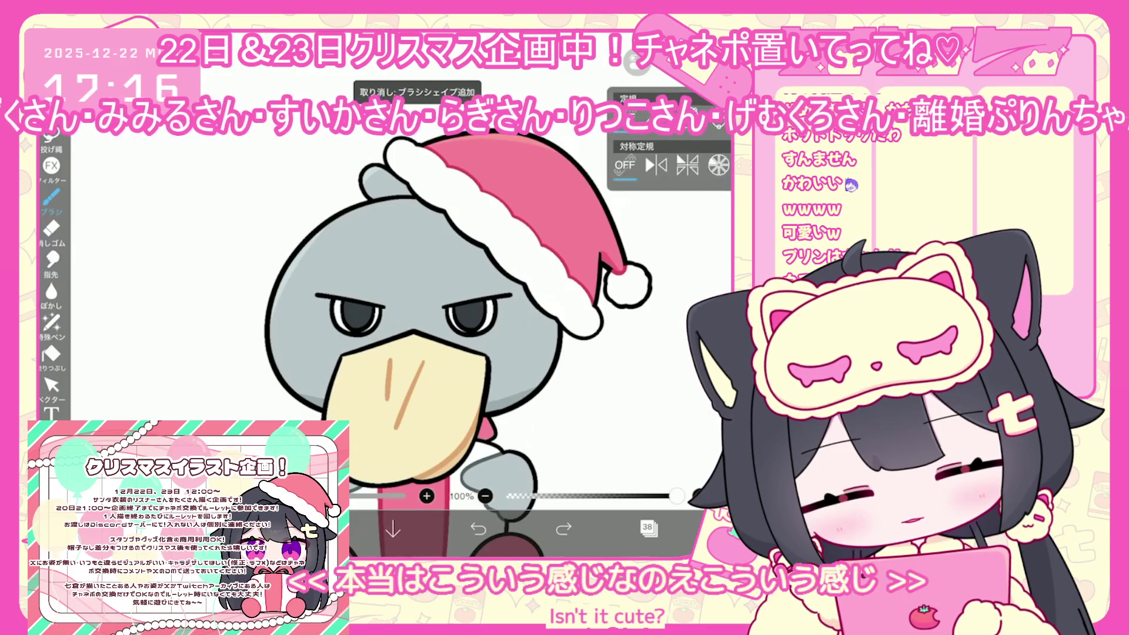
{"action": "left_click", "coordinate": [656, 165]}
{"action": "scroll", "coordinate": [412, 306], "scroll_direction": "up", "scroll_amount": 2}
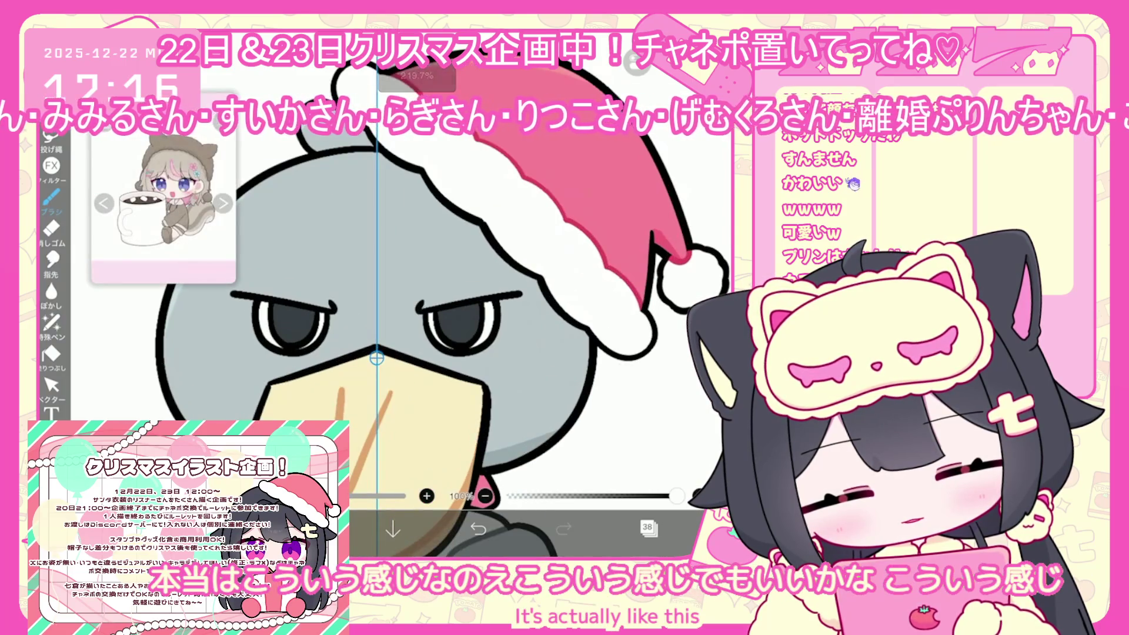
{"action": "scroll", "coordinate": [447, 305], "scroll_direction": "down", "scroll_amount": 4}
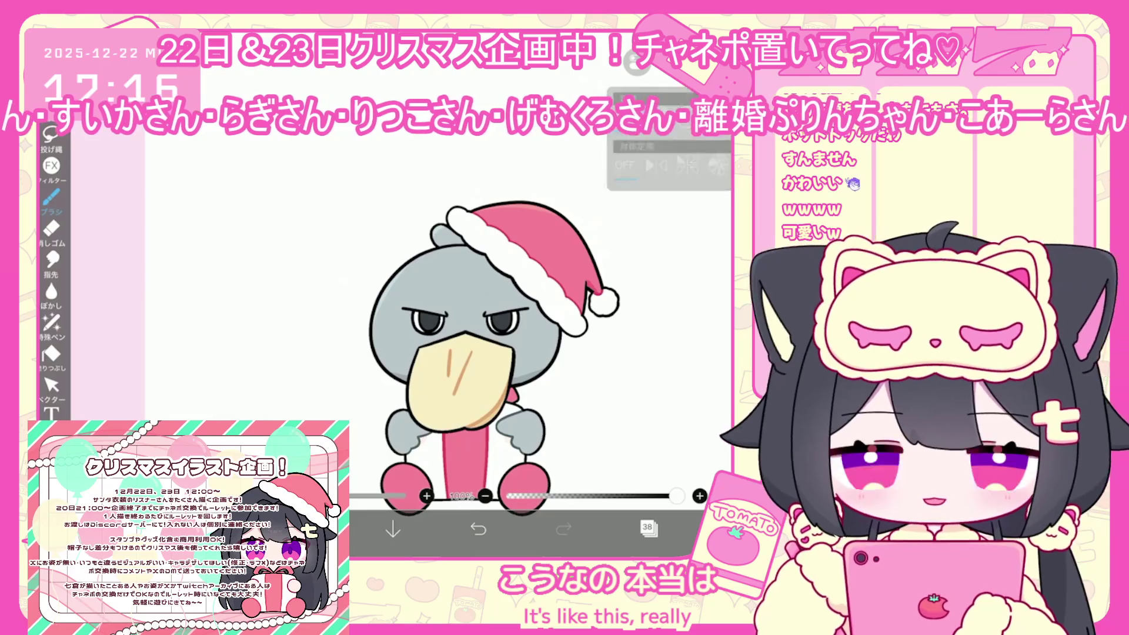
- Hide the Santa hat layers and make layer 39 the active layer
{"action": "left_click", "coordinate": [648, 527]}
{"action": "scroll", "coordinate": [650, 304], "scroll_direction": "down", "scroll_amount": 2}
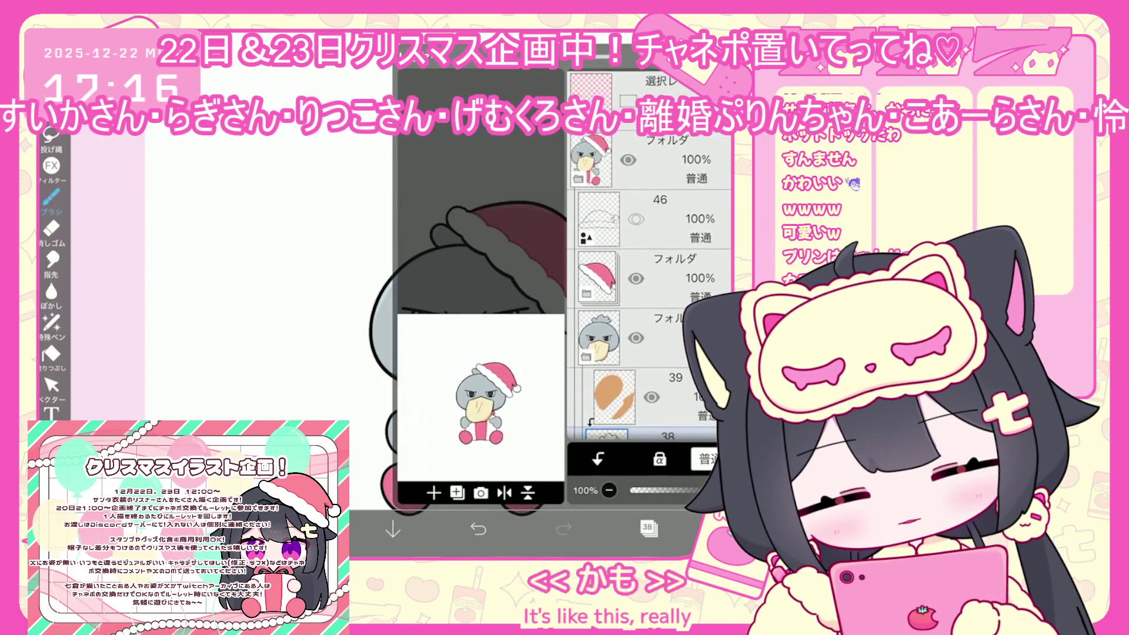
{"action": "left_click", "coordinate": [635, 297]}
{"action": "left_click", "coordinate": [613, 329]}
{"action": "scroll", "coordinate": [649, 304], "scroll_direction": "down", "scroll_amount": 2}
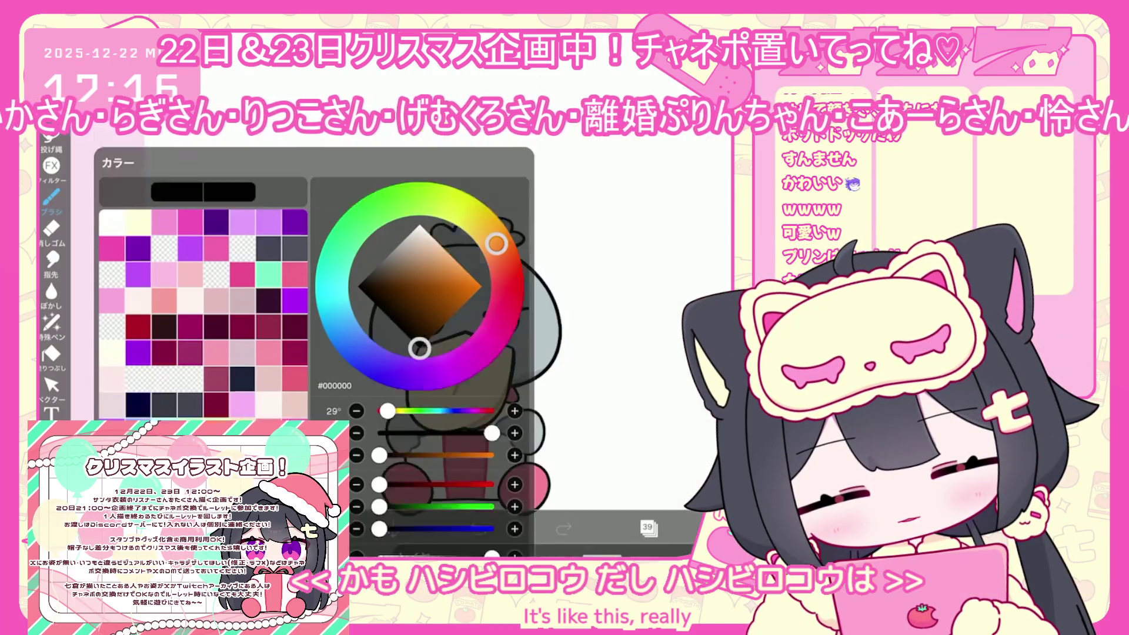
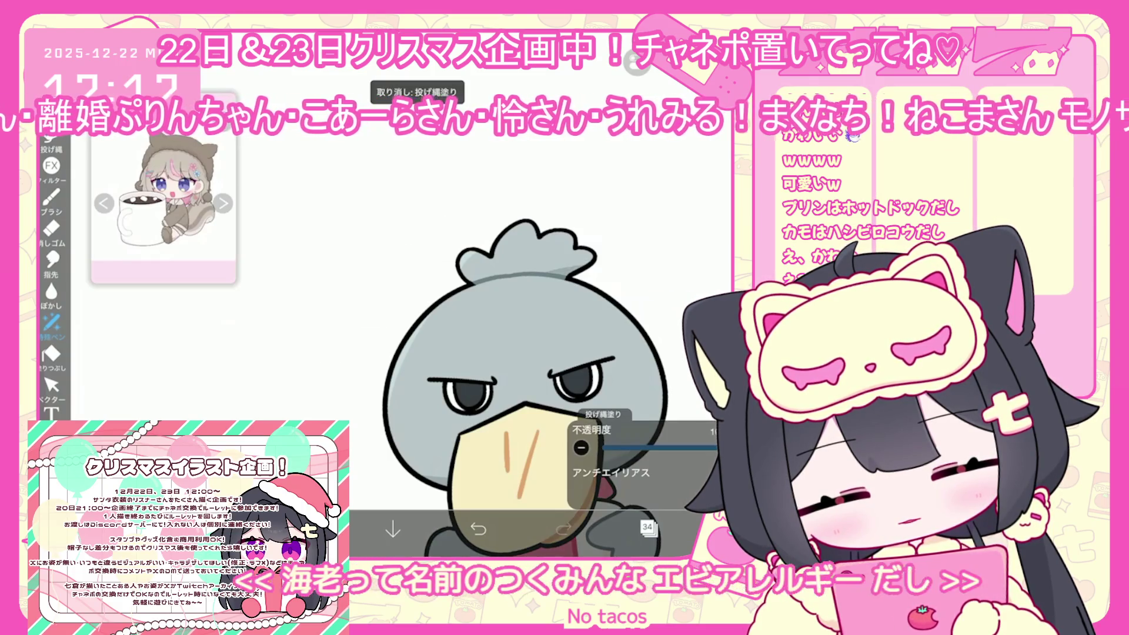
- Select layer 41 inside the Santa hat folder in the layer list
{"action": "scroll", "coordinate": [497, 318], "scroll_direction": "down", "scroll_amount": 5}
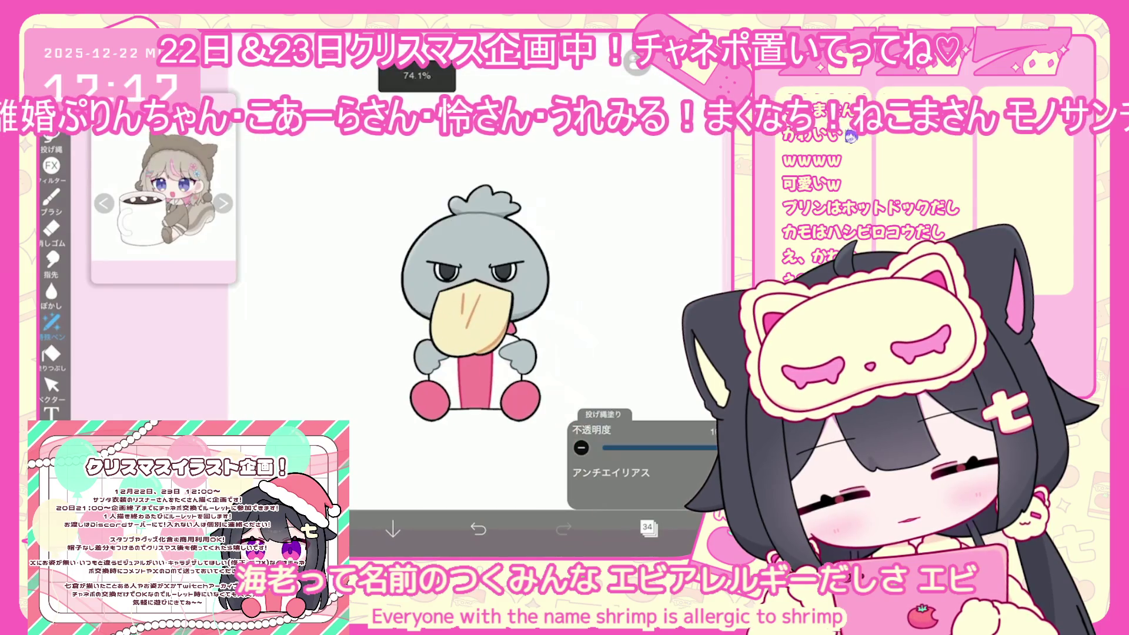
{"action": "left_click", "coordinate": [647, 527]}
{"action": "scroll", "coordinate": [650, 253], "scroll_direction": "up", "scroll_amount": 5}
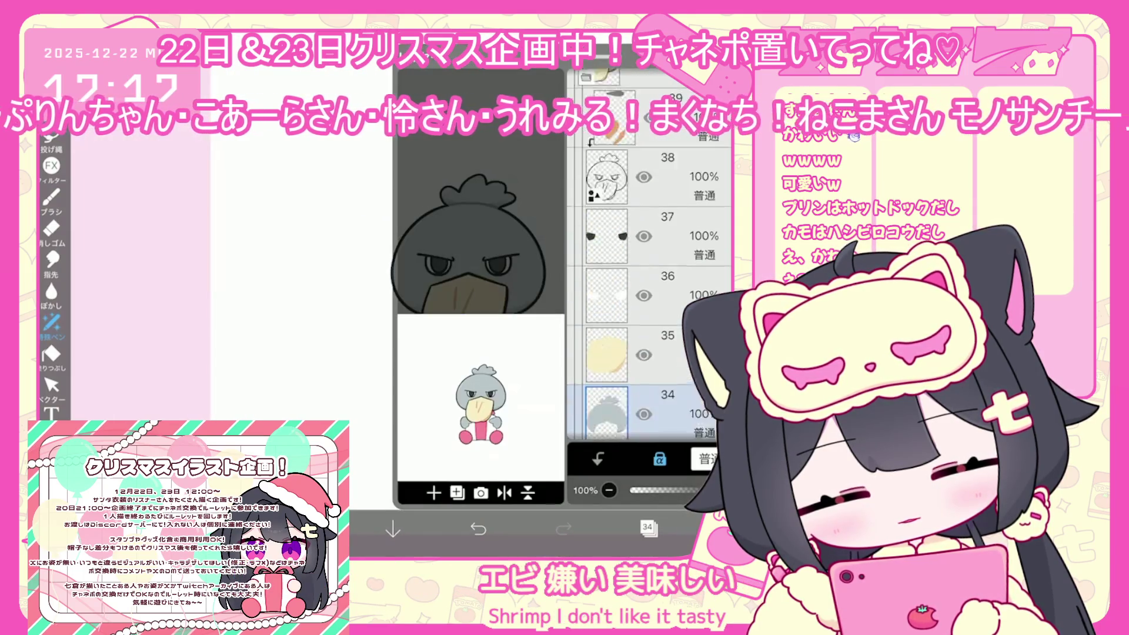
{"action": "left_click", "coordinate": [676, 264]}
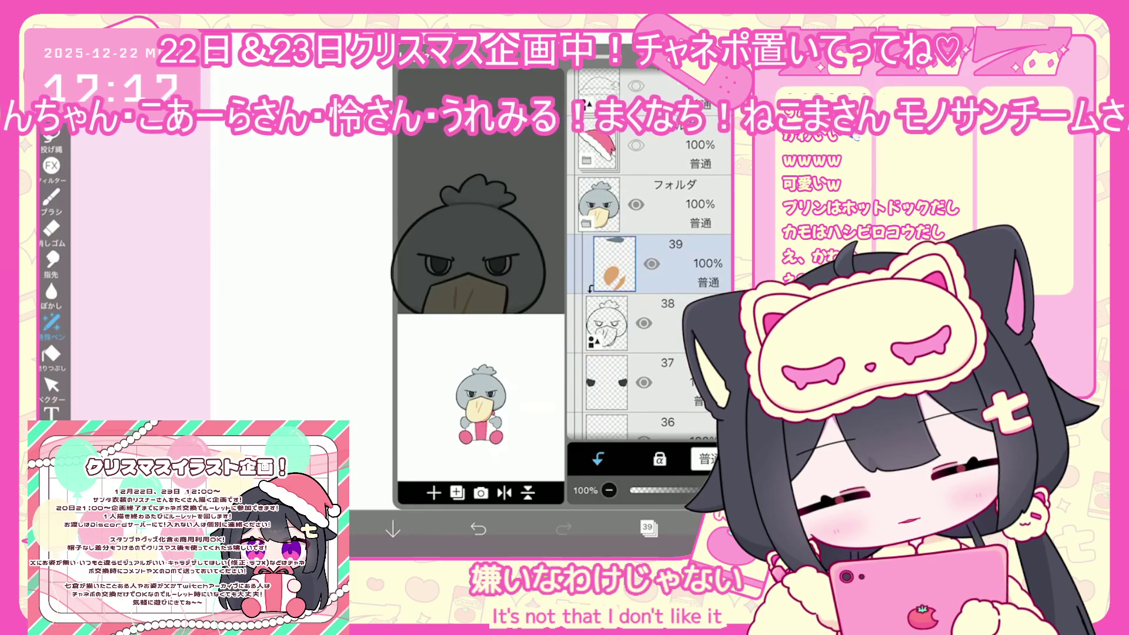
{"action": "left_click", "coordinate": [648, 527]}
{"action": "scroll", "coordinate": [483, 314], "scroll_direction": "up", "scroll_amount": 2}
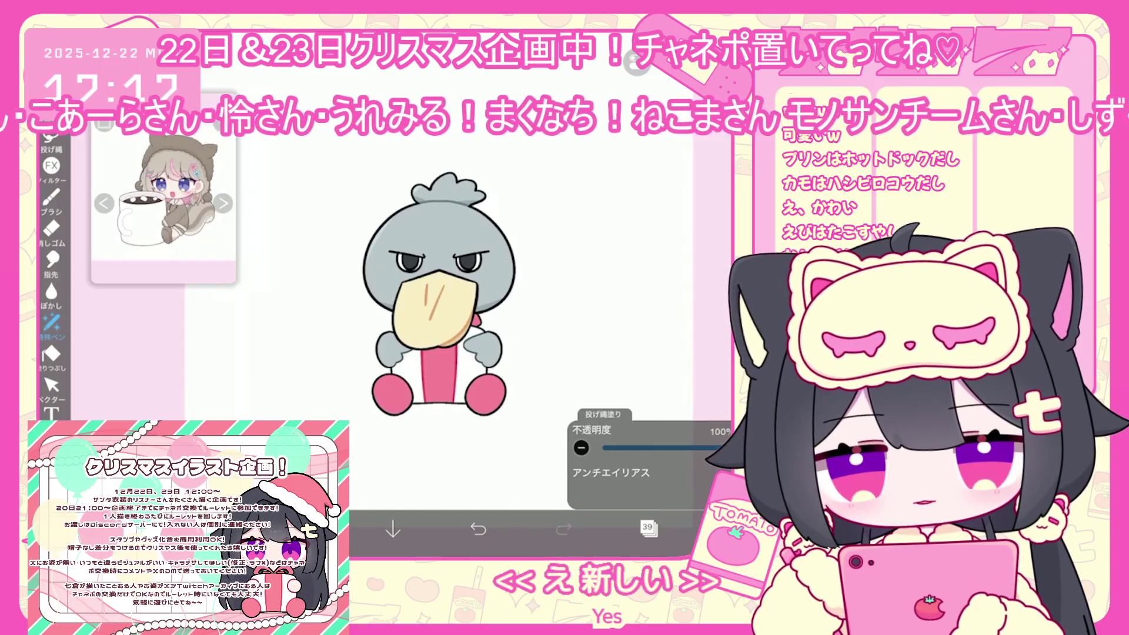
{"action": "left_click", "coordinate": [648, 527]}
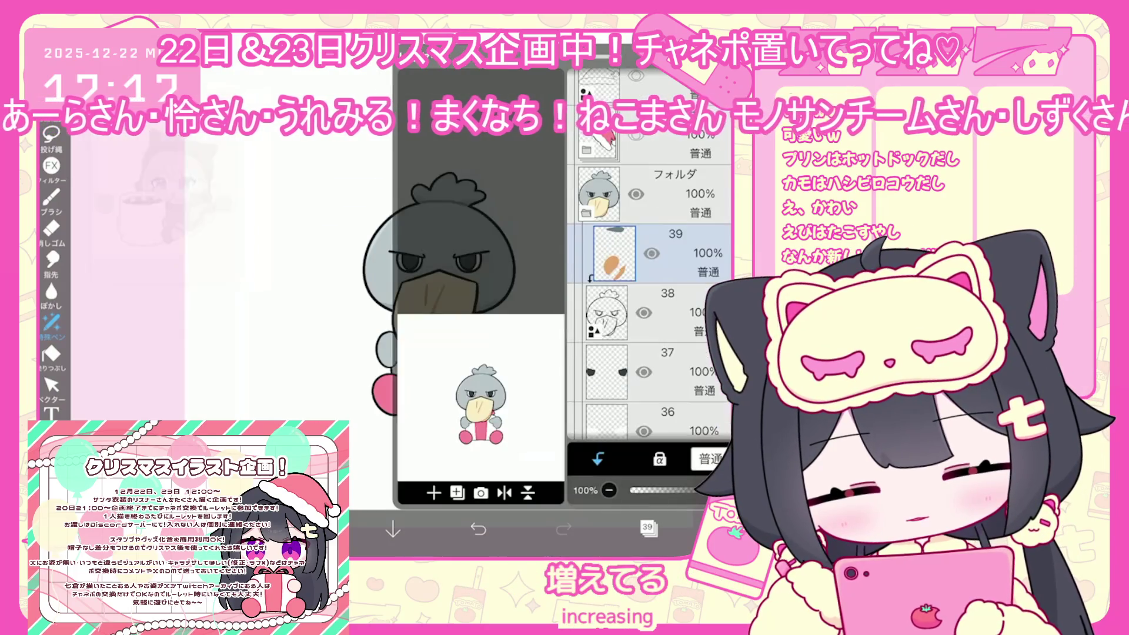
{"action": "scroll", "coordinate": [653, 294], "scroll_direction": "up", "scroll_amount": 5}
{"action": "left_click", "coordinate": [600, 253]}
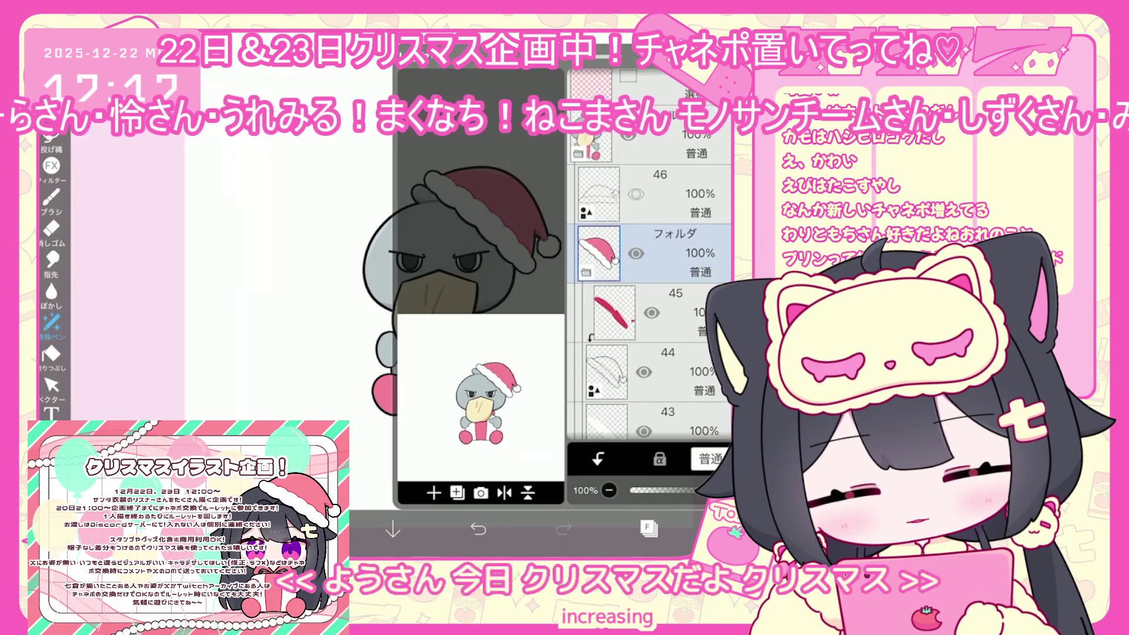
{"action": "scroll", "coordinate": [653, 294], "scroll_direction": "down", "scroll_amount": 5}
{"action": "left_click", "coordinate": [606, 347]}
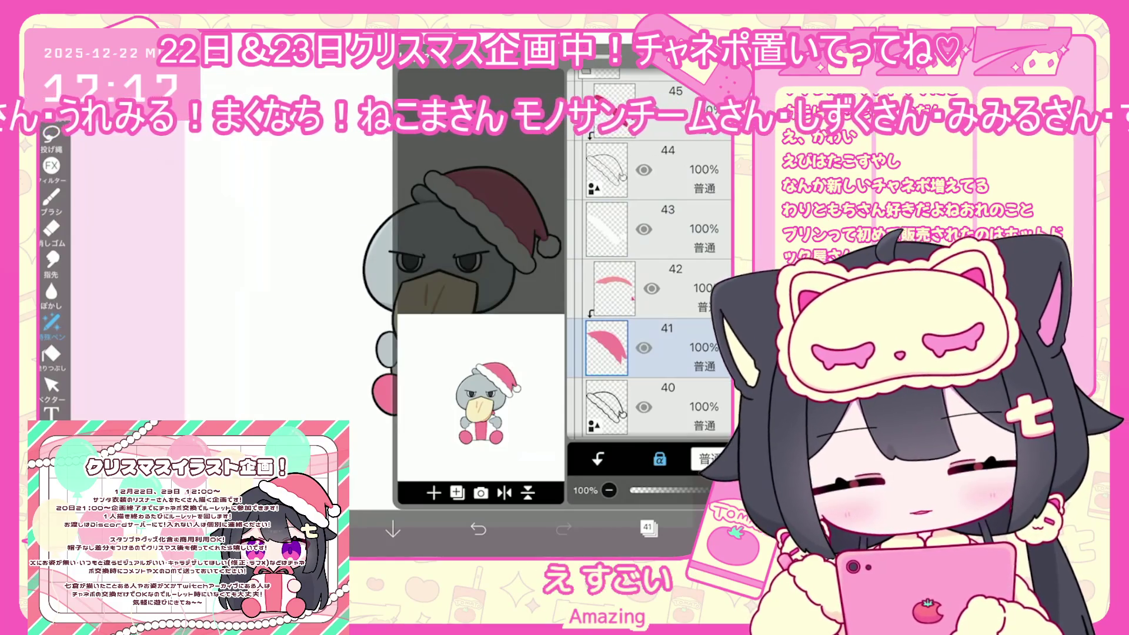
{"action": "left_click", "coordinate": [648, 527]}
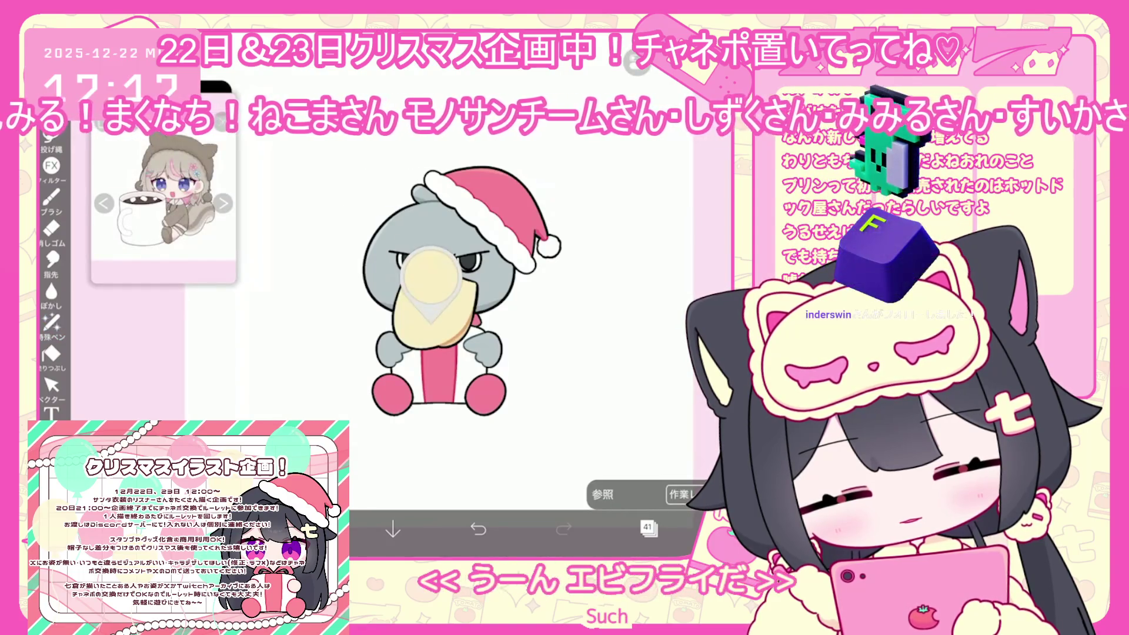
- Switch to lasso fill and shift the drawing colour toward orange
{"action": "left_click", "coordinate": [51, 322]}
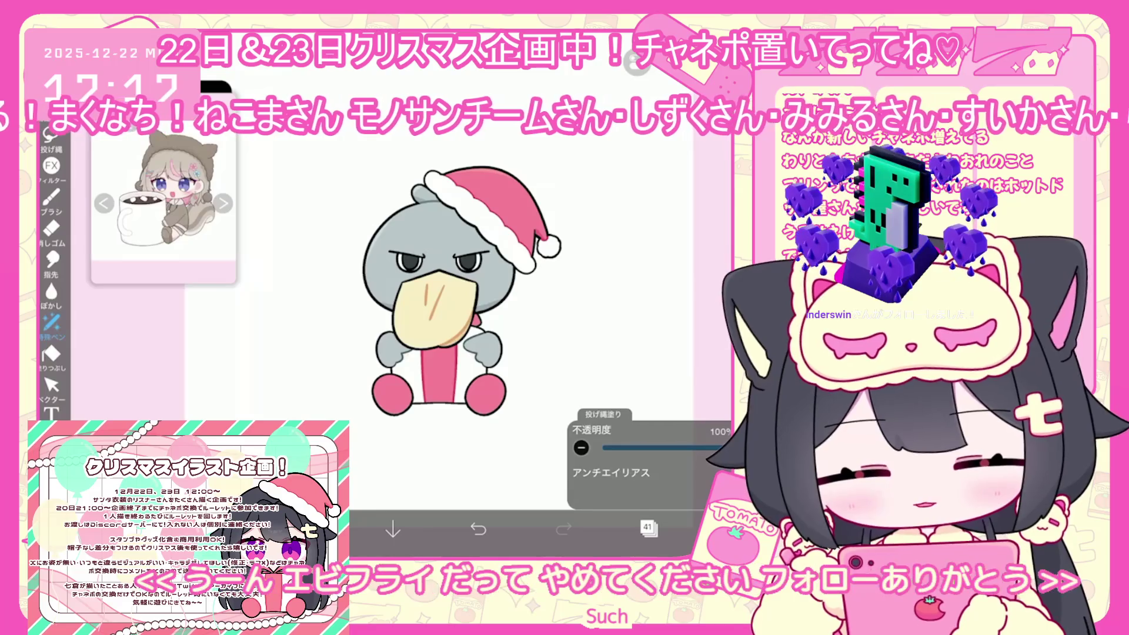
{"action": "left_click", "coordinate": [308, 529]}
{"action": "mouse_move", "coordinate": [432, 170]}
{"action": "left_mouse_down"}
{"action": "mouse_move", "coordinate": [453, 189]}
{"action": "mouse_move", "coordinate": [501, 183]}
{"action": "mouse_move", "coordinate": [504, 200]}
{"action": "left_mouse_up"}
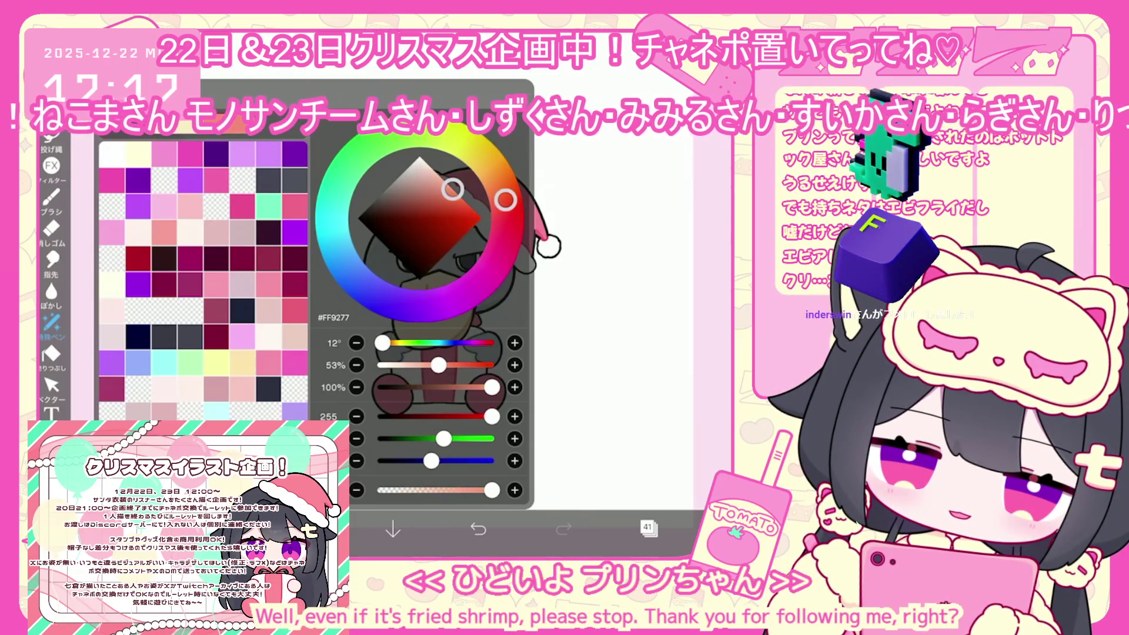
{"action": "left_click", "coordinate": [617, 265]}
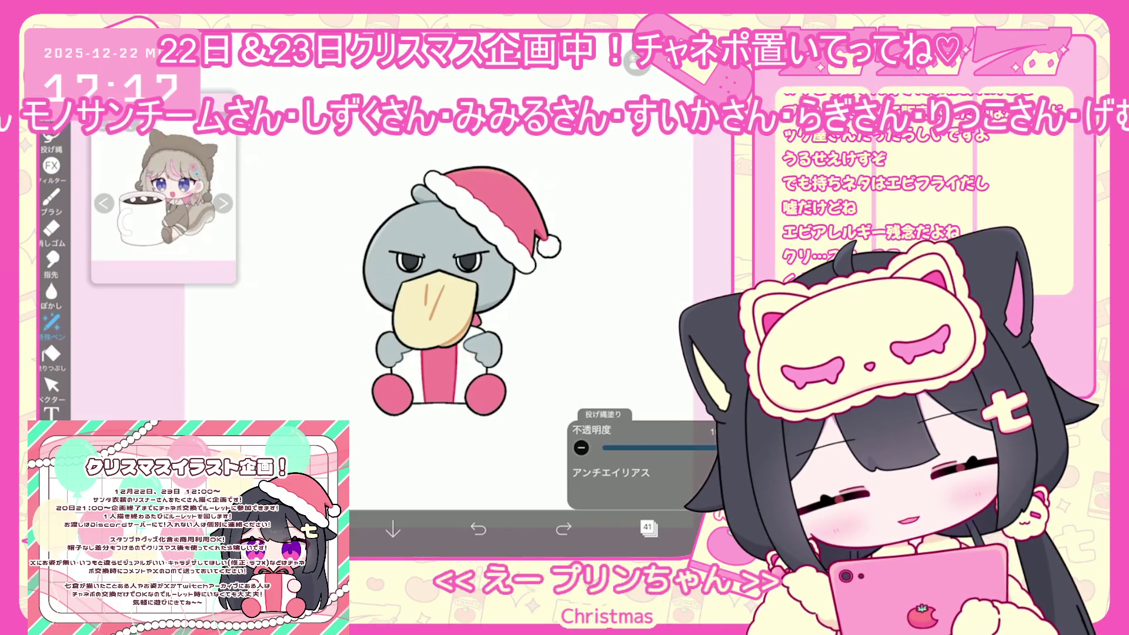
- Select the Santa hat folder and put it under the Transform tool
{"action": "left_click", "coordinate": [649, 528]}
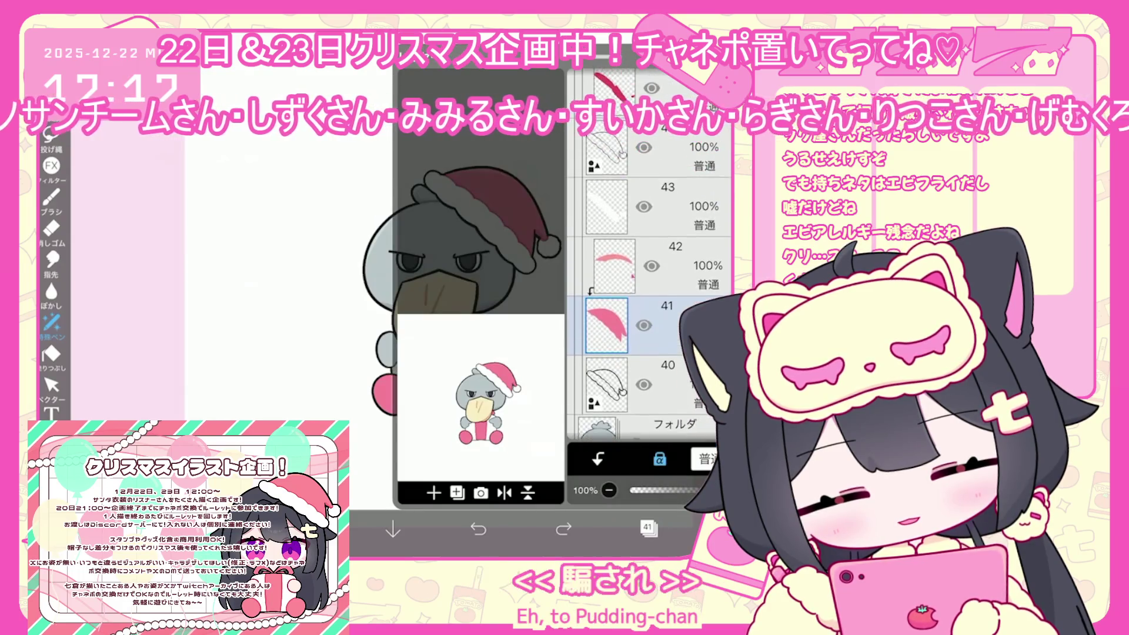
{"action": "scroll", "coordinate": [647, 306], "scroll_direction": "up", "scroll_amount": 5}
{"action": "left_click", "coordinate": [676, 211]}
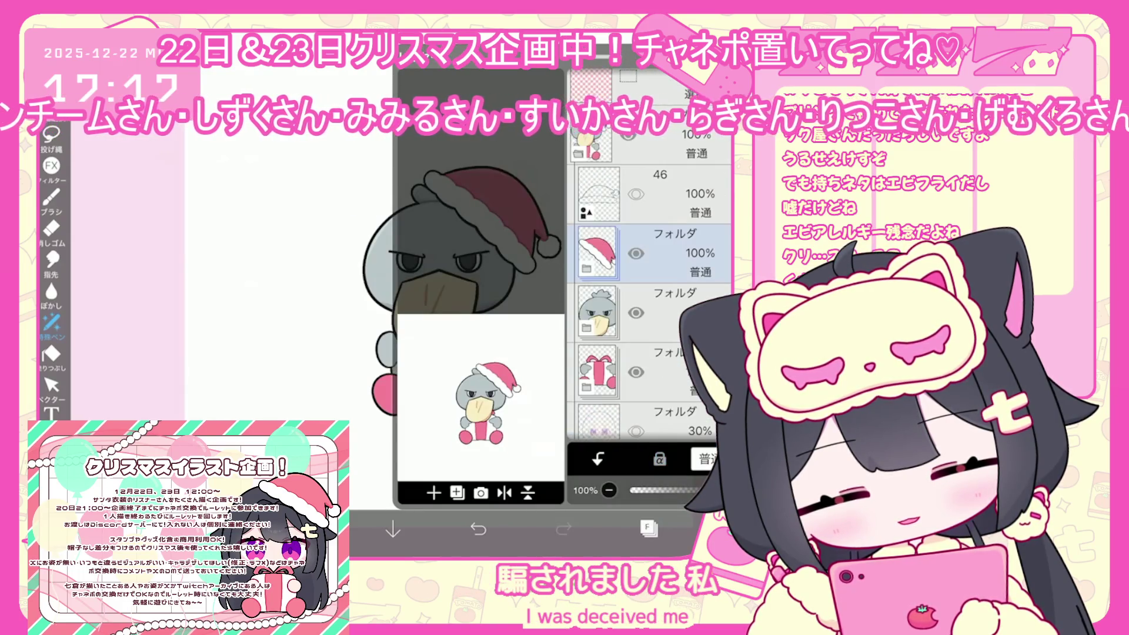
{"action": "left_click", "coordinate": [52, 385]}
- Scale the hat to 90%, raise it, tilt it counter-clockwise, fine-tune its position and commit
{"action": "left_click_drag", "start_coordinate": [392, 152], "coordinate": [401, 158]}
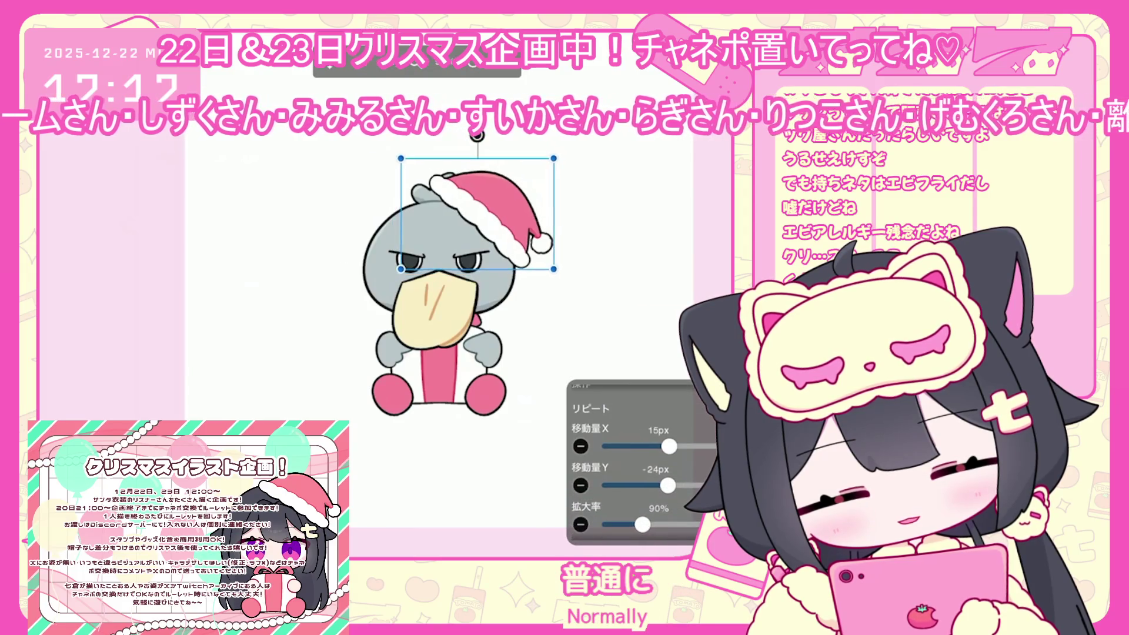
{"action": "left_click_drag", "start_coordinate": [488, 218], "coordinate": [485, 207]}
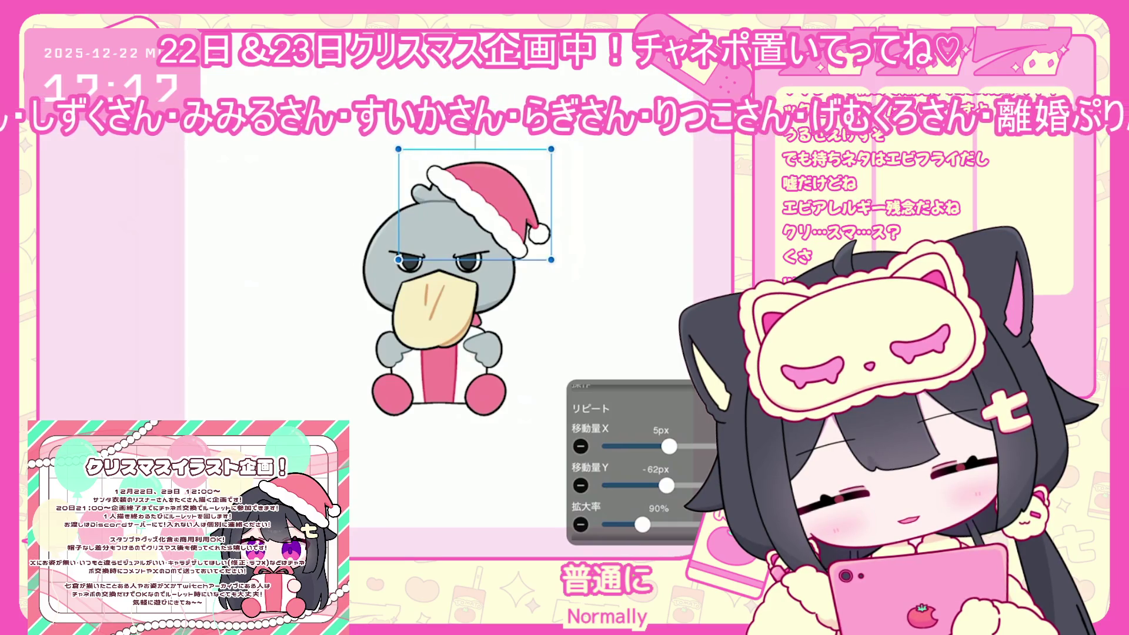
{"action": "mouse_move", "coordinate": [475, 134]}
{"action": "left_mouse_down"}
{"action": "mouse_move", "coordinate": [403, 154]}
{"action": "mouse_move", "coordinate": [376, 148]}
{"action": "left_mouse_up"}
{"action": "left_click_drag", "start_coordinate": [441, 194], "coordinate": [448, 199]}
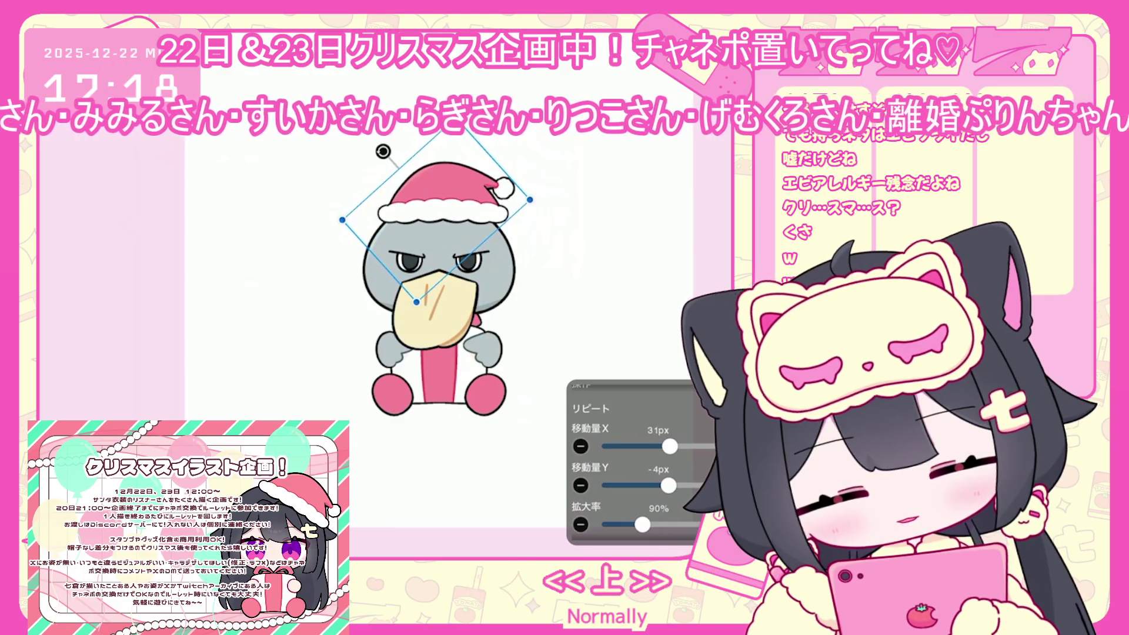
{"action": "left_click_drag", "start_coordinate": [429, 271], "coordinate": [404, 283]}
{"action": "left_click_drag", "start_coordinate": [420, 200], "coordinate": [415, 201]}
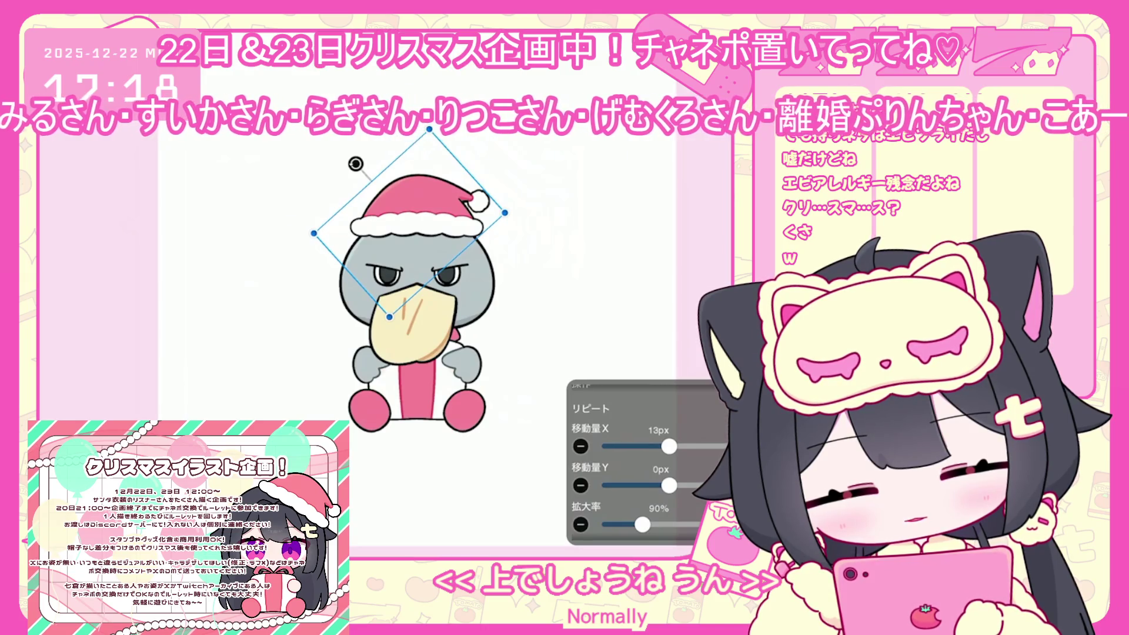
{"action": "key", "text": "Return"}
- Add a new layer above layer 31 in the folder below the hat, ready for brushing
{"action": "left_click", "coordinate": [649, 528]}
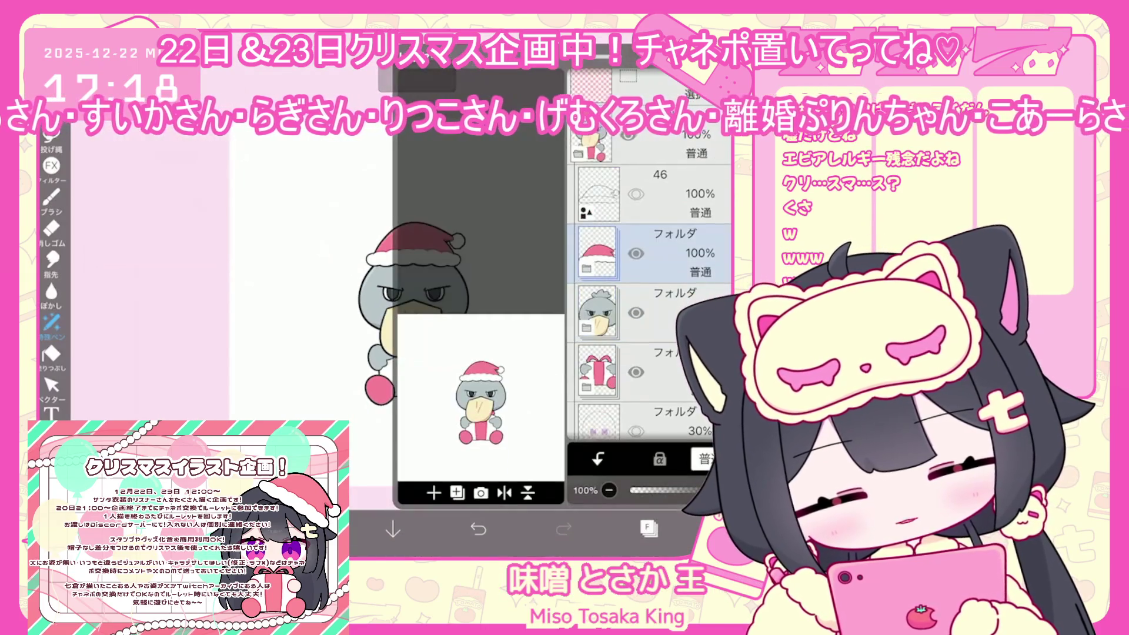
{"action": "scroll", "coordinate": [650, 294], "scroll_direction": "down", "scroll_amount": 3}
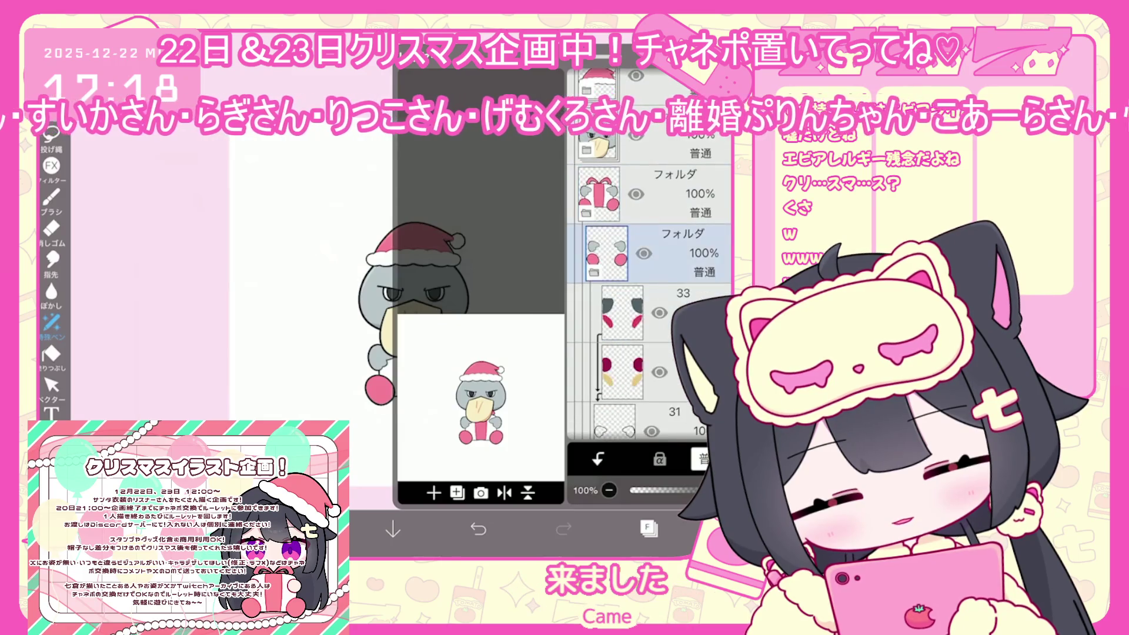
{"action": "left_click", "coordinate": [606, 185]}
{"action": "left_click", "coordinate": [682, 304]}
{"action": "left_click", "coordinate": [615, 364]}
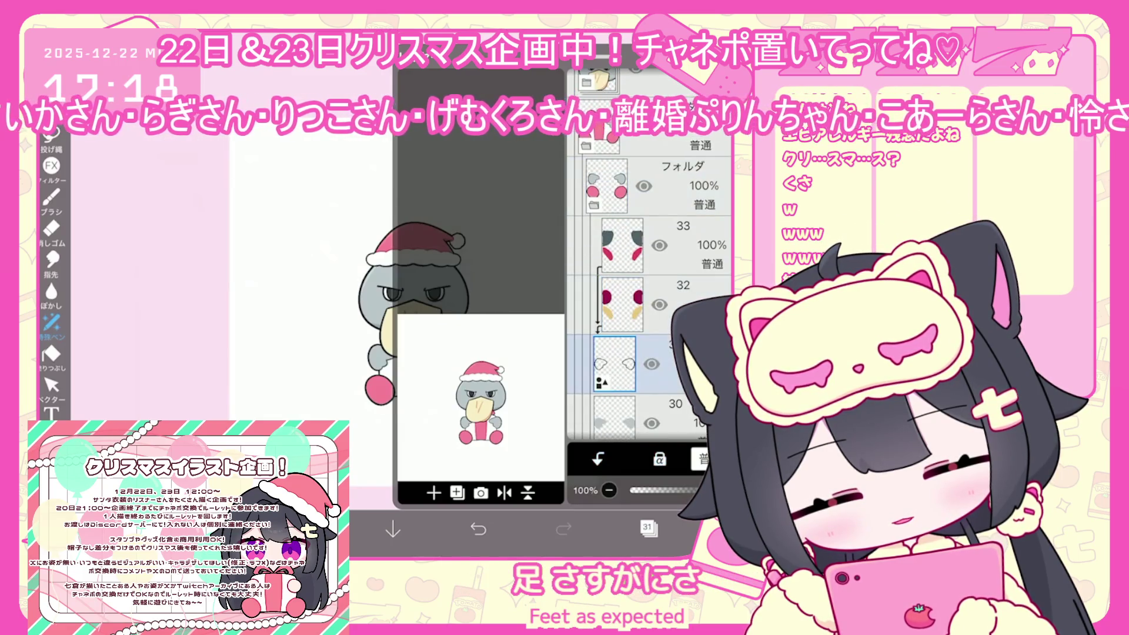
{"action": "left_click", "coordinate": [433, 493]}
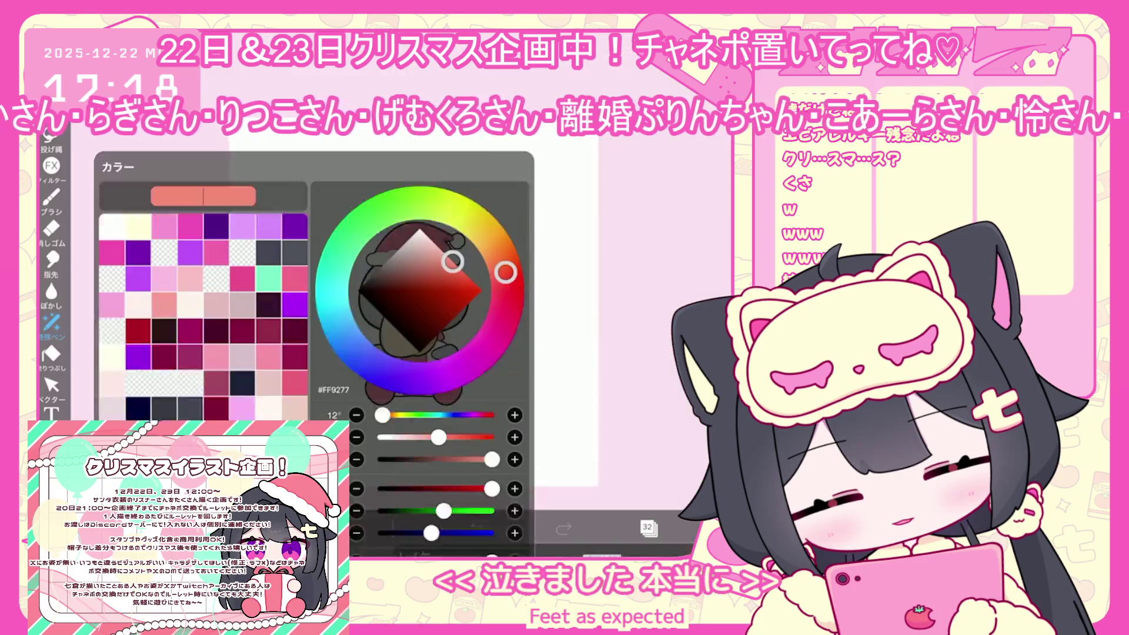
{"action": "left_click", "coordinate": [52, 200]}
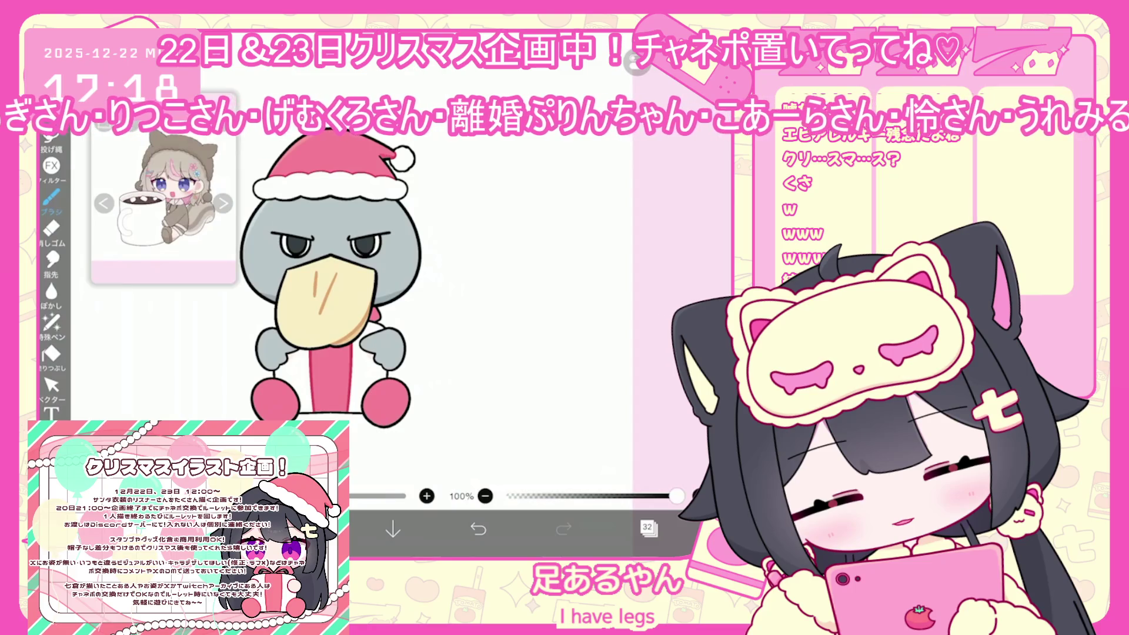
- Undo the stray strokes inside the pink foot and draw mirrored pink claw lines on the feet
{"action": "scroll", "coordinate": [376, 283], "scroll_direction": "up", "scroll_amount": 3}
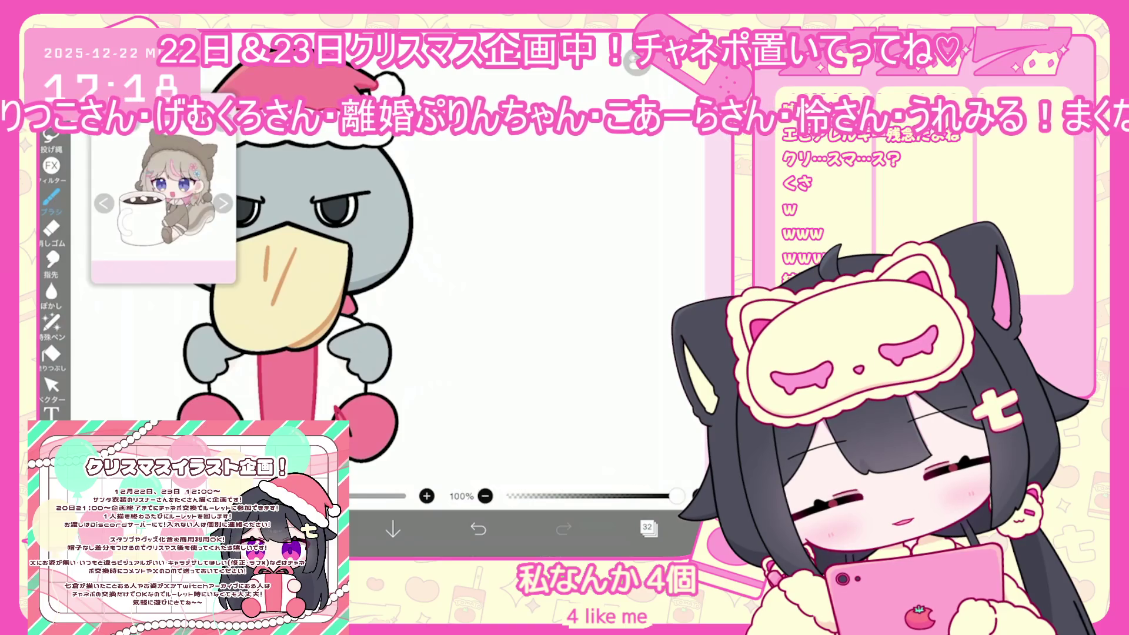
{"action": "key", "text": "ctrl+z"}
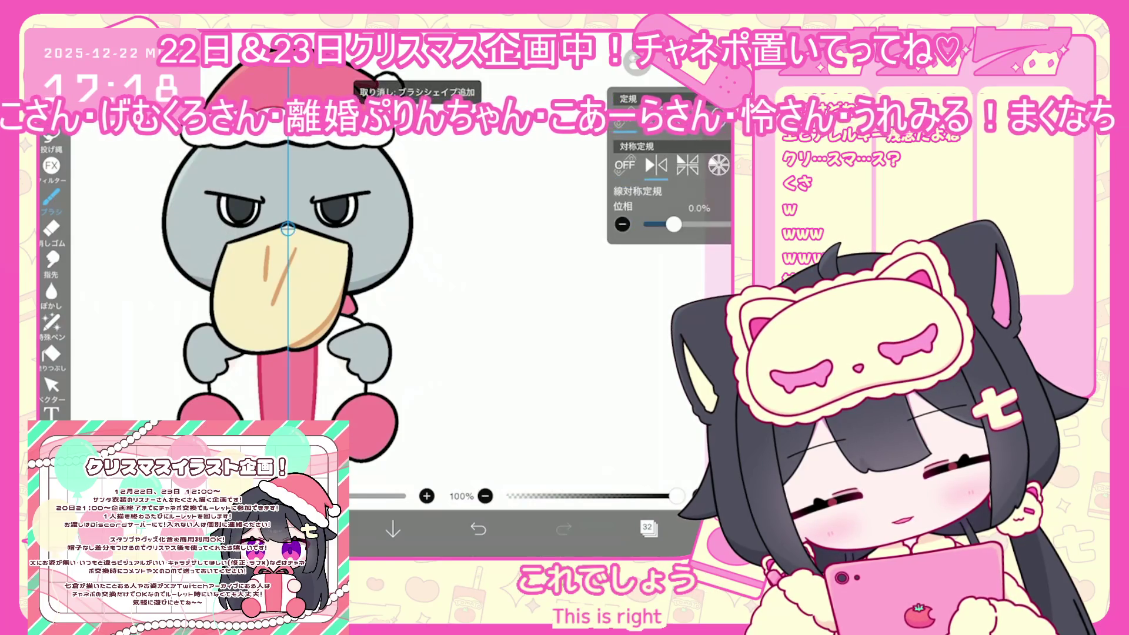
{"action": "scroll", "coordinate": [376, 265], "scroll_direction": "up", "scroll_amount": 5}
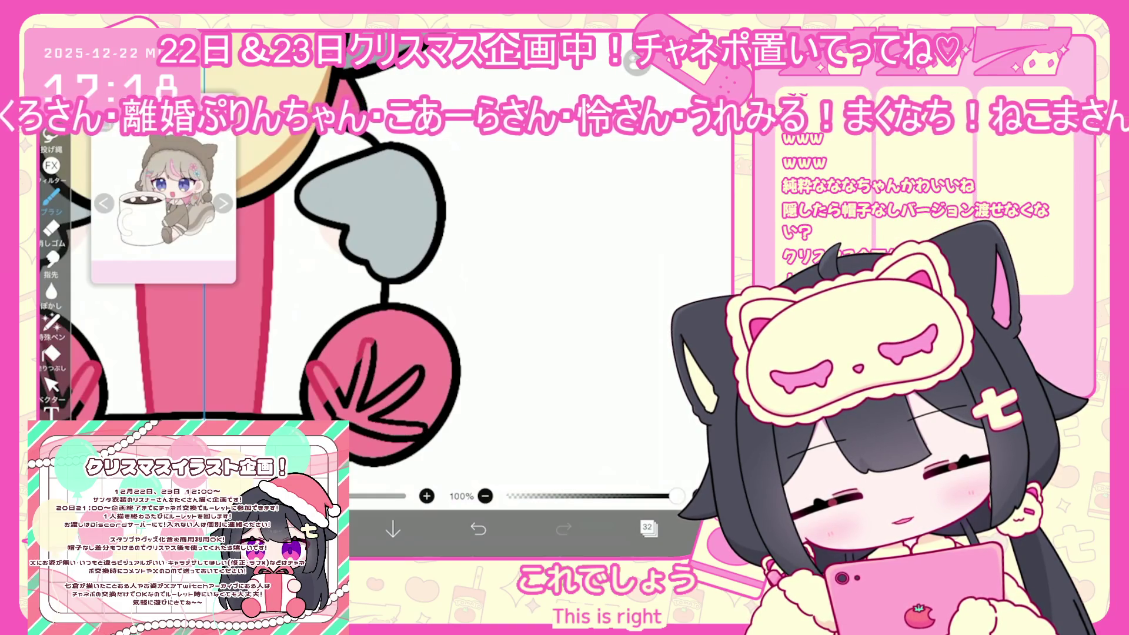
{"action": "scroll", "coordinate": [253, 318], "scroll_direction": "down", "scroll_amount": 1}
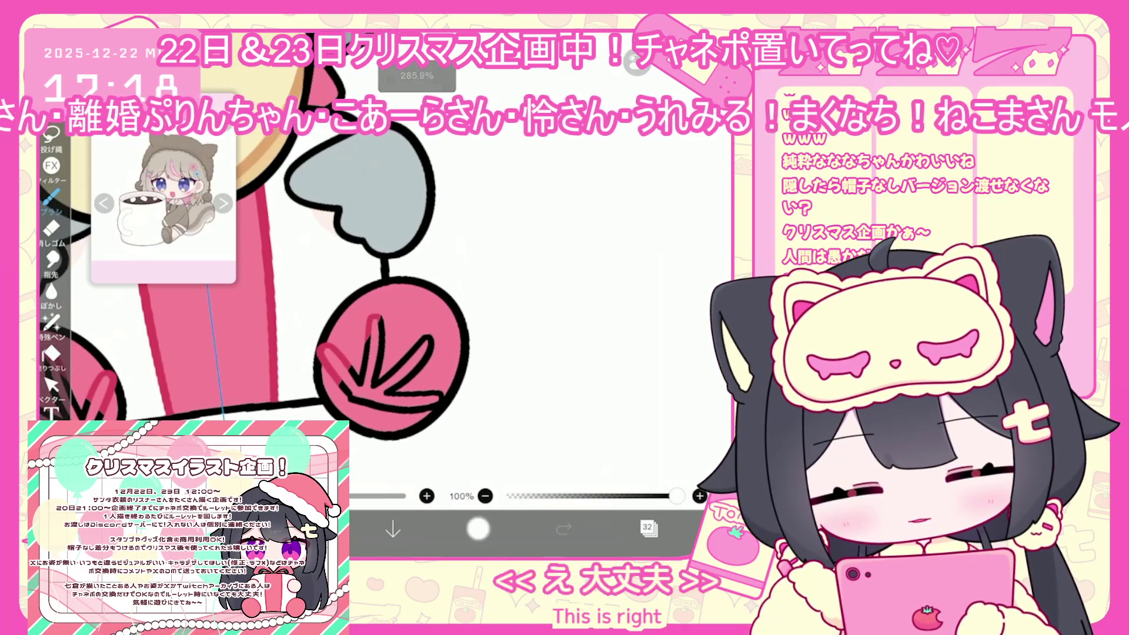
{"action": "left_click", "coordinate": [478, 528]}
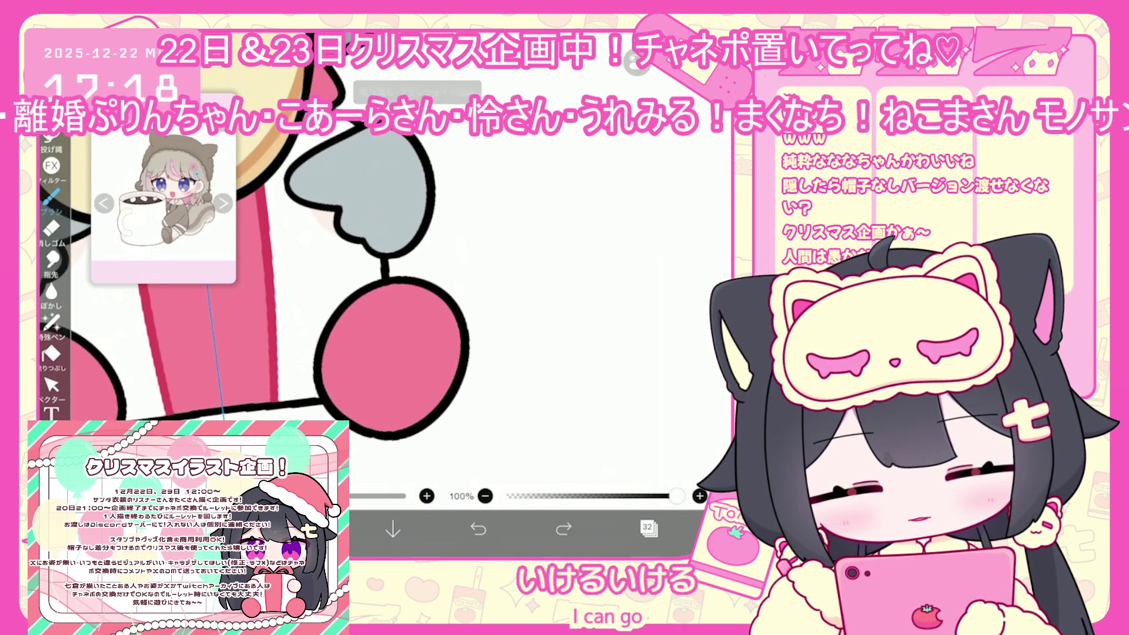
{"action": "mouse_move", "coordinate": [327, 324]}
{"action": "left_mouse_down"}
{"action": "mouse_move", "coordinate": [357, 404]}
{"action": "mouse_move", "coordinate": [385, 295]}
{"action": "left_mouse_up"}
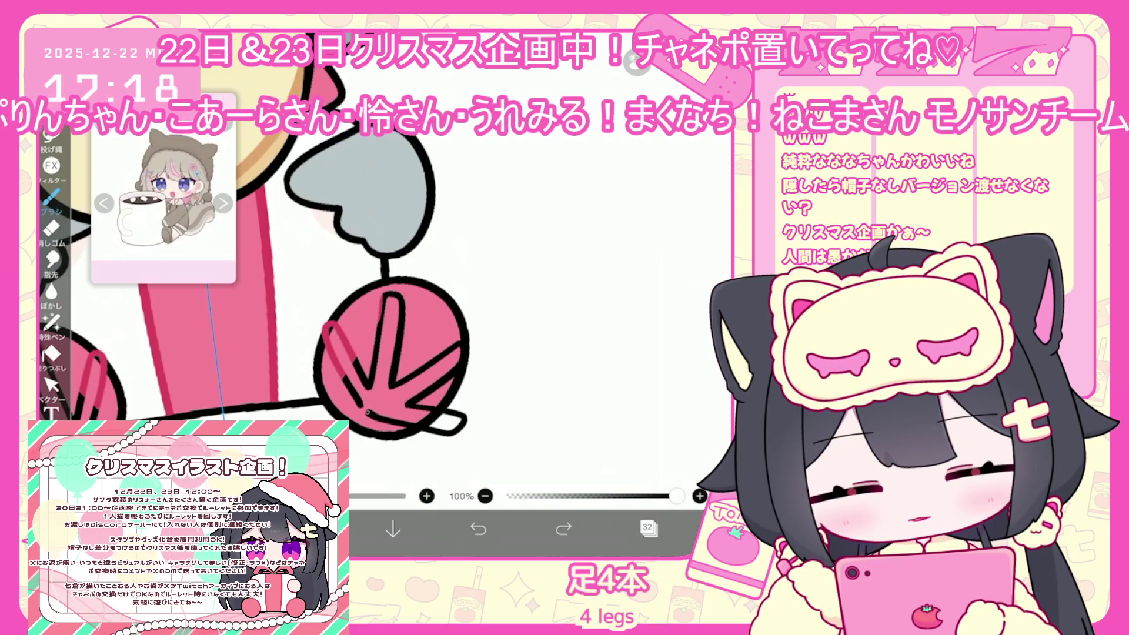
{"action": "scroll", "coordinate": [389, 265], "scroll_direction": "down", "scroll_amount": 3}
- Select the right foot's layer and move the foot slightly upward under the body
{"action": "left_click", "coordinate": [647, 528]}
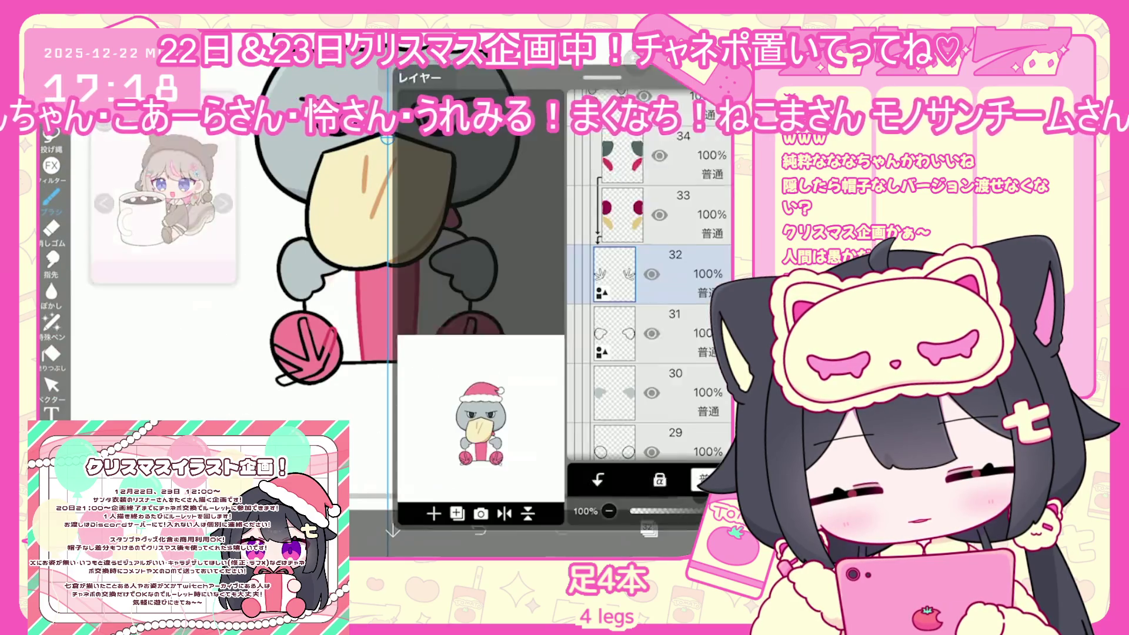
{"action": "left_click", "coordinate": [614, 317]}
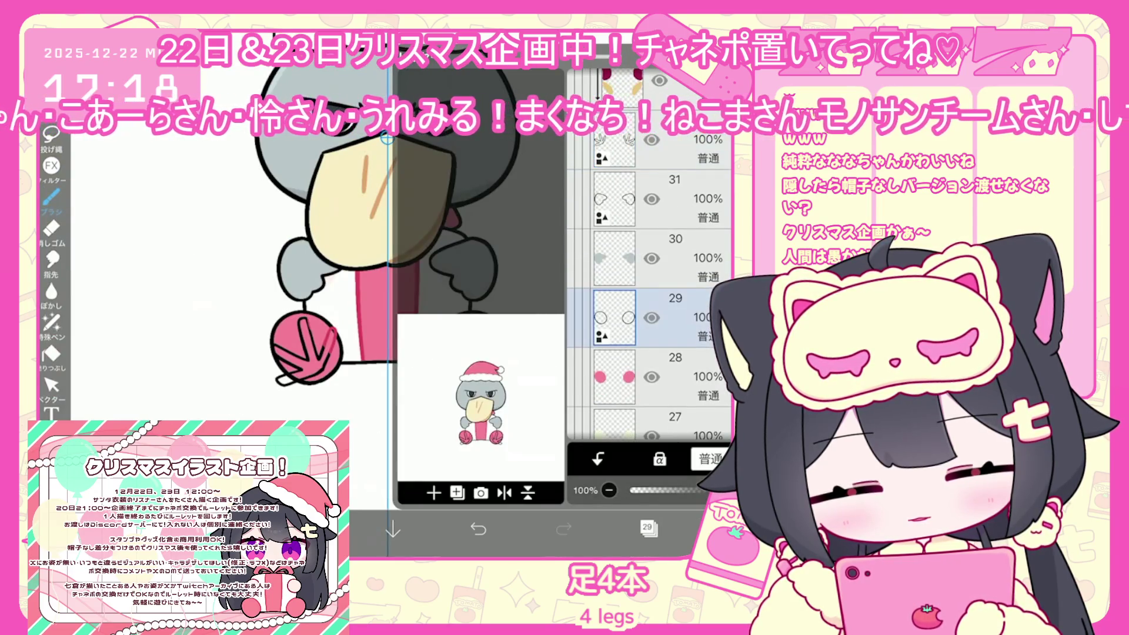
{"action": "left_click", "coordinate": [614, 253]}
{"action": "left_click", "coordinate": [647, 528]}
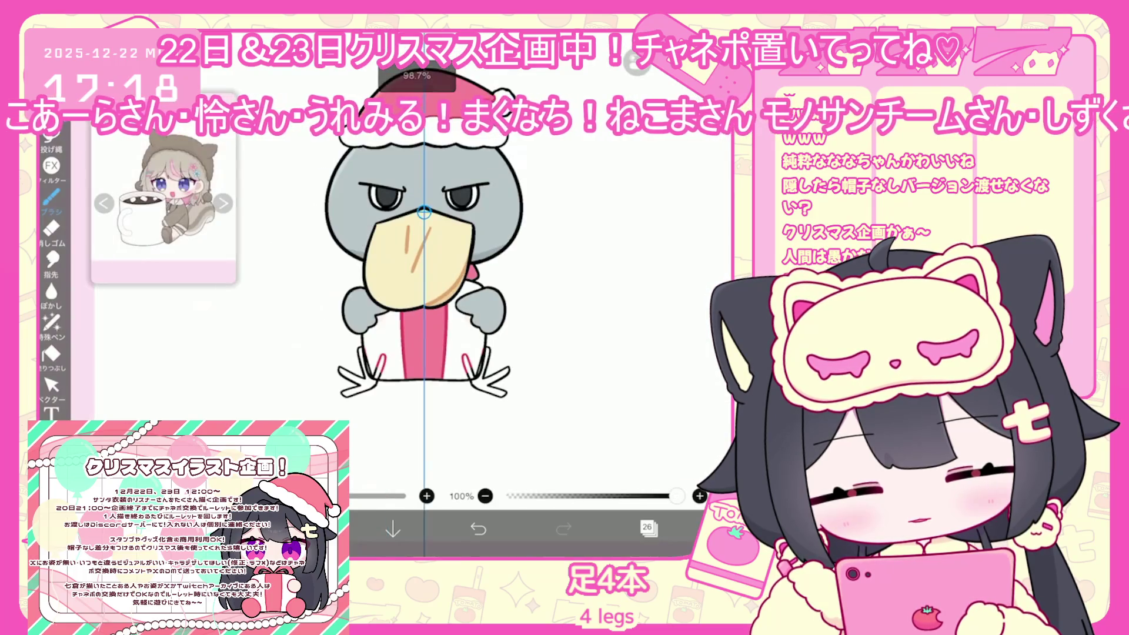
{"action": "left_click", "coordinate": [647, 528]}
{"action": "scroll", "coordinate": [650, 294], "scroll_direction": "up", "scroll_amount": 2}
{"action": "left_click", "coordinate": [615, 207]}
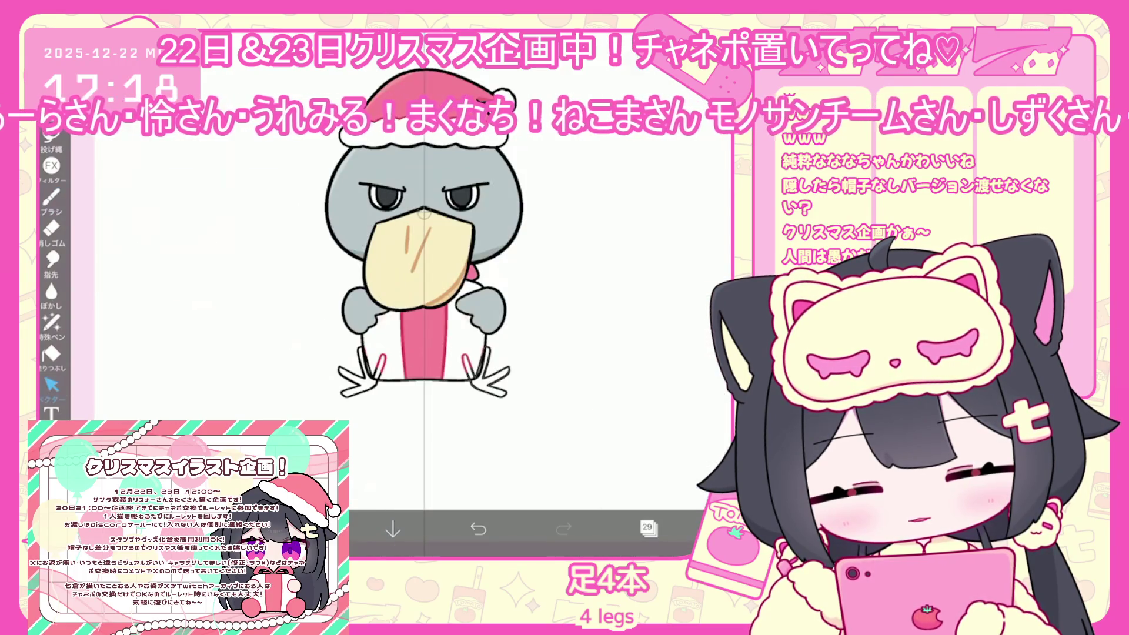
{"action": "left_click", "coordinate": [52, 385]}
{"action": "left_click", "coordinate": [488, 370]}
{"action": "left_click_drag", "start_coordinate": [489, 370], "coordinate": [489, 363]}
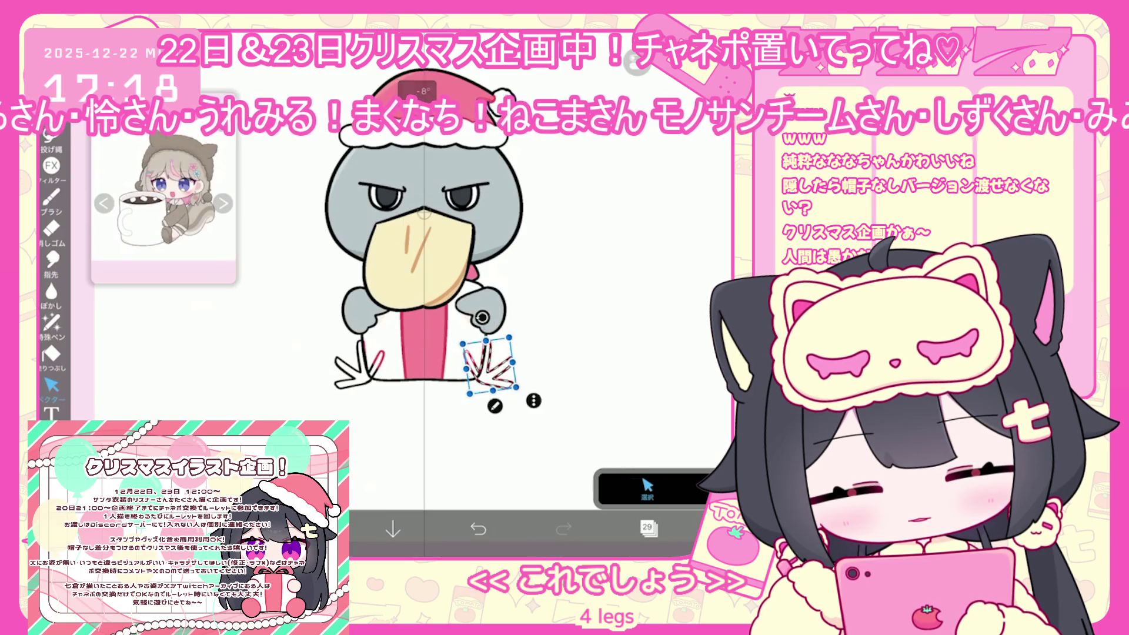
{"action": "scroll", "coordinate": [488, 294], "scroll_direction": "up", "scroll_amount": 2}
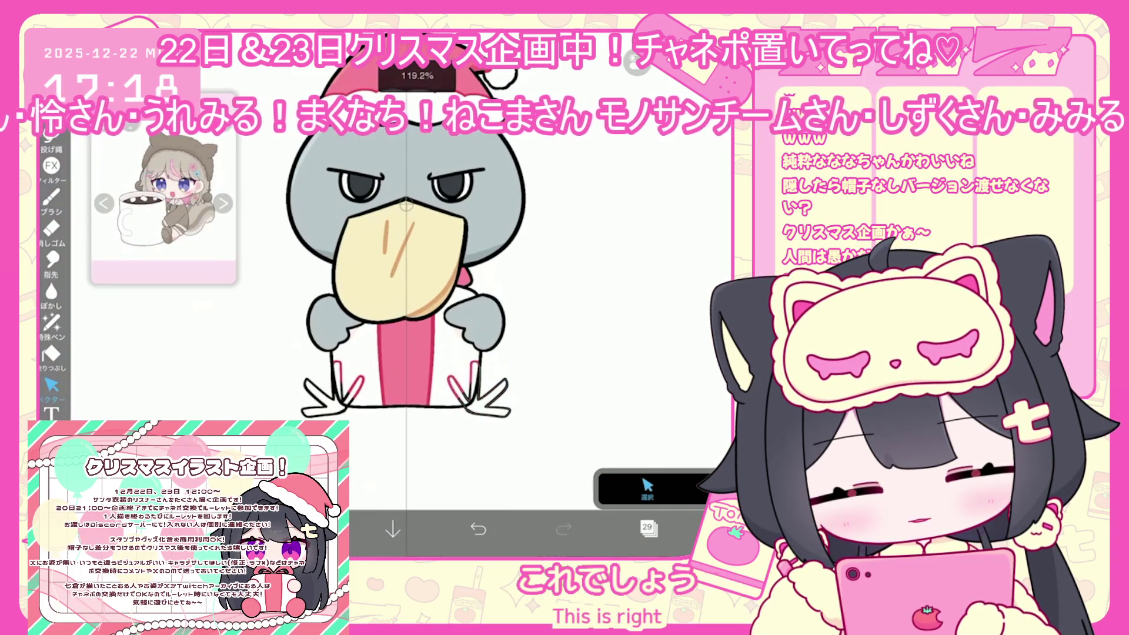
{"action": "left_click", "coordinate": [646, 527]}
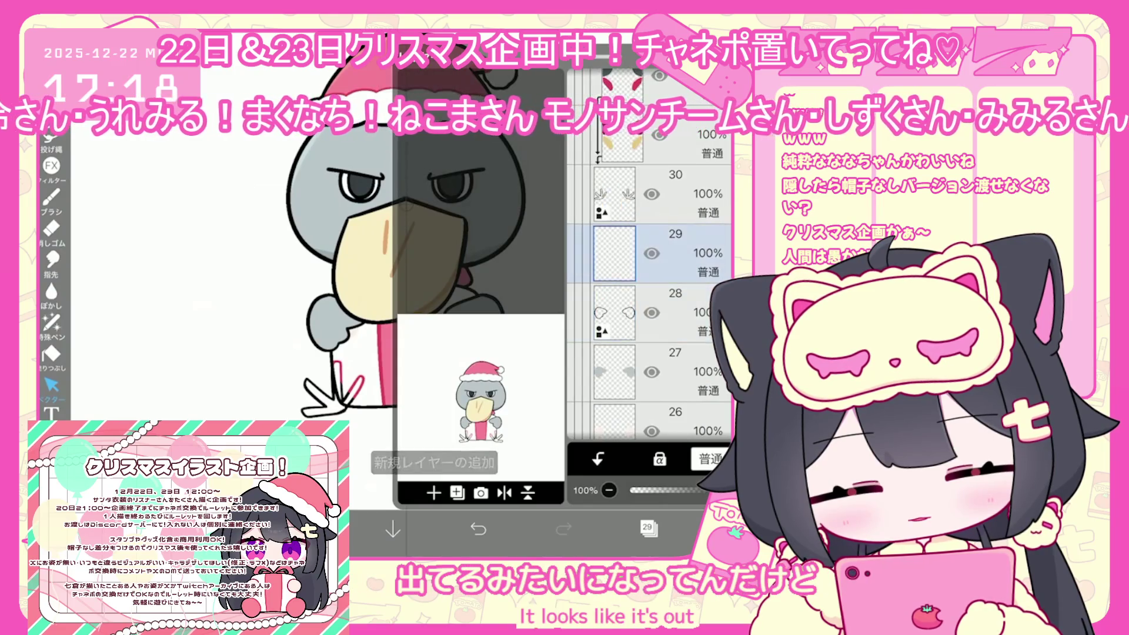
- Switch to the Fill tool, undo a stray fill, and add a new empty layer for the feet
{"action": "left_click", "coordinate": [694, 528]}
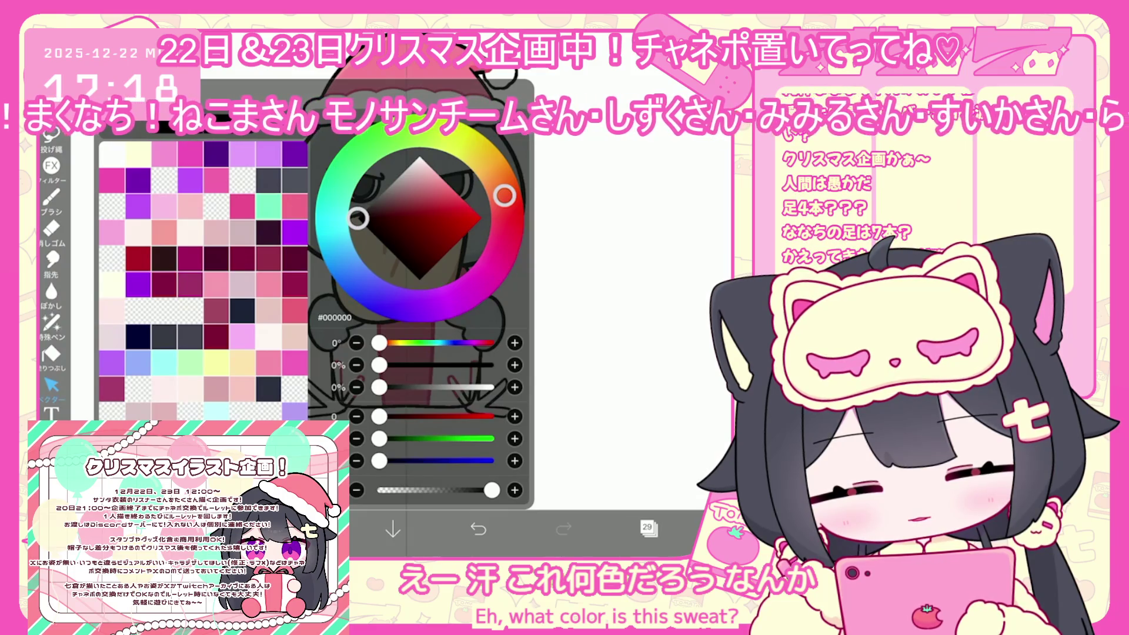
{"action": "left_click", "coordinate": [51, 354]}
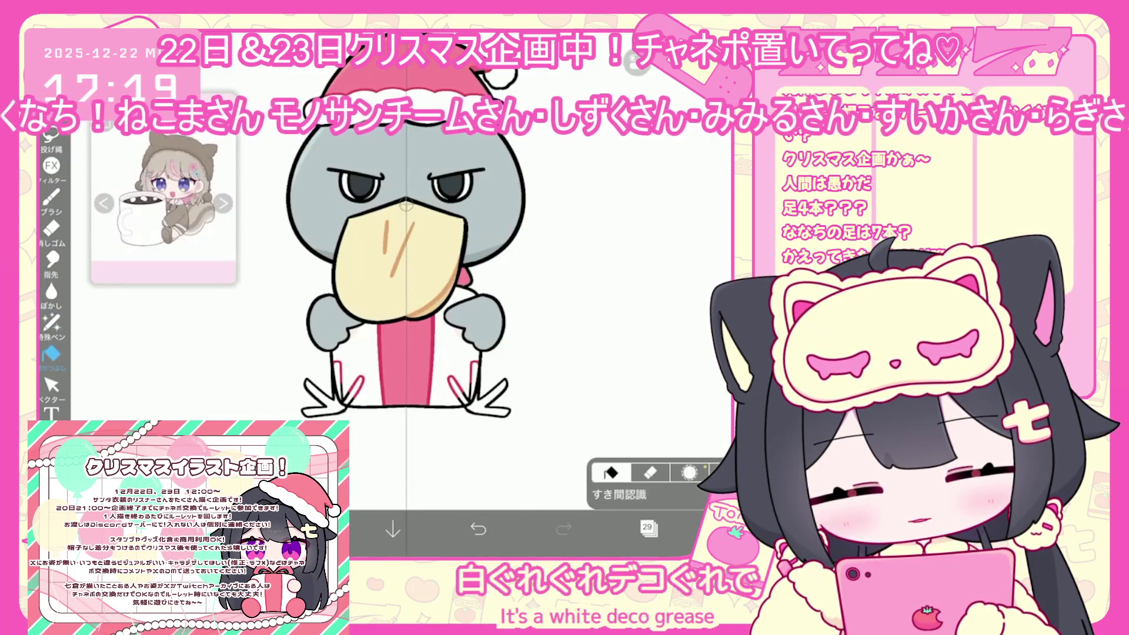
{"action": "scroll", "coordinate": [405, 265], "scroll_direction": "up", "scroll_amount": 3}
{"action": "left_click", "coordinate": [647, 485]}
{"action": "left_click", "coordinate": [632, 476]}
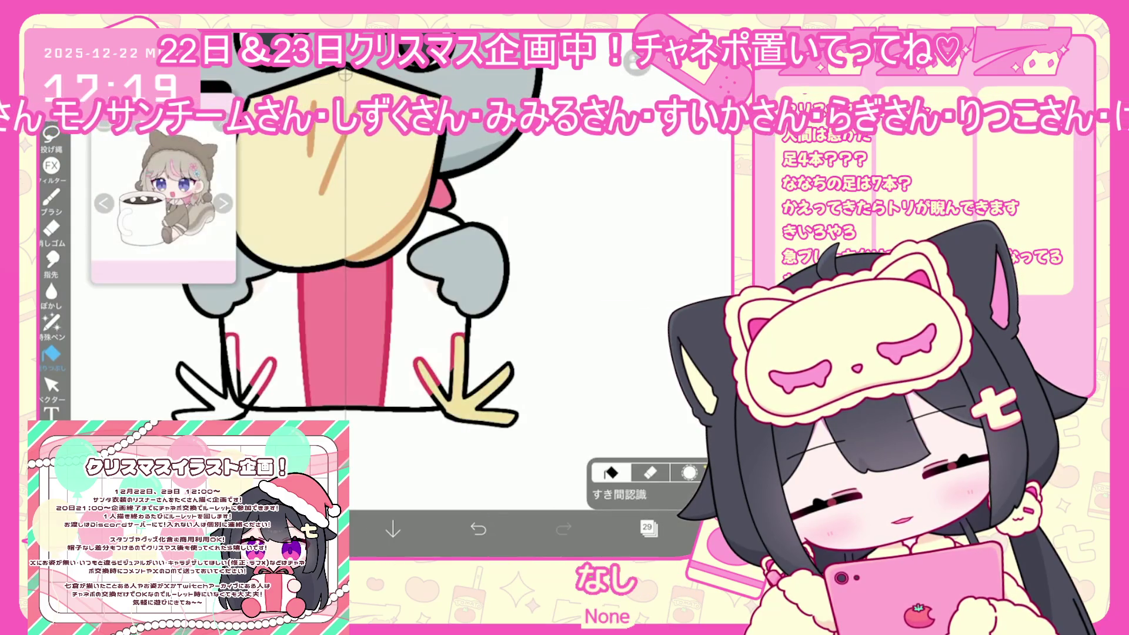
{"action": "scroll", "coordinate": [412, 265], "scroll_direction": "down", "scroll_amount": 3}
{"action": "key", "text": "ctrl+z"}
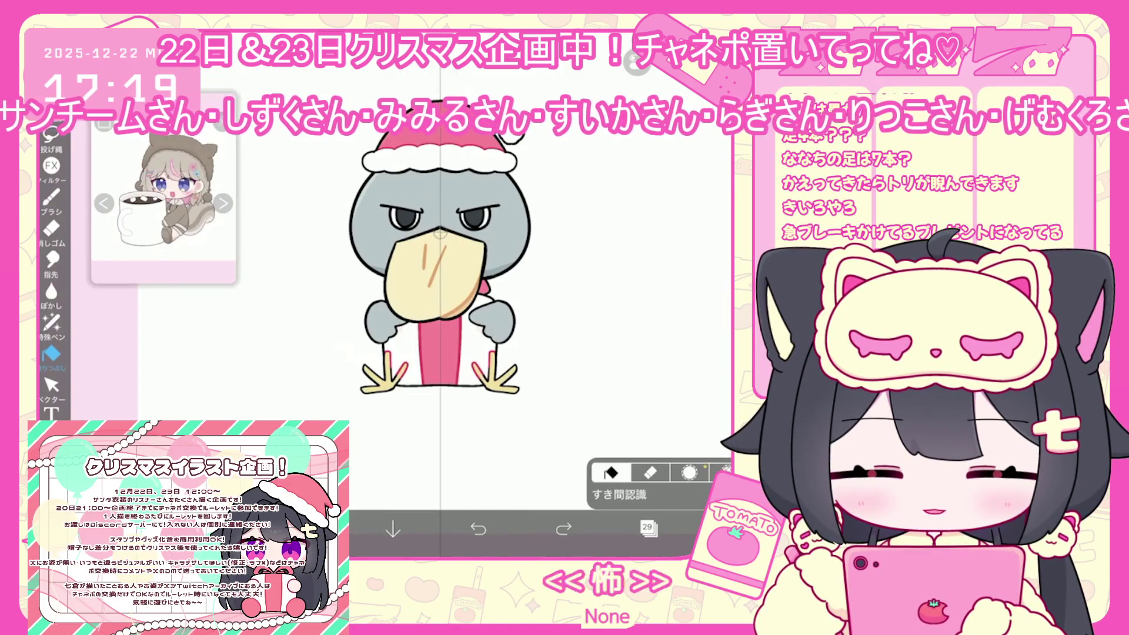
{"action": "scroll", "coordinate": [600, 346], "scroll_direction": "up", "scroll_amount": 3}
{"action": "left_click", "coordinate": [649, 528]}
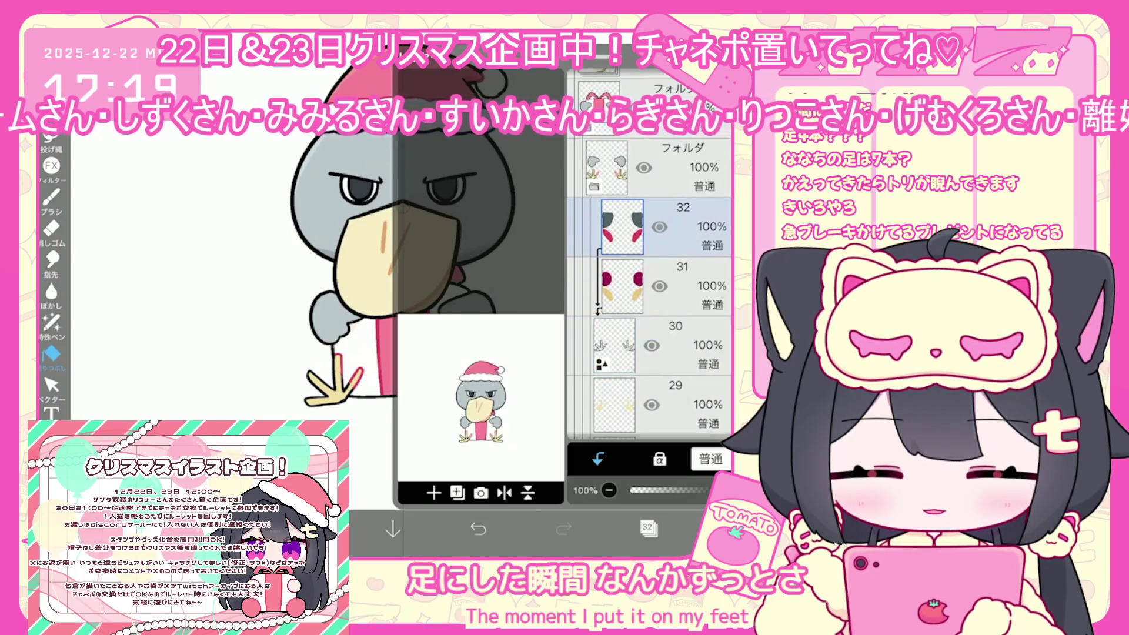
- Fill the four toe tips of the feet with yellow
{"action": "scroll", "coordinate": [470, 294], "scroll_direction": "up", "scroll_amount": 5}
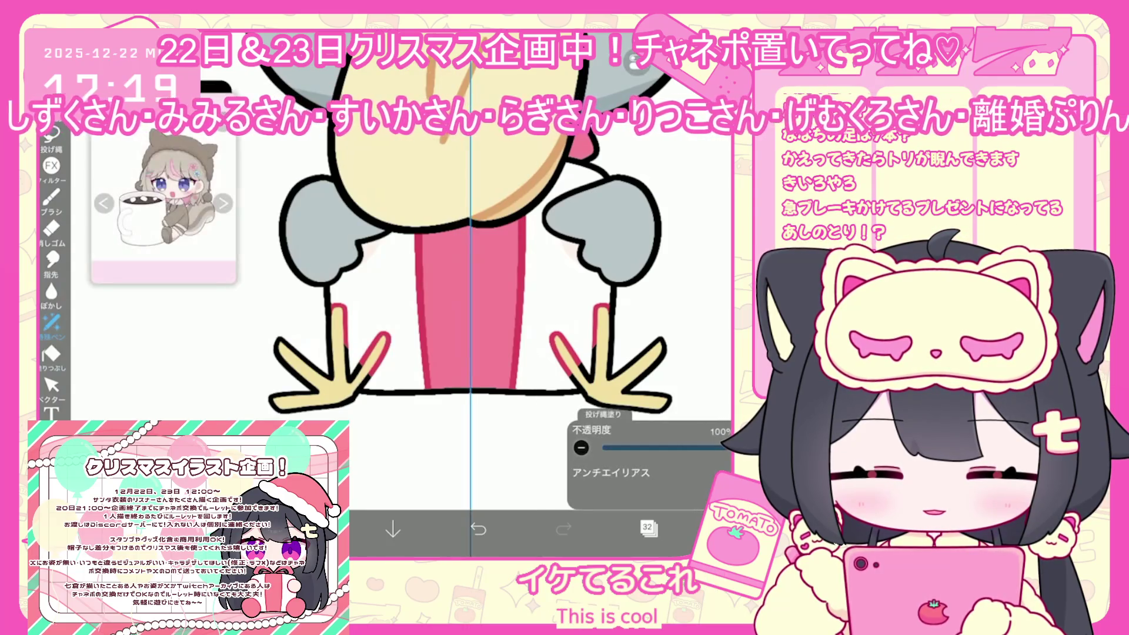
{"action": "left_click", "coordinate": [339, 321]}
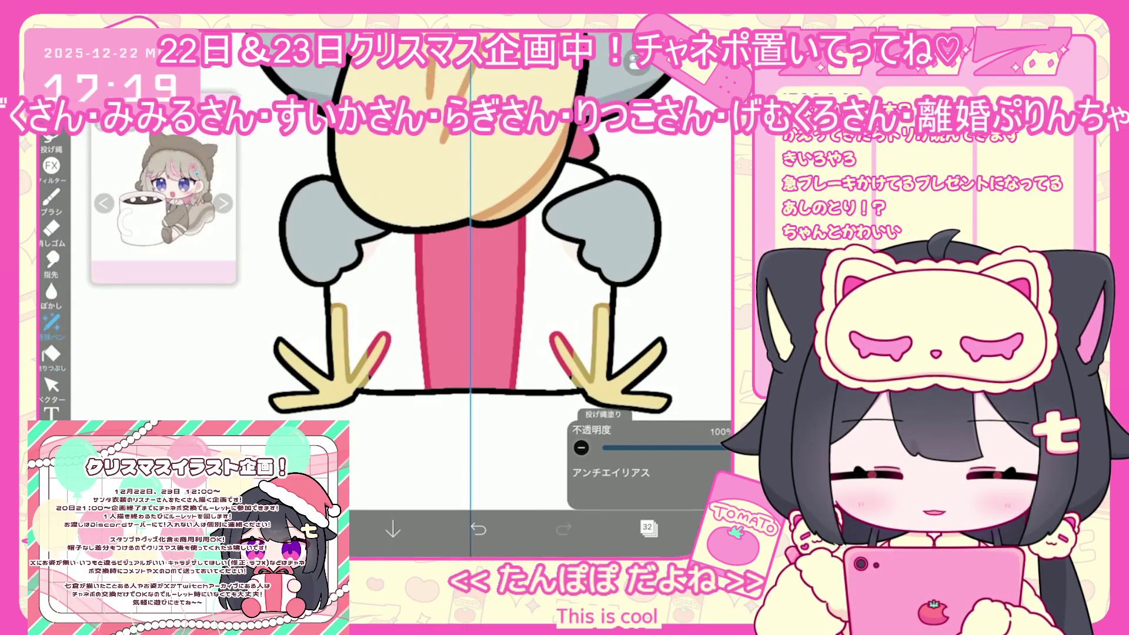
{"action": "left_click", "coordinate": [379, 353]}
{"action": "left_click", "coordinate": [562, 352]}
{"action": "left_click", "coordinate": [602, 318]}
{"action": "scroll", "coordinate": [474, 265], "scroll_direction": "down", "scroll_amount": 5}
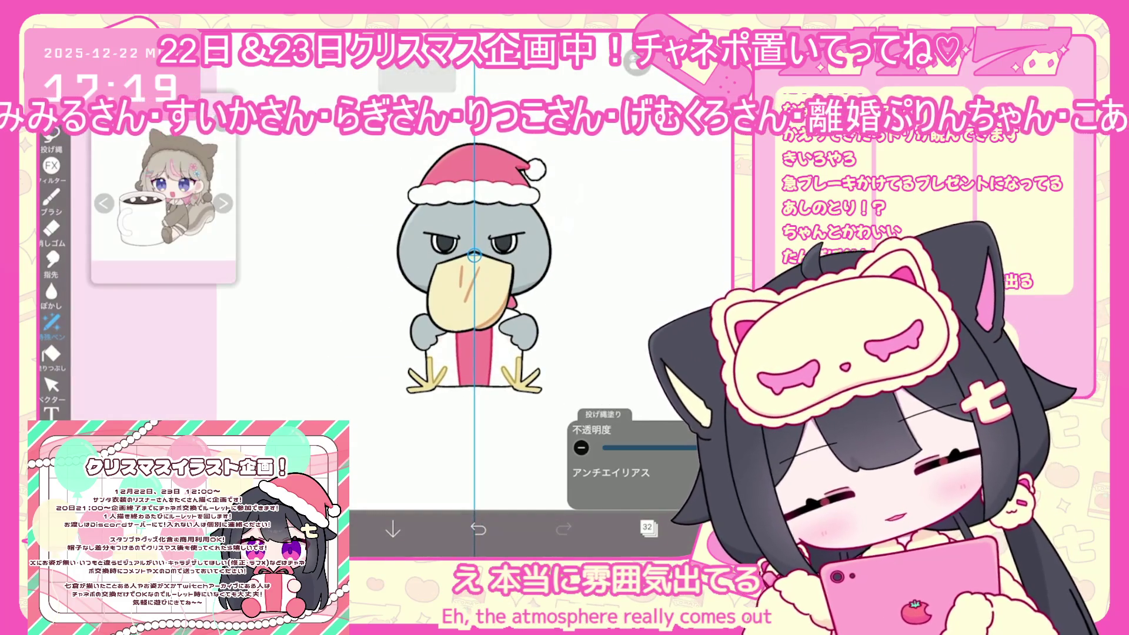
- Select layer 34 and eyedrop the beak's tan colour #D4BD7E
{"action": "left_click", "coordinate": [648, 527]}
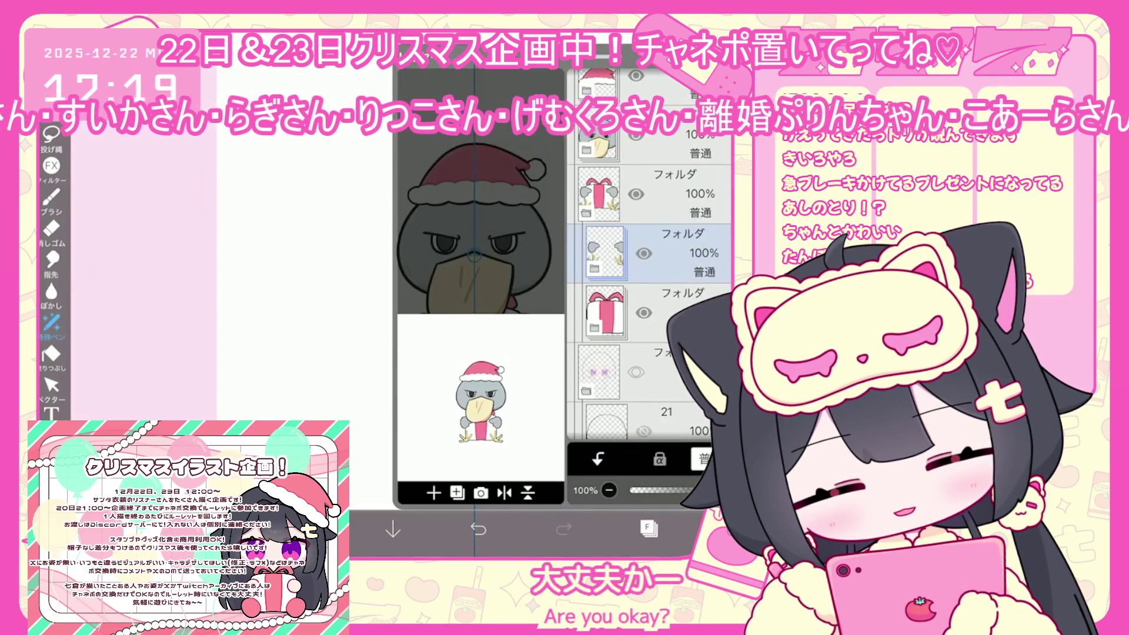
{"action": "scroll", "coordinate": [650, 305], "scroll_direction": "down", "scroll_amount": 2}
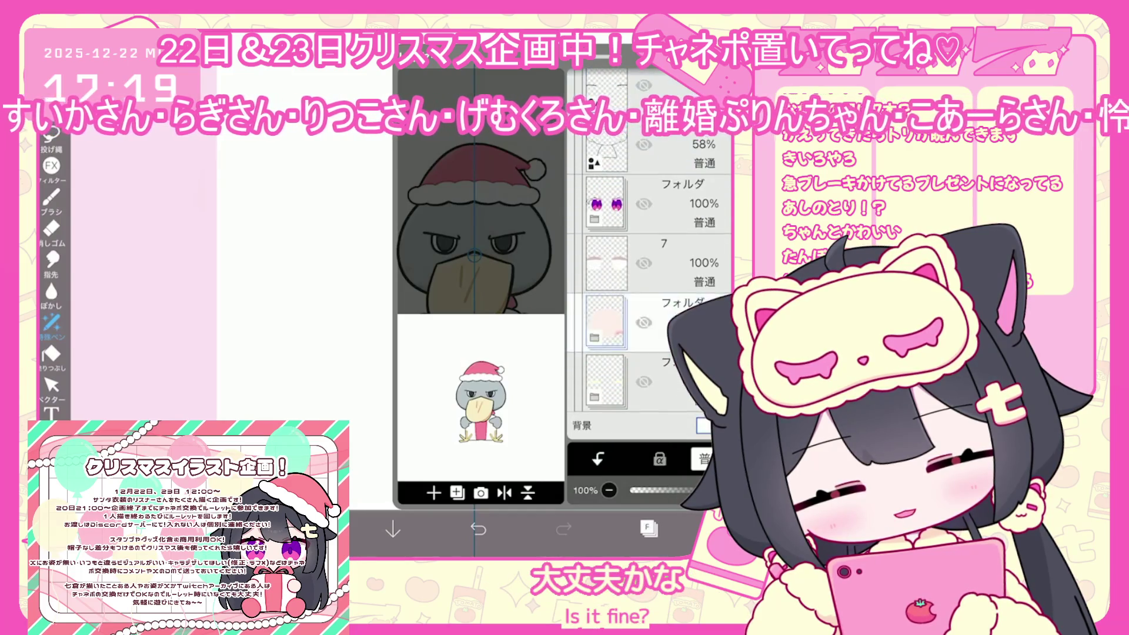
{"action": "scroll", "coordinate": [649, 265], "scroll_direction": "up", "scroll_amount": 3}
{"action": "left_click", "coordinate": [647, 253]}
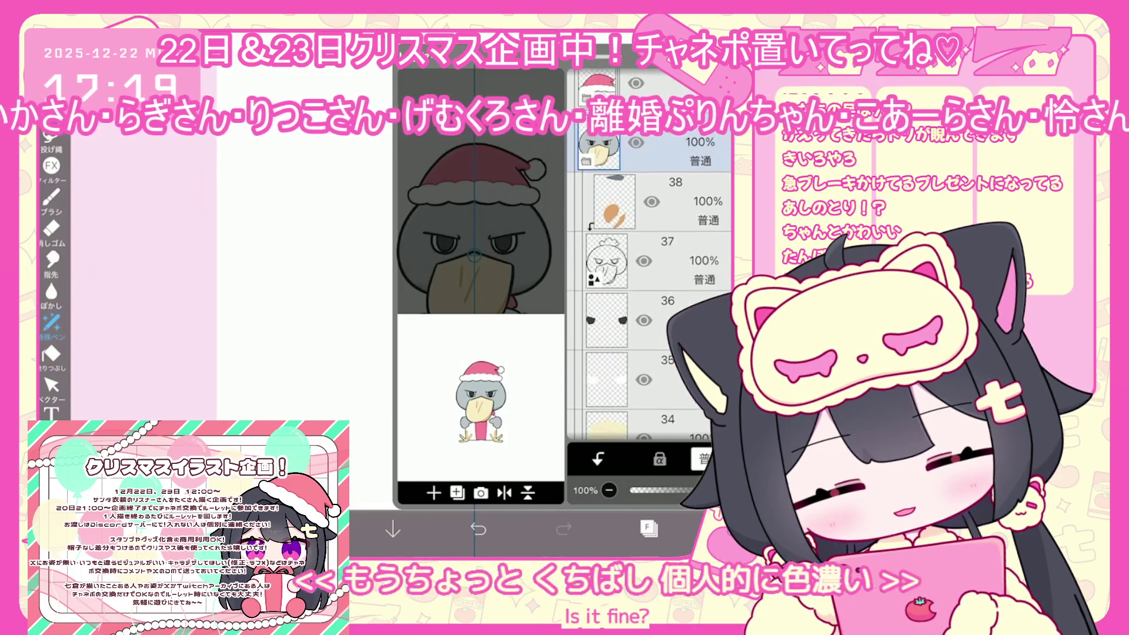
{"action": "left_click", "coordinate": [648, 527]}
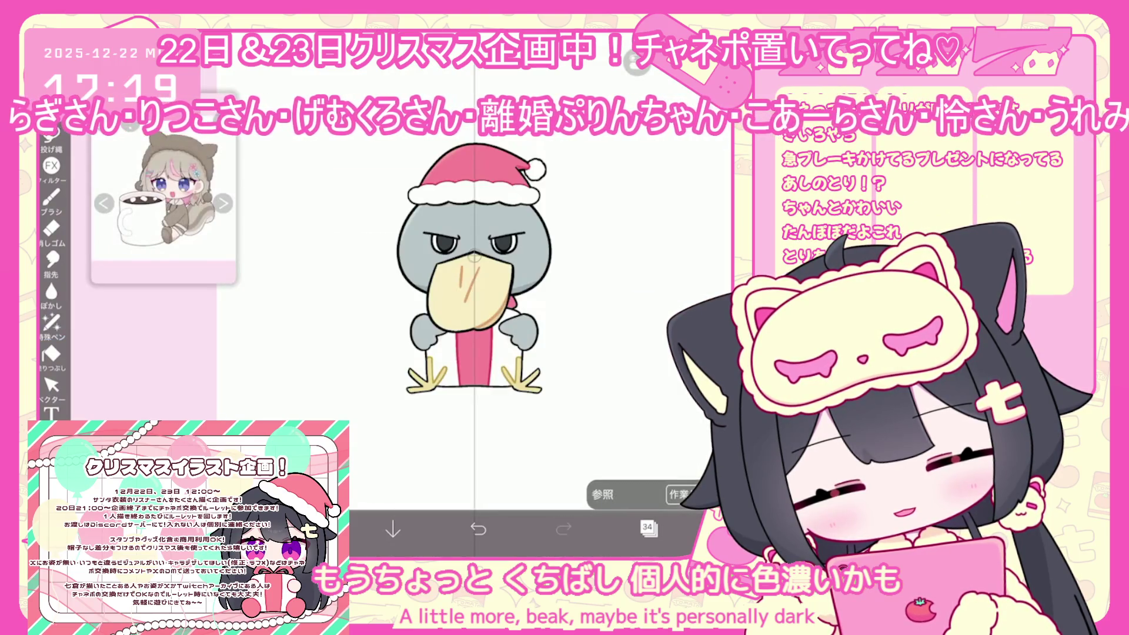
{"action": "left_click", "coordinate": [449, 253]}
{"action": "left_click", "coordinate": [308, 529]}
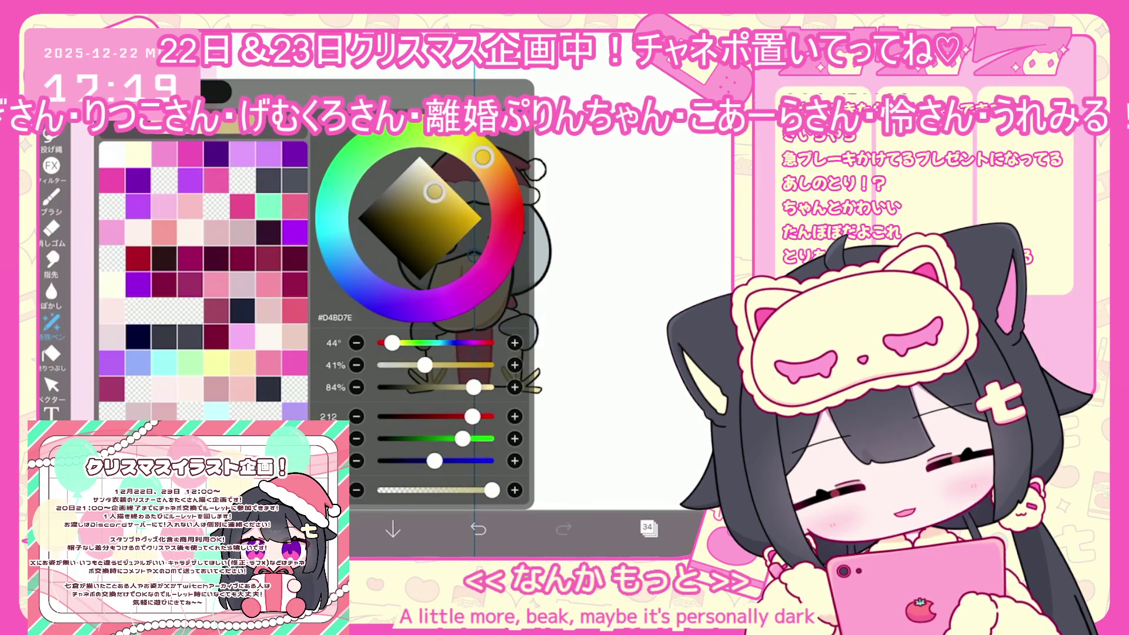
- Select beak layer 38 and deepen the drawing colour to golden yellow #DEA446
{"action": "left_click", "coordinate": [307, 529]}
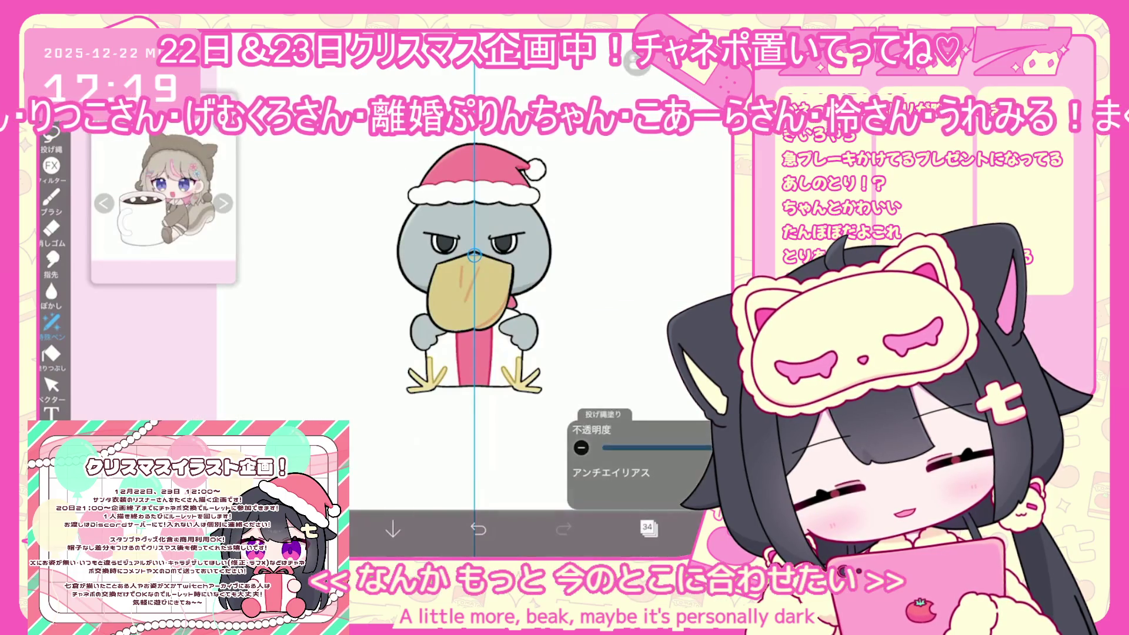
{"action": "left_click", "coordinate": [649, 528]}
{"action": "scroll", "coordinate": [646, 294], "scroll_direction": "up", "scroll_amount": 5}
{"action": "left_click", "coordinate": [677, 236]}
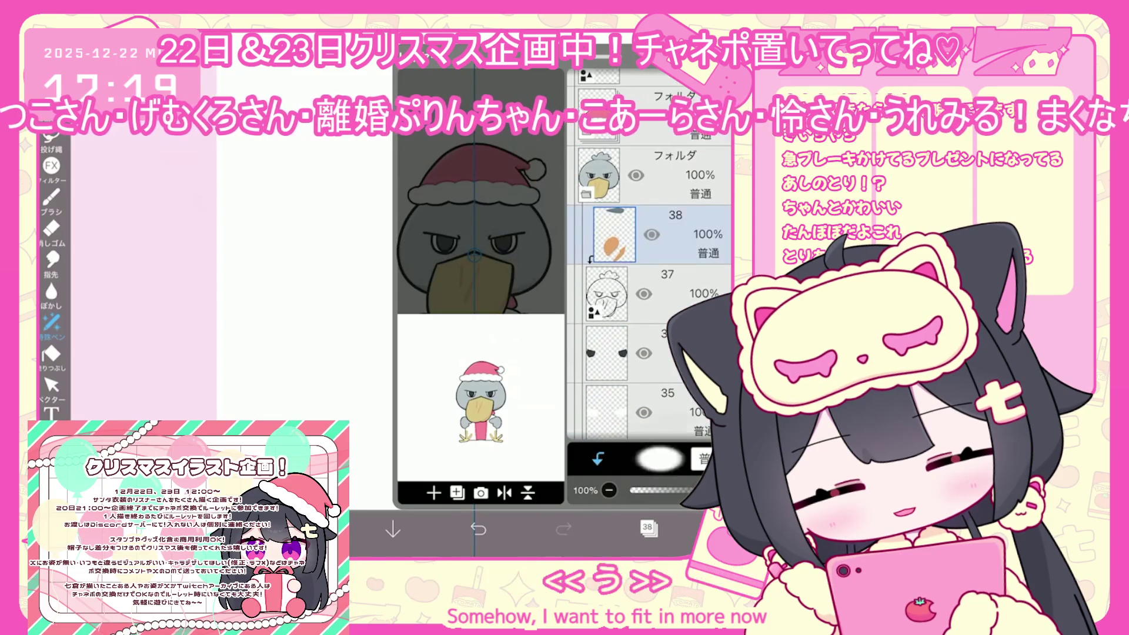
{"action": "left_click", "coordinate": [307, 529]}
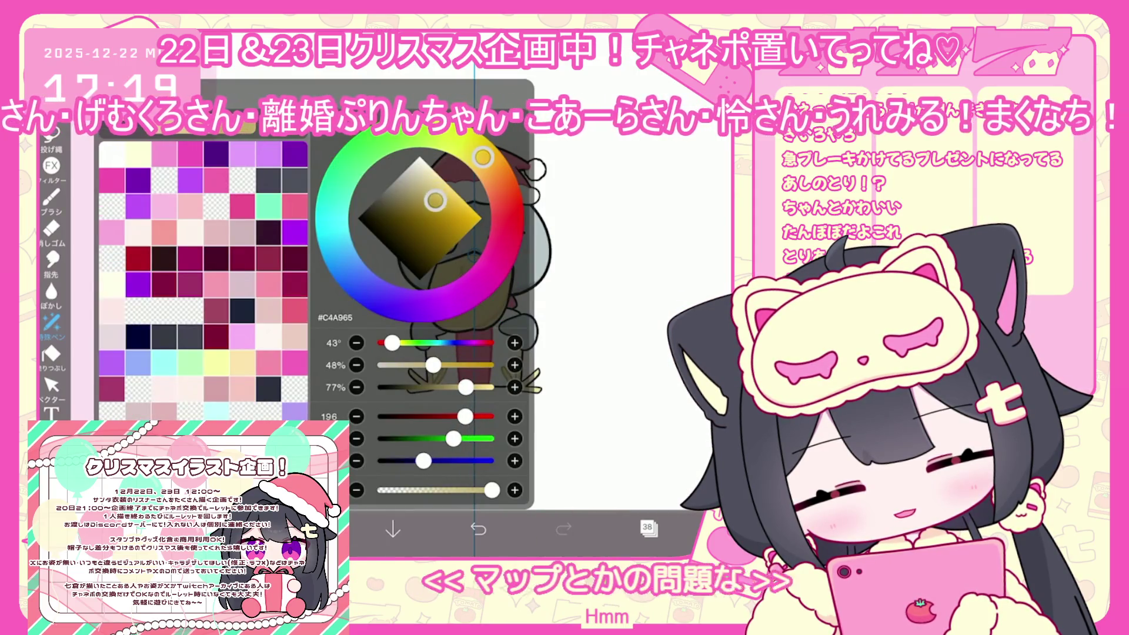
{"action": "left_click", "coordinate": [308, 529]}
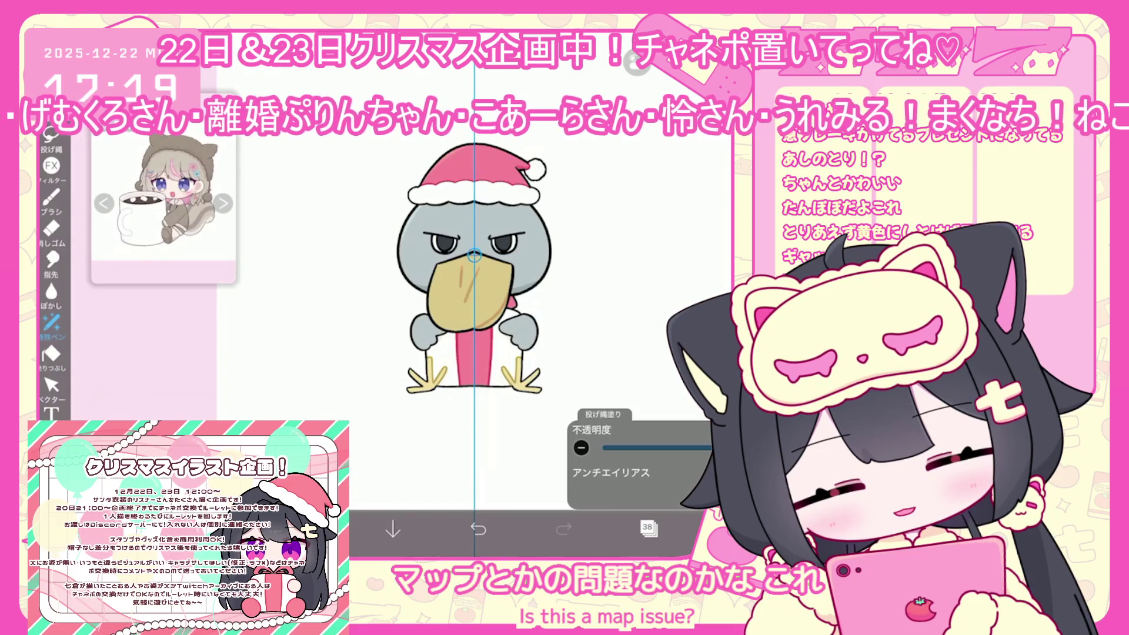
{"action": "scroll", "coordinate": [475, 264], "scroll_direction": "up", "scroll_amount": 2}
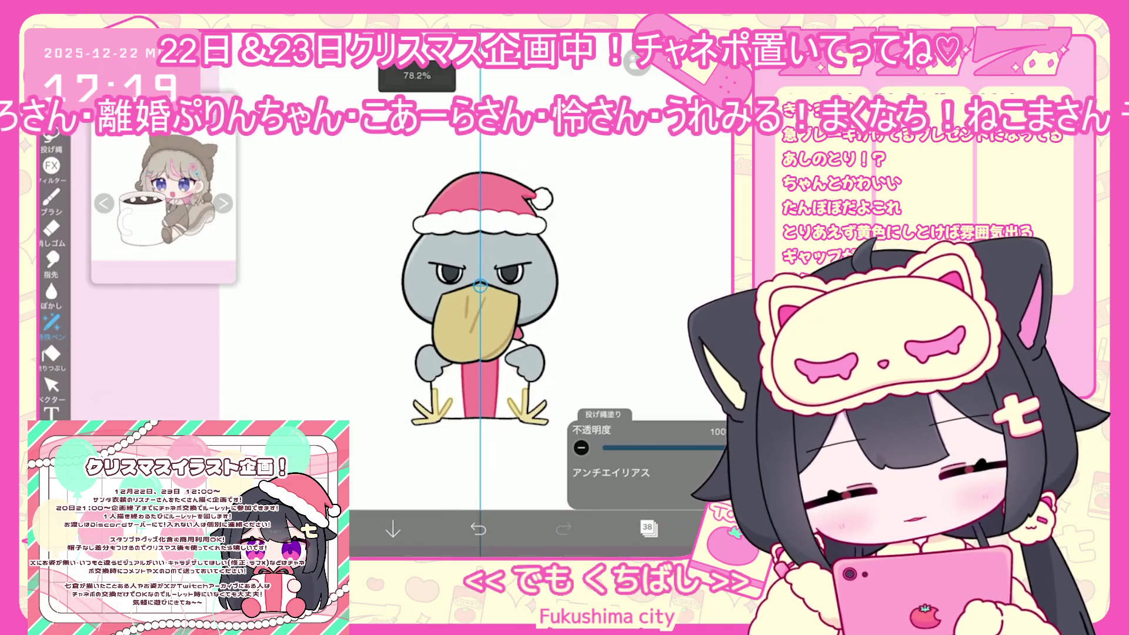
{"action": "scroll", "coordinate": [459, 276], "scroll_direction": "up", "scroll_amount": 1}
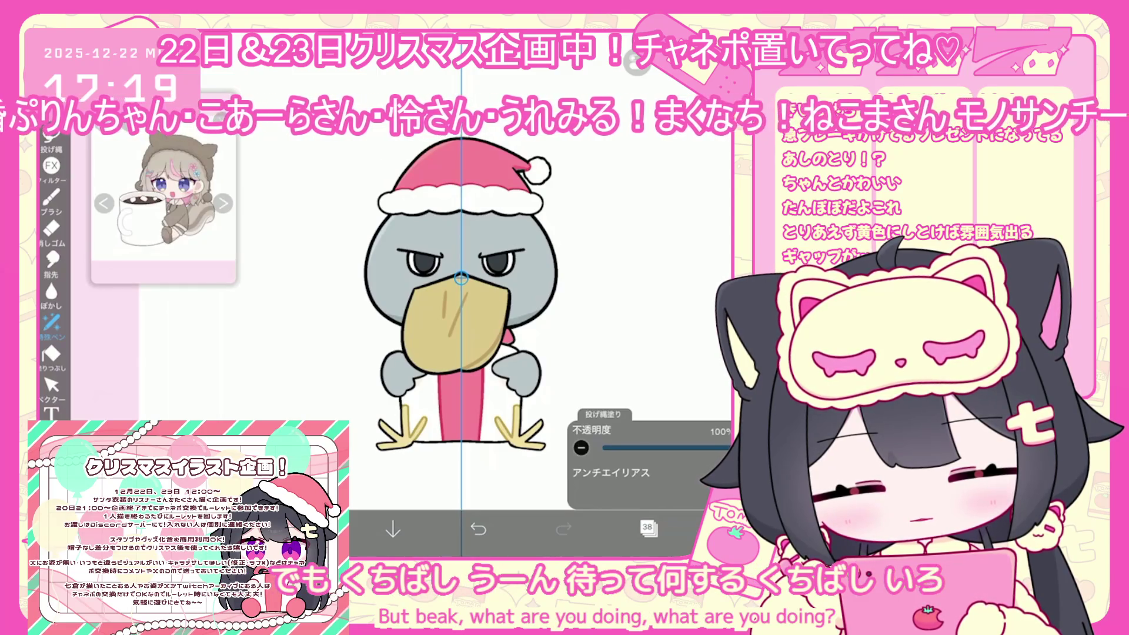
{"action": "left_click", "coordinate": [649, 527]}
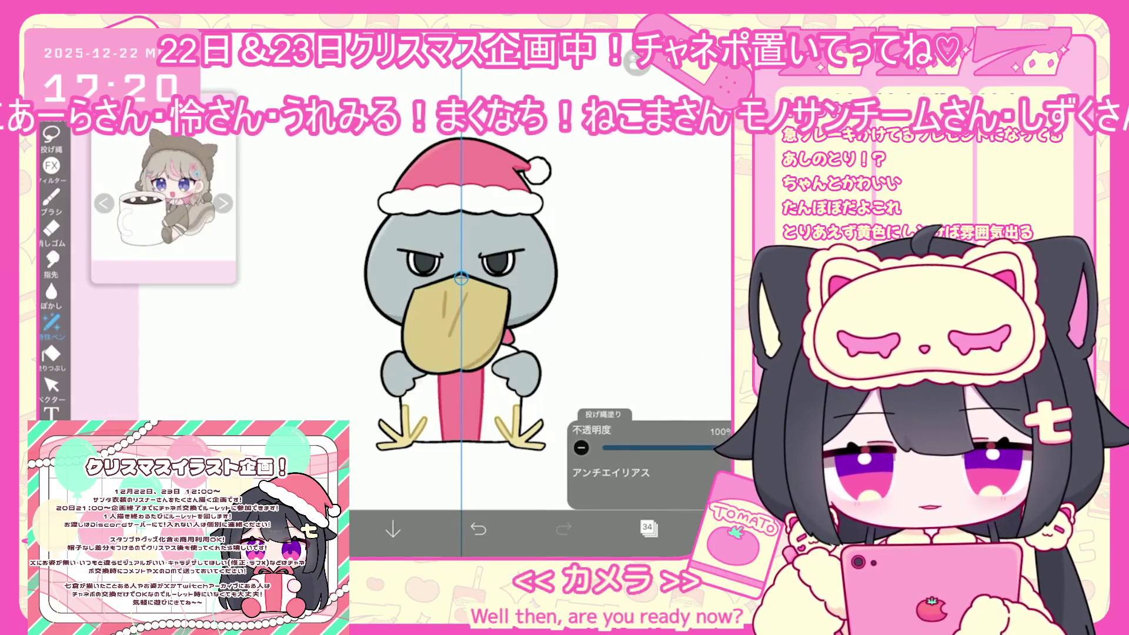
{"action": "left_click", "coordinate": [647, 527]}
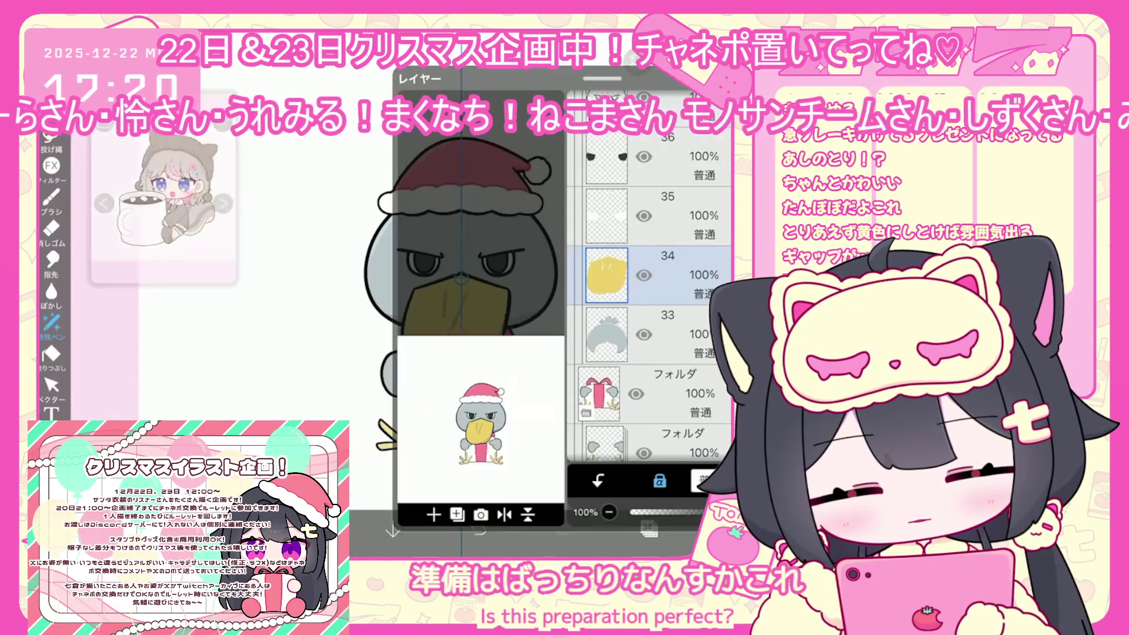
{"action": "left_click", "coordinate": [614, 241]}
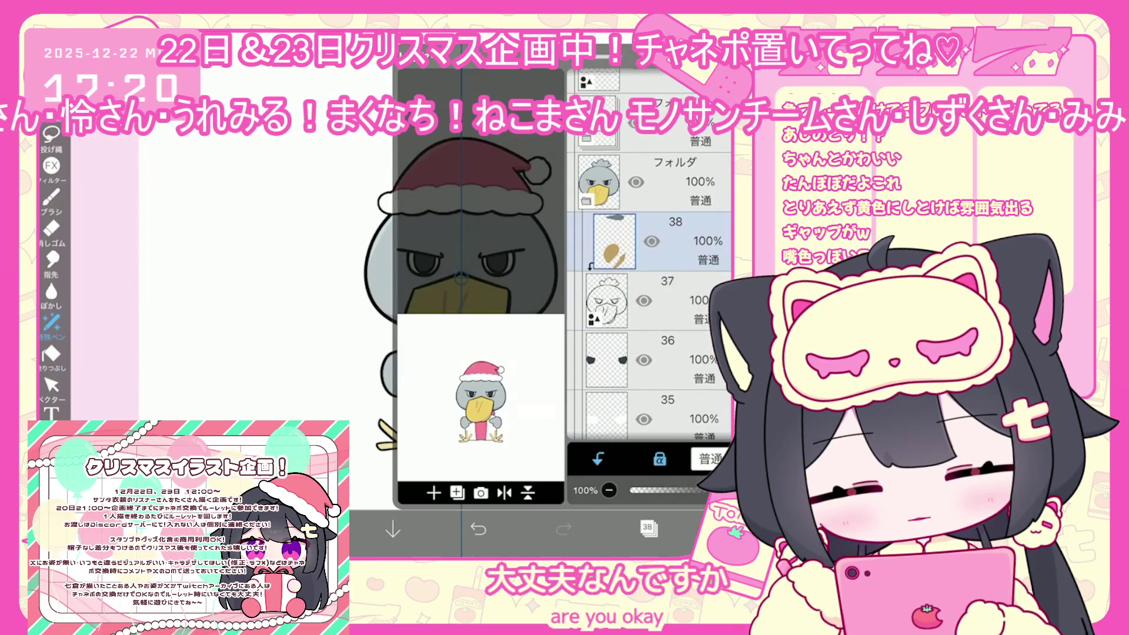
{"action": "left_click", "coordinate": [308, 530]}
{"action": "left_click_drag", "start_coordinate": [451, 194], "coordinate": [453, 205]}
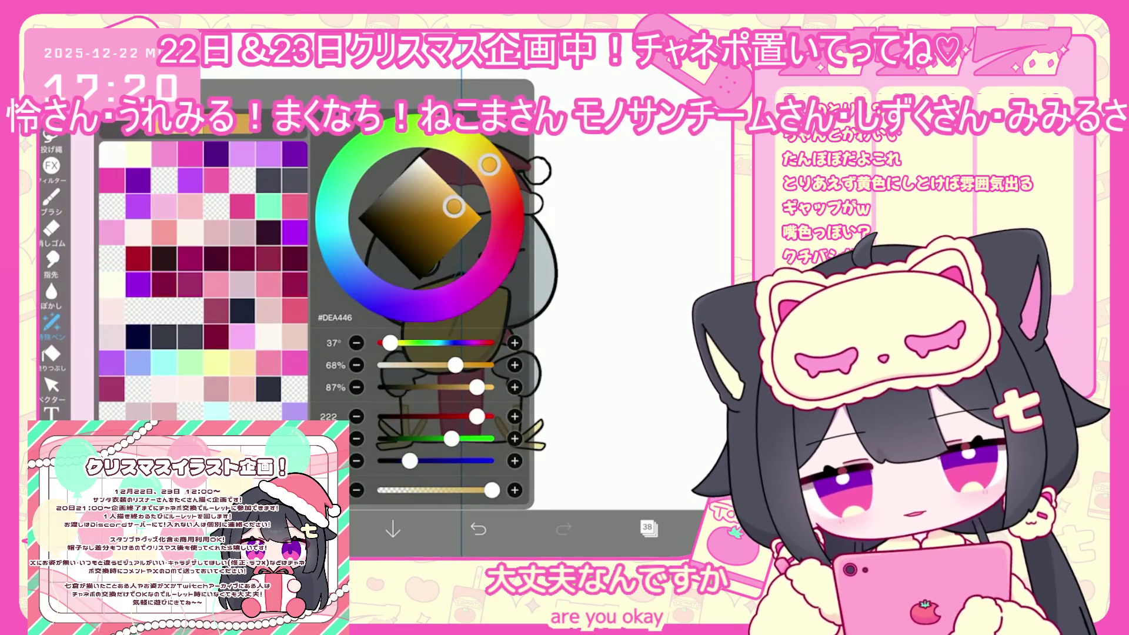
{"action": "left_click", "coordinate": [307, 529]}
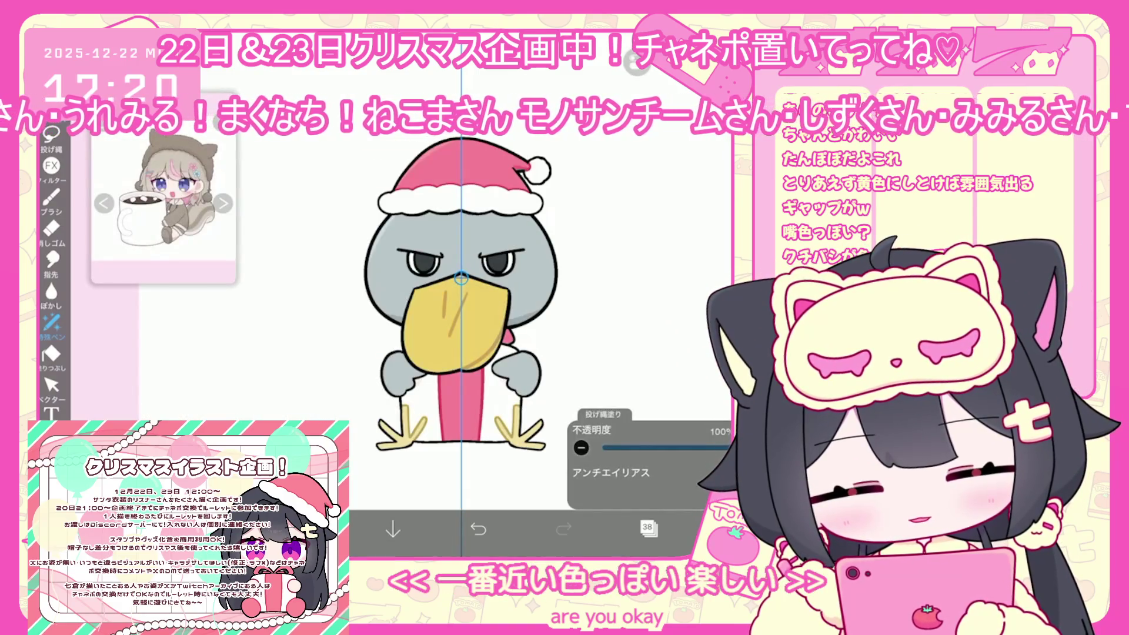
- Select layer 32 inside the shoebill folder
{"action": "left_click", "coordinate": [647, 527]}
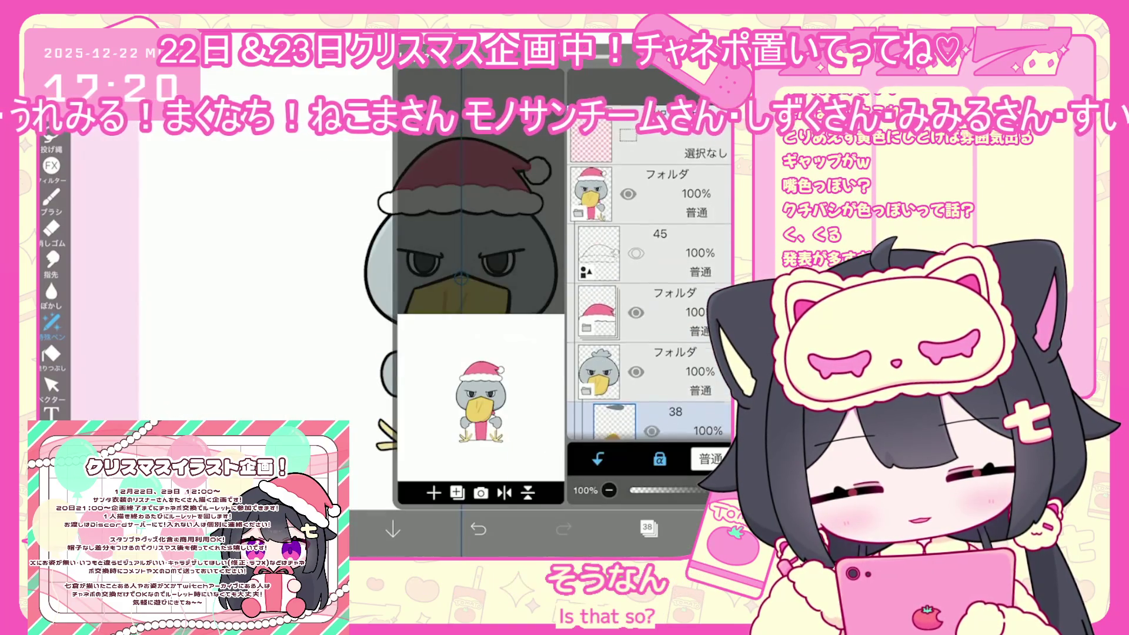
{"action": "left_click", "coordinate": [665, 370]}
{"action": "scroll", "coordinate": [650, 294], "scroll_direction": "down", "scroll_amount": 2}
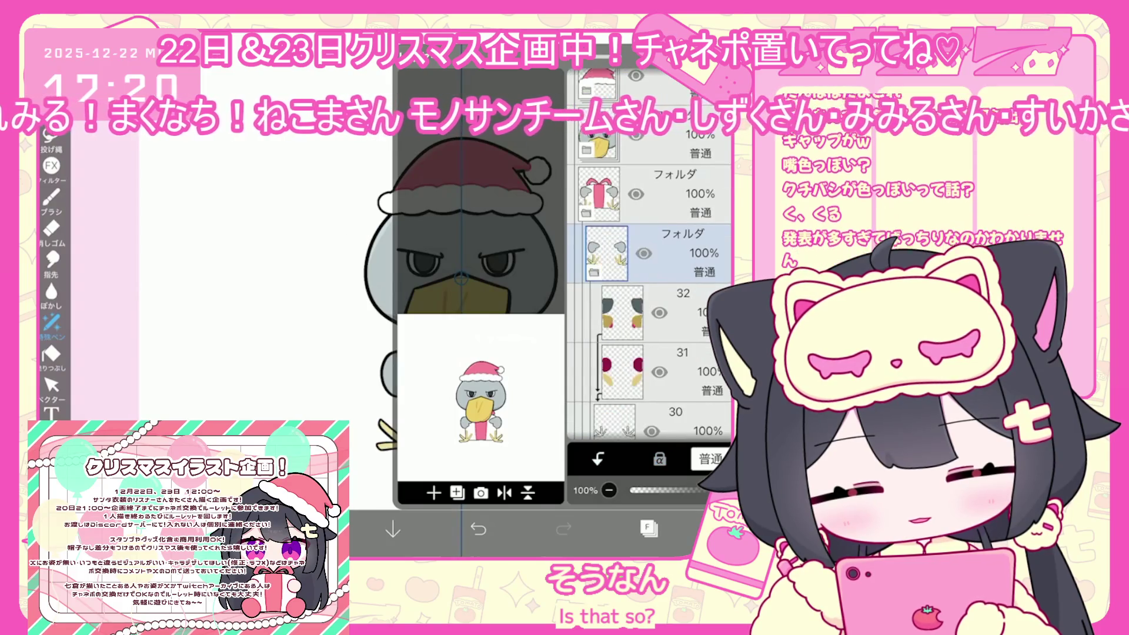
{"action": "left_click", "coordinate": [653, 253]}
{"action": "left_click", "coordinate": [647, 528]}
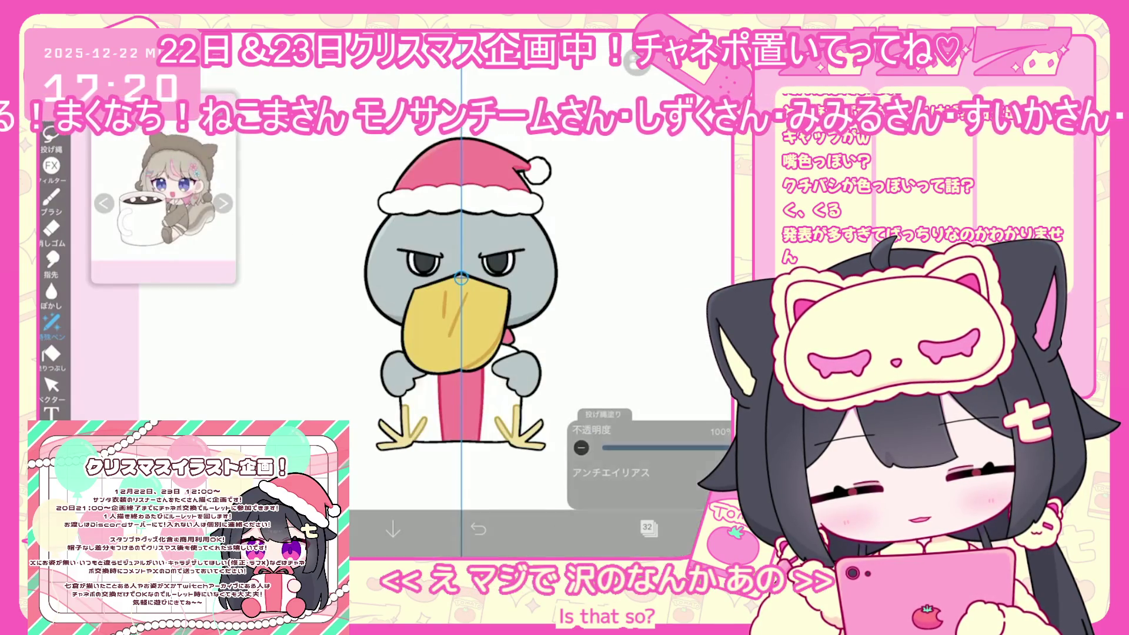
{"action": "left_click", "coordinate": [648, 527]}
{"action": "left_click", "coordinate": [647, 527]}
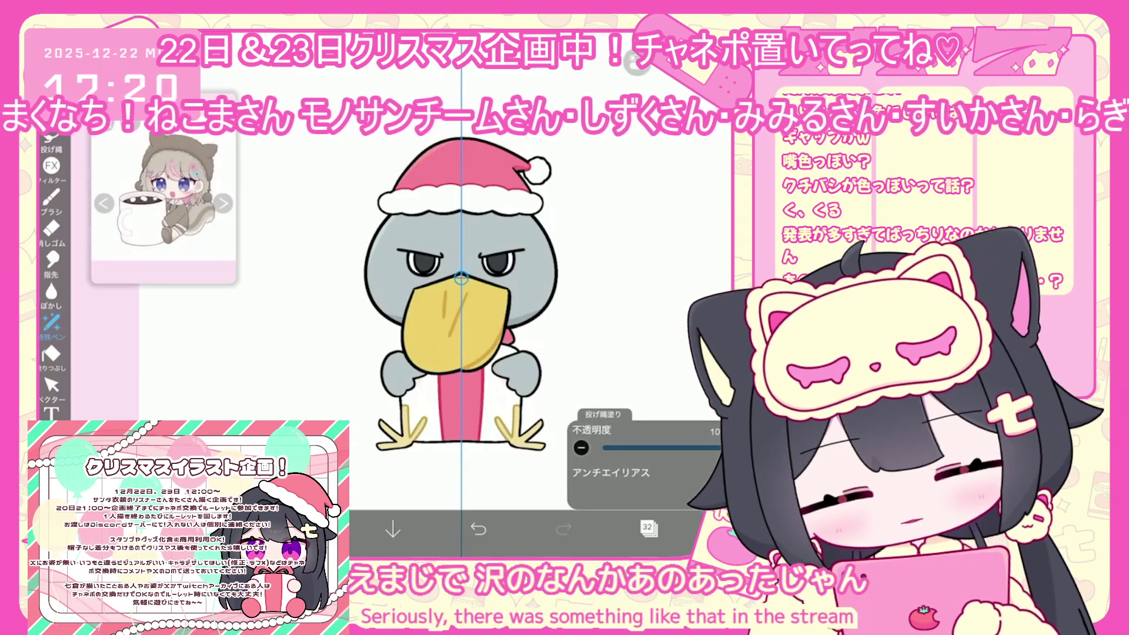
{"action": "scroll", "coordinate": [458, 276], "scroll_direction": "up", "scroll_amount": 2}
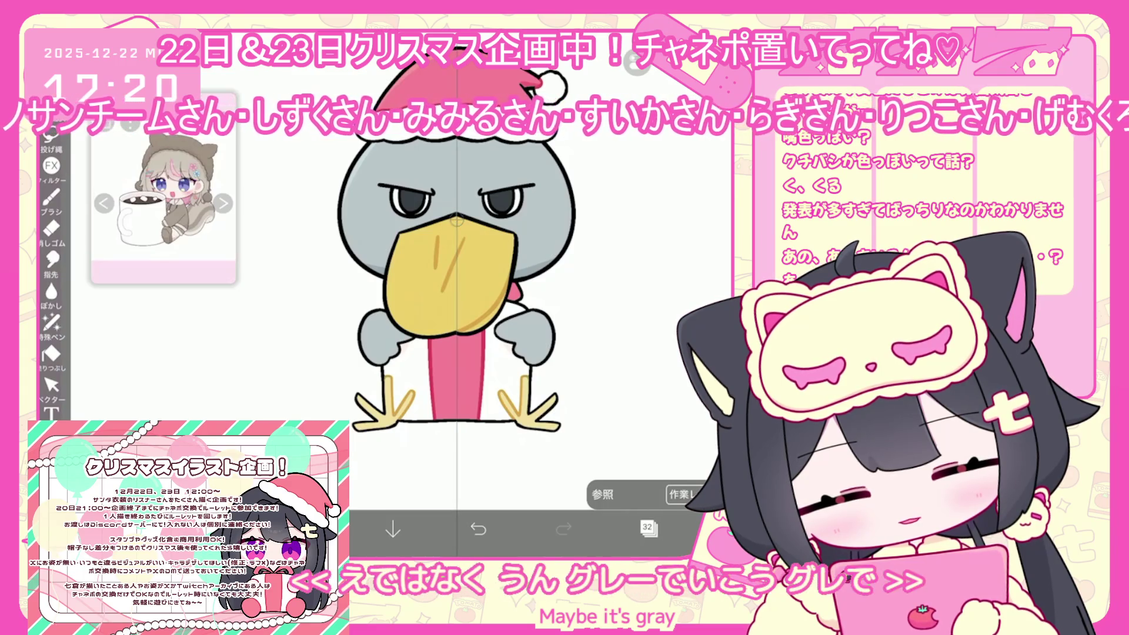
- Switch to lasso fill and merge layer 30 into the layer below
{"action": "left_click", "coordinate": [51, 322]}
{"action": "left_click", "coordinate": [647, 528]}
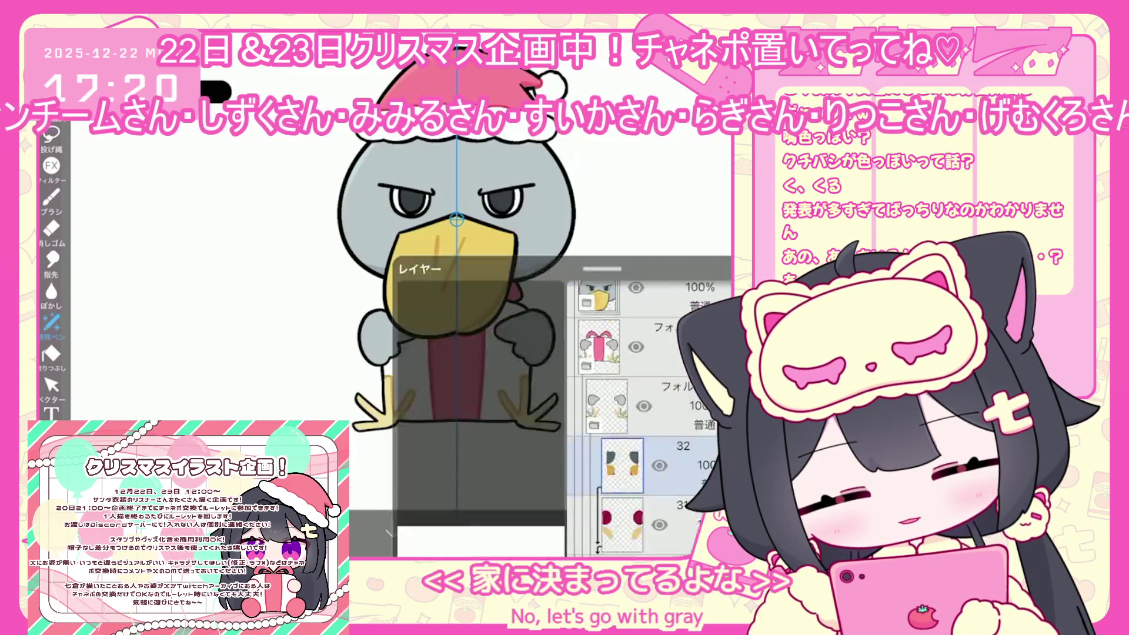
{"action": "scroll", "coordinate": [650, 294], "scroll_direction": "down", "scroll_amount": 1}
{"action": "scroll", "coordinate": [650, 294], "scroll_direction": "down", "scroll_amount": 2}
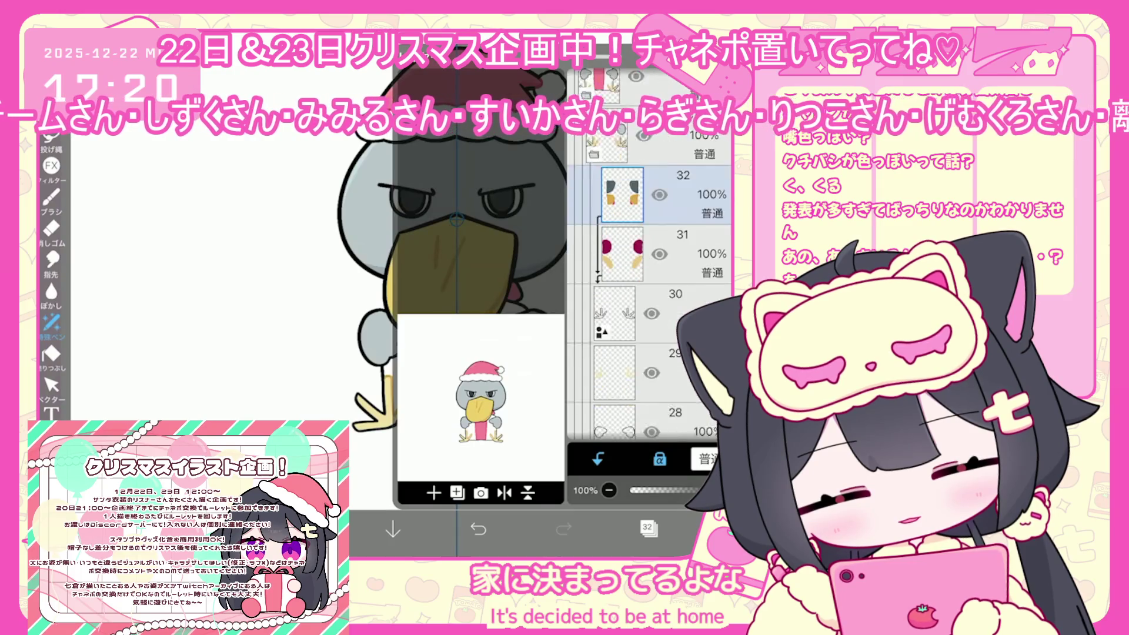
{"action": "left_click", "coordinate": [647, 281]}
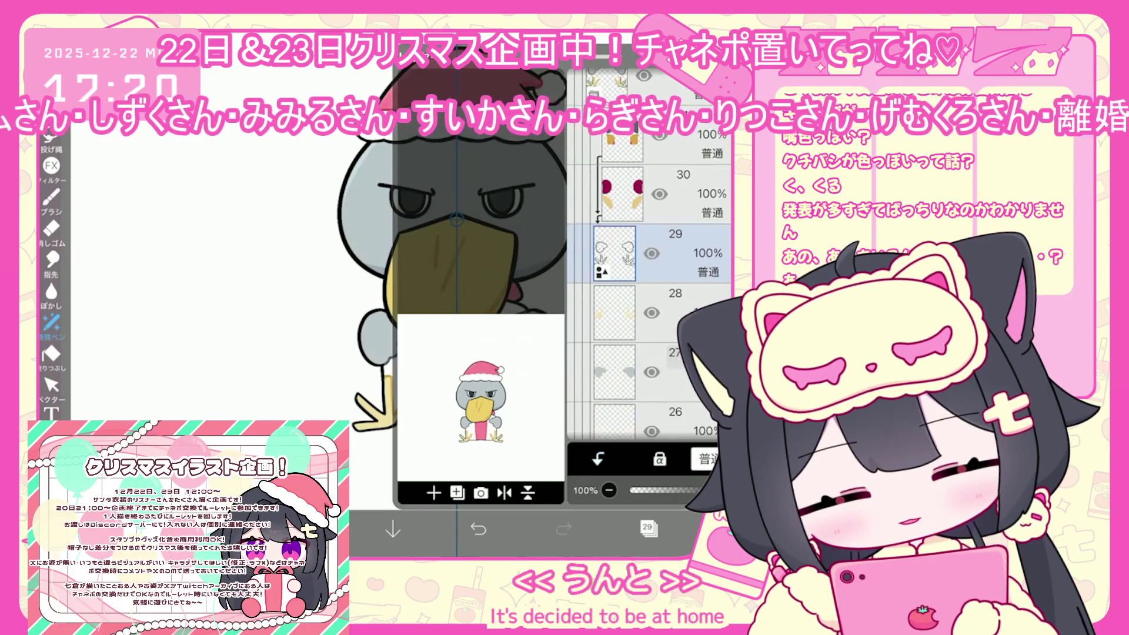
{"action": "left_click", "coordinate": [676, 138]}
{"action": "left_click", "coordinate": [647, 528]}
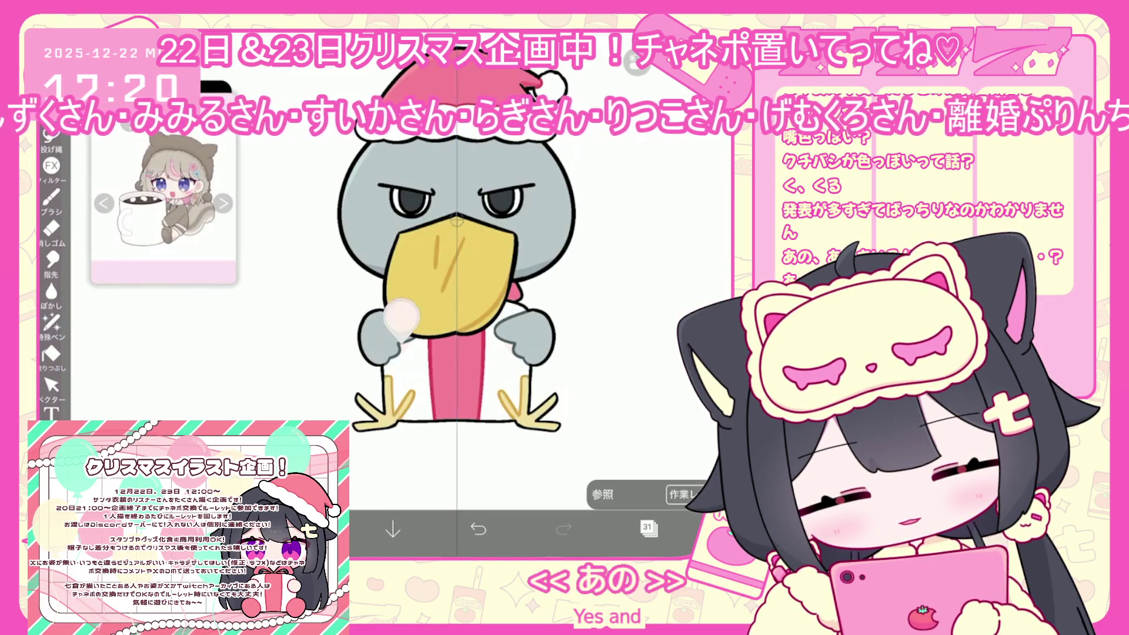
- Undo the yellow lasso fill so the feet return to grey
{"action": "left_click", "coordinate": [647, 528]}
{"action": "left_click", "coordinate": [647, 527]}
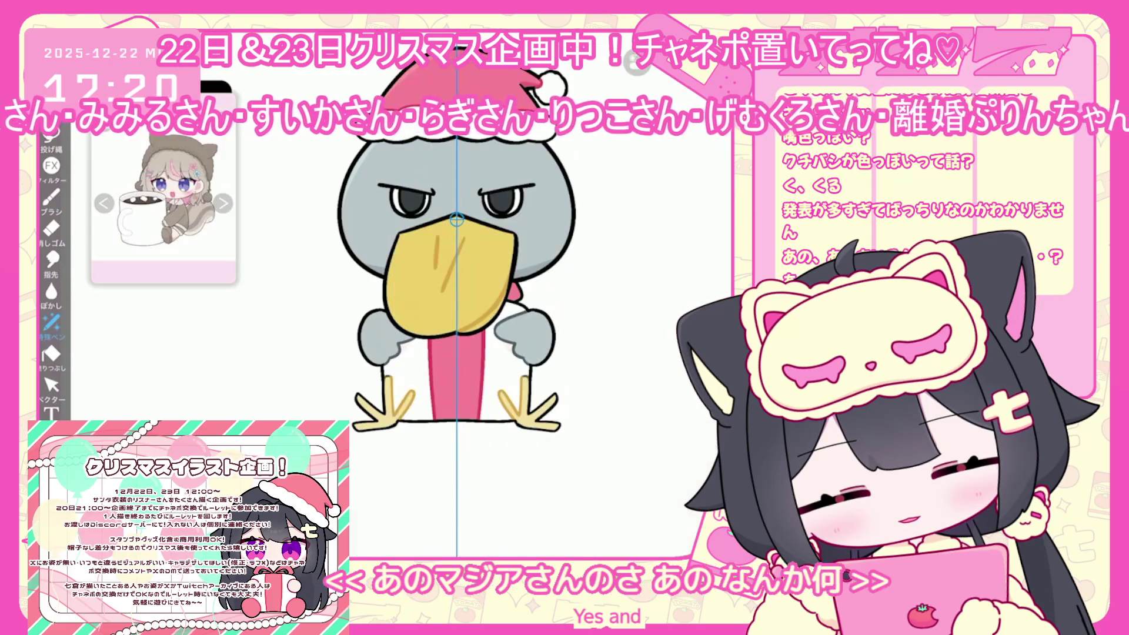
{"action": "left_click", "coordinate": [51, 141]}
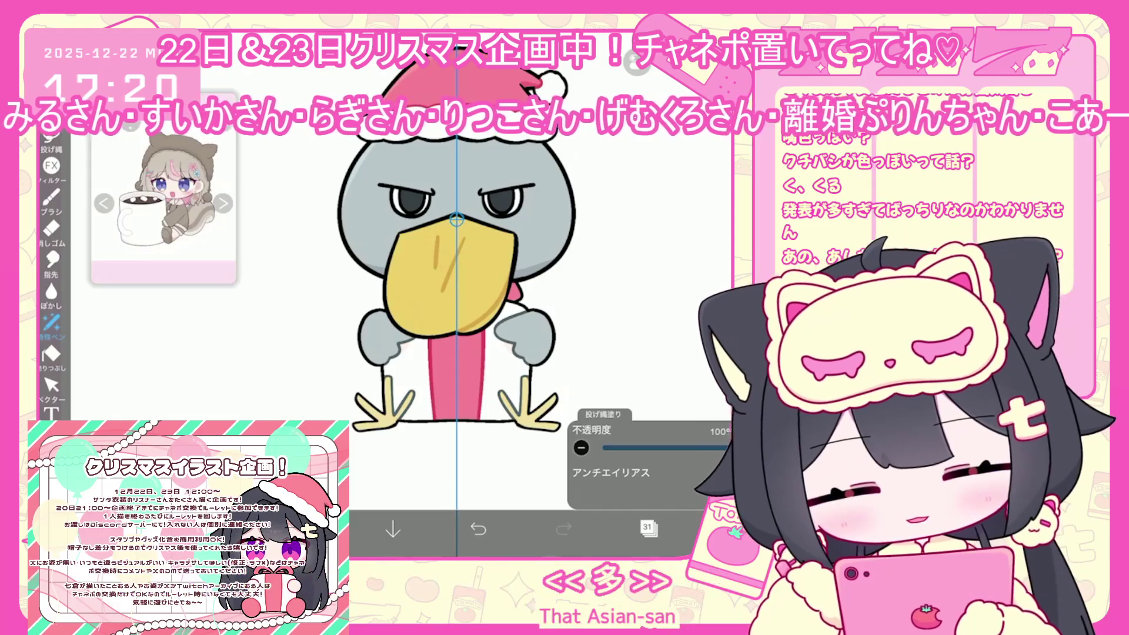
{"action": "left_click", "coordinate": [647, 527]}
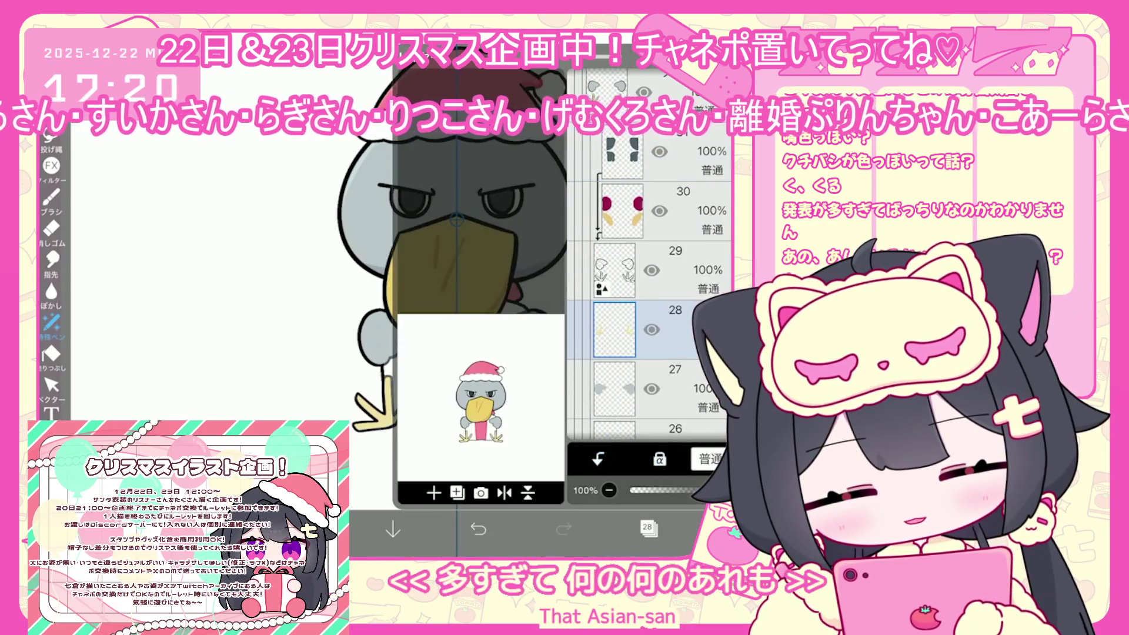
{"action": "left_click", "coordinate": [647, 528]}
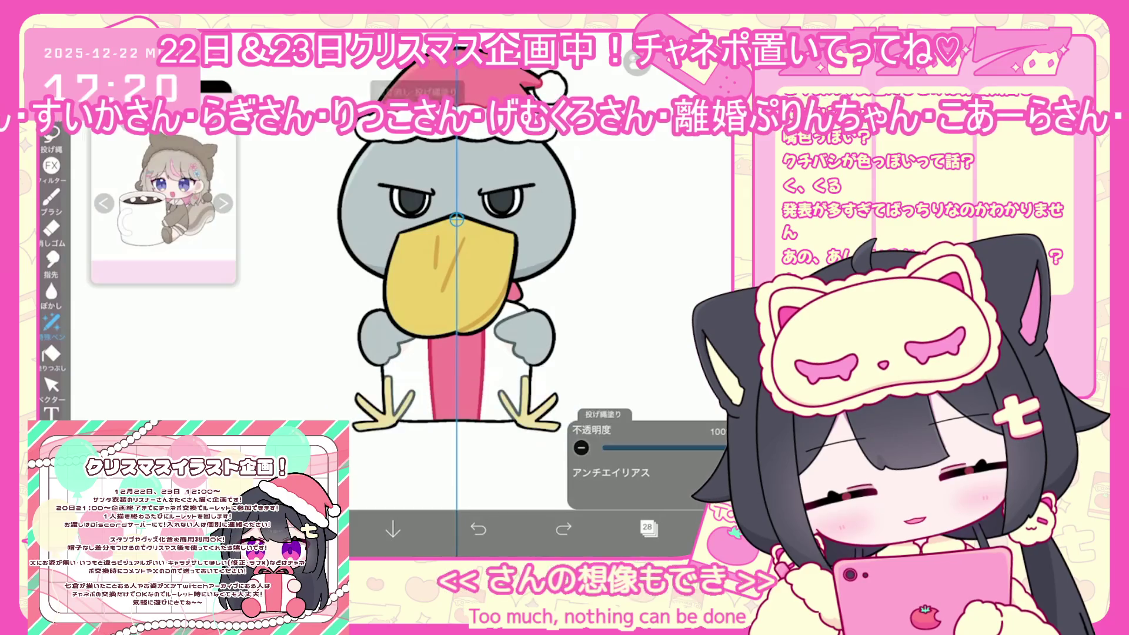
{"action": "left_click", "coordinate": [478, 529]}
{"action": "left_click", "coordinate": [647, 528]}
{"action": "left_click", "coordinate": [647, 527]}
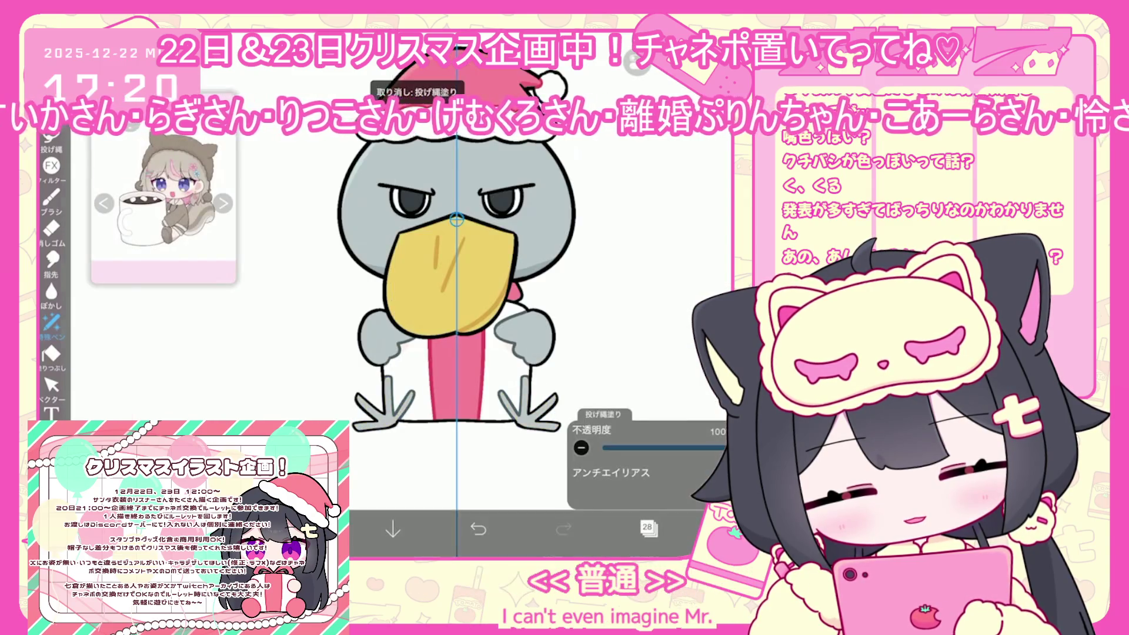
{"action": "scroll", "coordinate": [482, 283], "scroll_direction": "up", "scroll_amount": 2}
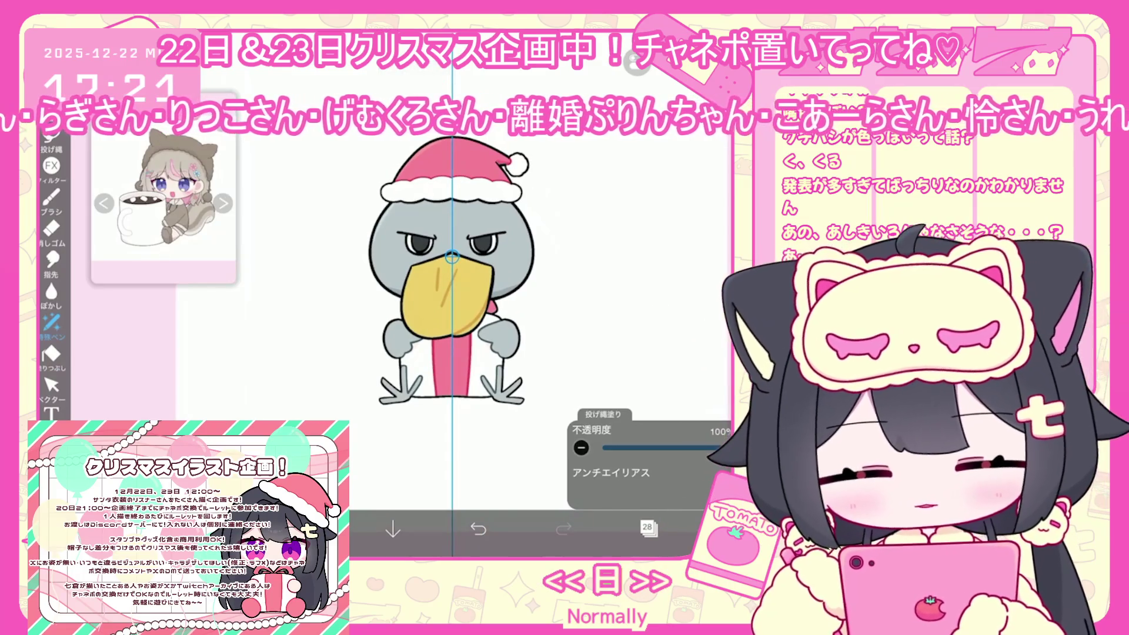
{"action": "scroll", "coordinate": [470, 294], "scroll_direction": "down", "scroll_amount": 2}
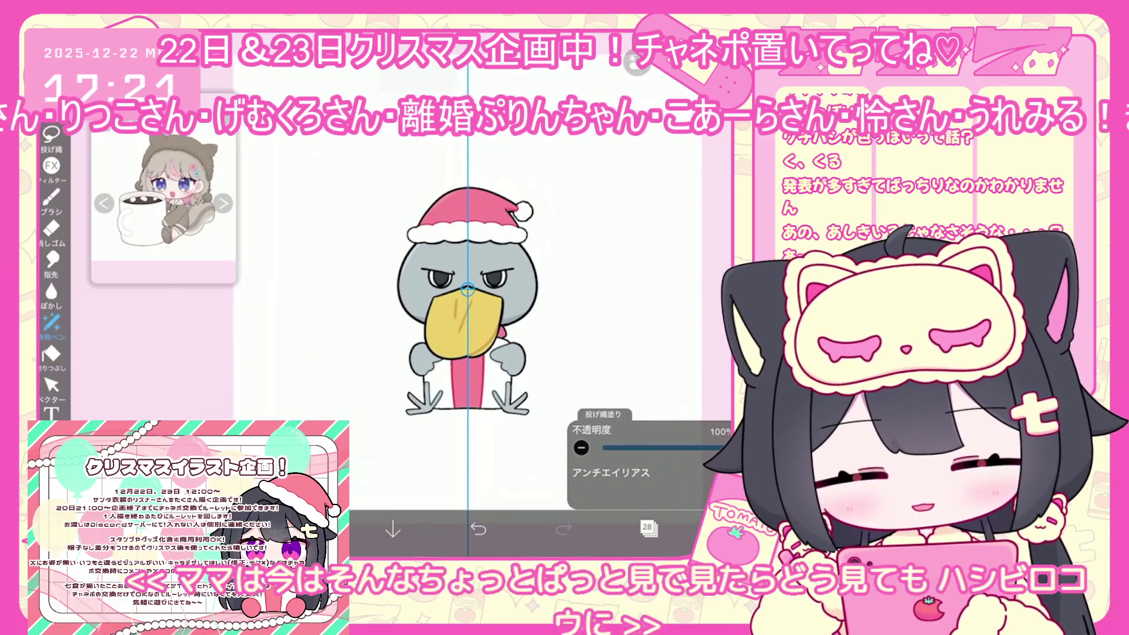
- Save the shoebill illustration with 画像を保存 and browse the My Gallery of Christmas drawings
{"action": "left_click", "coordinate": [693, 529]}
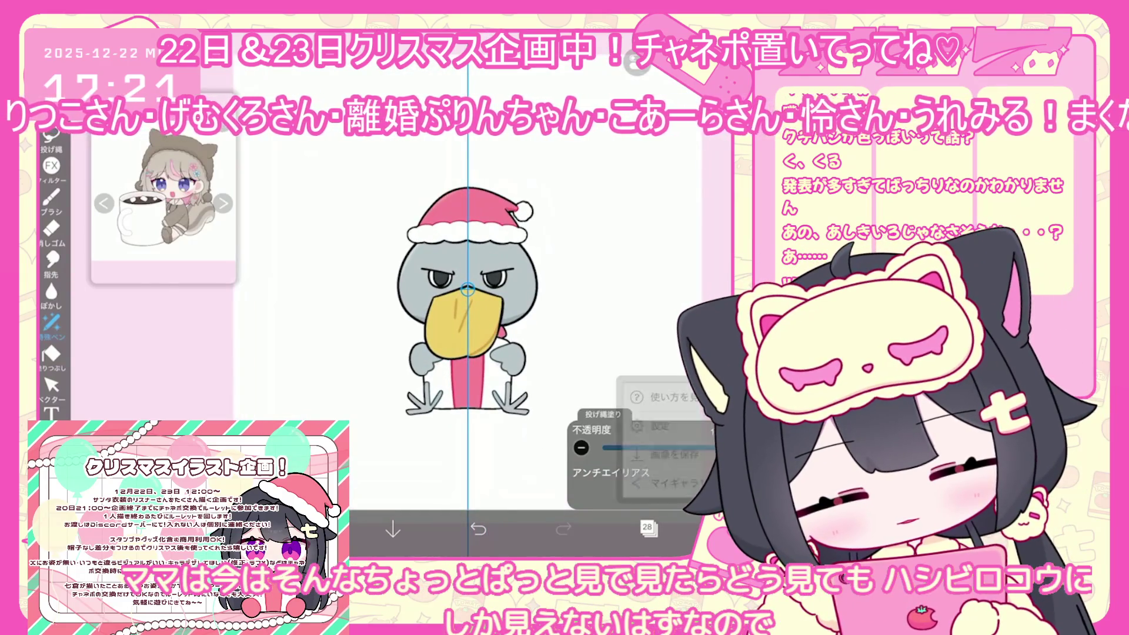
{"action": "left_click", "coordinate": [673, 454]}
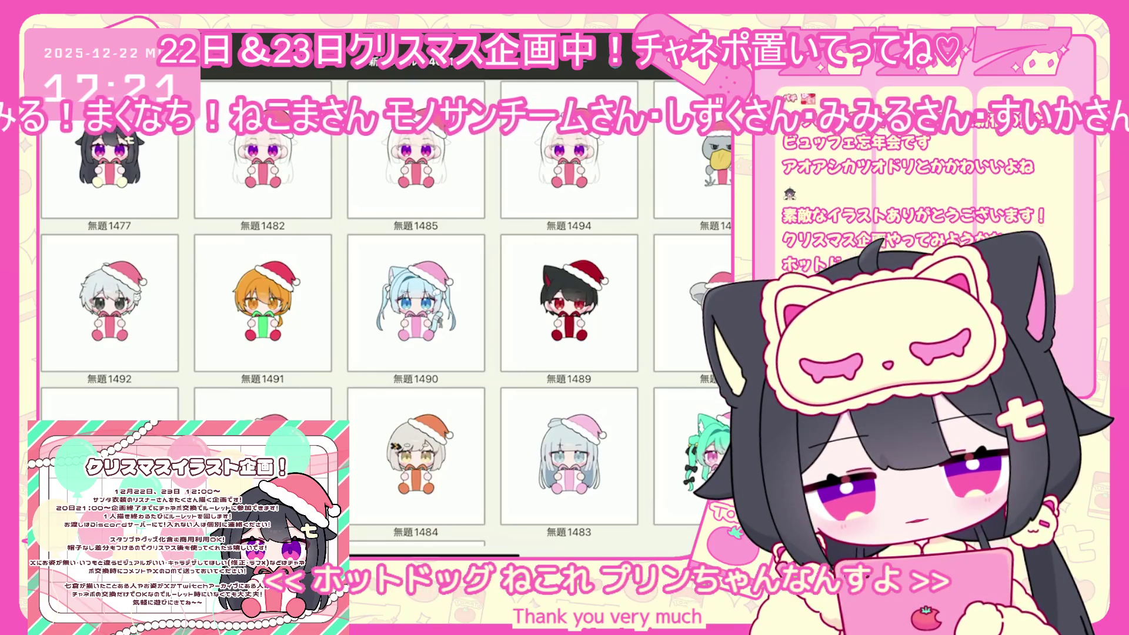
{"action": "scroll", "coordinate": [382, 311], "scroll_direction": "down", "scroll_amount": 3}
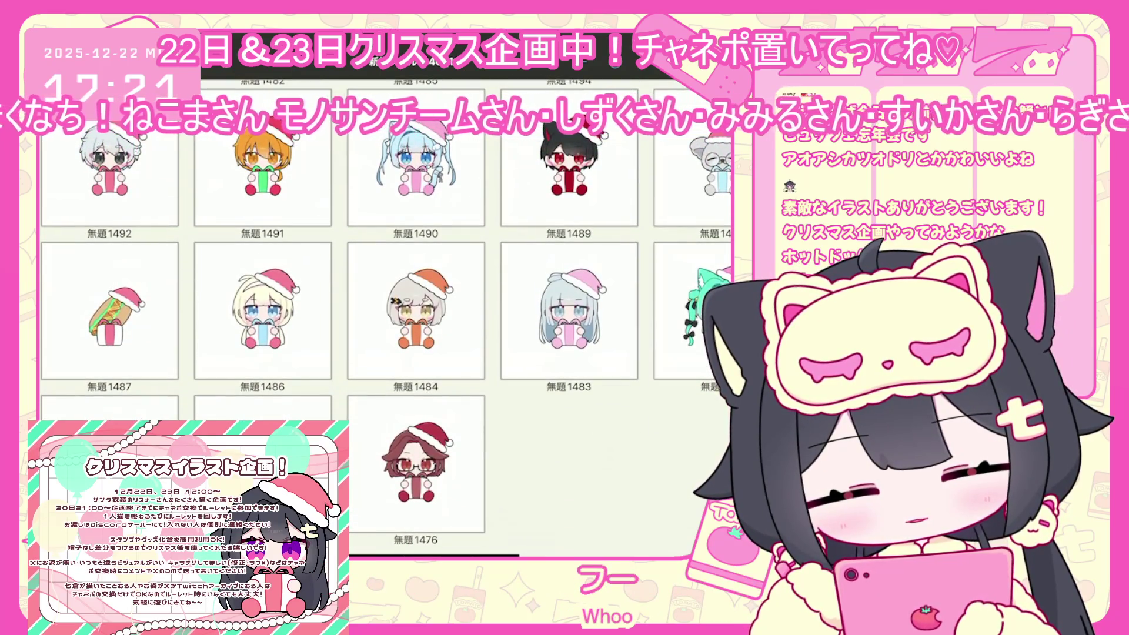
{"action": "scroll", "coordinate": [382, 312], "scroll_direction": "up", "scroll_amount": 2}
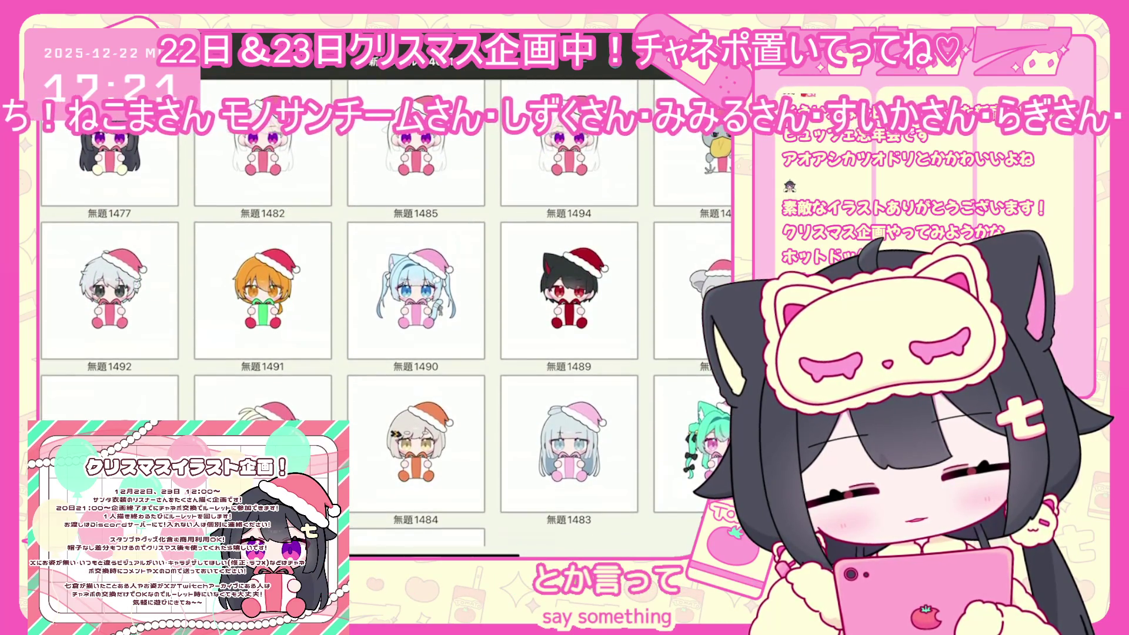
{"action": "scroll", "coordinate": [382, 312], "scroll_direction": "down", "scroll_amount": 1}
{"action": "scroll", "coordinate": [382, 312], "scroll_direction": "up", "scroll_amount": 2}
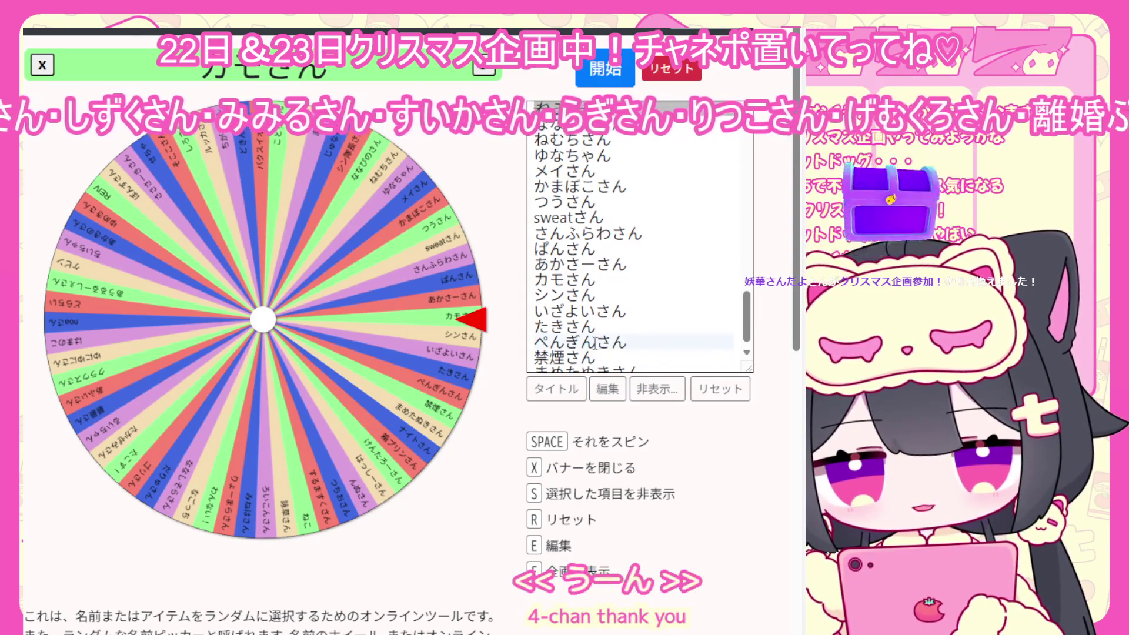
- Dismiss the winner banner and add a new participant's name on a new line of the list
{"action": "scroll", "coordinate": [640, 294], "scroll_direction": "down", "scroll_amount": 1}
{"action": "left_click", "coordinate": [648, 360]}
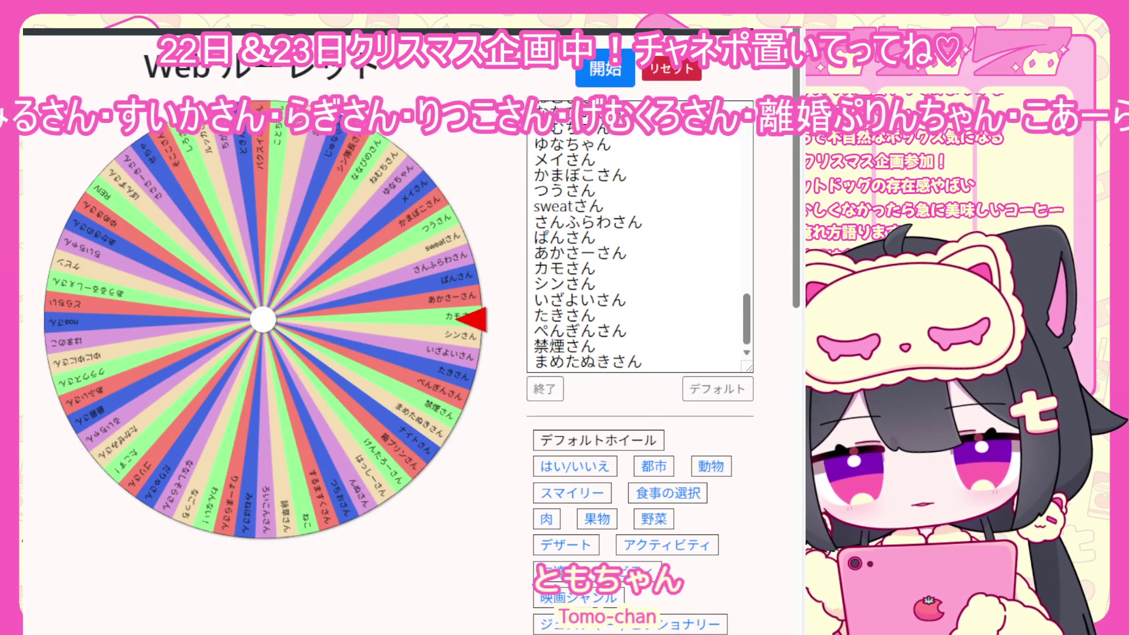
{"action": "key", "text": "Return"}
{"action": "type", "text": "ようちゃん"}
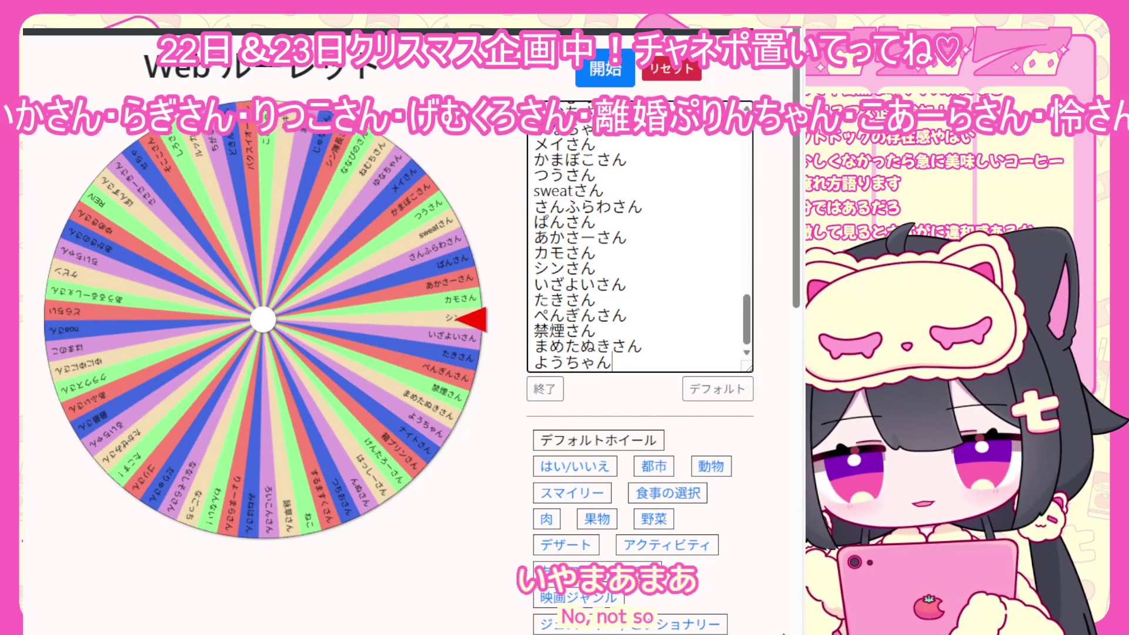
{"action": "scroll", "coordinate": [576, 310], "scroll_direction": "up", "scroll_amount": 1}
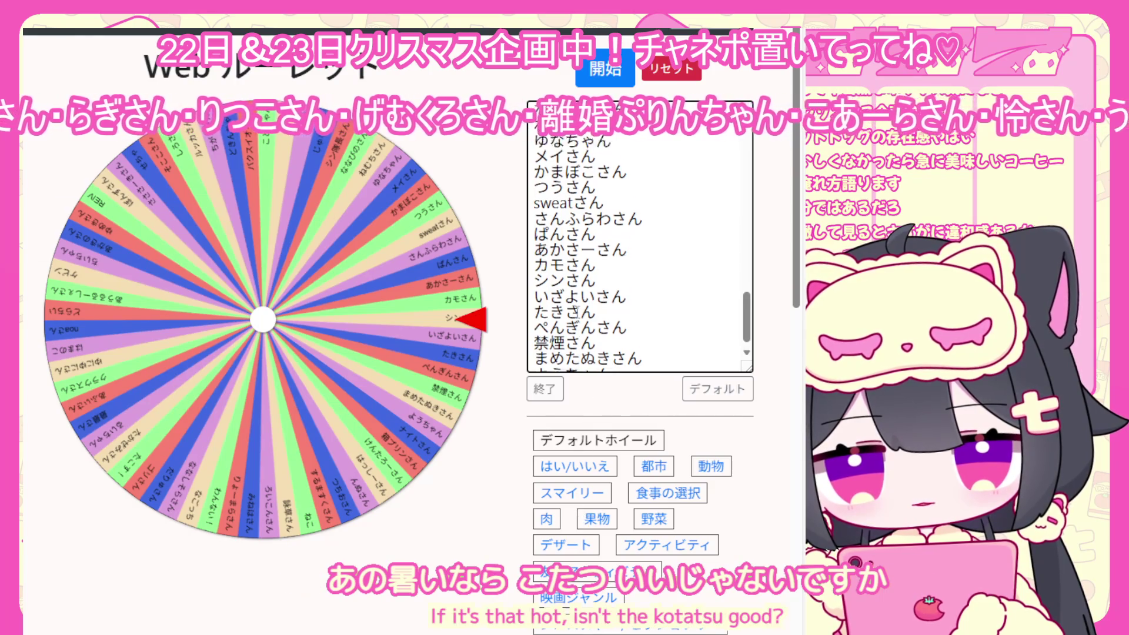
{"action": "scroll", "coordinate": [574, 310], "scroll_direction": "down", "scroll_amount": 10}
{"action": "left_click", "coordinate": [545, 389]}
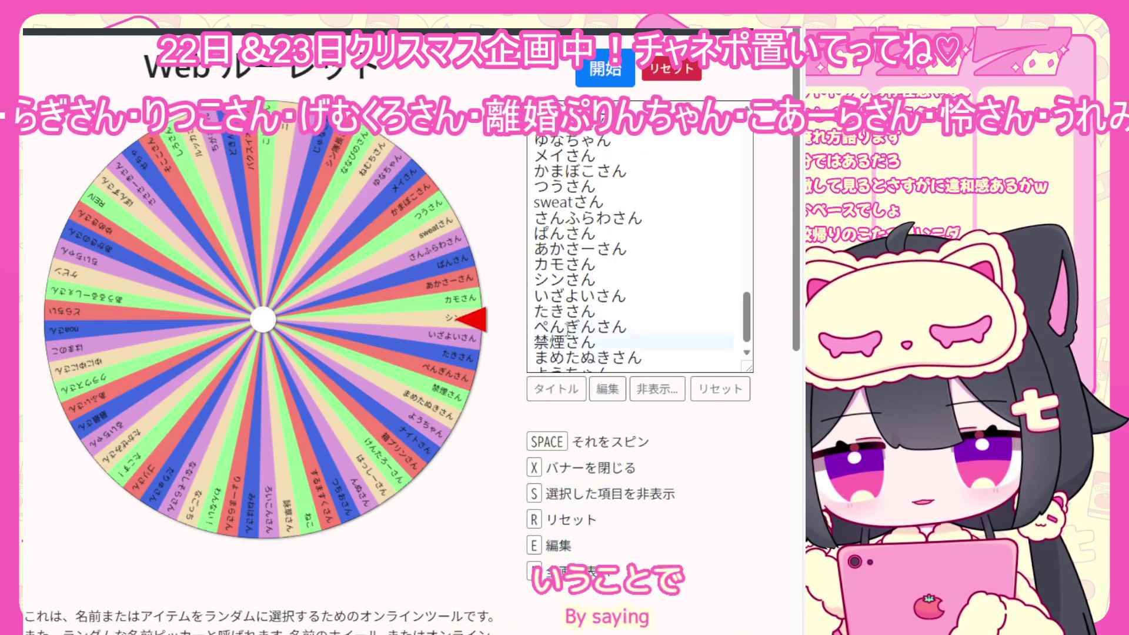
- Hide the previous winner's name from the wheel using 非表示
{"action": "left_click", "coordinate": [635, 391]}
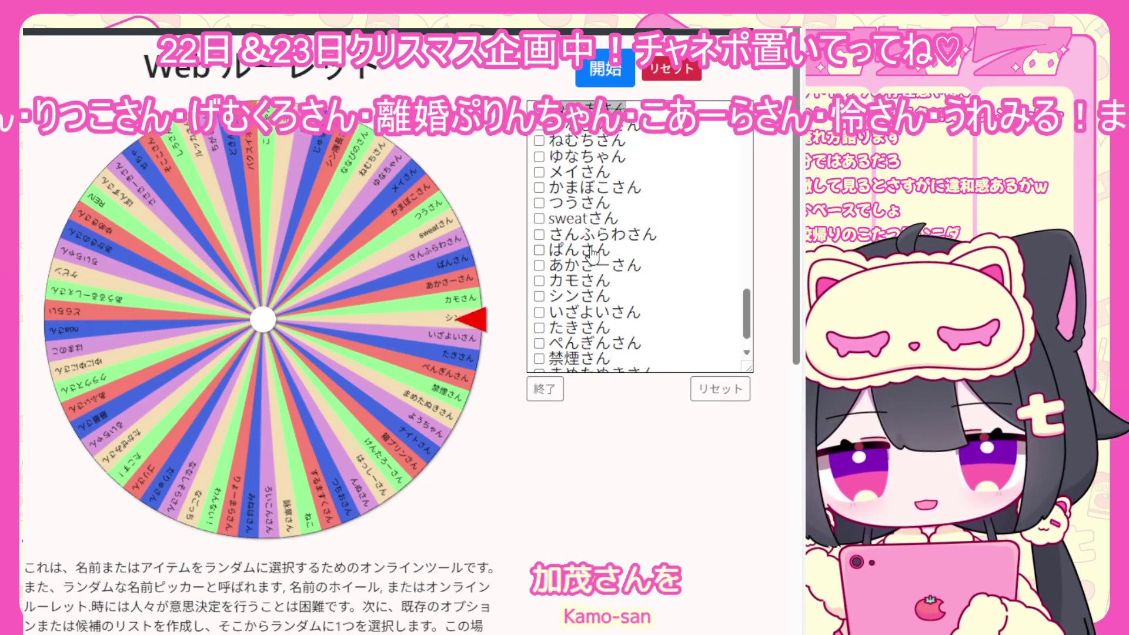
{"action": "scroll", "coordinate": [594, 254], "scroll_direction": "up", "scroll_amount": 2}
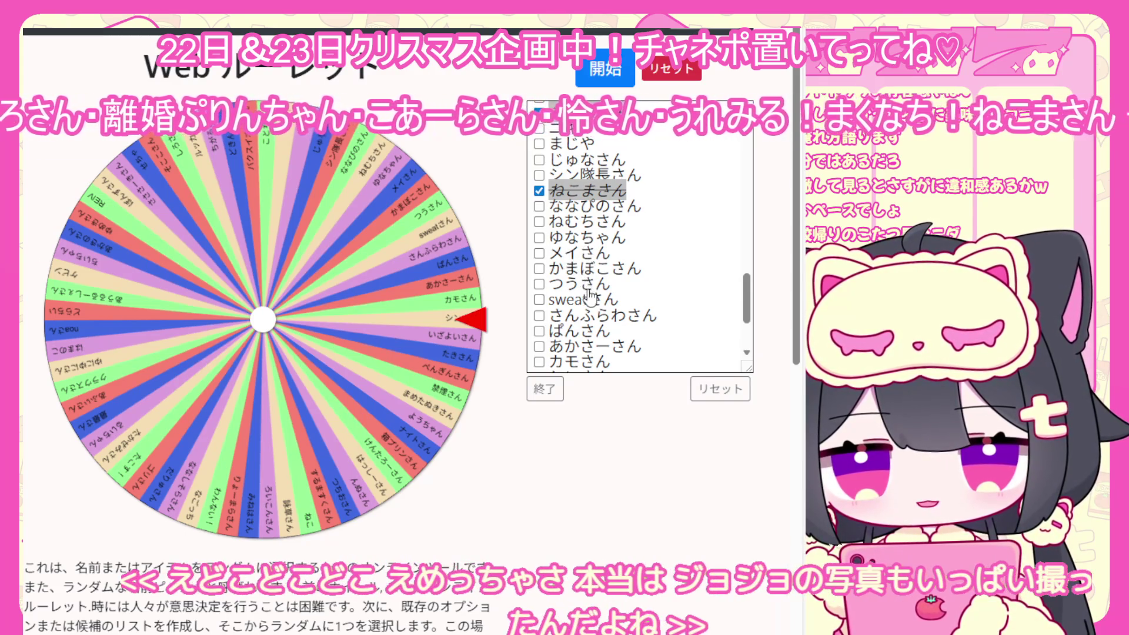
{"action": "scroll", "coordinate": [589, 292], "scroll_direction": "down", "scroll_amount": 2}
{"action": "scroll", "coordinate": [591, 285], "scroll_direction": "up", "scroll_amount": 10}
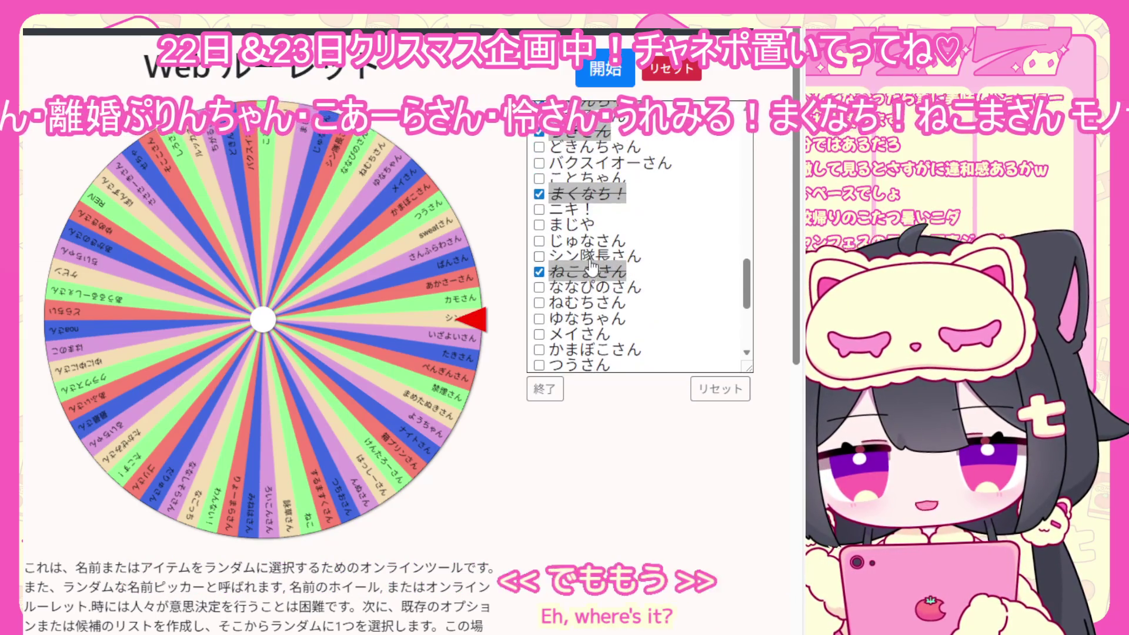
{"action": "scroll", "coordinate": [592, 265], "scroll_direction": "up", "scroll_amount": 1}
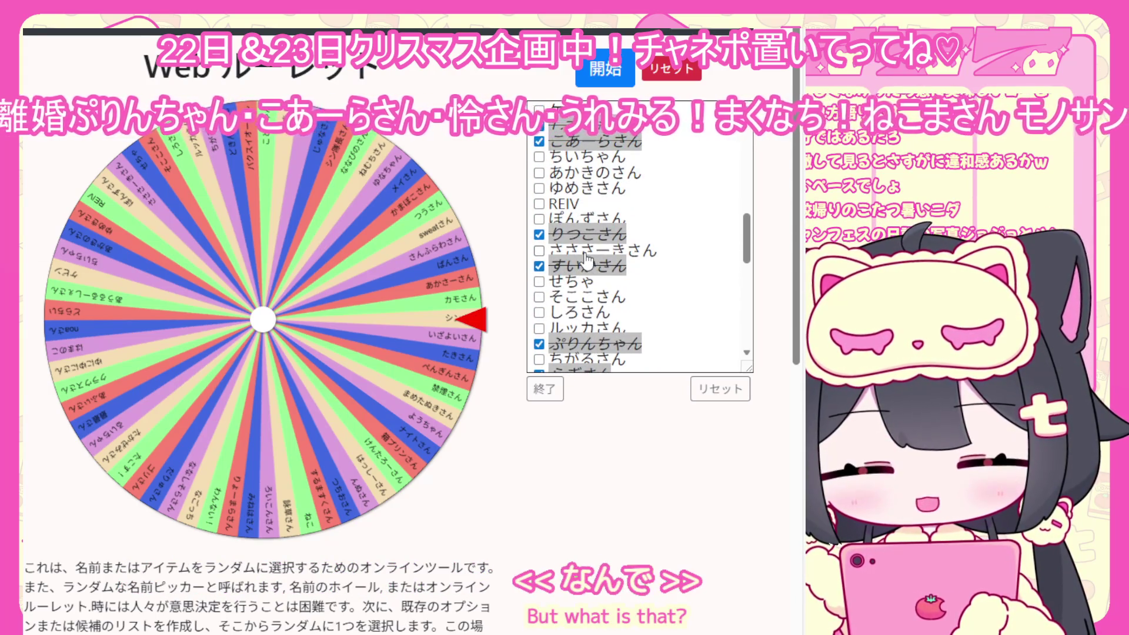
{"action": "scroll", "coordinate": [586, 257], "scroll_direction": "up", "scroll_amount": 8}
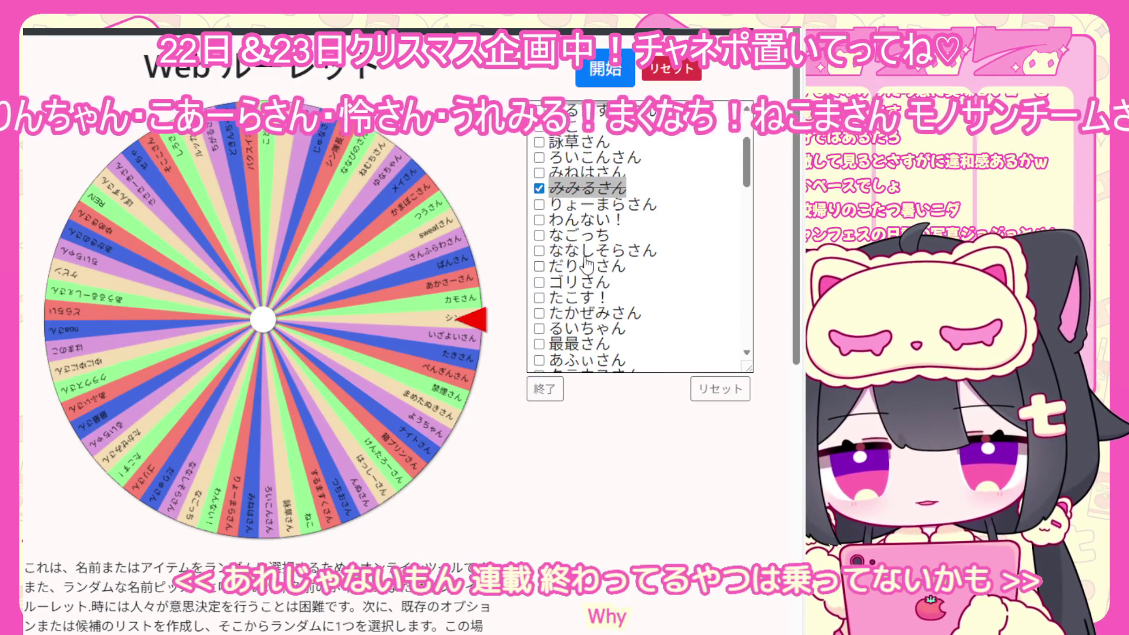
{"action": "scroll", "coordinate": [587, 262], "scroll_direction": "up", "scroll_amount": 2}
{"action": "scroll", "coordinate": [586, 260], "scroll_direction": "down", "scroll_amount": 10}
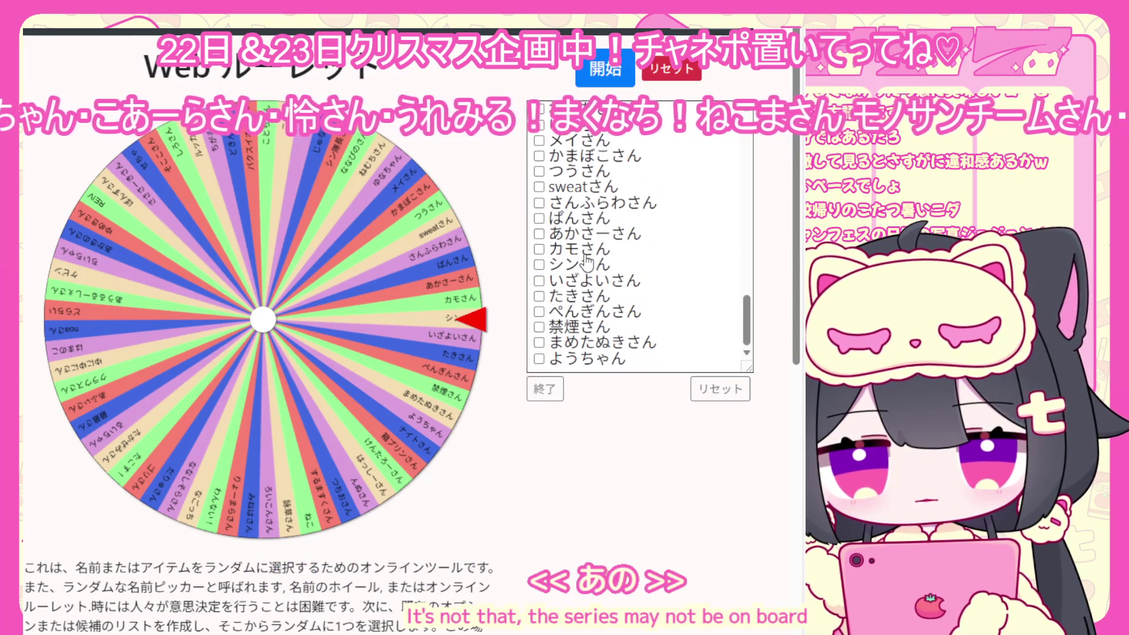
{"action": "left_click", "coordinate": [541, 251]}
{"action": "left_click", "coordinate": [547, 390]}
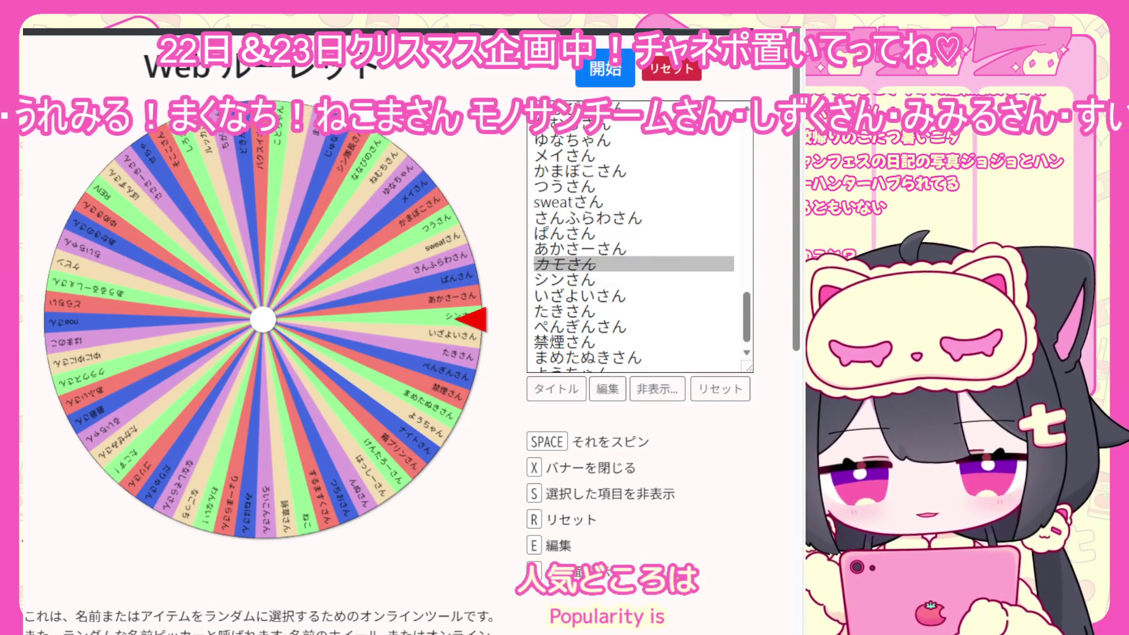
- Spin the roulette wheel with Space to draw the next participant
{"action": "key", "text": "space"}
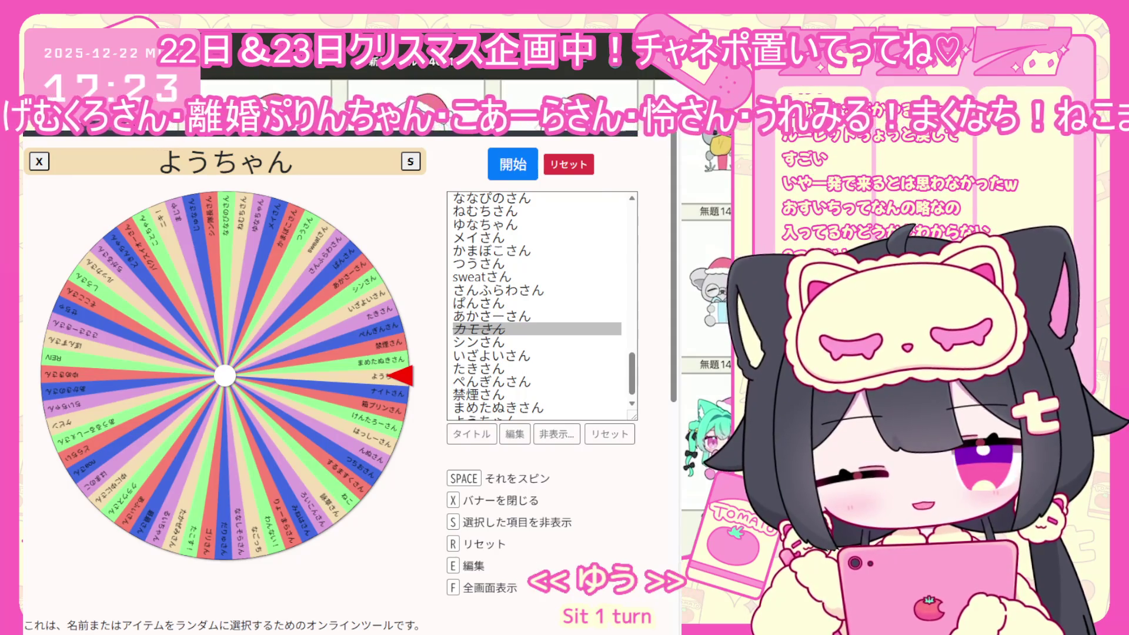
- Scroll up through the remaining names in the Web Roulette list
{"action": "scroll", "coordinate": [473, 314], "scroll_direction": "up", "scroll_amount": 8}
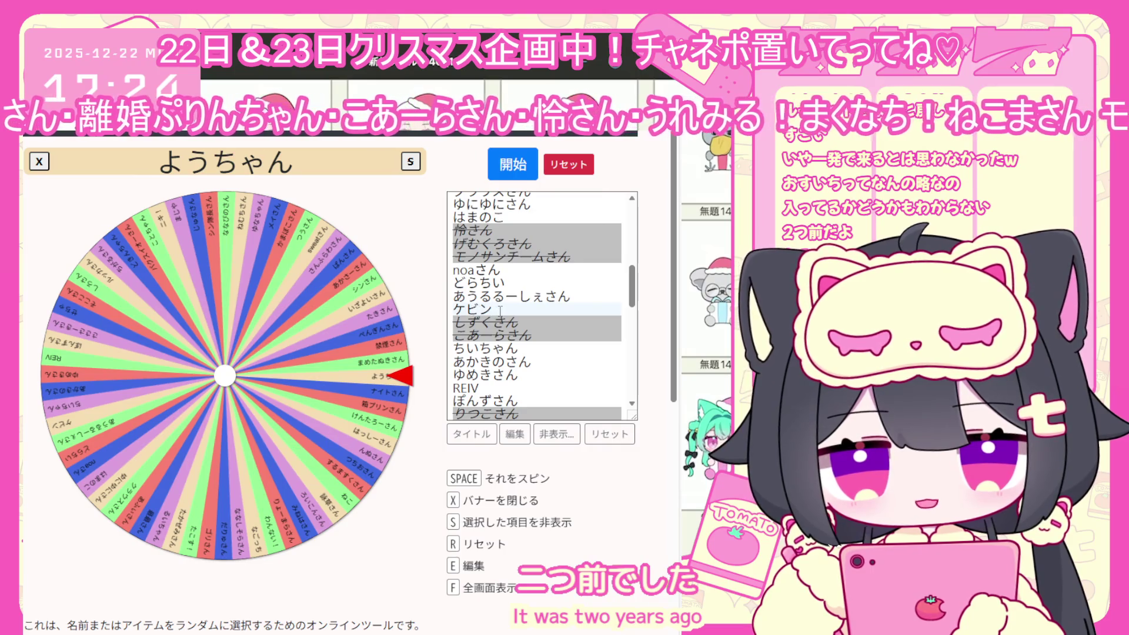
{"action": "scroll", "coordinate": [500, 311], "scroll_direction": "up", "scroll_amount": 5}
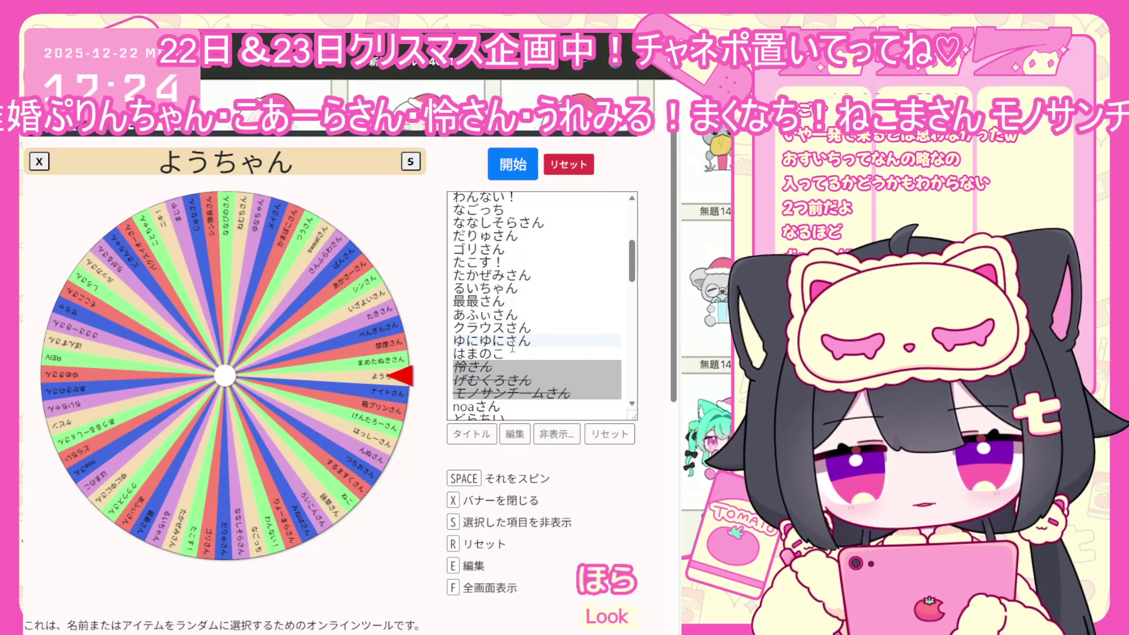
{"action": "scroll", "coordinate": [512, 347], "scroll_direction": "up", "scroll_amount": 7}
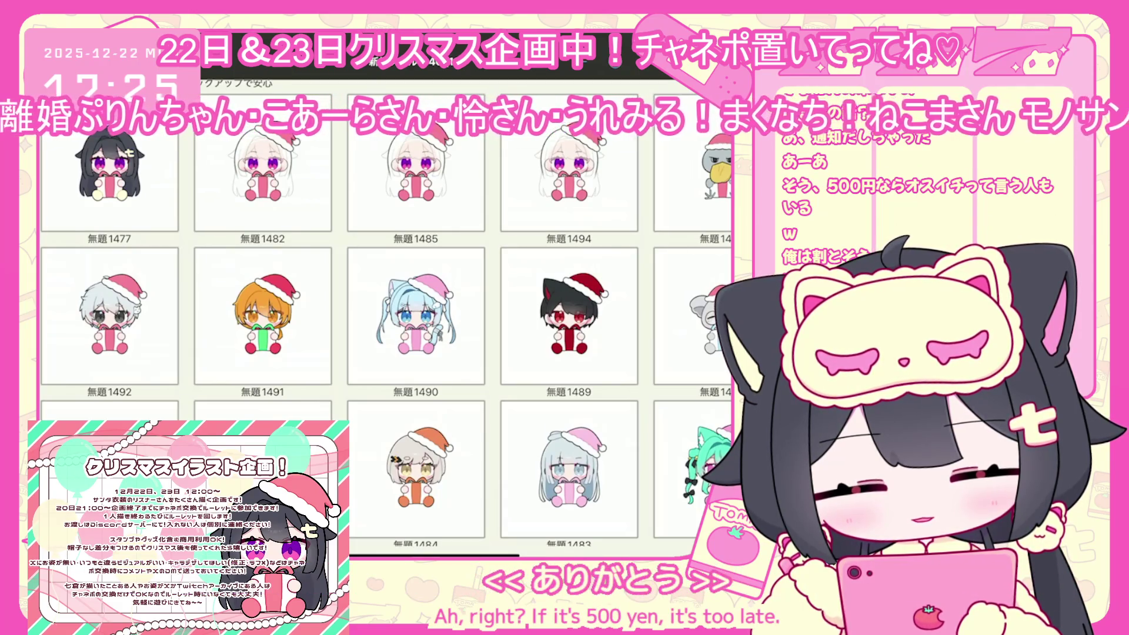
- Open 無題1494, the white-haired Santa-hat girl with the pink gift, in the editor
{"action": "left_click", "coordinate": [569, 176]}
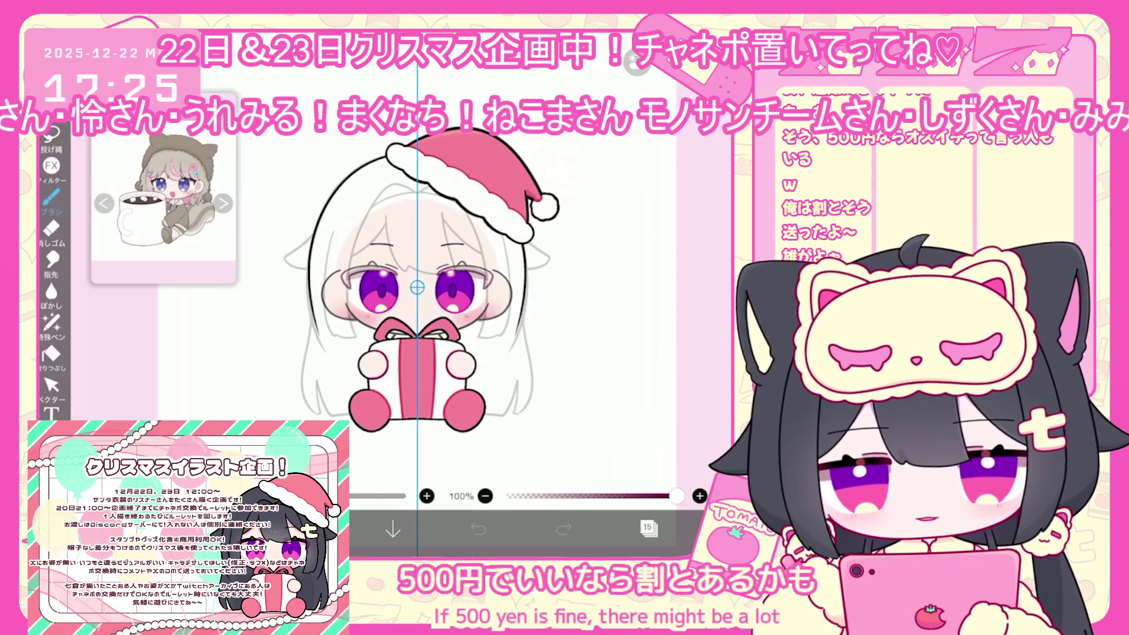
- Add a new empty layer 19 above layer 18, keeping black #000000 as the drawing colour
{"action": "left_click", "coordinate": [648, 528]}
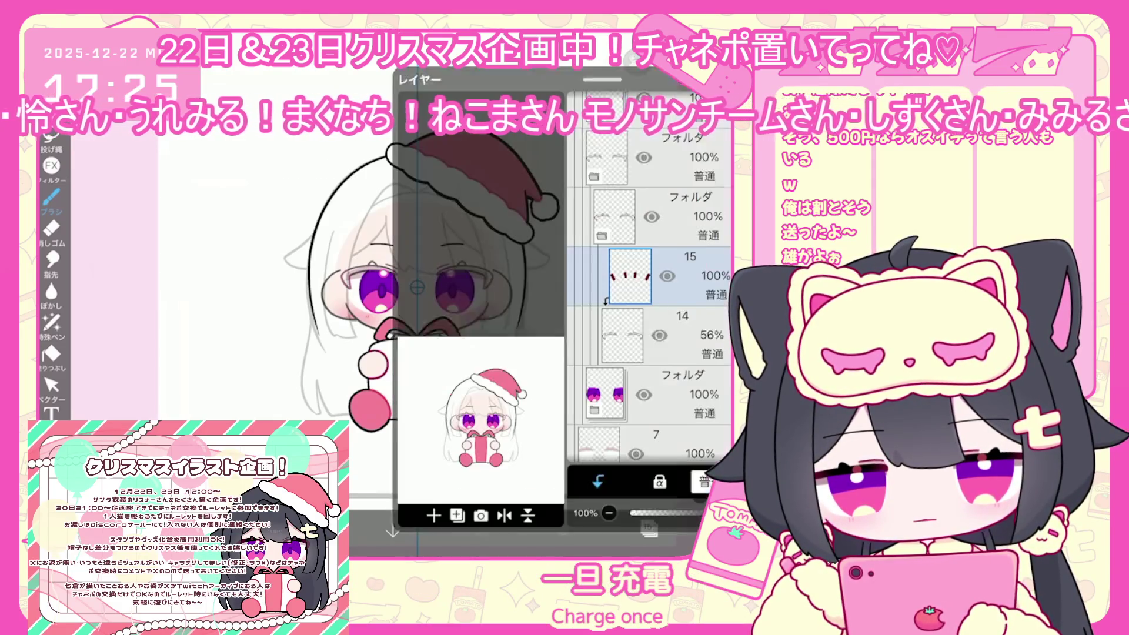
{"action": "scroll", "coordinate": [647, 294], "scroll_direction": "down", "scroll_amount": 3}
{"action": "left_click", "coordinate": [658, 180]}
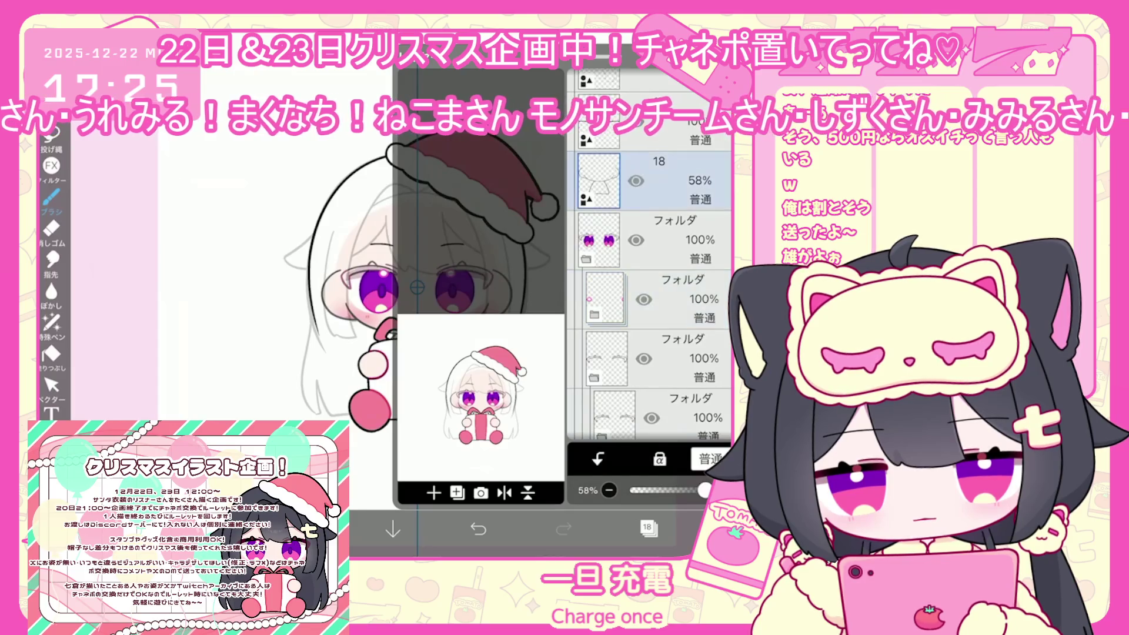
{"action": "left_click", "coordinate": [434, 493]}
{"action": "left_click", "coordinate": [447, 355]}
{"action": "left_click", "coordinate": [305, 529]}
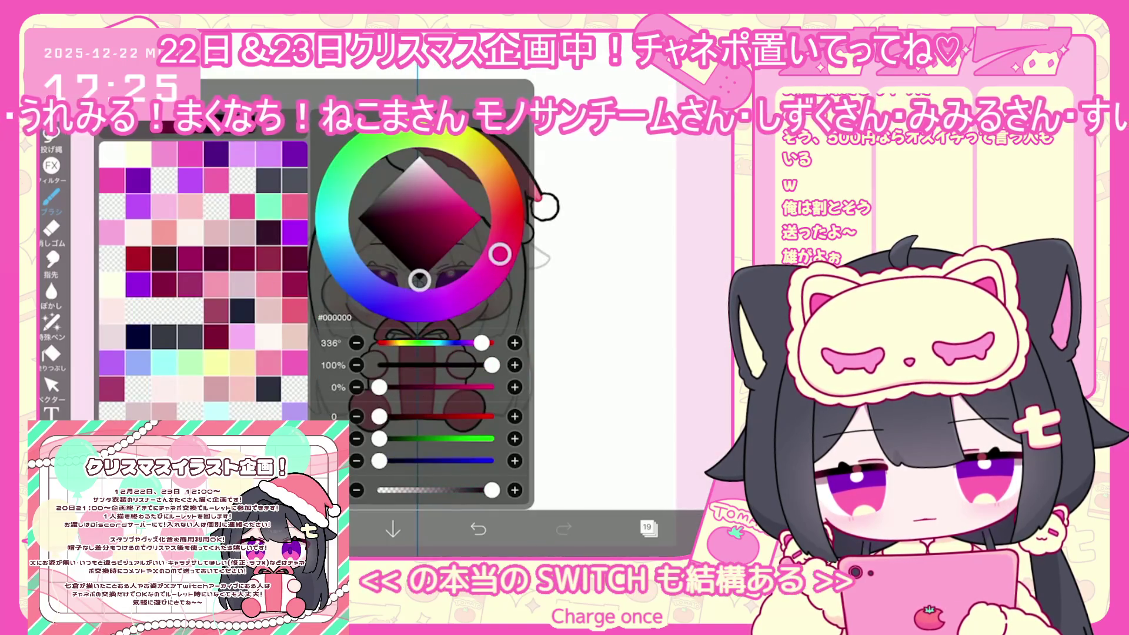
{"action": "left_click", "coordinate": [222, 529]}
{"action": "left_click", "coordinate": [222, 530]}
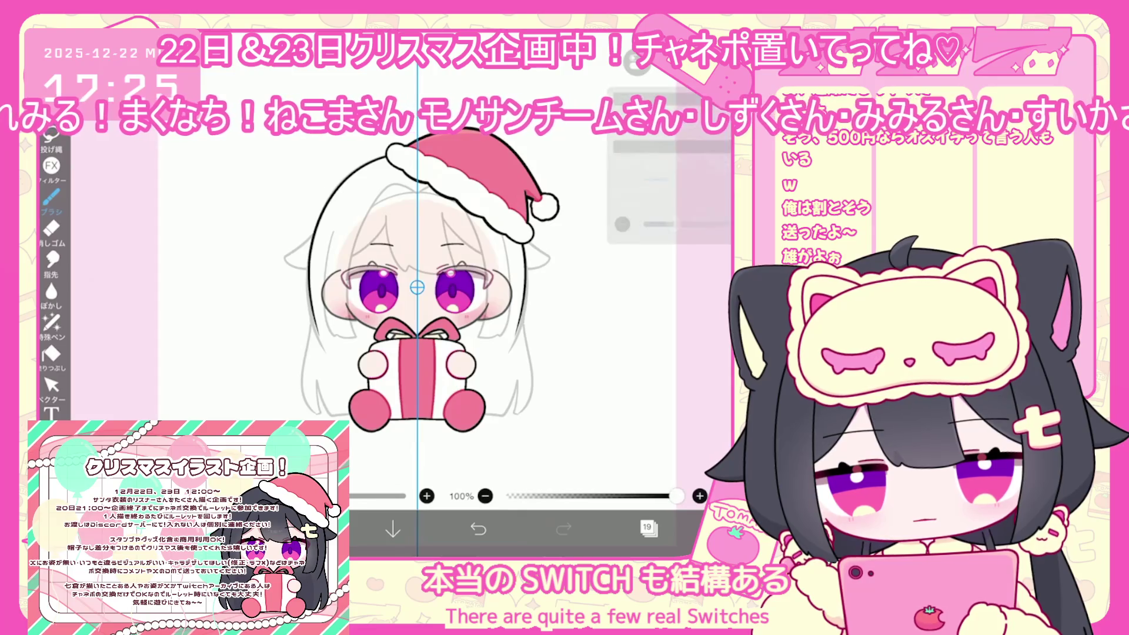
- Undo the stray stroke near the hat and draw a first hair strand across the forehead
{"action": "scroll", "coordinate": [411, 294], "scroll_direction": "up", "scroll_amount": 3}
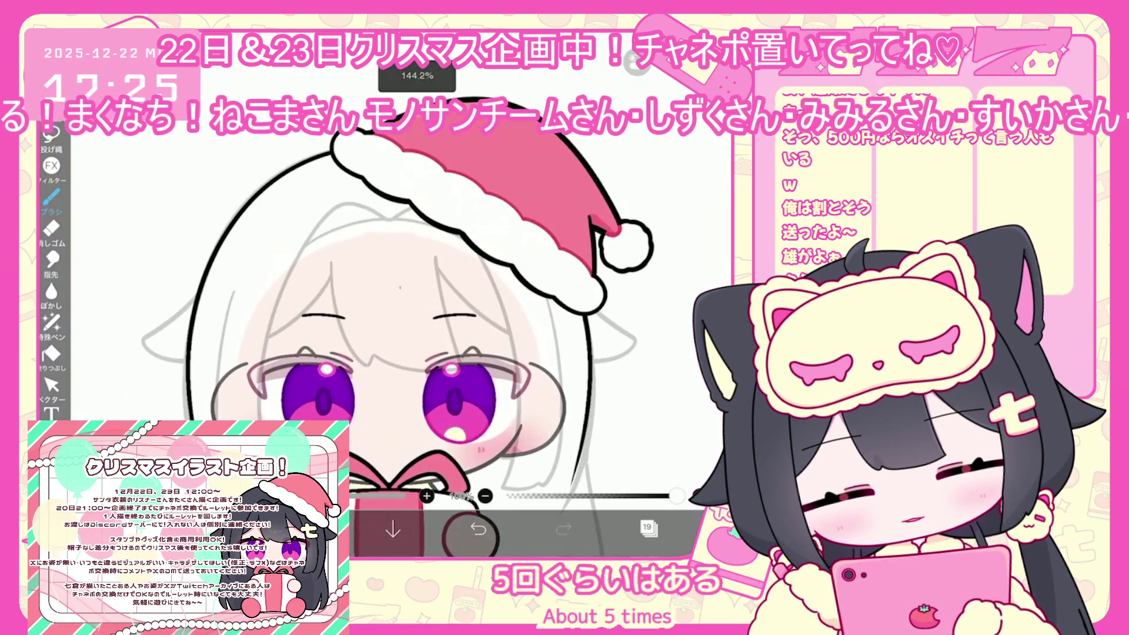
{"action": "key", "text": "ctrl+z"}
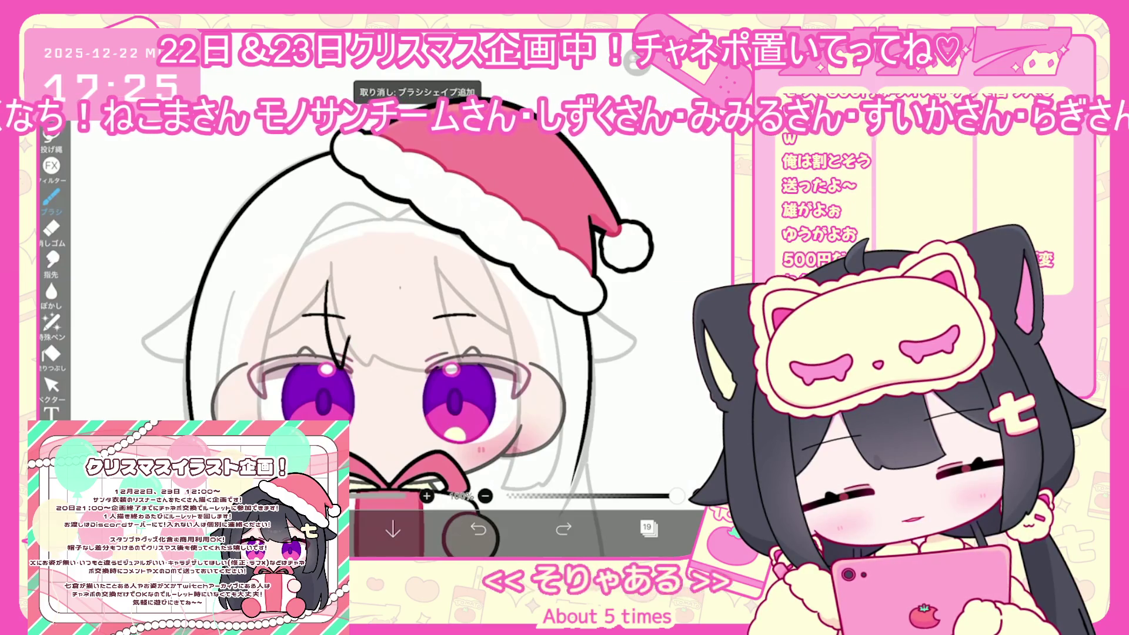
{"action": "scroll", "coordinate": [411, 294], "scroll_direction": "up", "scroll_amount": 1}
{"action": "scroll", "coordinate": [411, 294], "scroll_direction": "up", "scroll_amount": 1}
{"action": "left_click_drag", "start_coordinate": [416, 324], "coordinate": [391, 384]}
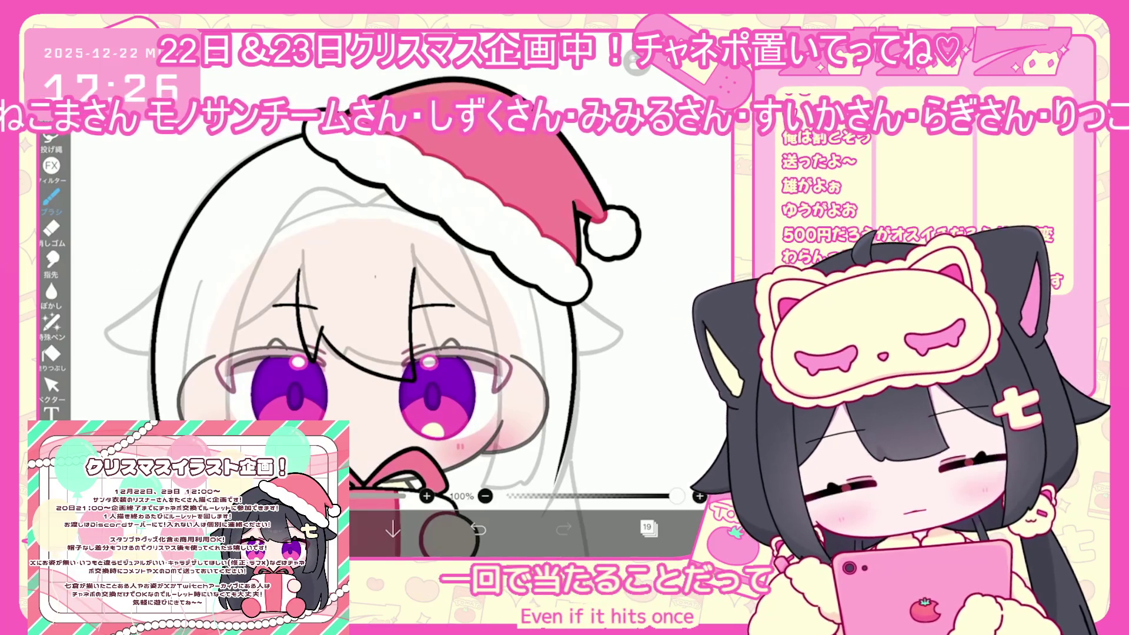
{"action": "scroll", "coordinate": [411, 294], "scroll_direction": "up", "scroll_amount": 1}
{"action": "left_click", "coordinate": [51, 385]}
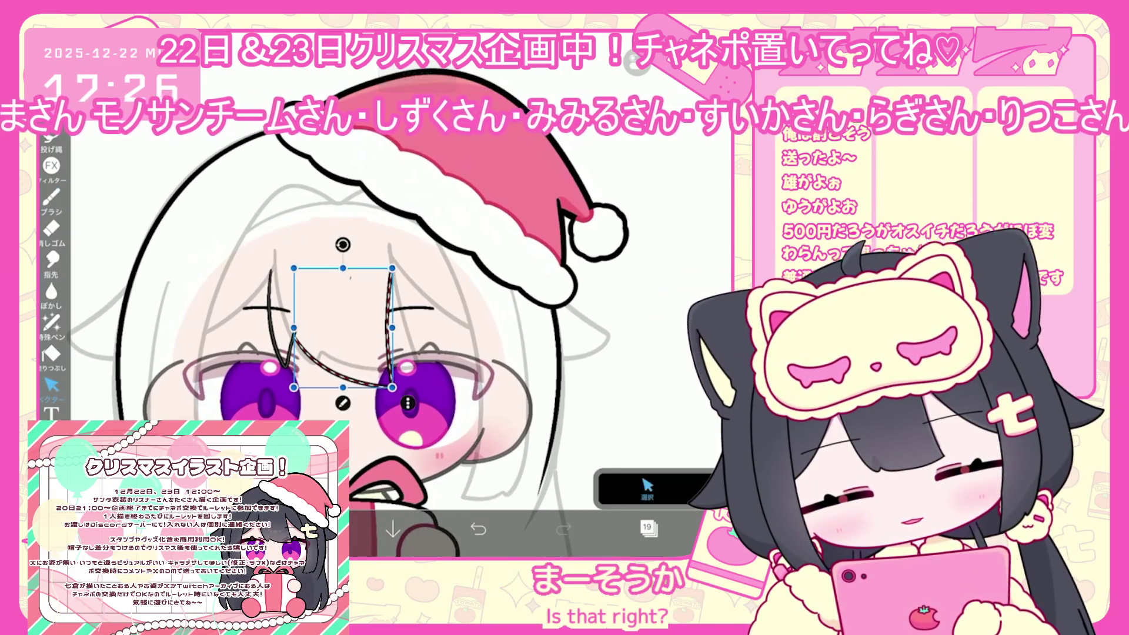
{"action": "left_click", "coordinate": [350, 278]}
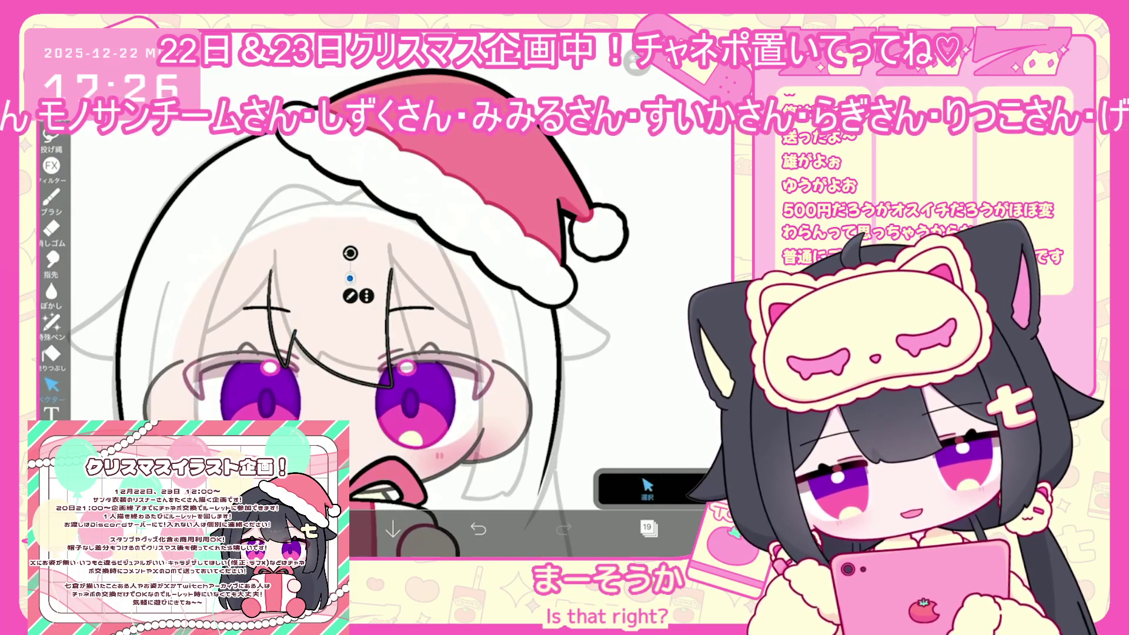
{"action": "left_click", "coordinate": [51, 200]}
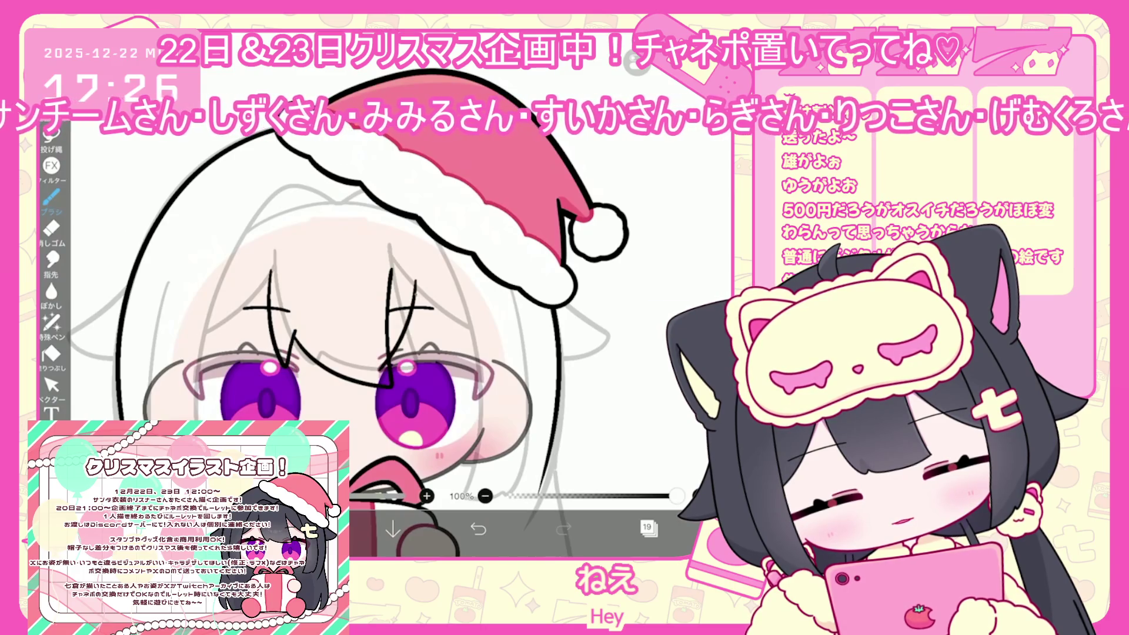
- Try strands over and beside the right eye, undoing the ones that don't fit
{"action": "scroll", "coordinate": [353, 294], "scroll_direction": "up", "scroll_amount": 2}
{"action": "left_click", "coordinate": [478, 530]}
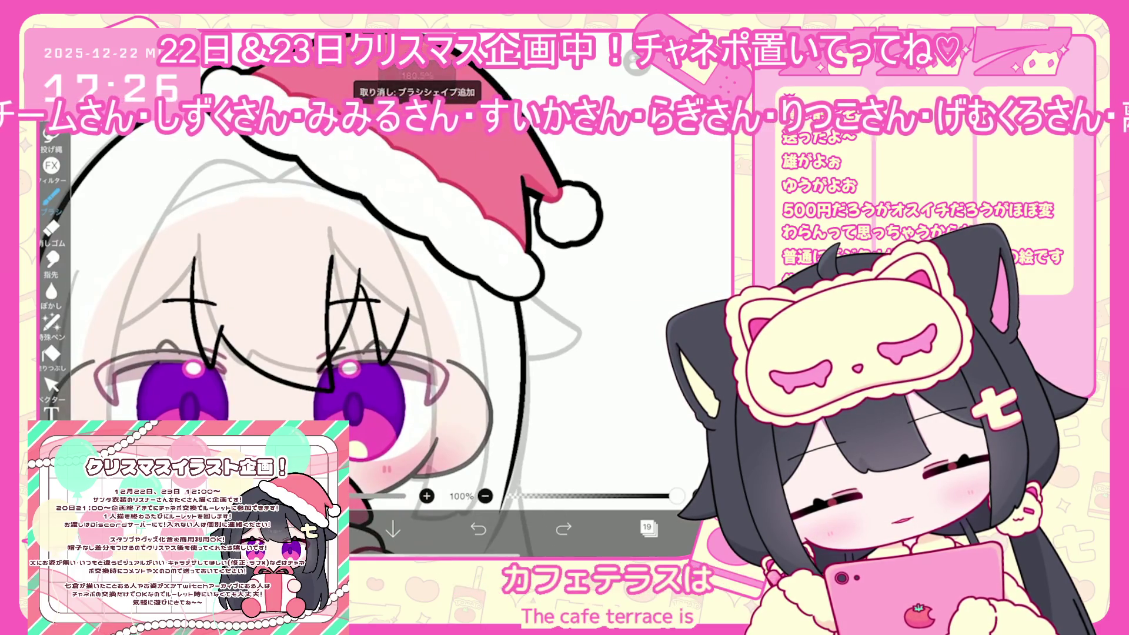
{"action": "left_click_drag", "start_coordinate": [360, 289], "coordinate": [382, 368]}
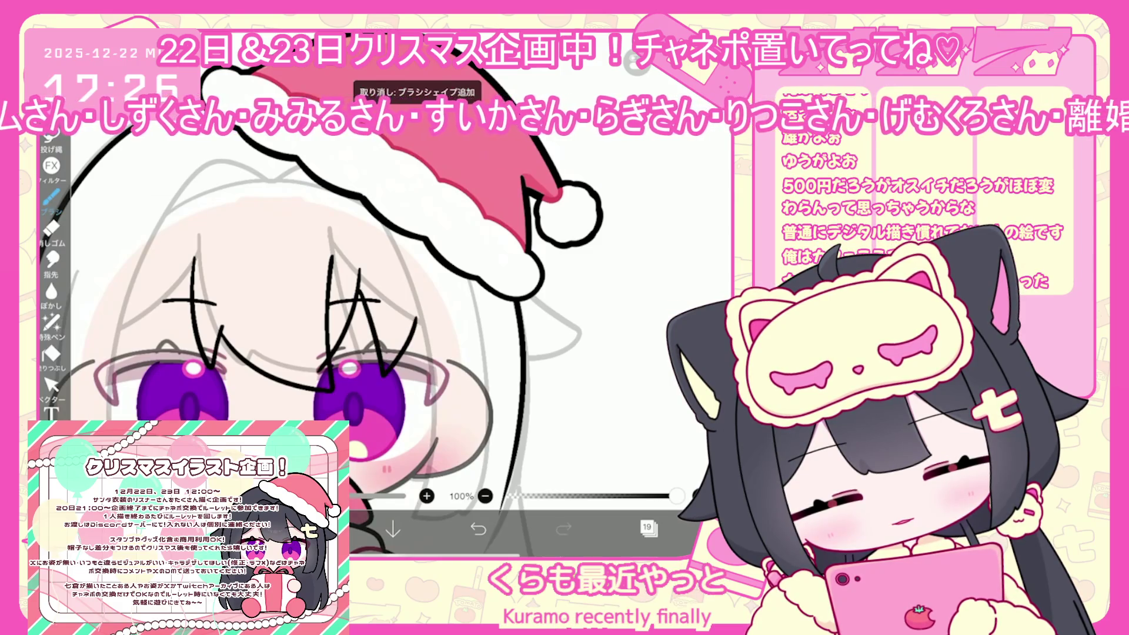
{"action": "key", "text": "ctrl+z"}
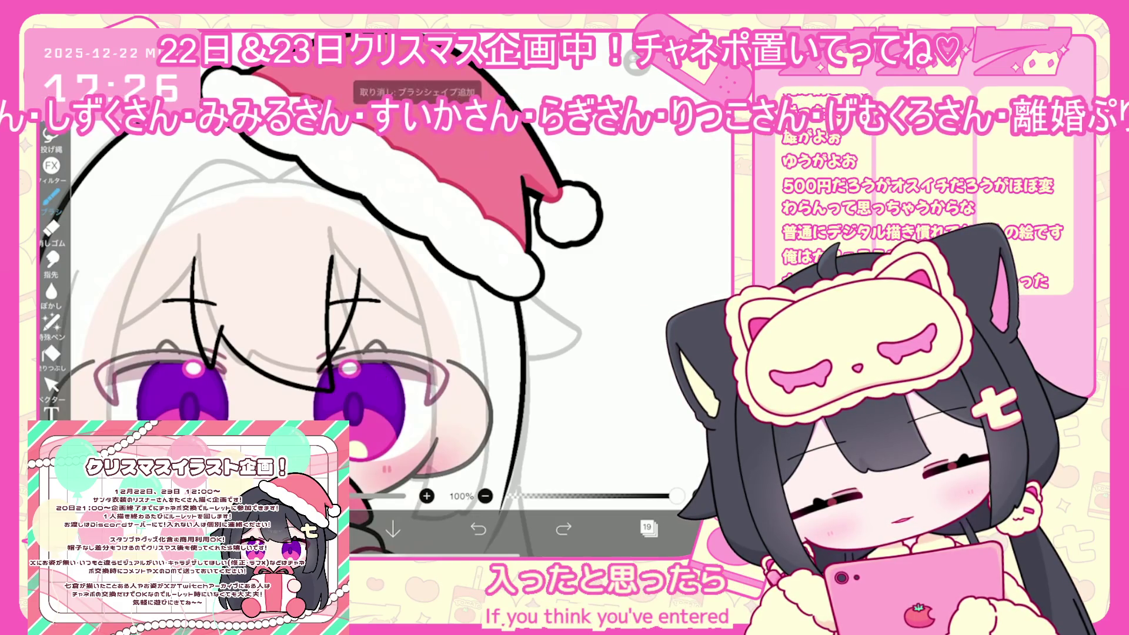
{"action": "left_click_drag", "start_coordinate": [412, 318], "coordinate": [411, 338]}
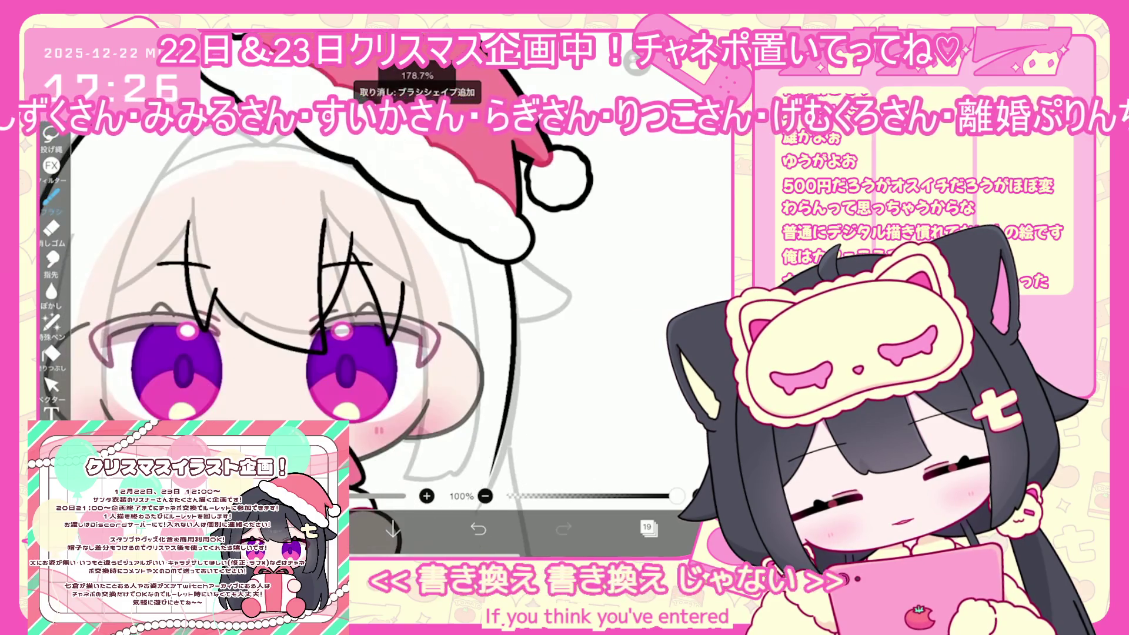
{"action": "scroll", "coordinate": [352, 294], "scroll_direction": "down", "scroll_amount": 1}
{"action": "key", "text": "ctrl+z"}
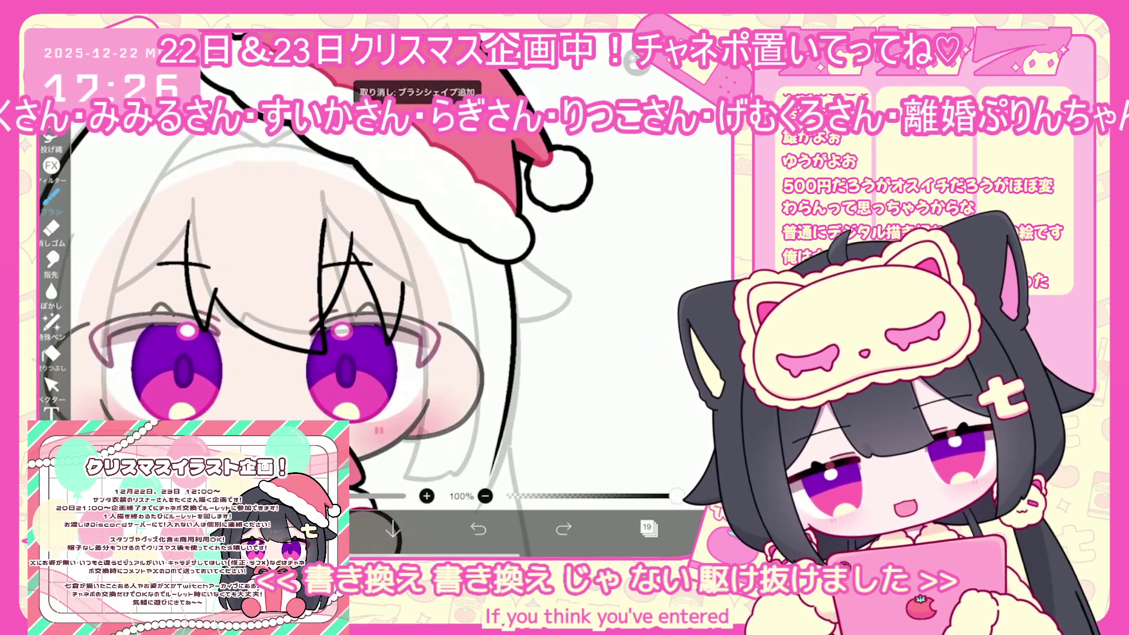
{"action": "scroll", "coordinate": [382, 294], "scroll_direction": "down", "scroll_amount": 2}
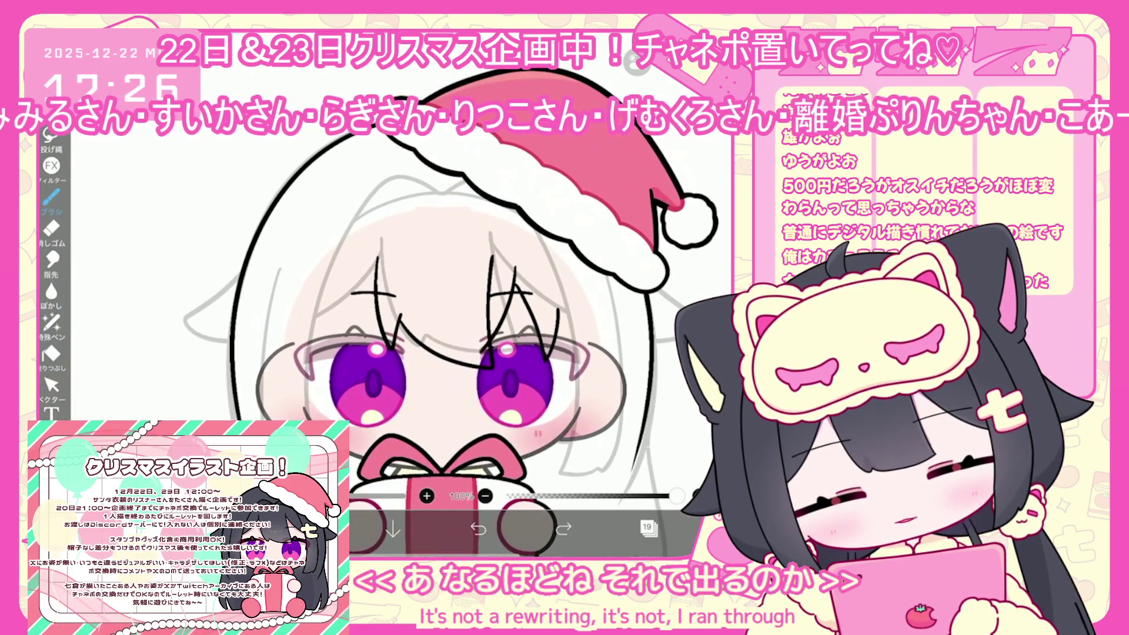
- Redraw a short vertical strand in the bangs and a long strand down the left hair
{"action": "scroll", "coordinate": [447, 294], "scroll_direction": "down", "scroll_amount": 1}
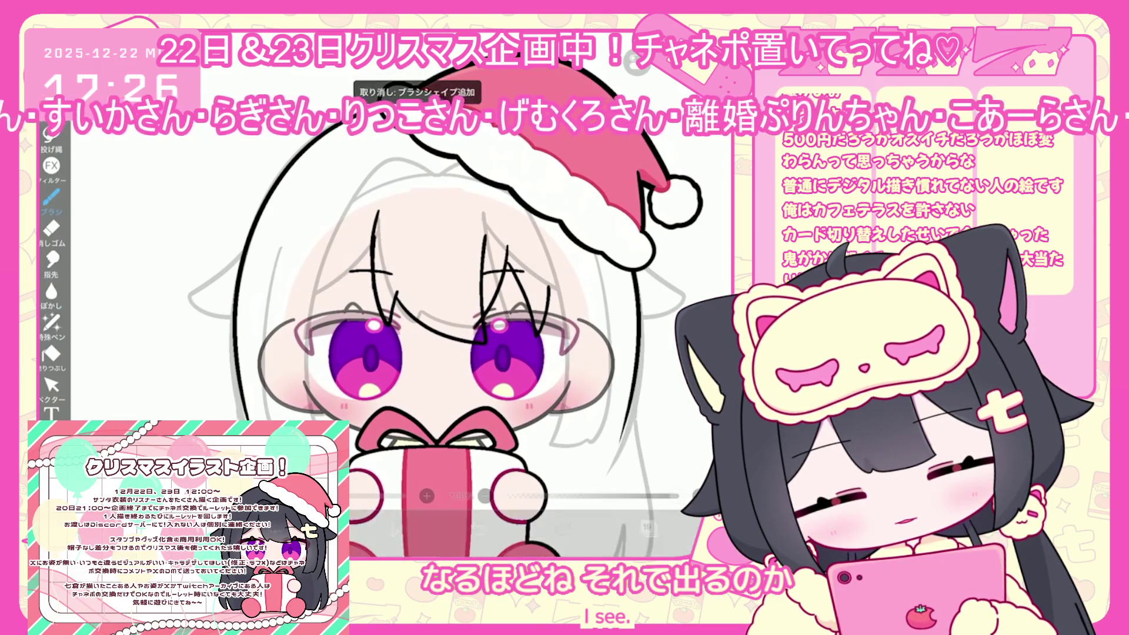
{"action": "scroll", "coordinate": [447, 294], "scroll_direction": "up", "scroll_amount": 1}
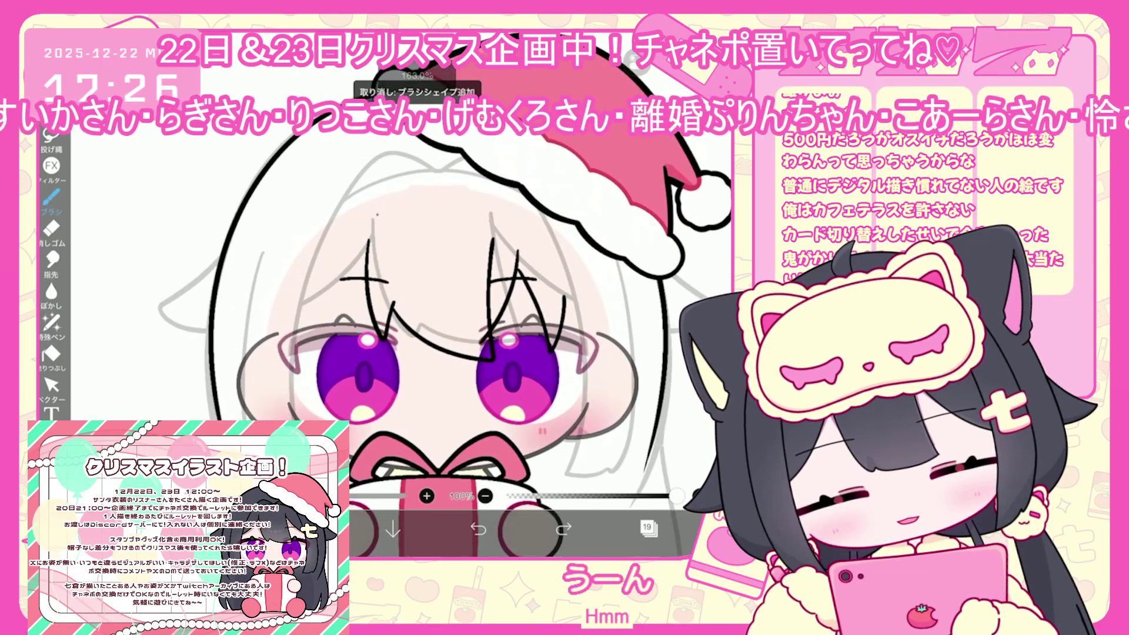
{"action": "left_click_drag", "start_coordinate": [373, 215], "coordinate": [369, 259]}
{"action": "key", "text": "ctrl+z"}
{"action": "left_click_drag", "start_coordinate": [373, 215], "coordinate": [370, 257]}
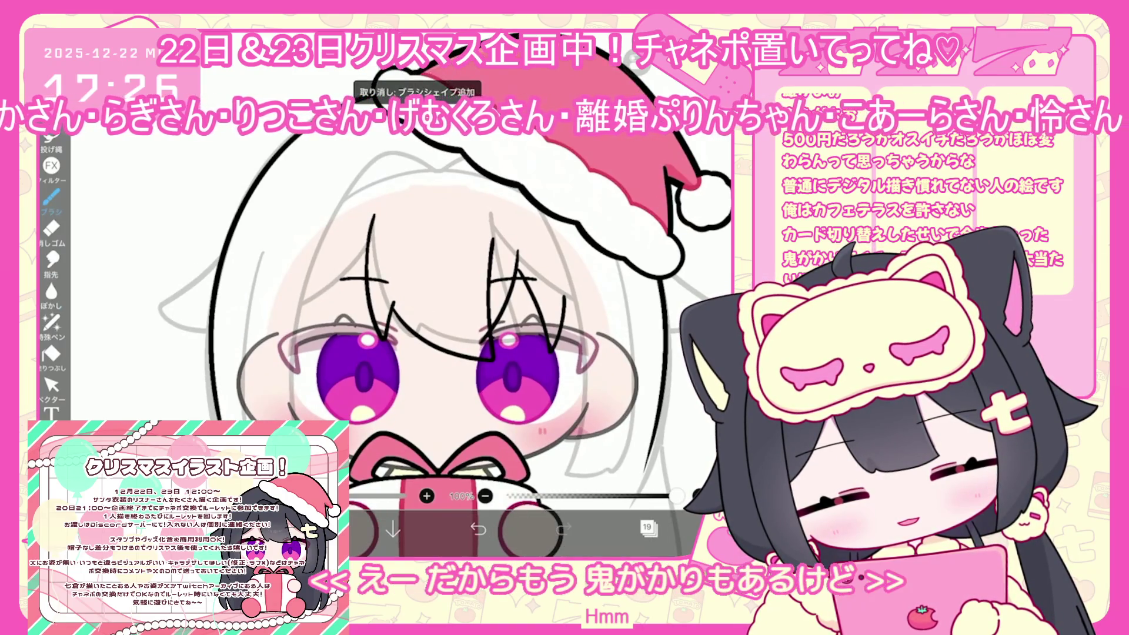
{"action": "scroll", "coordinate": [447, 294], "scroll_direction": "down", "scroll_amount": 2}
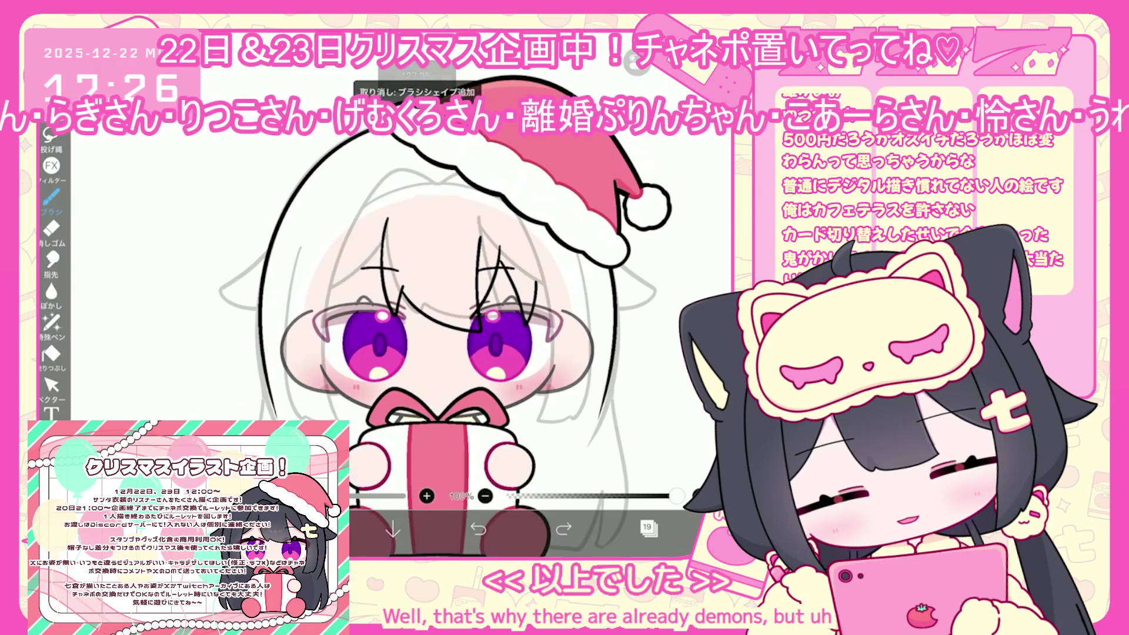
{"action": "left_click_drag", "start_coordinate": [379, 239], "coordinate": [324, 415]}
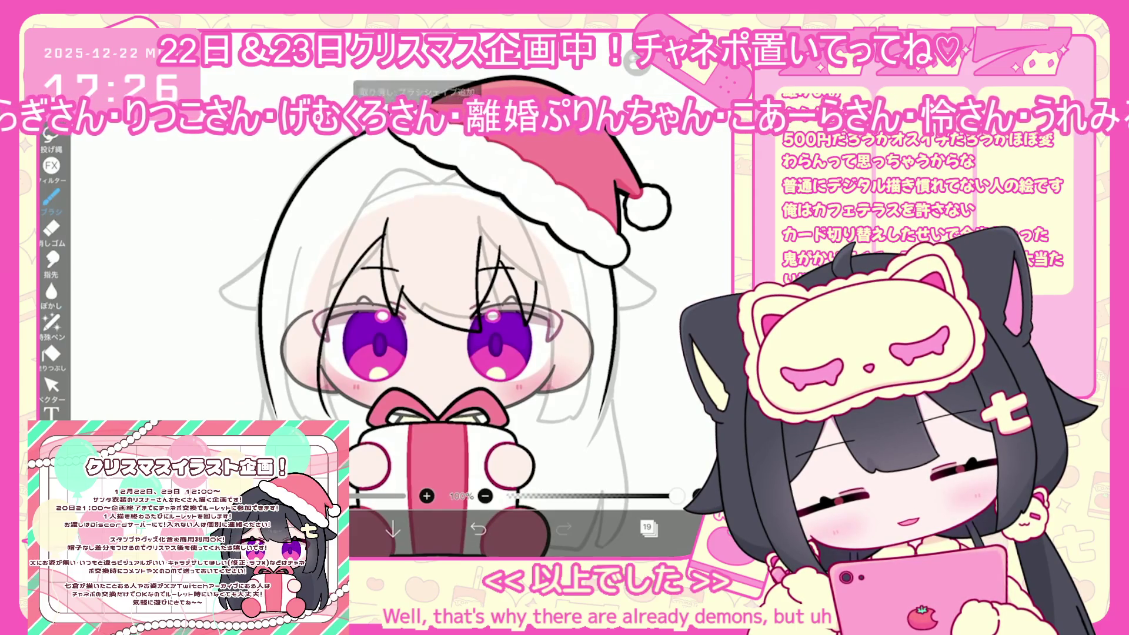
{"action": "key", "text": "ctrl+z"}
{"action": "left_click_drag", "start_coordinate": [385, 229], "coordinate": [320, 382]}
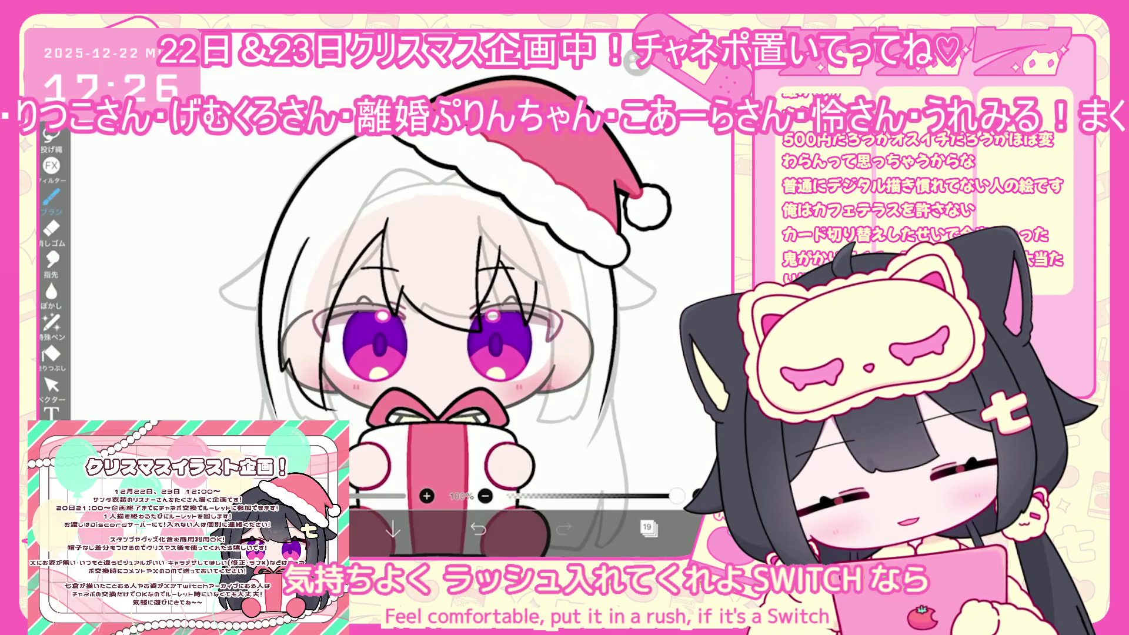
{"action": "key", "text": "ctrl+z"}
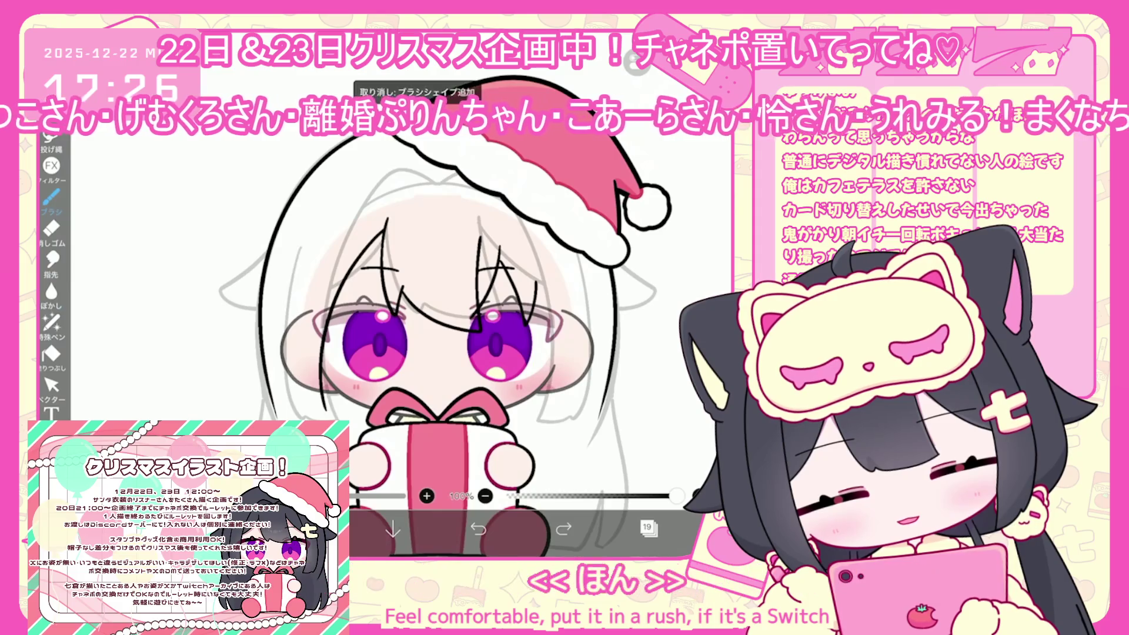
{"action": "mouse_move", "coordinate": [301, 249]}
{"action": "left_mouse_down"}
{"action": "mouse_move", "coordinate": [291, 376]}
{"action": "mouse_move", "coordinate": [321, 400]}
{"action": "left_mouse_up"}
- Undo the left and right-side strands and redraw one long strand in the same spot
{"action": "scroll", "coordinate": [455, 250], "scroll_direction": "up", "scroll_amount": 2}
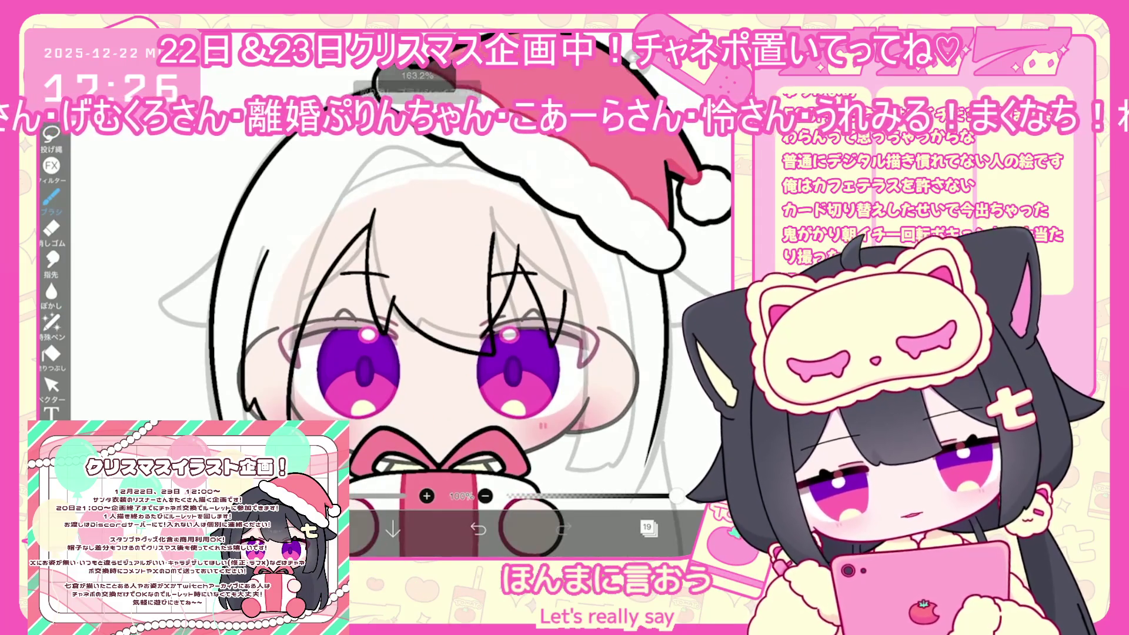
{"action": "key", "text": "ctrl+z"}
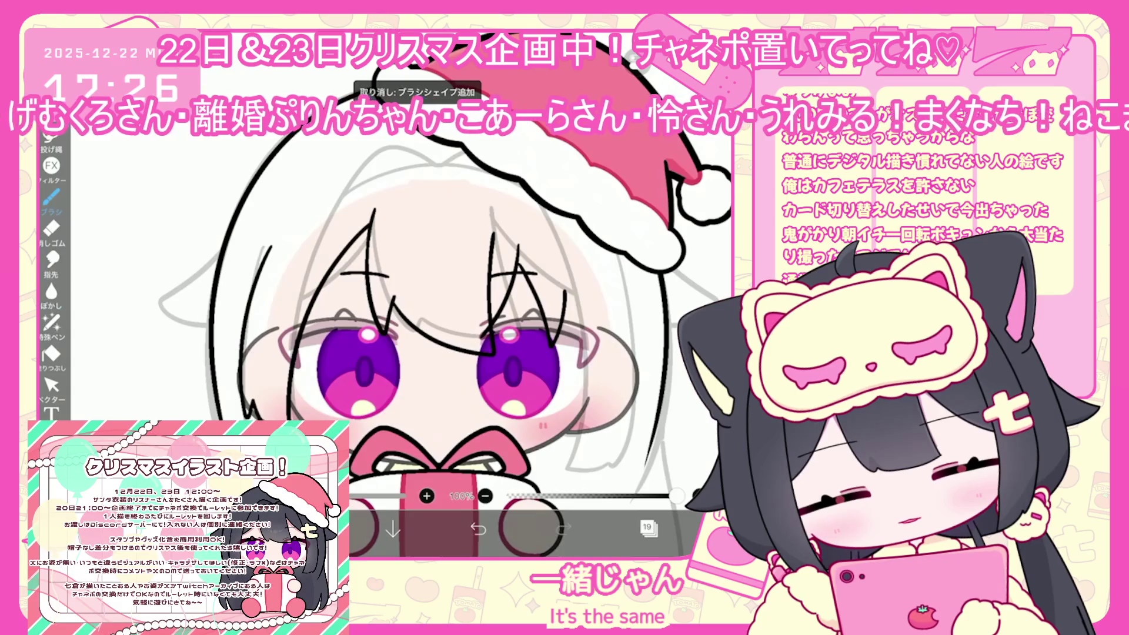
{"action": "scroll", "coordinate": [411, 294], "scroll_direction": "down", "scroll_amount": 2}
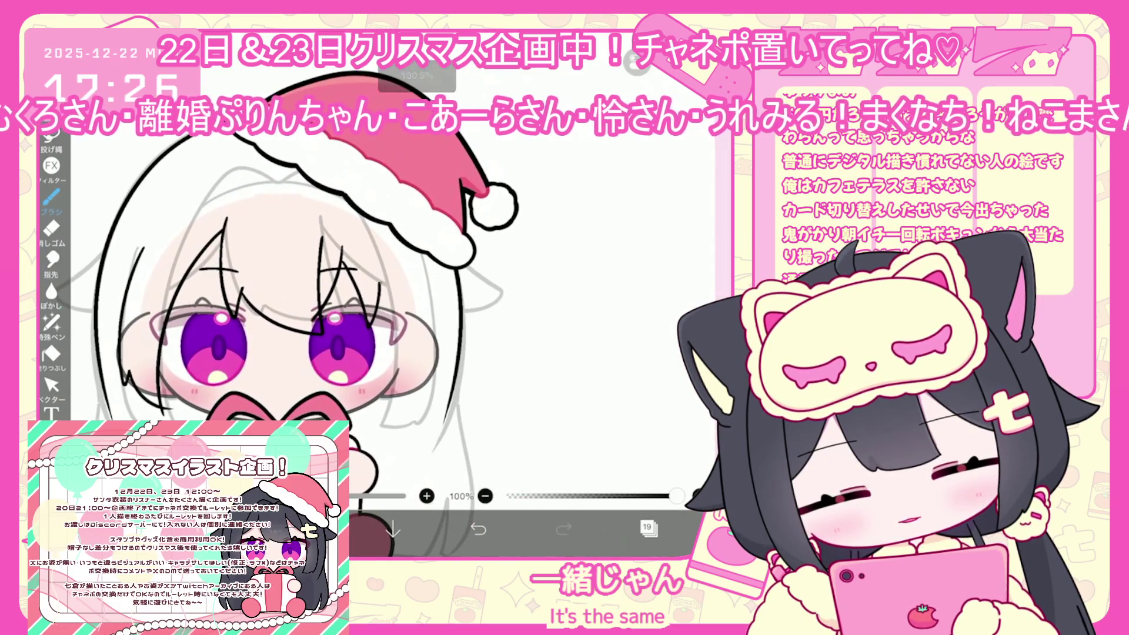
{"action": "key", "text": "ctrl+z"}
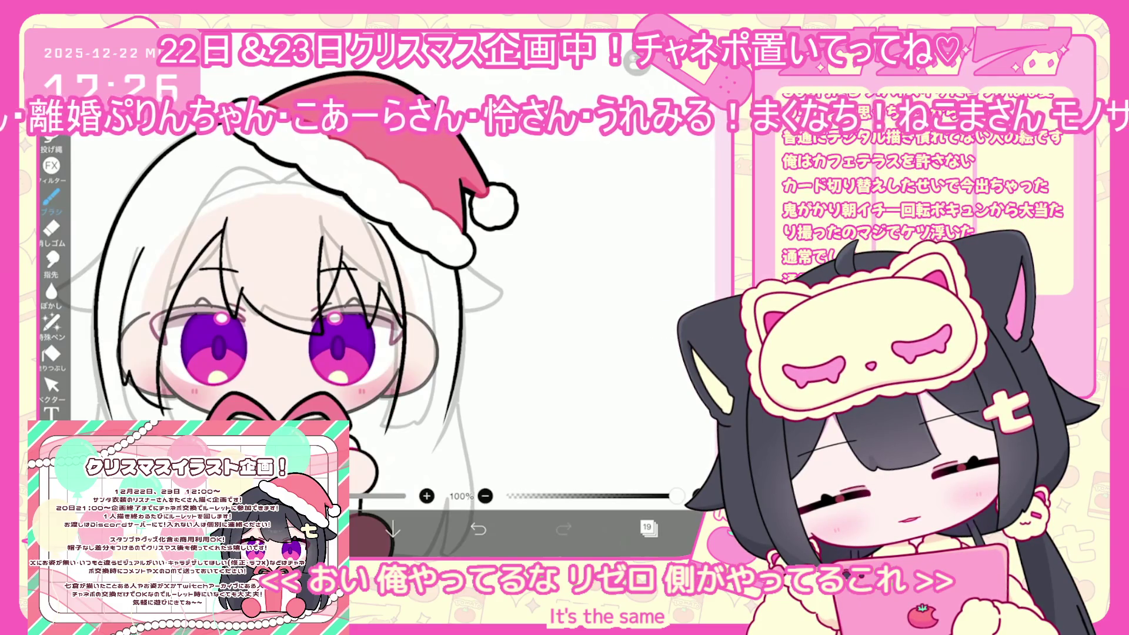
{"action": "key", "text": "ctrl+z"}
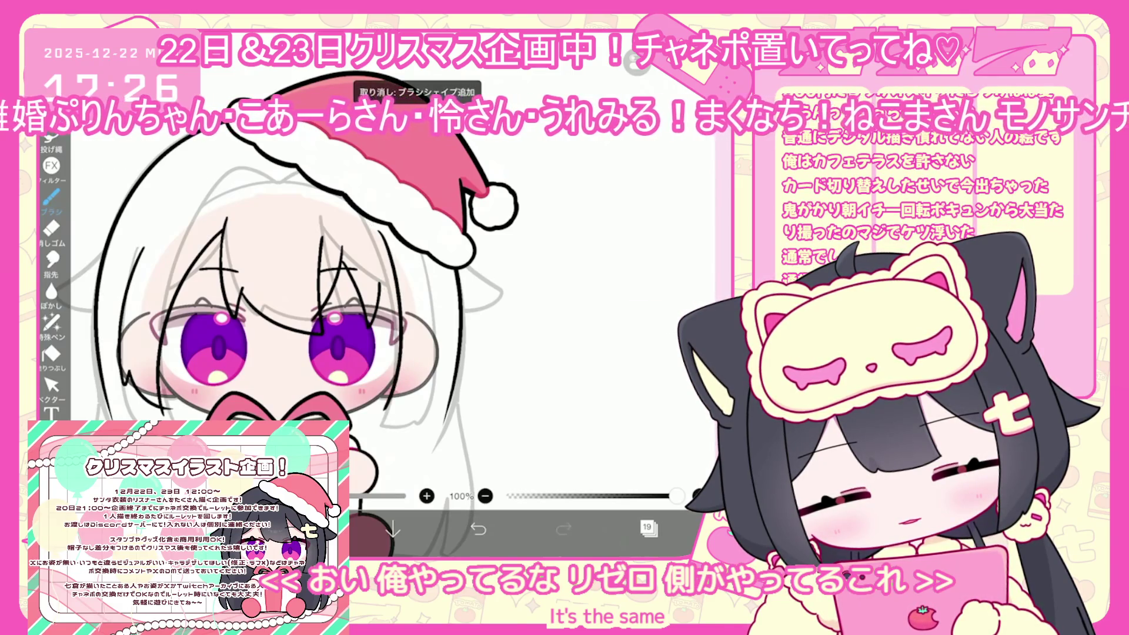
{"action": "key", "text": "ctrl+z"}
{"action": "left_click_drag", "start_coordinate": [388, 229], "coordinate": [382, 421]}
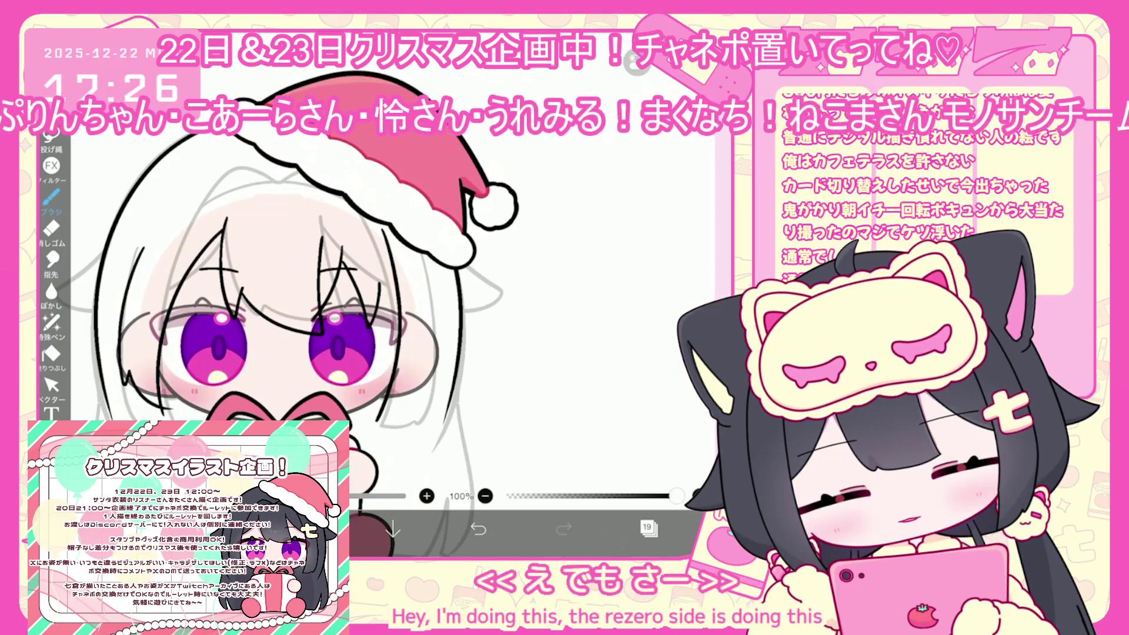
- After several rejected short strands, keep a longer strand along the right side of the hair
{"action": "mouse_move", "coordinate": [438, 359]}
{"action": "left_mouse_down"}
{"action": "mouse_move", "coordinate": [412, 406]}
{"action": "mouse_move", "coordinate": [377, 415]}
{"action": "left_mouse_up"}
{"action": "key", "text": "ctrl+z"}
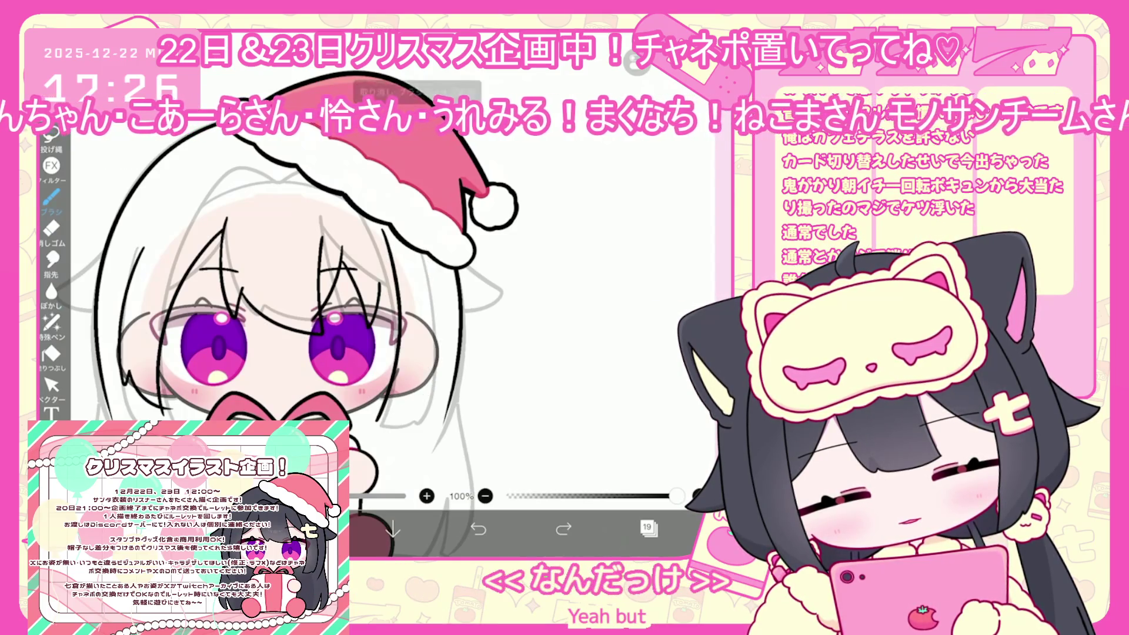
{"action": "left_click_drag", "start_coordinate": [416, 379], "coordinate": [382, 413]}
{"action": "key", "text": "ctrl+z"}
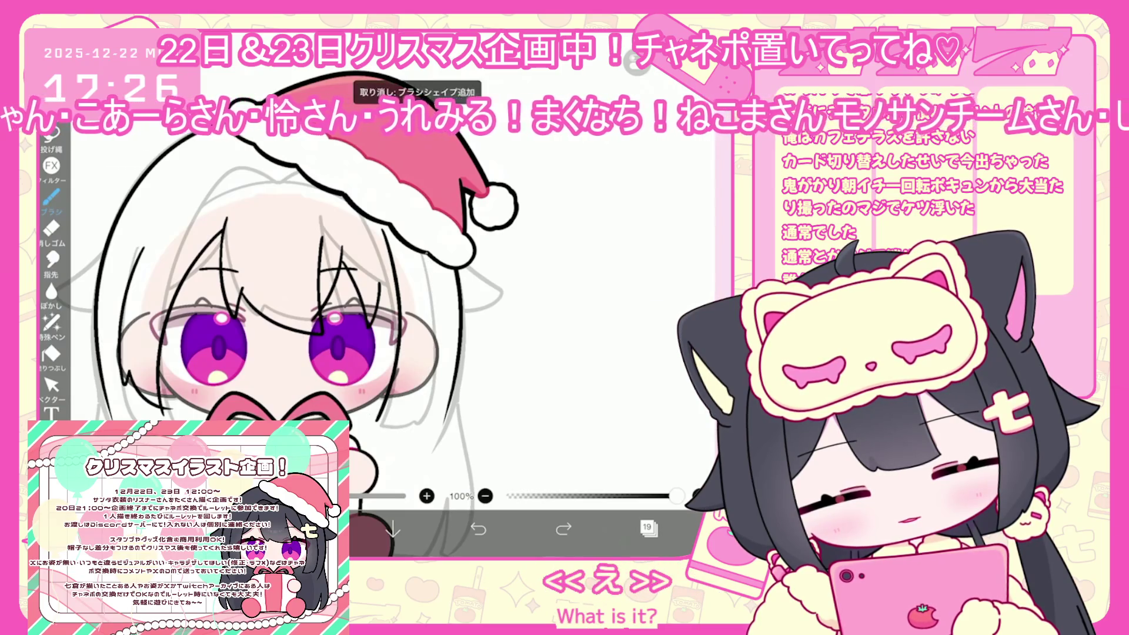
{"action": "mouse_move", "coordinate": [438, 253]}
{"action": "left_mouse_down"}
{"action": "mouse_move", "coordinate": [426, 362]}
{"action": "mouse_move", "coordinate": [386, 407]}
{"action": "left_mouse_up"}
{"action": "key", "text": "ctrl+z"}
{"action": "key", "text": "ctrl+z"}
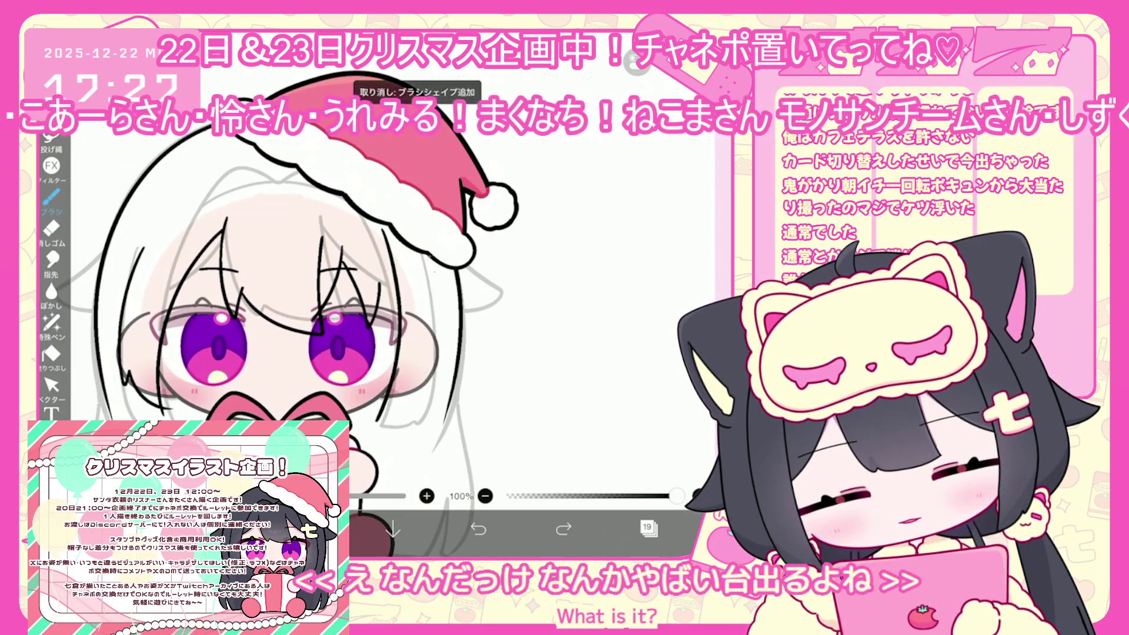
{"action": "mouse_move", "coordinate": [435, 377]}
{"action": "left_mouse_down"}
{"action": "mouse_move", "coordinate": [428, 400]}
{"action": "mouse_move", "coordinate": [389, 410]}
{"action": "left_mouse_up"}
{"action": "key", "text": "ctrl+z"}
{"action": "key", "text": "ctrl+z"}
{"action": "left_click_drag", "start_coordinate": [441, 260], "coordinate": [432, 318]}
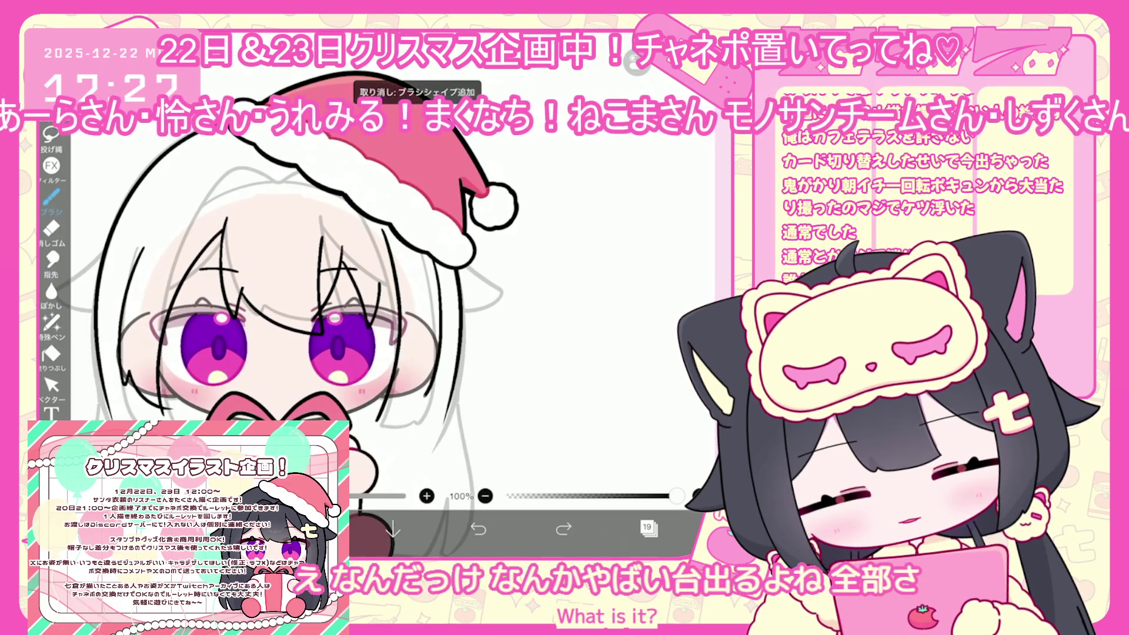
{"action": "left_click", "coordinate": [51, 385]}
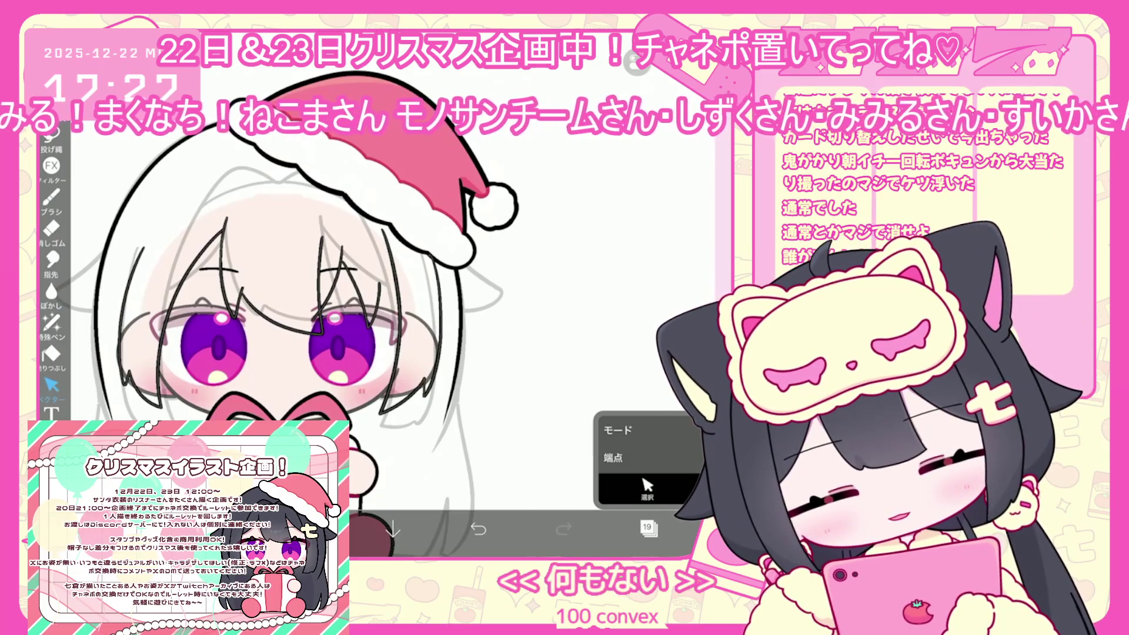
- Toggle between the Brush and Vector tools, ending with the freehand Brush active
{"action": "left_click", "coordinate": [52, 197]}
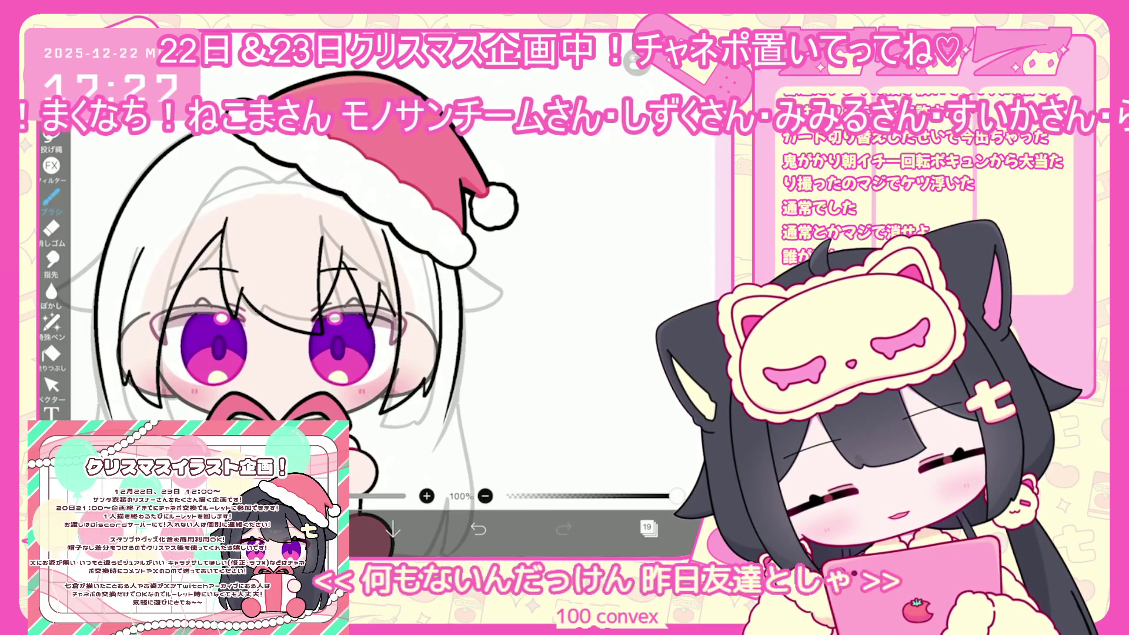
{"action": "left_click", "coordinate": [52, 386]}
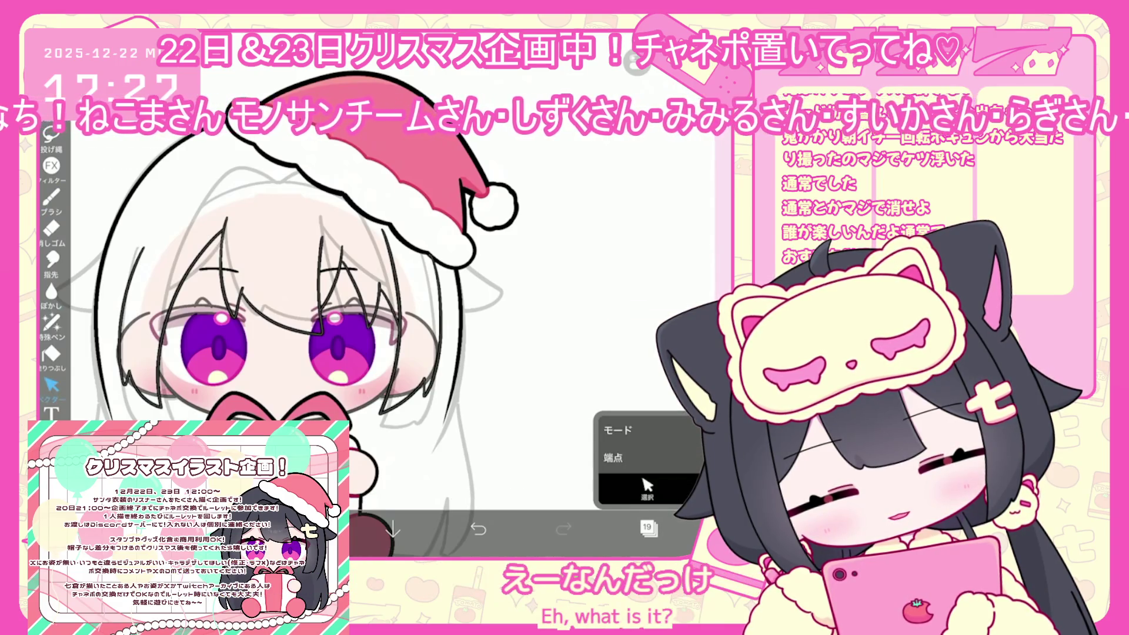
{"action": "left_click", "coordinate": [52, 200]}
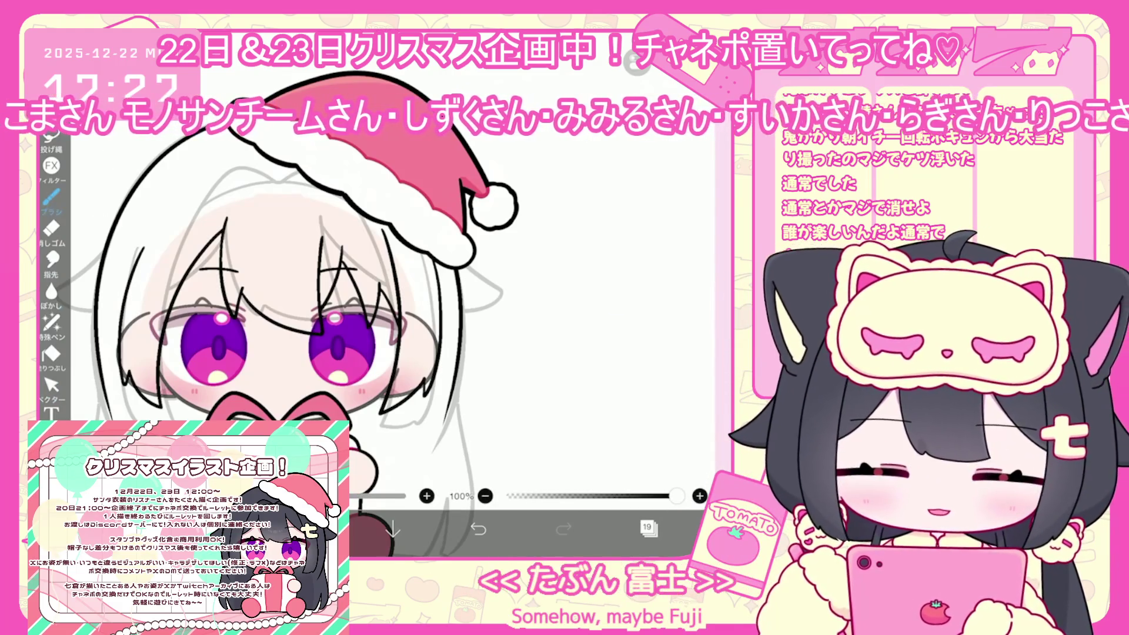
{"action": "scroll", "coordinate": [323, 353], "scroll_direction": "down", "scroll_amount": 1}
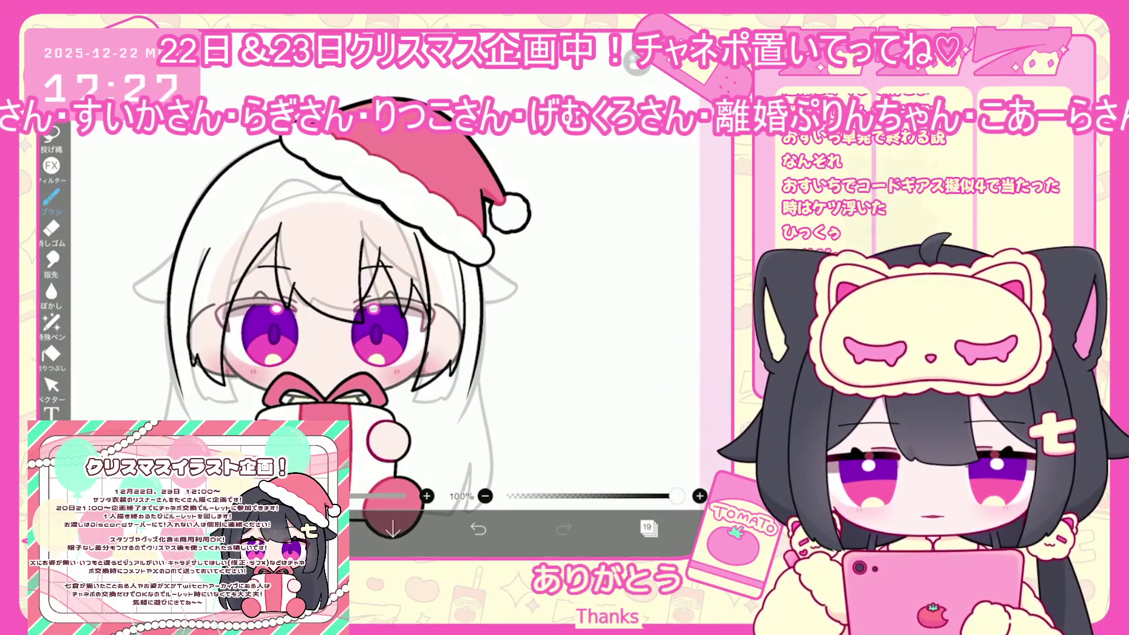
- Undo the last brush stroke, a short trial stroke, and a small stroke near the face
{"action": "scroll", "coordinate": [353, 323], "scroll_direction": "up", "scroll_amount": 2}
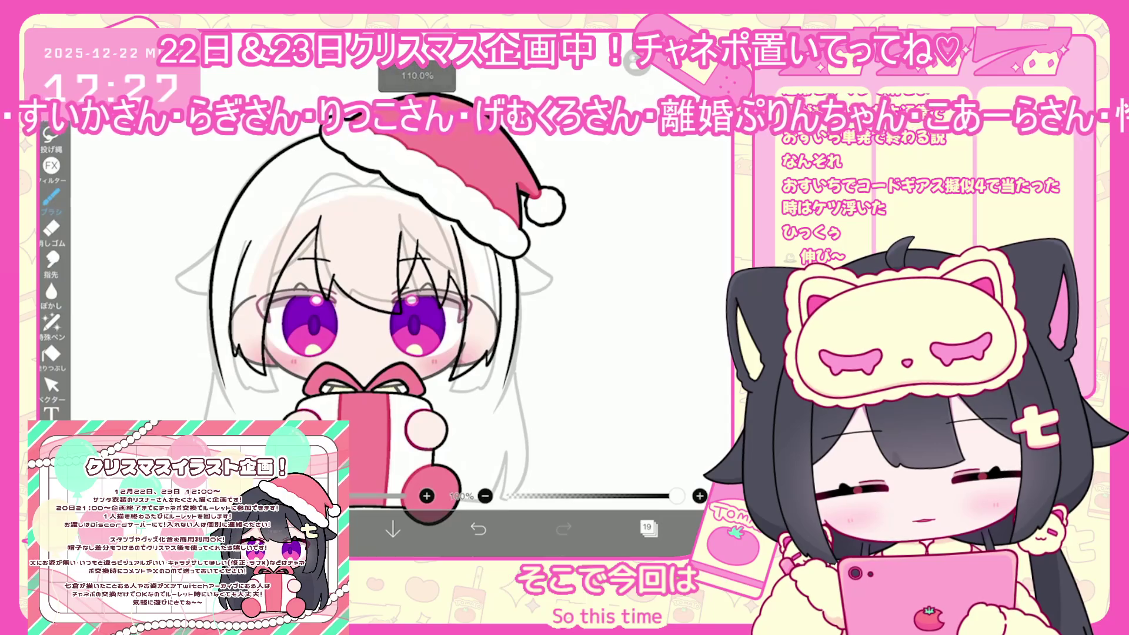
{"action": "key", "text": "ctrl+z"}
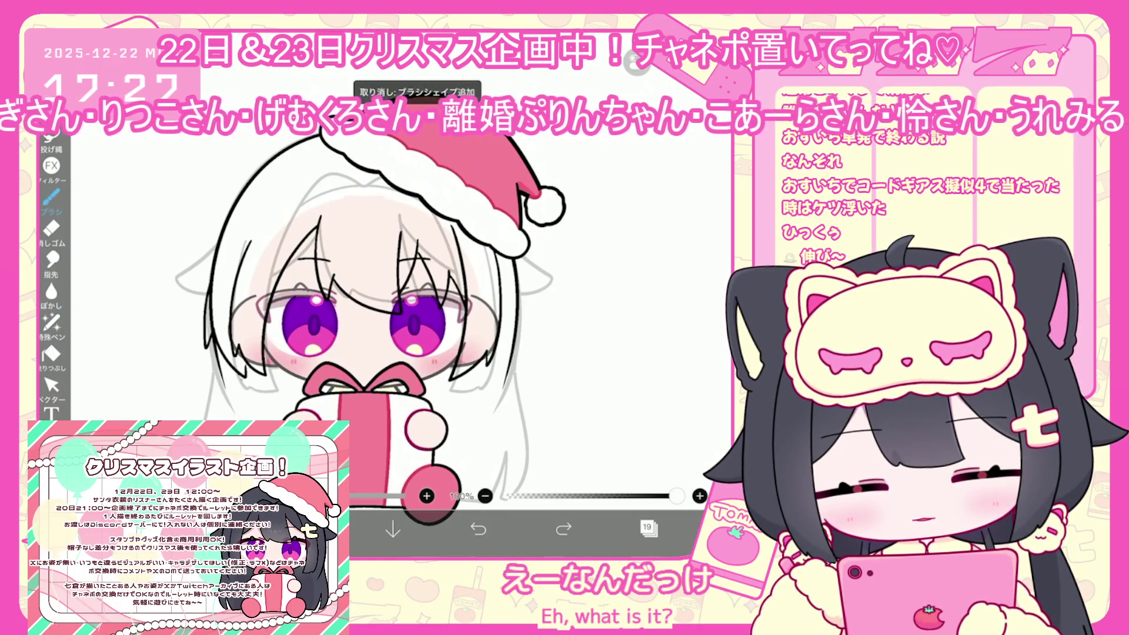
{"action": "left_click_drag", "start_coordinate": [238, 386], "coordinate": [304, 388]}
{"action": "scroll", "coordinate": [400, 306], "scroll_direction": "down", "scroll_amount": 2}
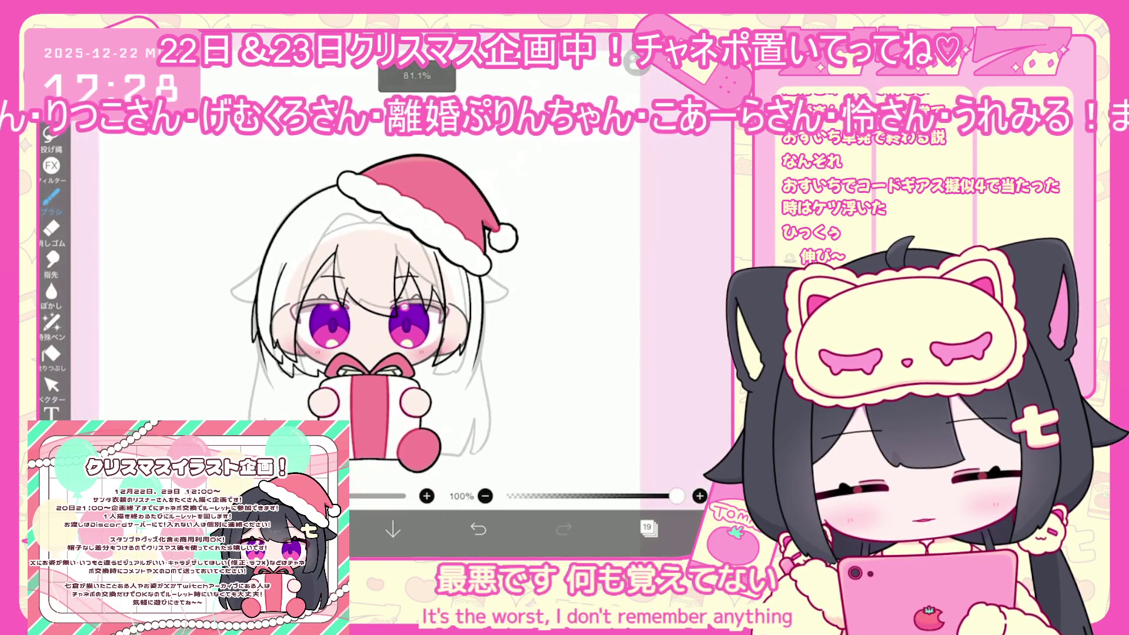
{"action": "scroll", "coordinate": [529, 282], "scroll_direction": "up", "scroll_amount": 2}
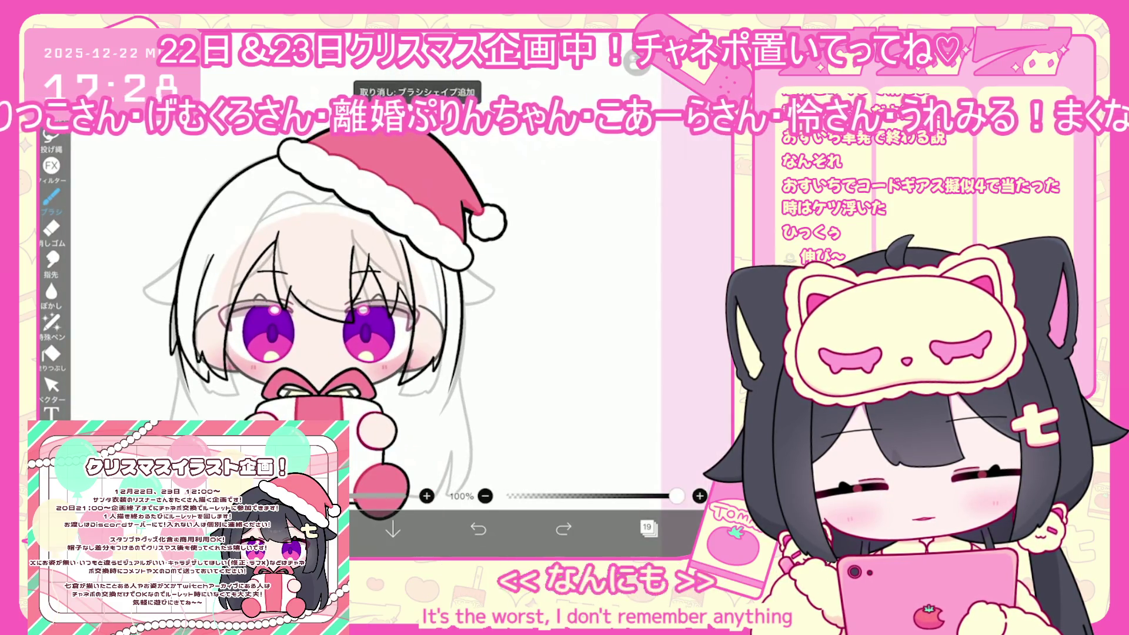
{"action": "key", "text": "ctrl+z"}
{"action": "scroll", "coordinate": [236, 364], "scroll_direction": "up", "scroll_amount": 2}
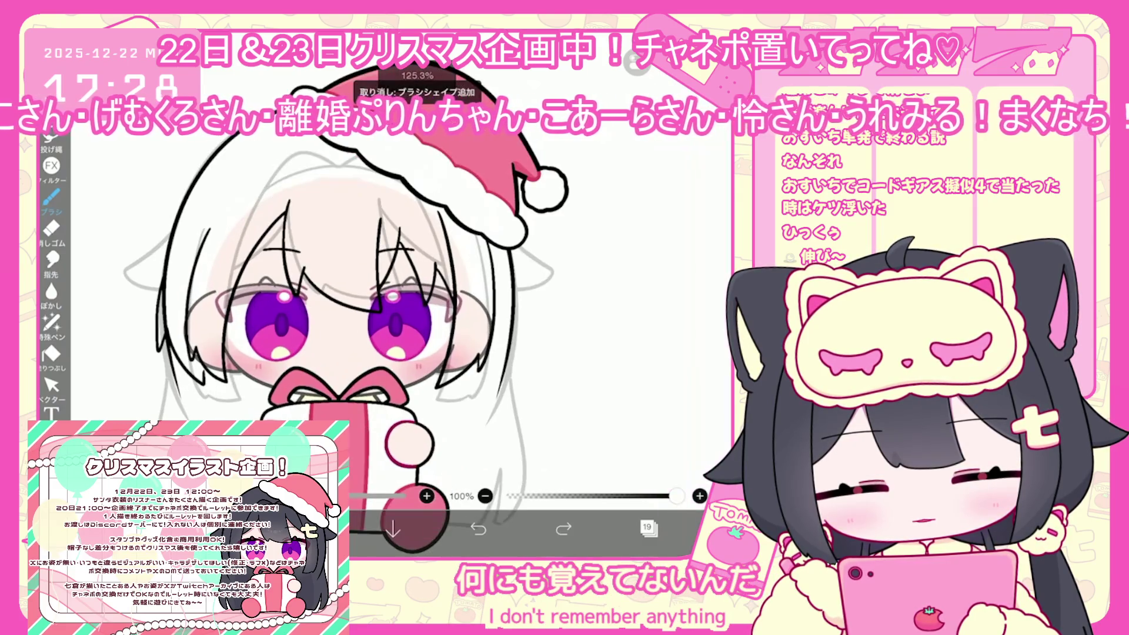
{"action": "scroll", "coordinate": [353, 294], "scroll_direction": "down", "scroll_amount": 1}
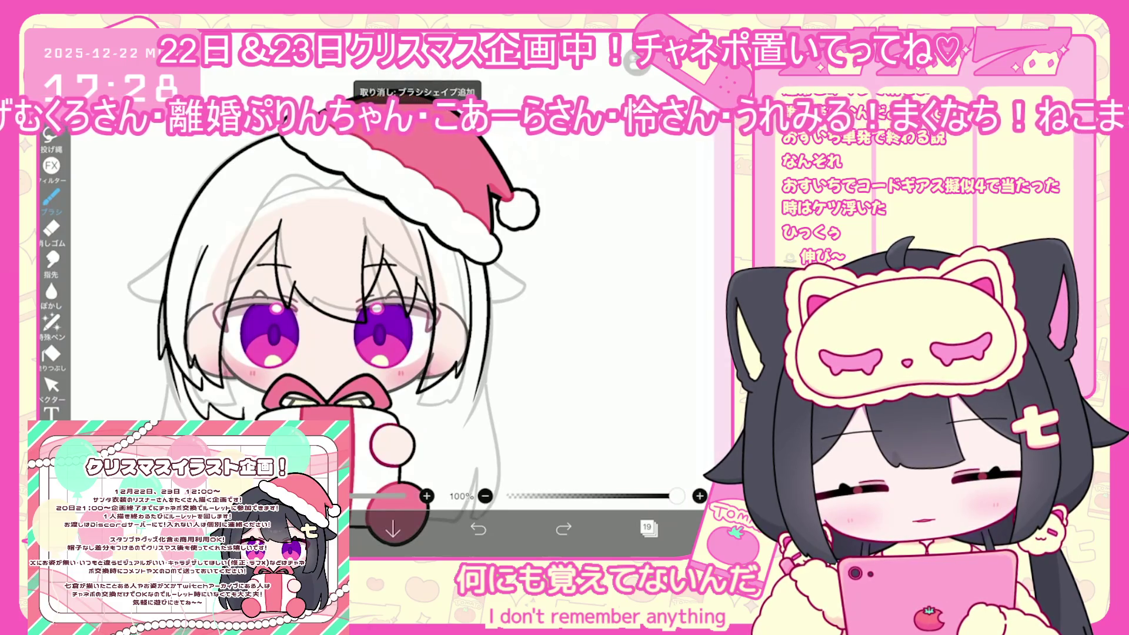
{"action": "scroll", "coordinate": [305, 329], "scroll_direction": "down", "scroll_amount": 2}
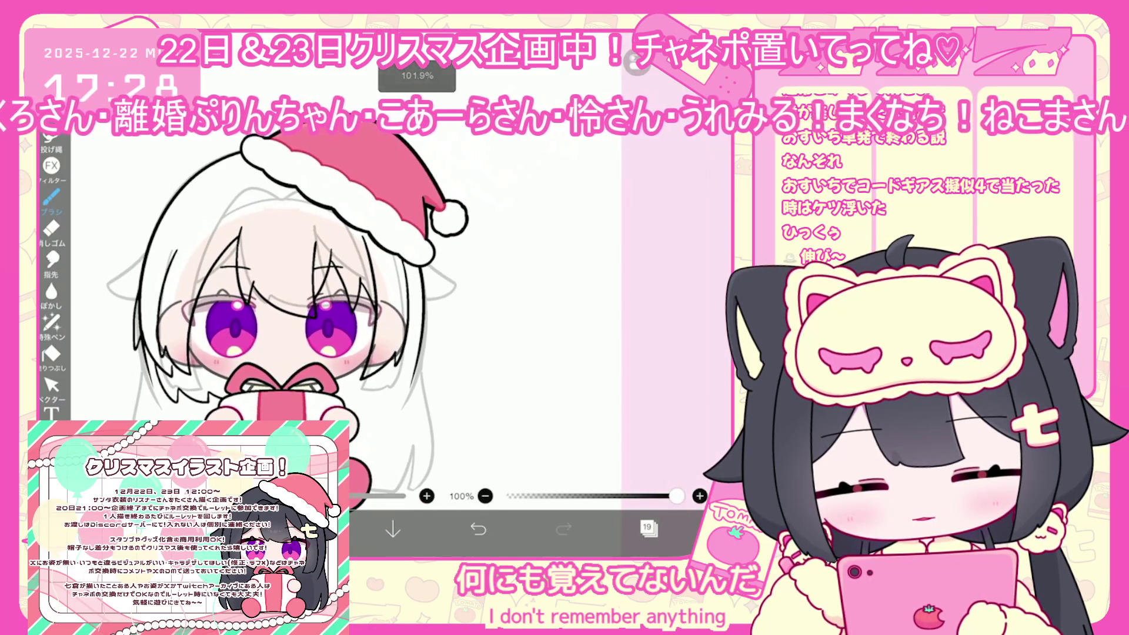
{"action": "key", "text": "ctrl+z"}
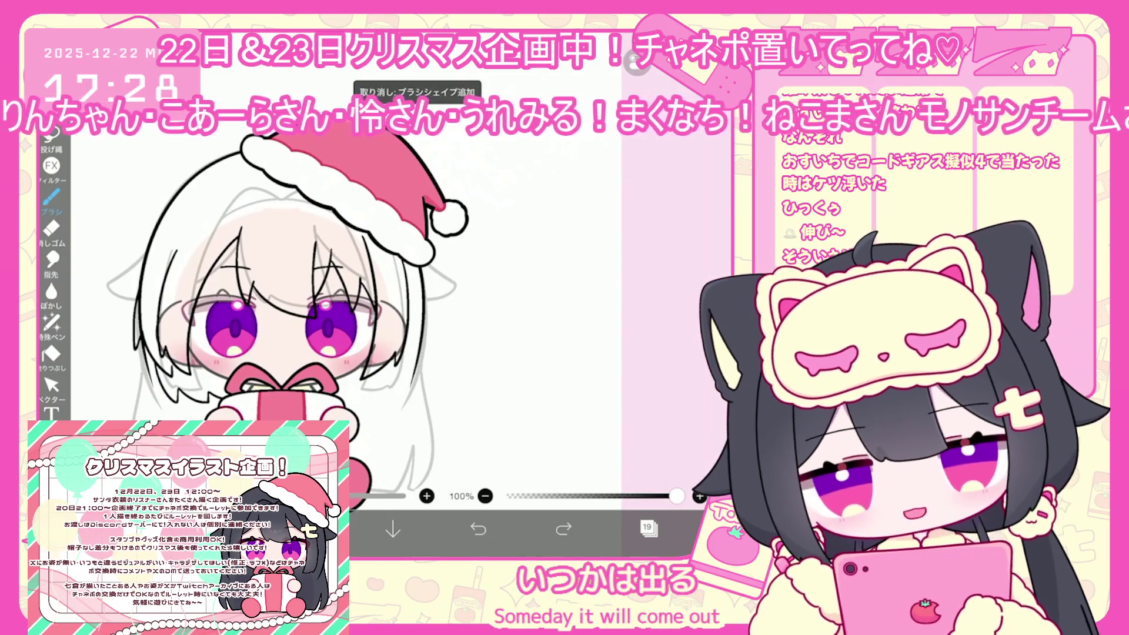
- Draw another trial stroke, then undo it and the short stroke near the gift ribbon
{"action": "scroll", "coordinate": [329, 294], "scroll_direction": "up", "scroll_amount": 2}
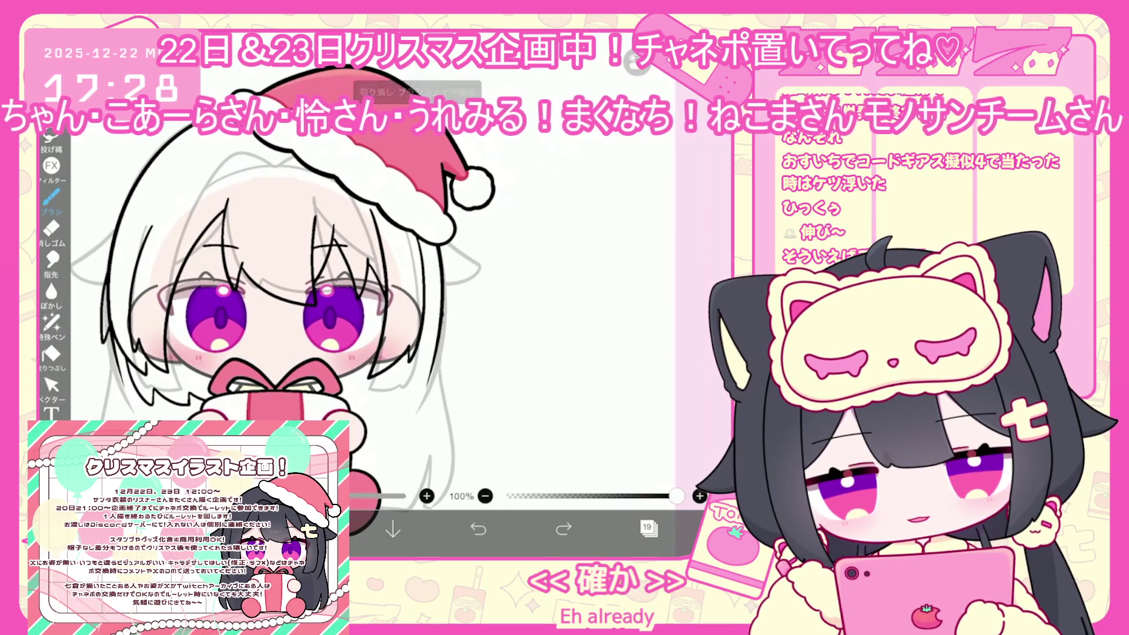
{"action": "mouse_move", "coordinate": [438, 318]}
{"action": "left_mouse_down"}
{"action": "mouse_move", "coordinate": [424, 394]}
{"action": "mouse_move", "coordinate": [344, 397]}
{"action": "left_mouse_up"}
{"action": "left_click", "coordinate": [478, 529]}
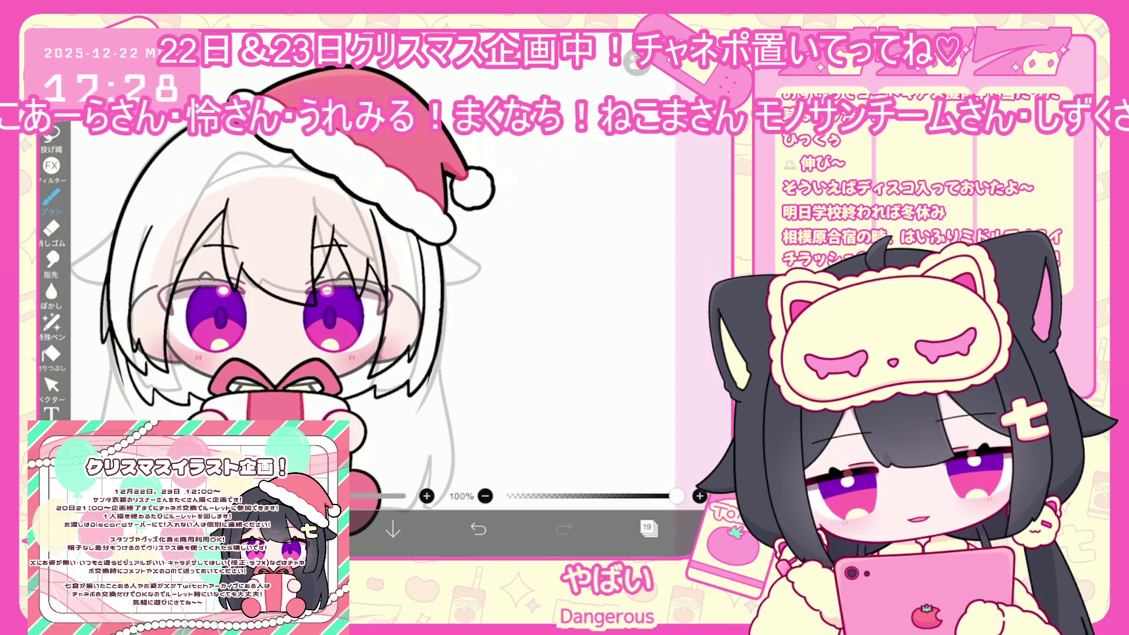
{"action": "scroll", "coordinate": [353, 294], "scroll_direction": "down", "scroll_amount": 3}
{"action": "scroll", "coordinate": [352, 294], "scroll_direction": "up", "scroll_amount": 3}
{"action": "left_click", "coordinate": [478, 530]}
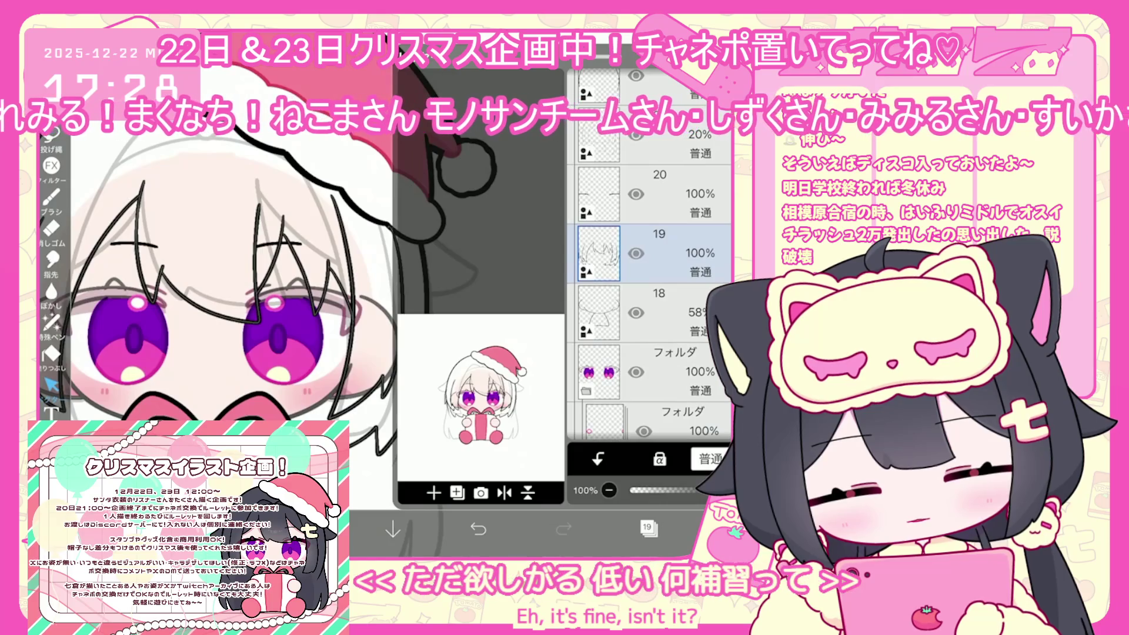
- Select layer 18 and inspect a left-side hair stroke, then clear the selection
{"action": "scroll", "coordinate": [646, 253], "scroll_direction": "up", "scroll_amount": 1}
{"action": "left_click", "coordinate": [658, 233]}
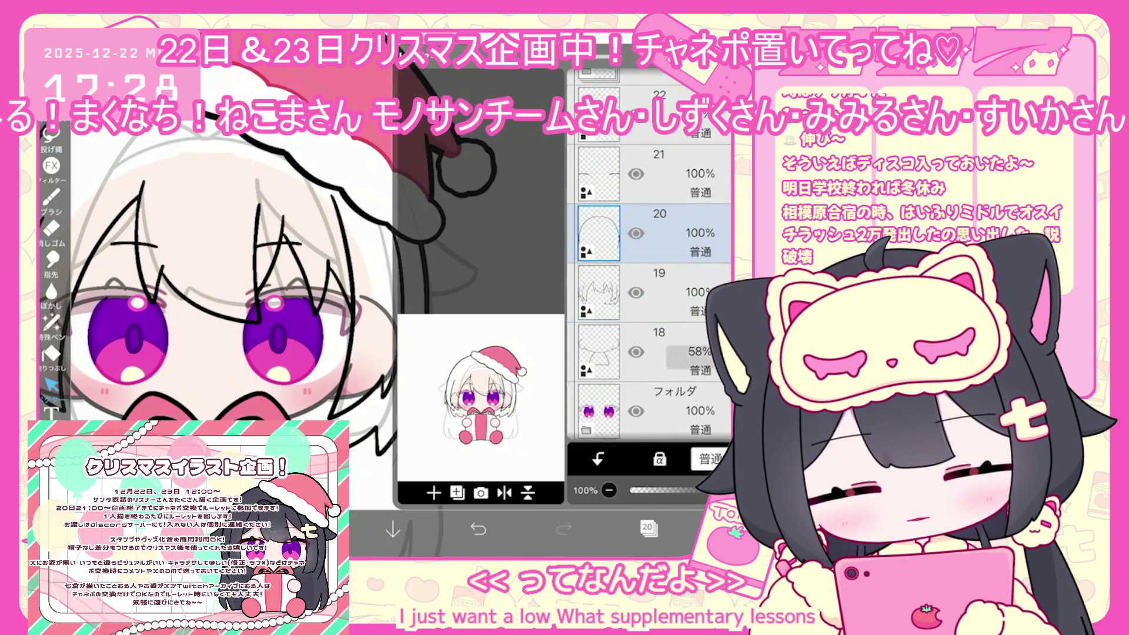
{"action": "left_click", "coordinate": [659, 351]}
{"action": "left_click", "coordinate": [647, 527]}
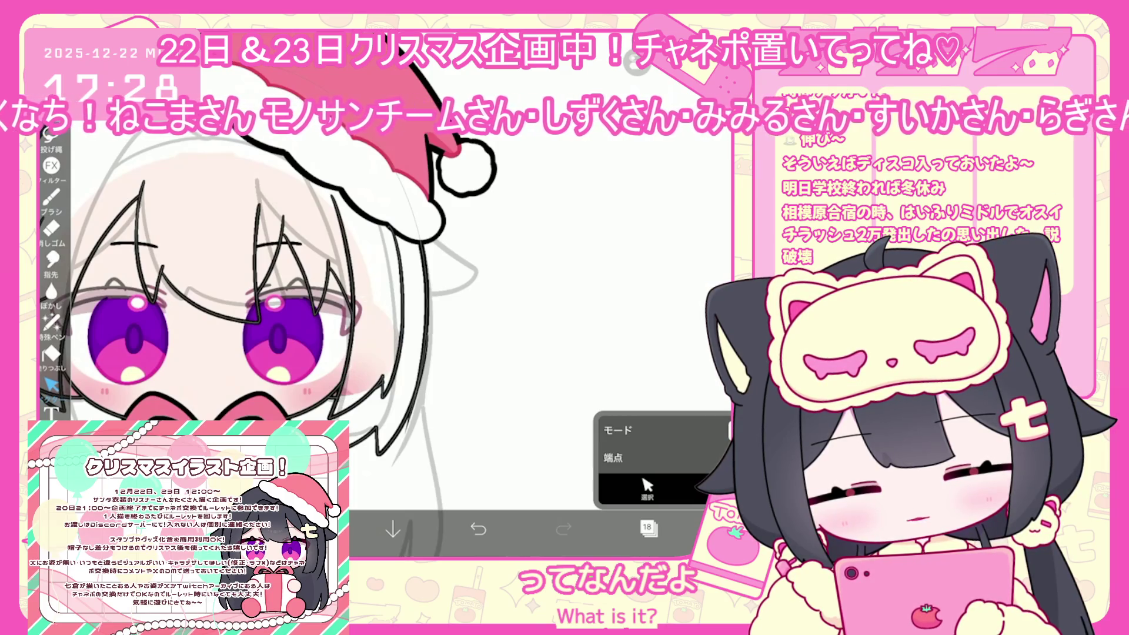
{"action": "scroll", "coordinate": [352, 353], "scroll_direction": "down", "scroll_amount": 3}
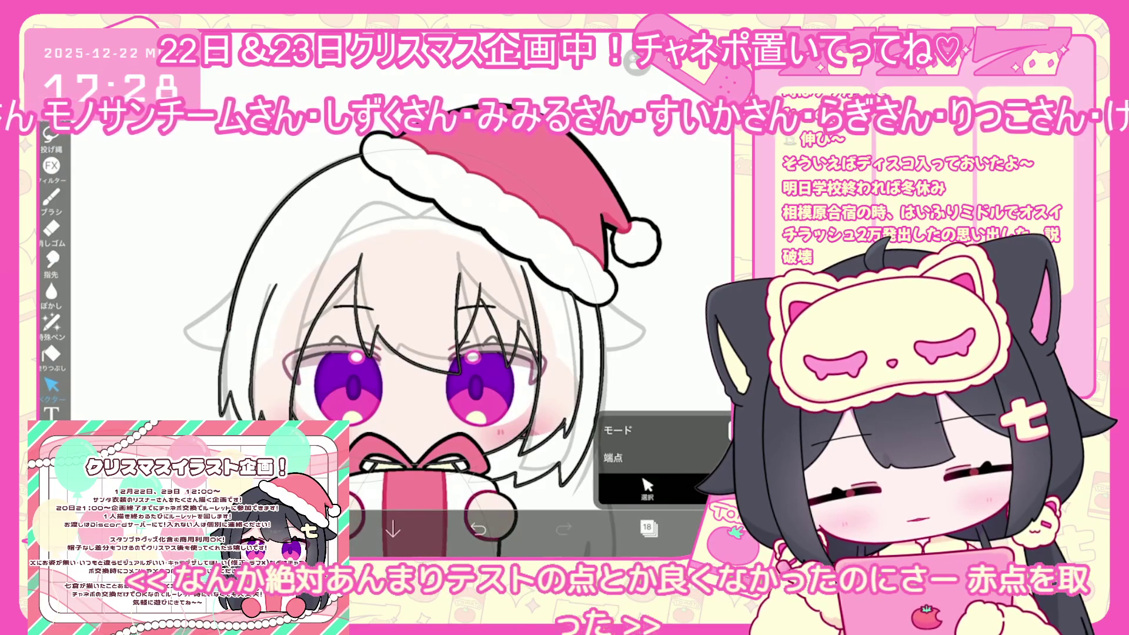
{"action": "scroll", "coordinate": [488, 353], "scroll_direction": "up", "scroll_amount": 3}
{"action": "left_click", "coordinate": [220, 353]}
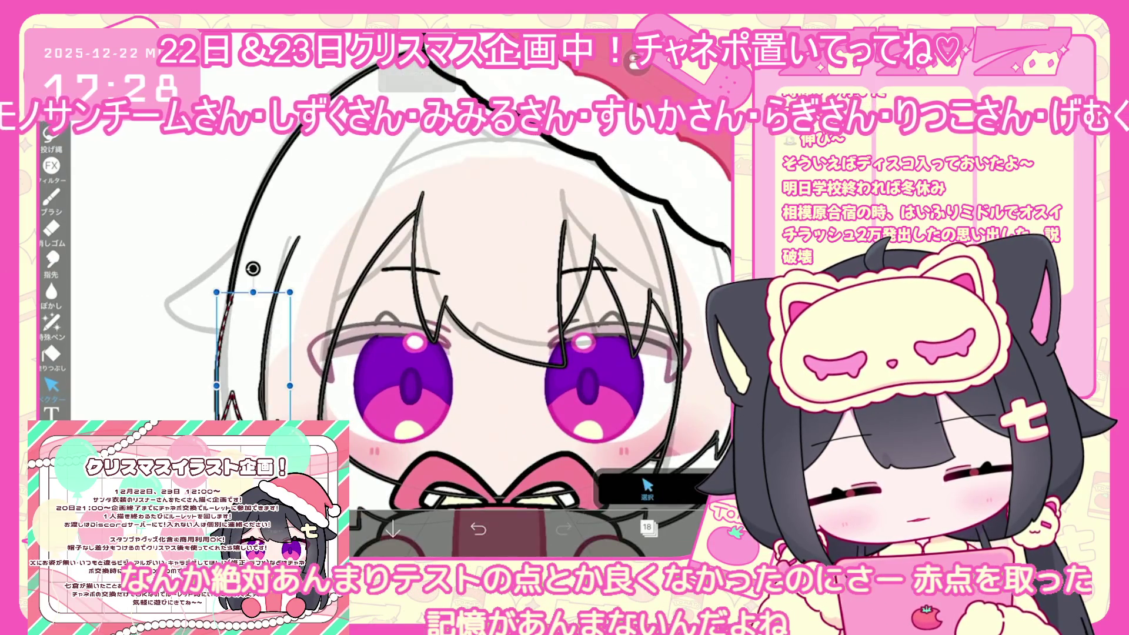
{"action": "key", "text": "Escape"}
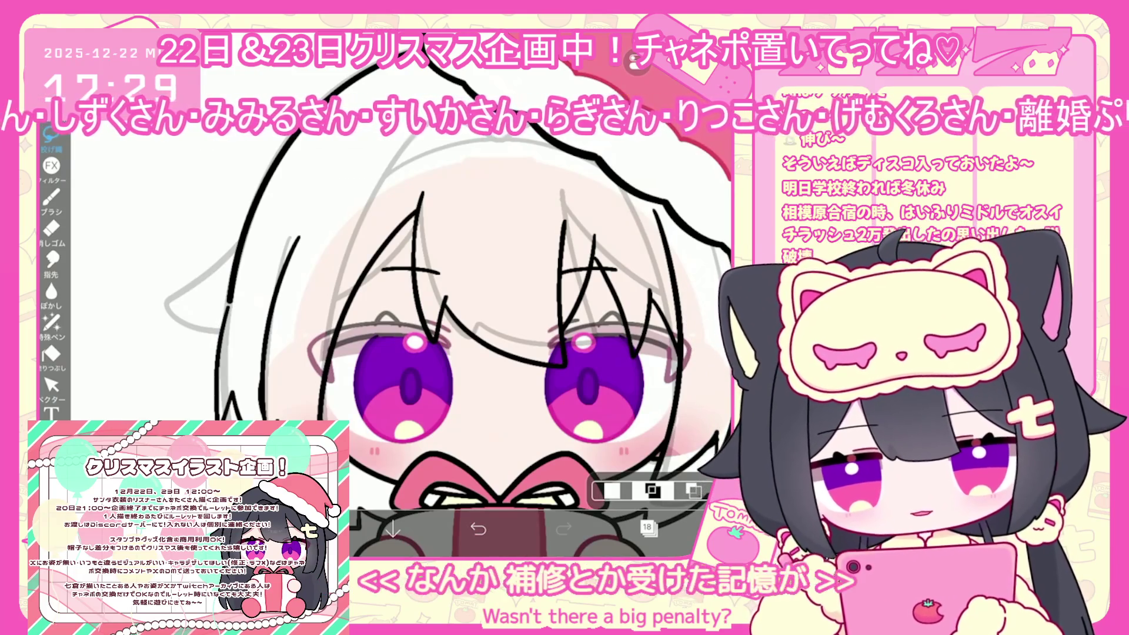
- Make layer 15 the active drawing layer from the layer list
{"action": "scroll", "coordinate": [447, 329], "scroll_direction": "down", "scroll_amount": 3}
{"action": "left_click", "coordinate": [649, 528]}
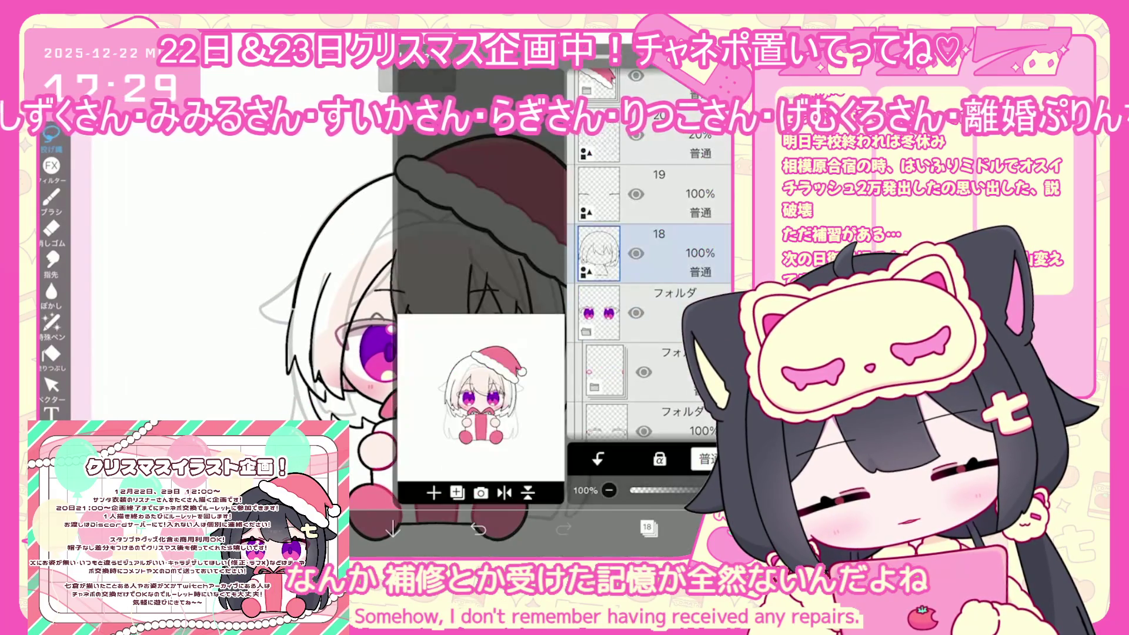
{"action": "scroll", "coordinate": [647, 305], "scroll_direction": "down", "scroll_amount": 5}
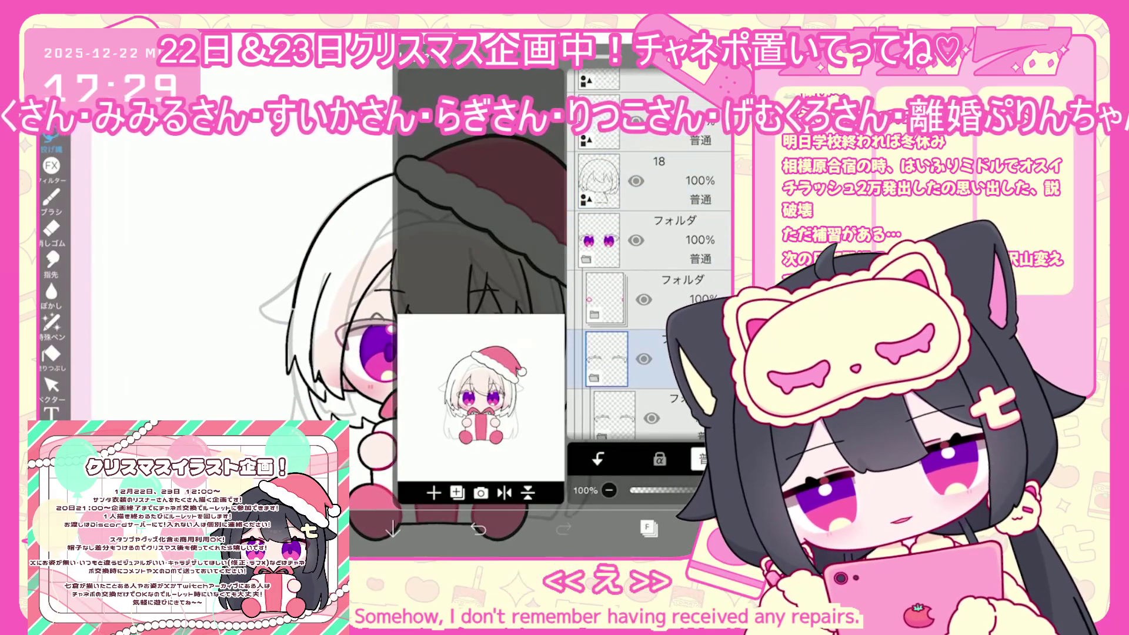
{"action": "left_click", "coordinate": [676, 194]}
{"action": "left_click", "coordinate": [676, 312]}
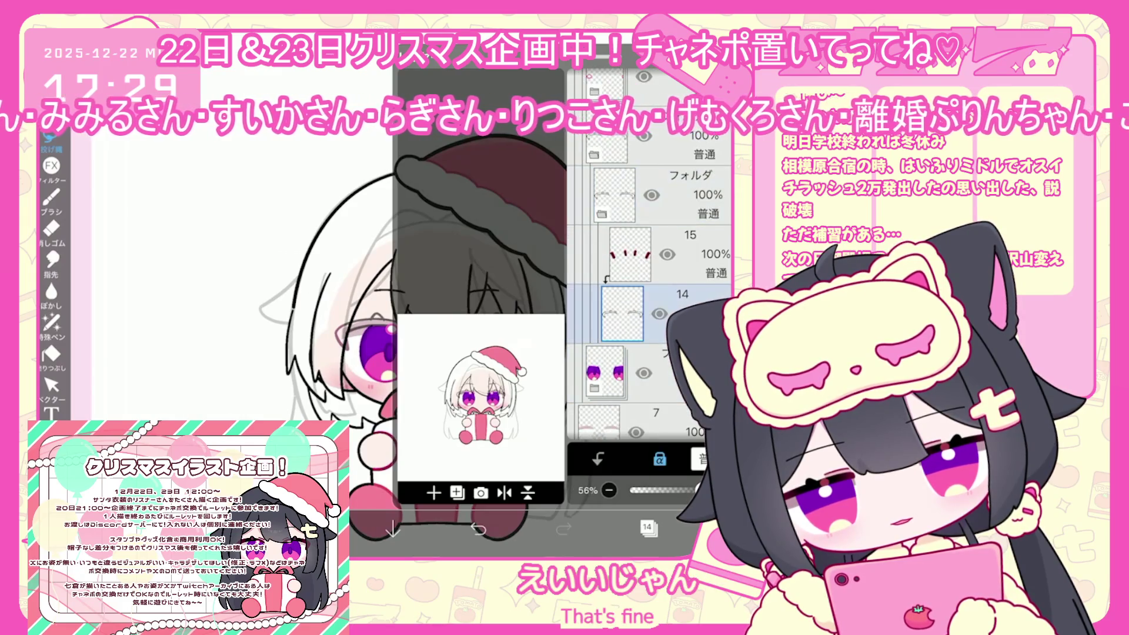
{"action": "left_click", "coordinate": [433, 493]}
{"action": "left_click", "coordinate": [447, 385]}
{"action": "left_click", "coordinate": [649, 528]}
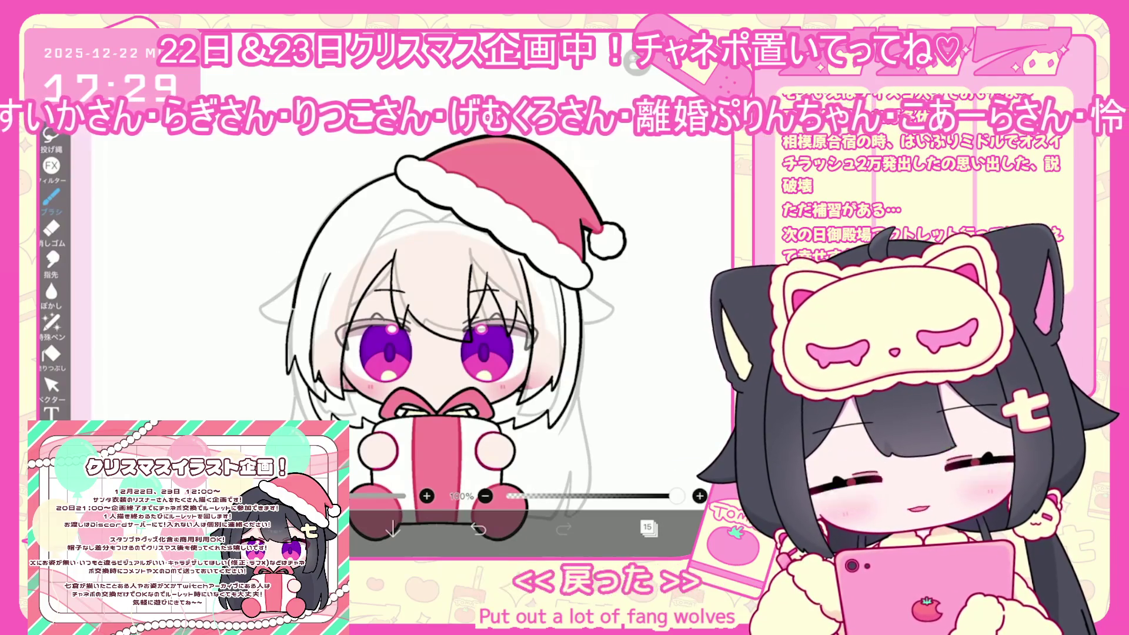
- Turn on line symmetry and undo the stray pink strokes beside the right eye
{"action": "scroll", "coordinate": [412, 352], "scroll_direction": "up", "scroll_amount": 1}
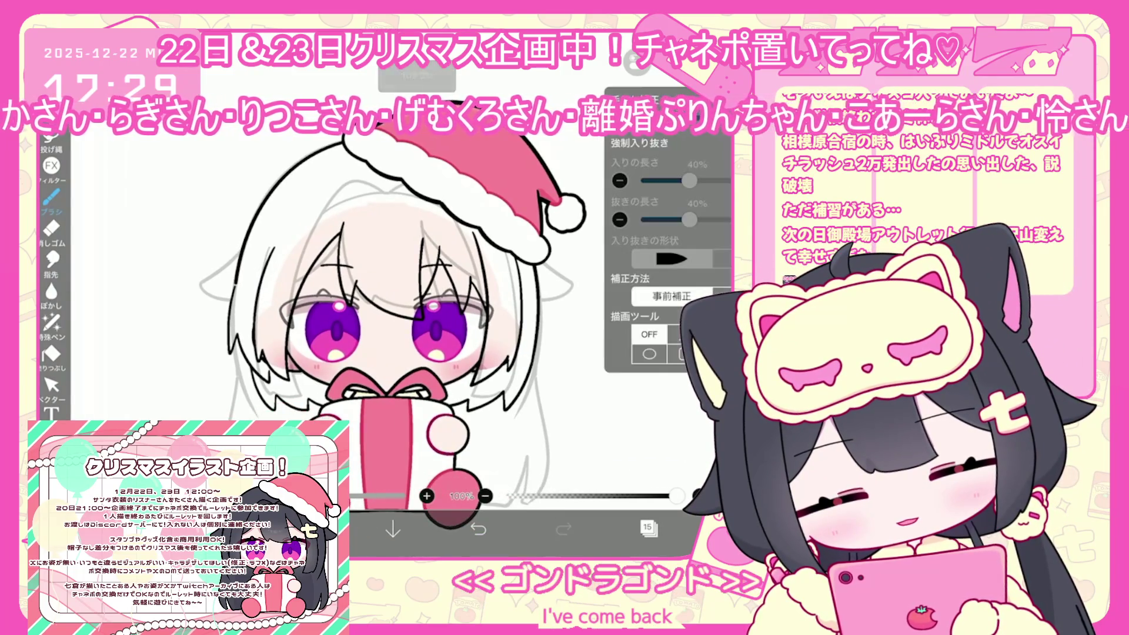
{"action": "left_click", "coordinate": [656, 165]}
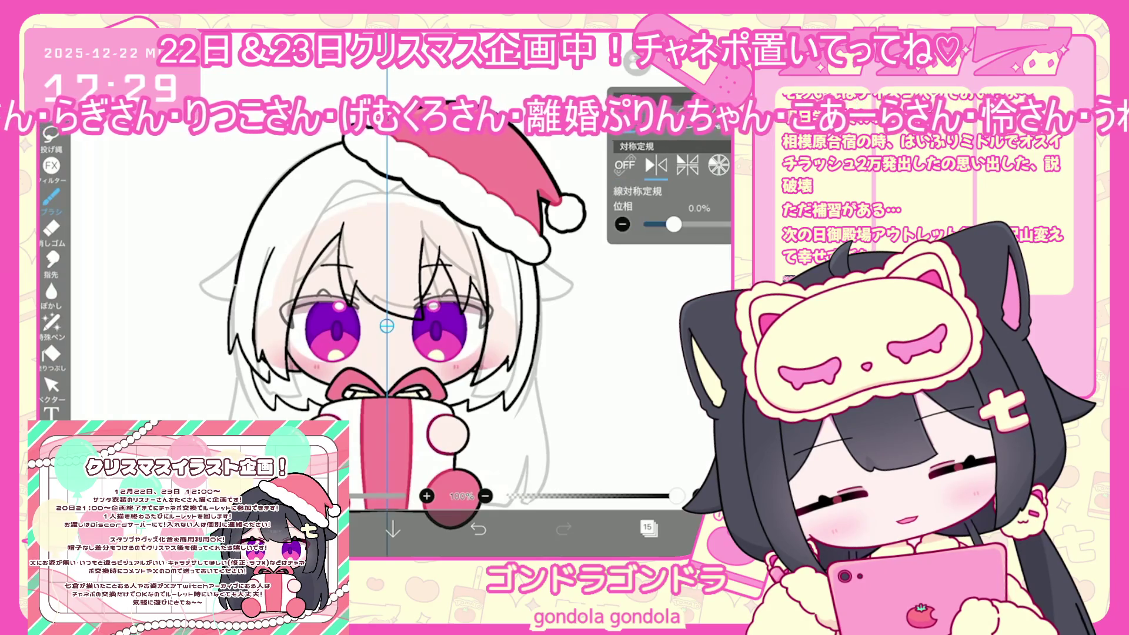
{"action": "scroll", "coordinate": [305, 307], "scroll_direction": "up", "scroll_amount": 5}
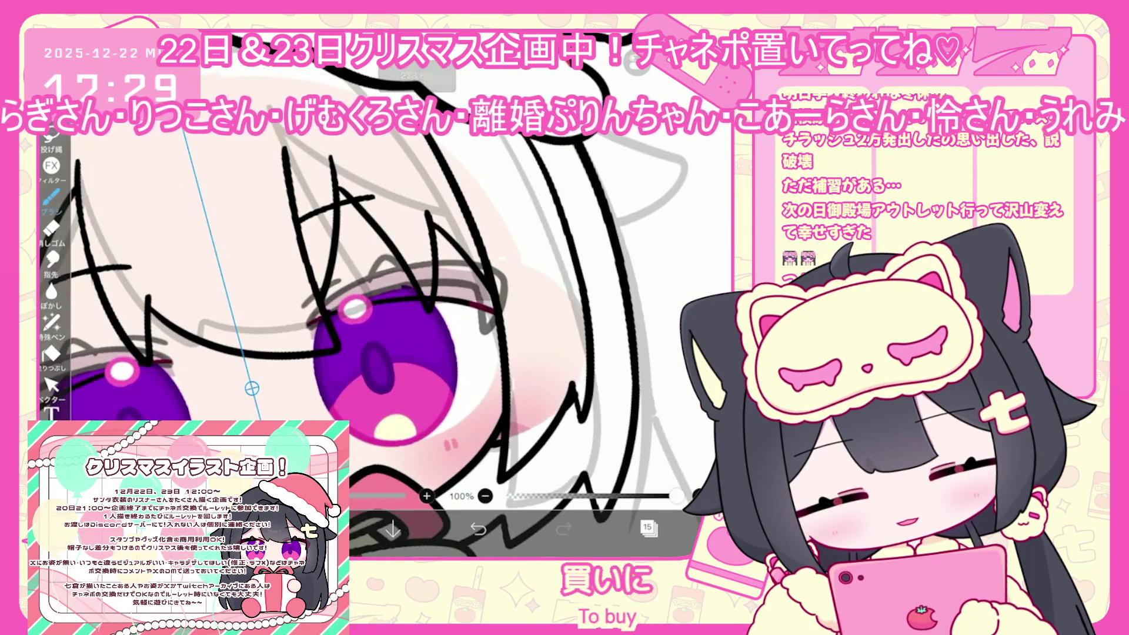
{"action": "scroll", "coordinate": [353, 305], "scroll_direction": "up", "scroll_amount": 1}
{"action": "key", "text": "ctrl+z"}
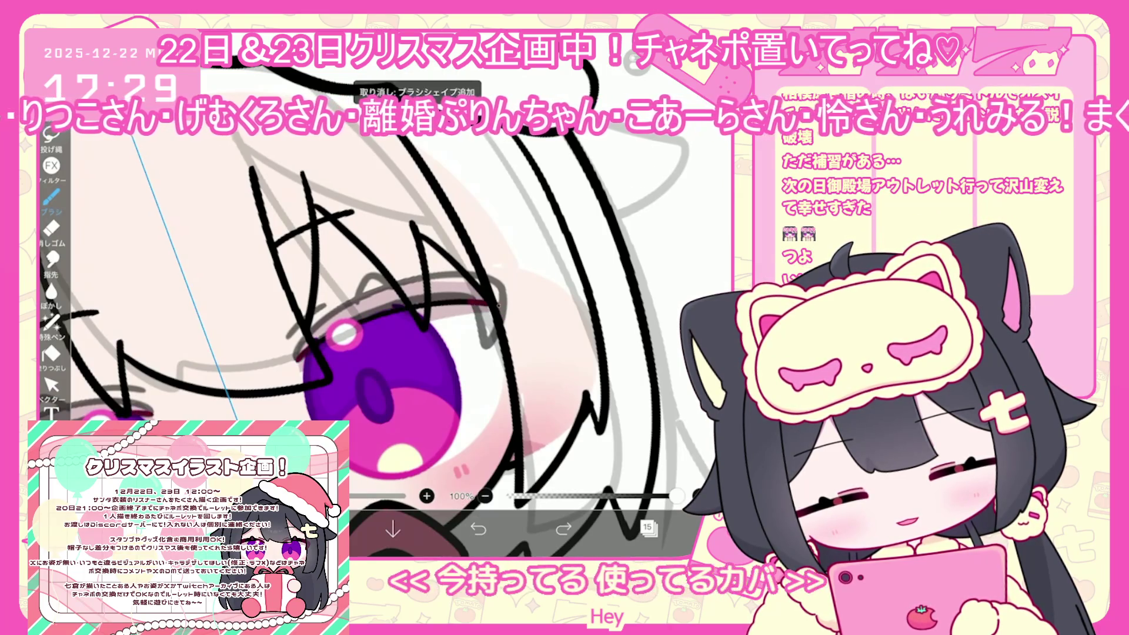
{"action": "scroll", "coordinate": [353, 306], "scroll_direction": "up", "scroll_amount": 2}
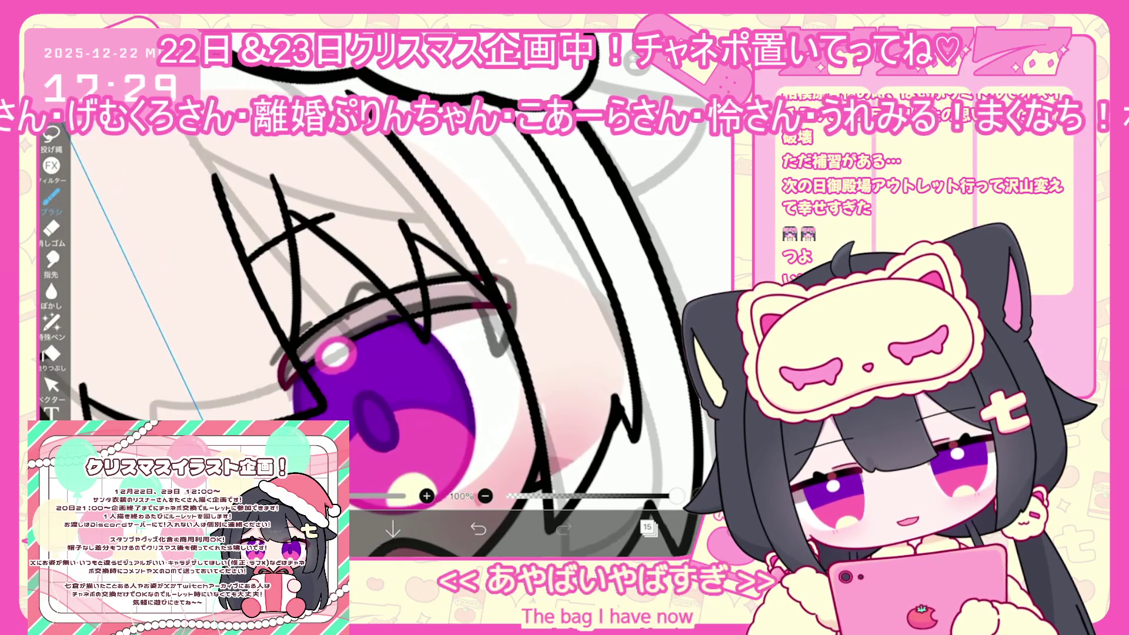
{"action": "scroll", "coordinate": [353, 305], "scroll_direction": "down", "scroll_amount": 2}
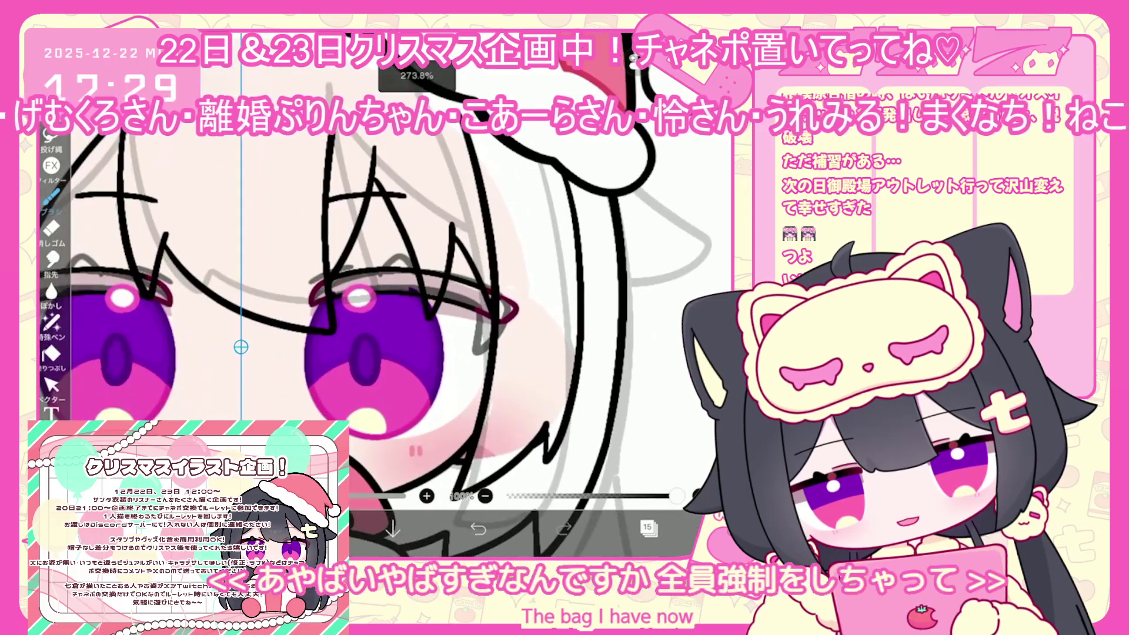
{"action": "key", "text": "ctrl+z"}
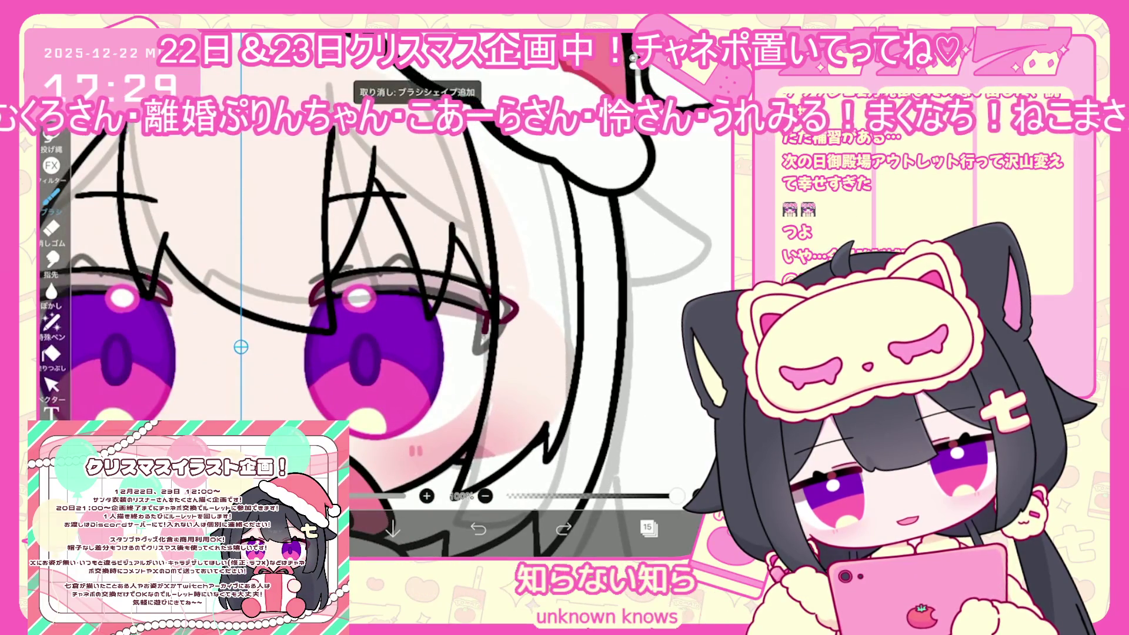
- Undo one more stroke and paint a short dark-pink stroke at the right eye's outer corner
{"action": "scroll", "coordinate": [377, 294], "scroll_direction": "up", "scroll_amount": 2}
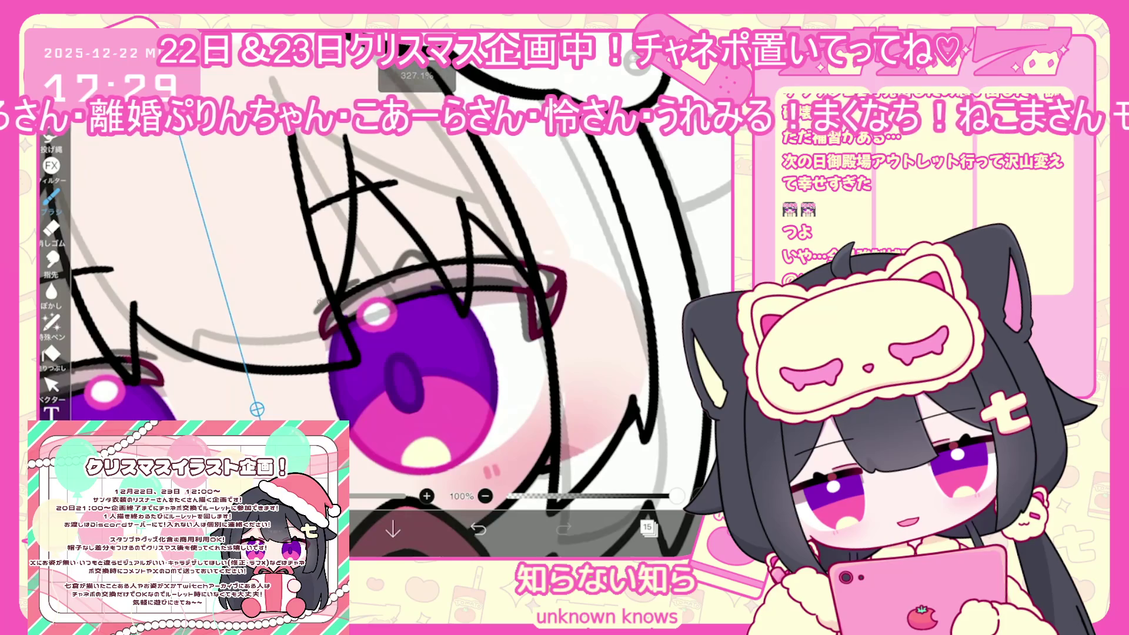
{"action": "scroll", "coordinate": [376, 294], "scroll_direction": "up", "scroll_amount": 2}
{"action": "key", "text": "ctrl+z"}
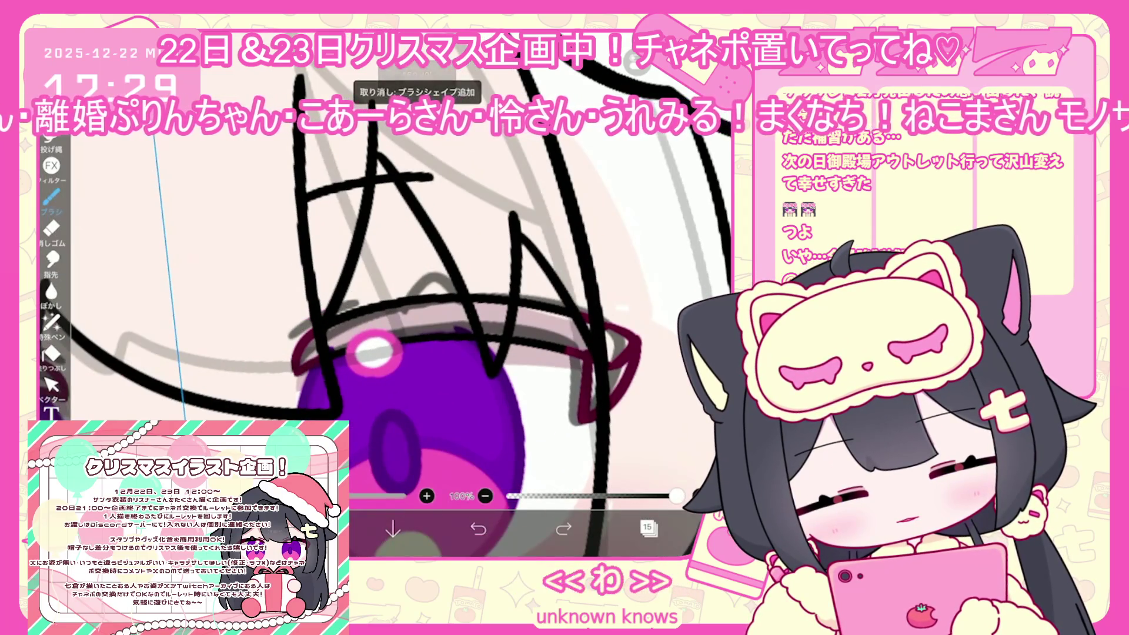
{"action": "left_click", "coordinate": [52, 200]}
{"action": "left_click_drag", "start_coordinate": [330, 302], "coordinate": [376, 290]}
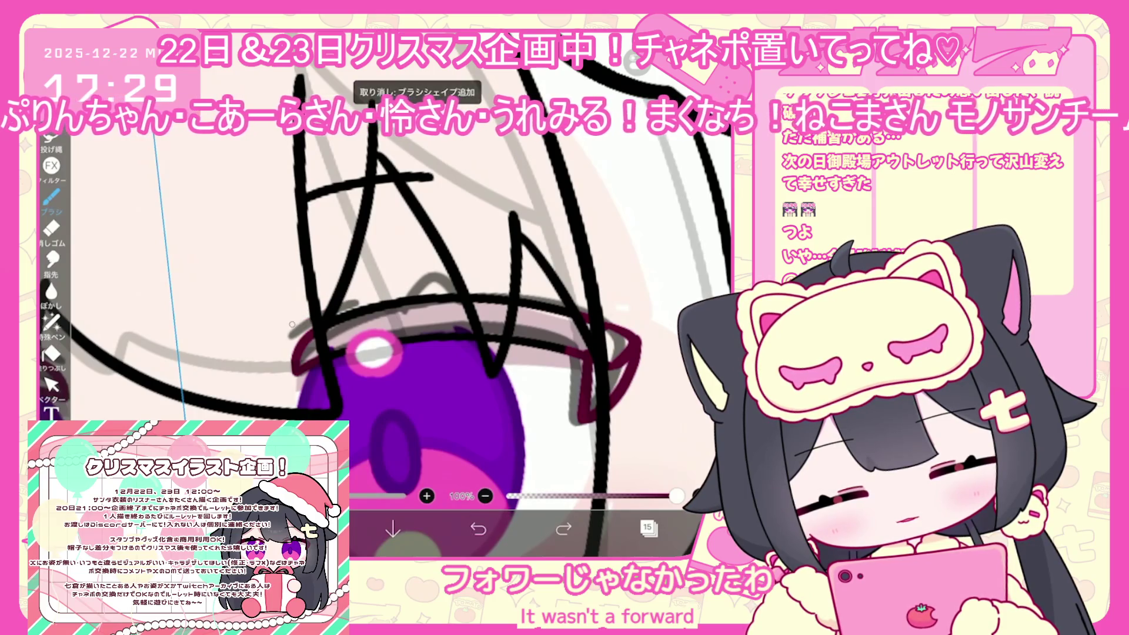
{"action": "scroll", "coordinate": [377, 294], "scroll_direction": "down", "scroll_amount": 3}
- Delete the empty layer 14 from the layer stack
{"action": "left_click", "coordinate": [647, 528]}
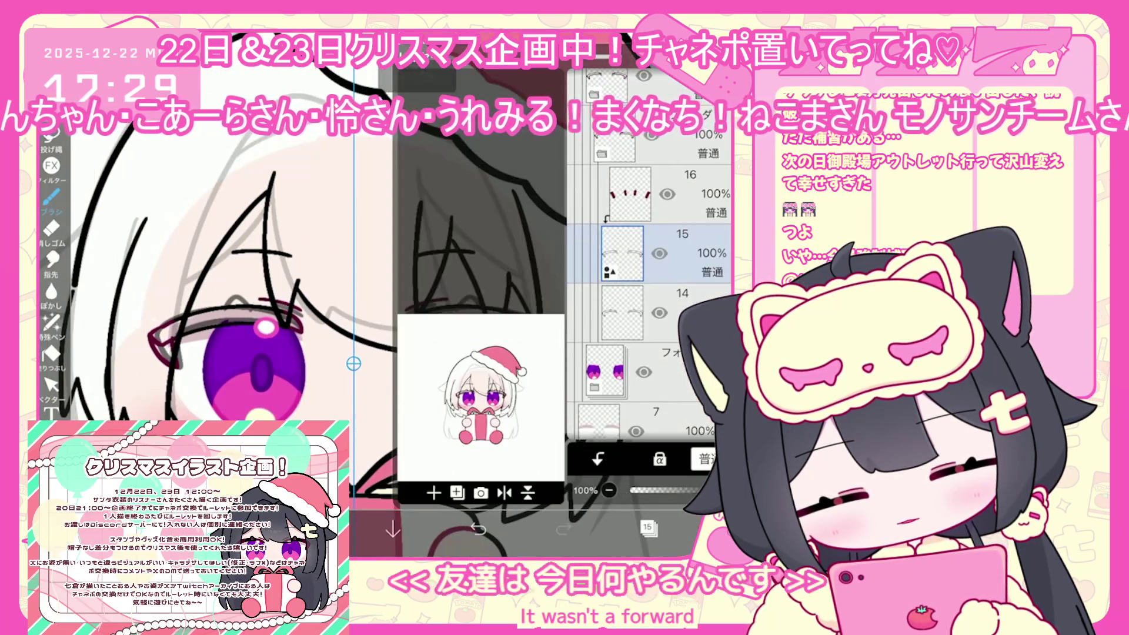
{"action": "left_click", "coordinate": [622, 312]}
{"action": "key", "text": "Delete"}
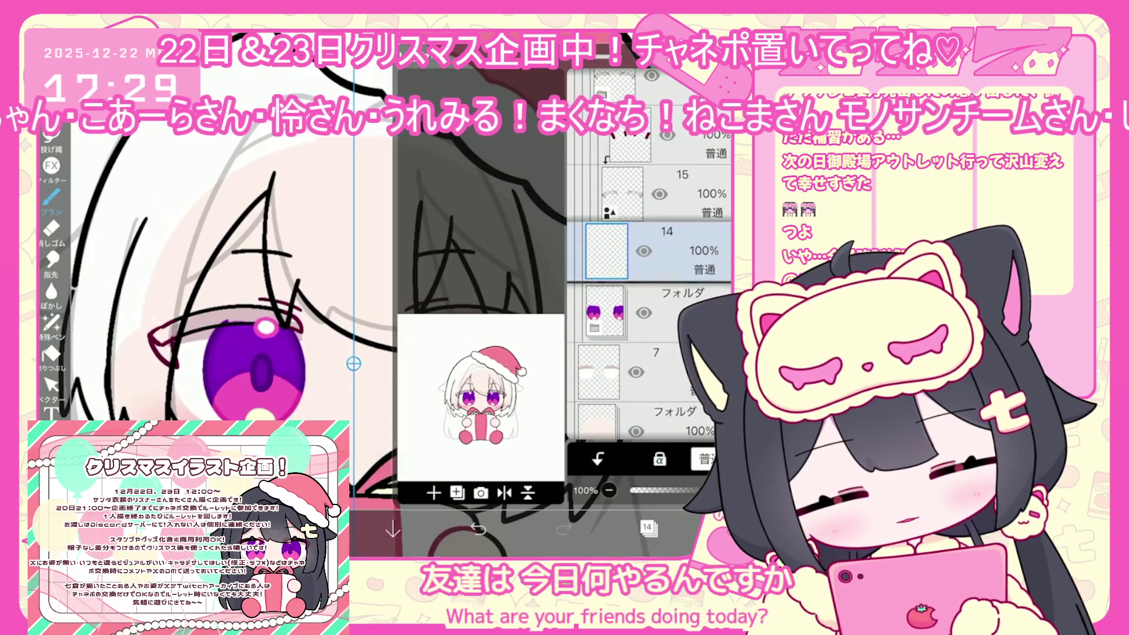
{"action": "left_click", "coordinate": [623, 194]}
{"action": "left_click", "coordinate": [646, 527]}
- Pick dark blue-grey #2D3C45 and bucket-fill the upper lashes of both eyes
{"action": "left_click", "coordinate": [317, 529]}
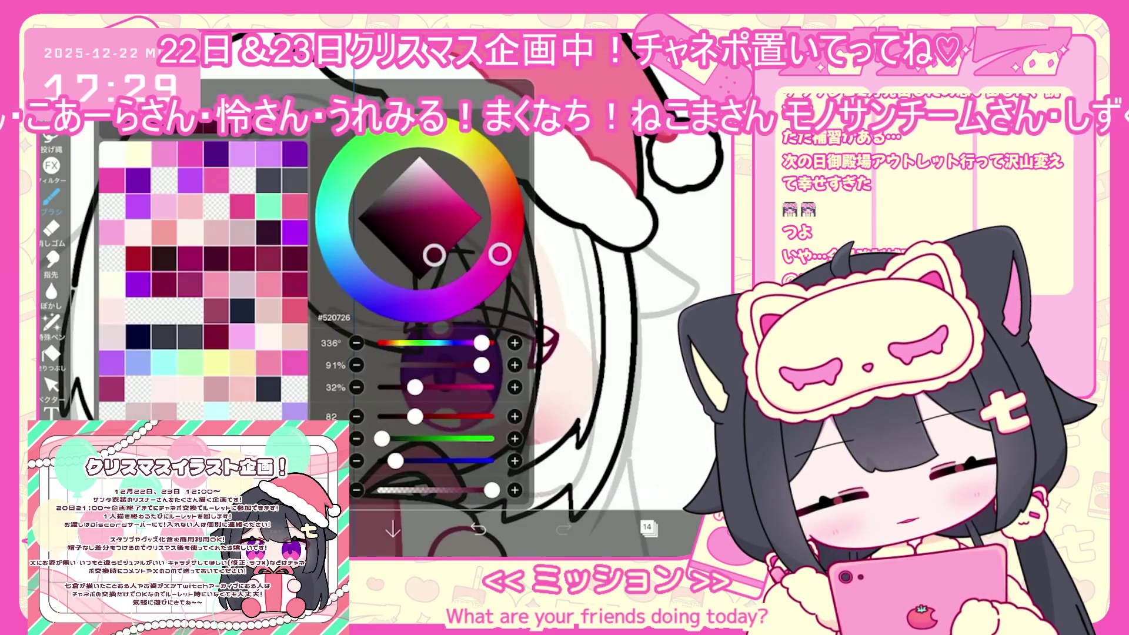
{"action": "left_click_drag", "start_coordinate": [500, 254], "coordinate": [339, 254]}
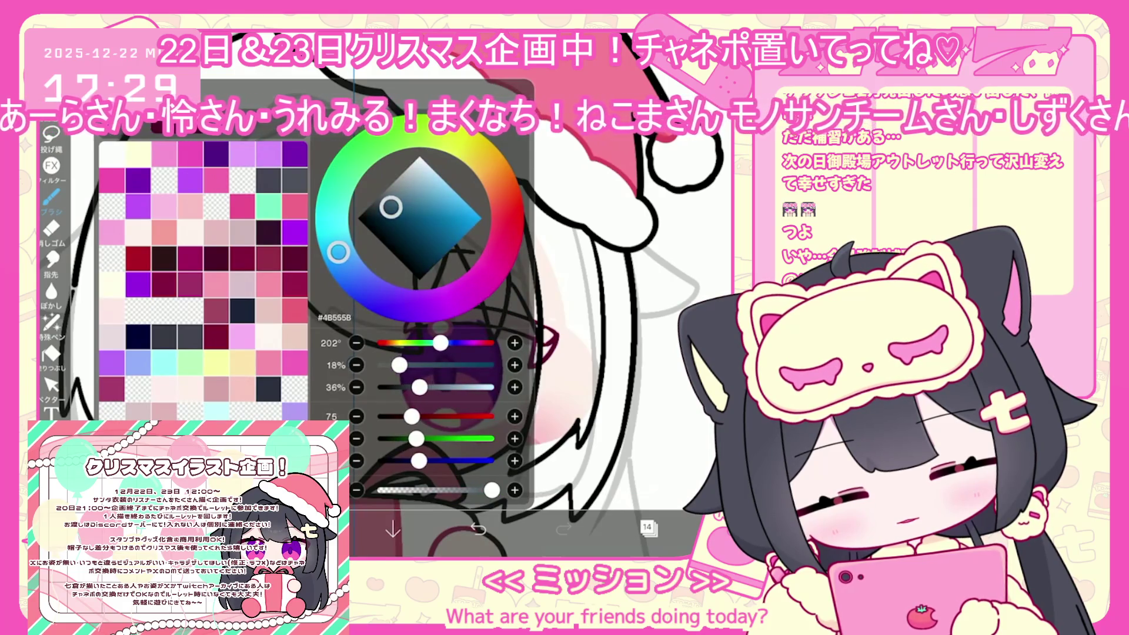
{"action": "left_click_drag", "start_coordinate": [390, 207], "coordinate": [389, 217]}
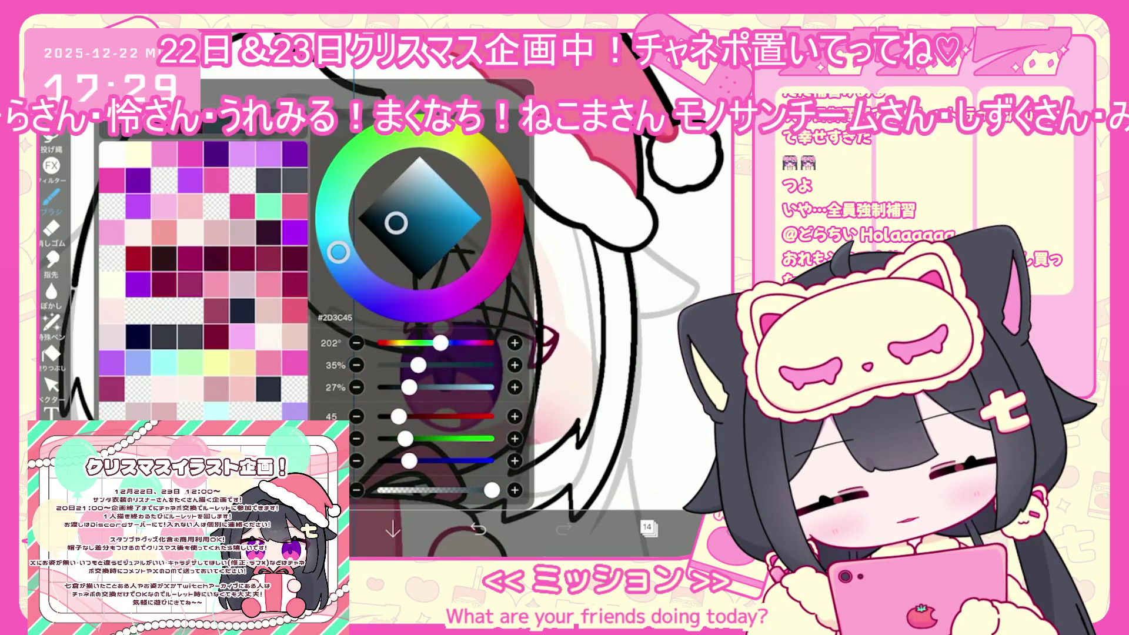
{"action": "left_click", "coordinate": [50, 354]}
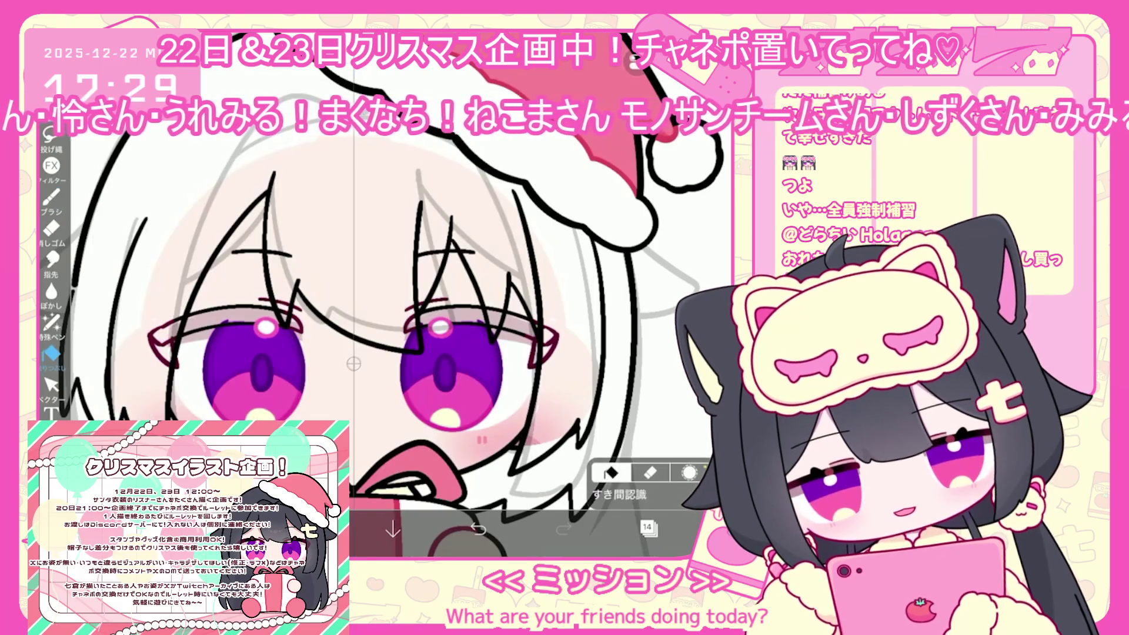
{"action": "left_click", "coordinate": [647, 527]}
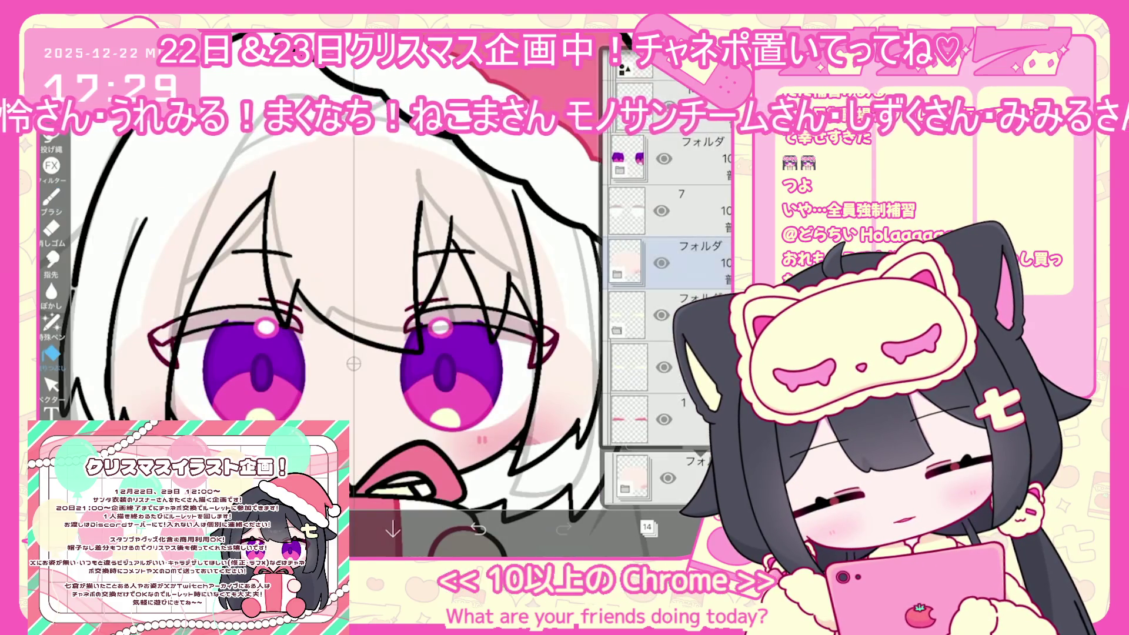
{"action": "left_click", "coordinate": [647, 528]}
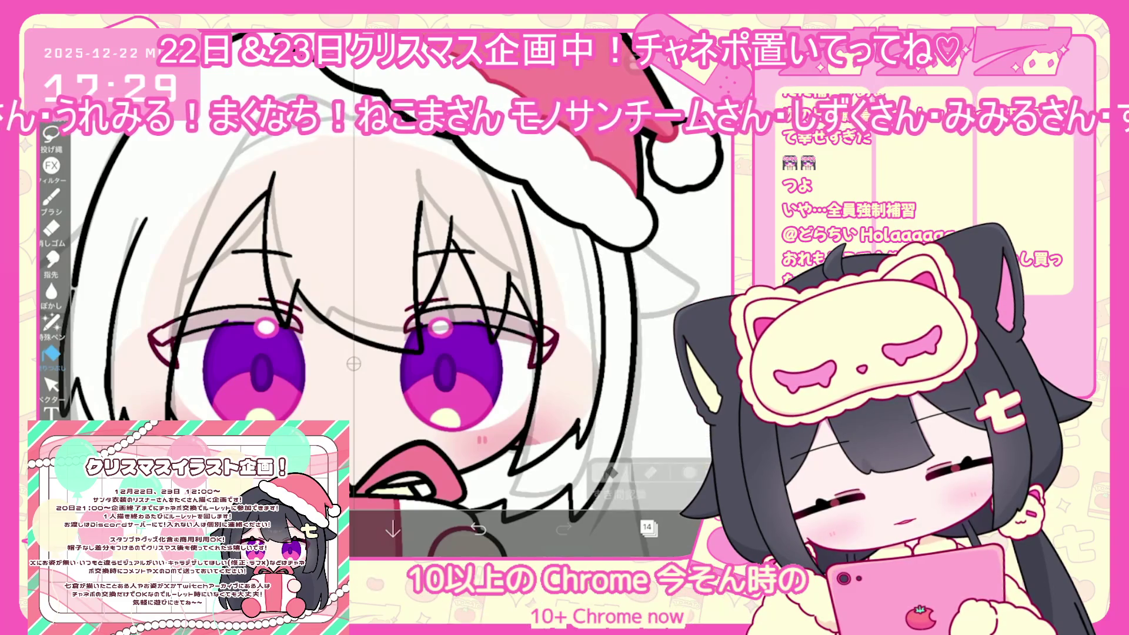
{"action": "left_click", "coordinate": [452, 318]}
{"action": "left_click", "coordinate": [547, 351]}
{"action": "left_click", "coordinate": [236, 321]}
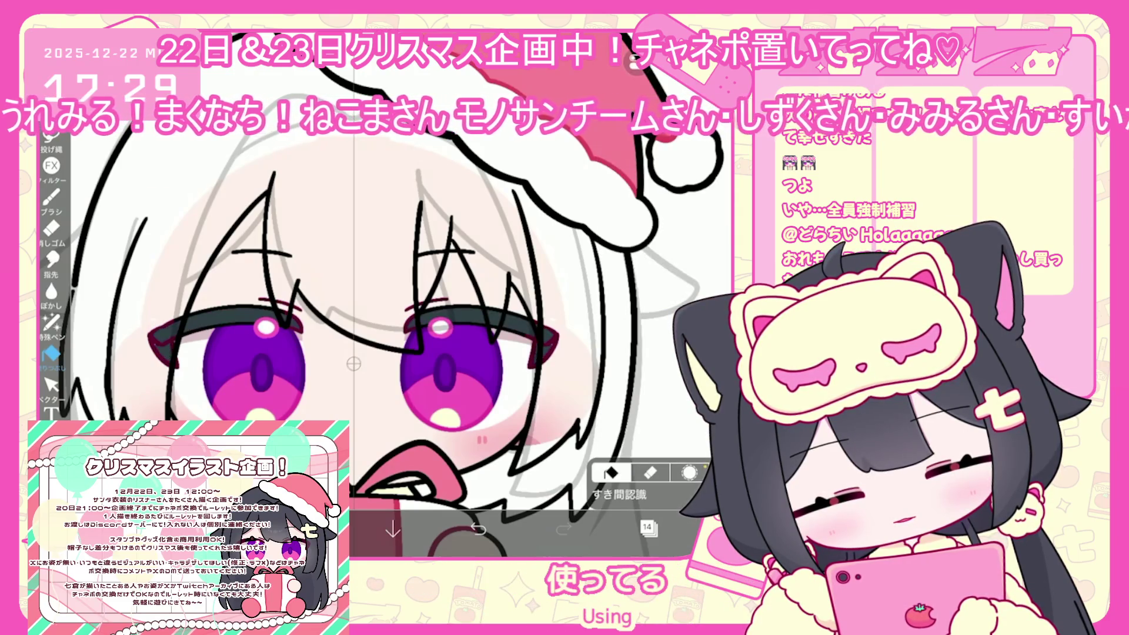
- On layer 15, select the eye-corner vector stroke to check it, then deselect
{"action": "left_click", "coordinate": [647, 528]}
{"action": "left_click", "coordinate": [682, 194]}
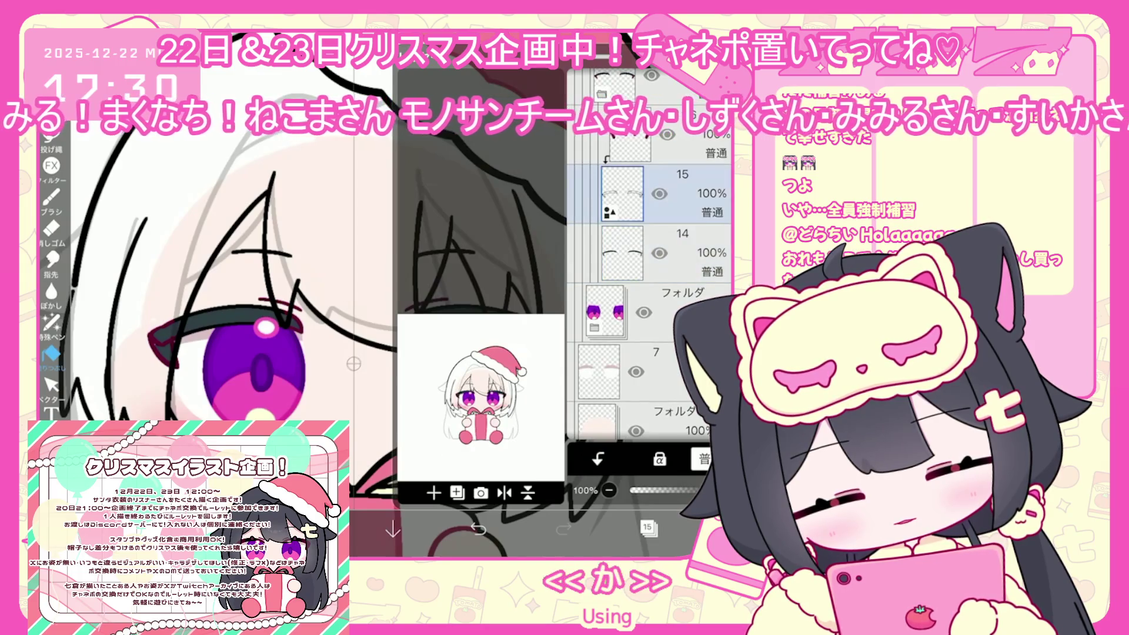
{"action": "left_click", "coordinate": [647, 527]}
{"action": "left_click", "coordinate": [51, 385]}
{"action": "scroll", "coordinate": [294, 294], "scroll_direction": "up", "scroll_amount": 5}
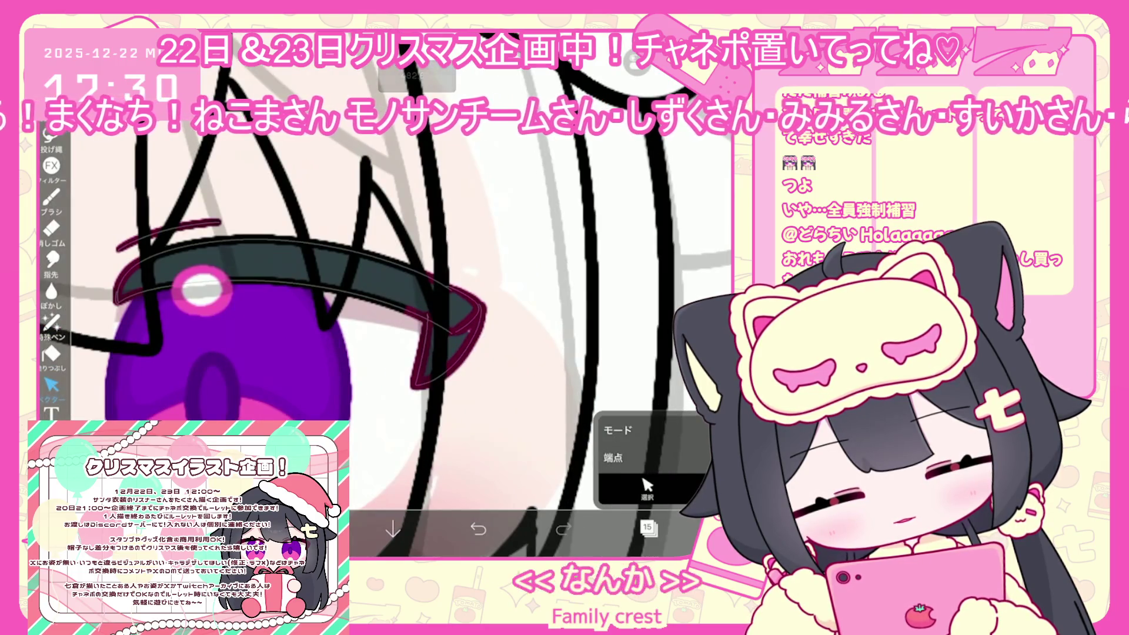
{"action": "left_click", "coordinate": [447, 344]}
{"action": "left_click", "coordinate": [529, 353]}
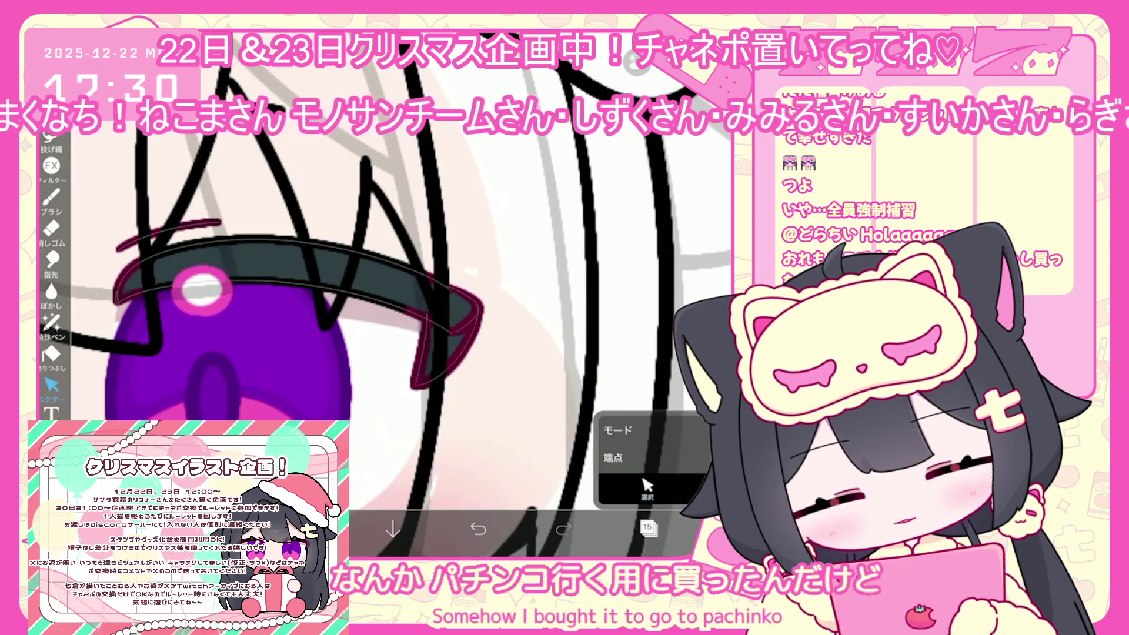
{"action": "scroll", "coordinate": [353, 323], "scroll_direction": "down", "scroll_amount": 5}
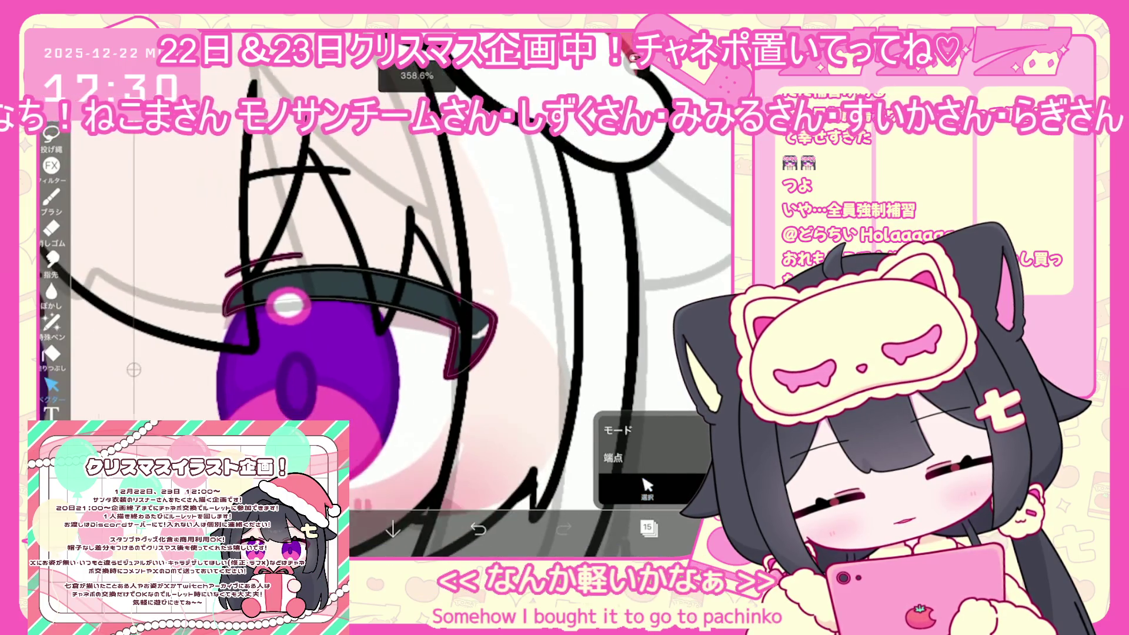
- Select layer 14 and choose the Lasso Fill pen
{"action": "left_click", "coordinate": [646, 528]}
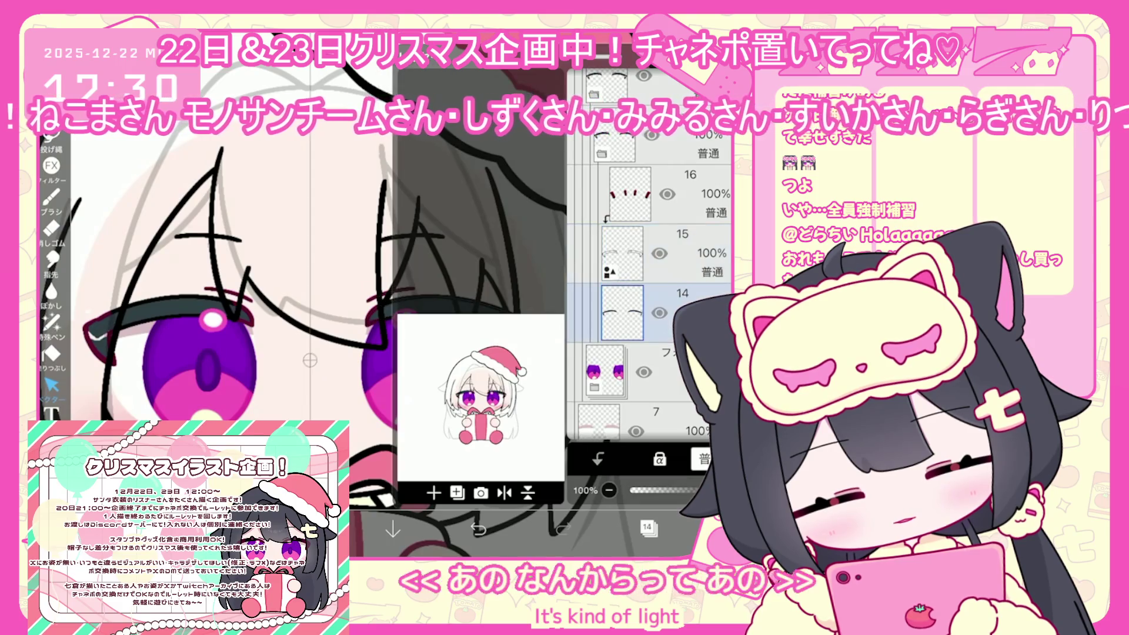
{"action": "left_click", "coordinate": [647, 528]}
{"action": "left_click", "coordinate": [52, 322]}
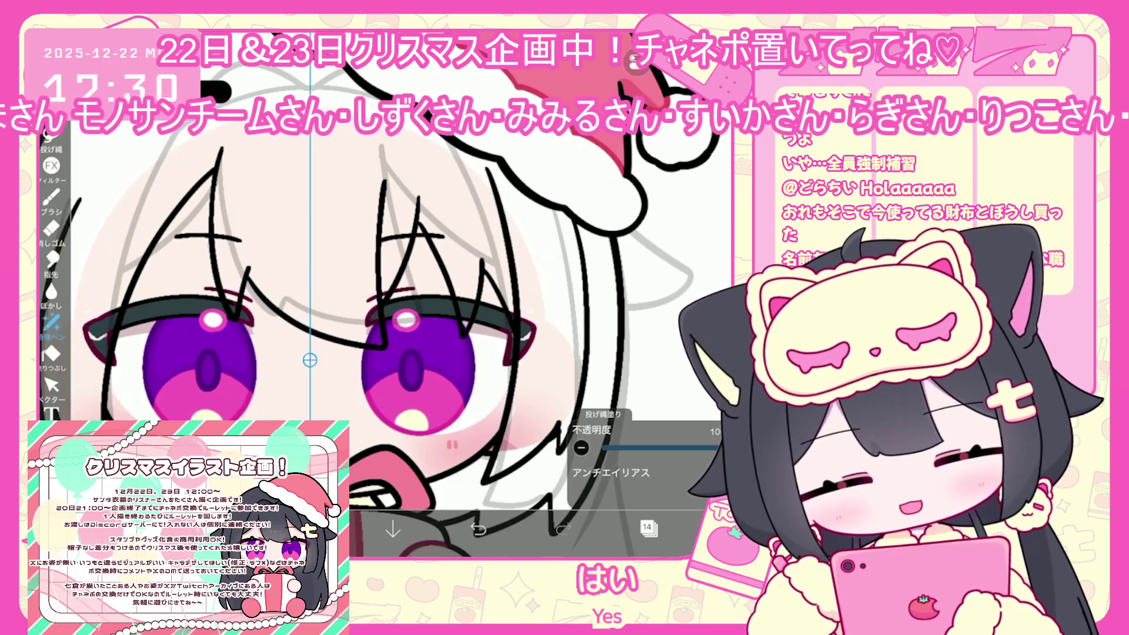
- Try a lasso fill at the eye's outer edge, then undo it
{"action": "scroll", "coordinate": [585, 344], "scroll_direction": "up", "scroll_amount": 3}
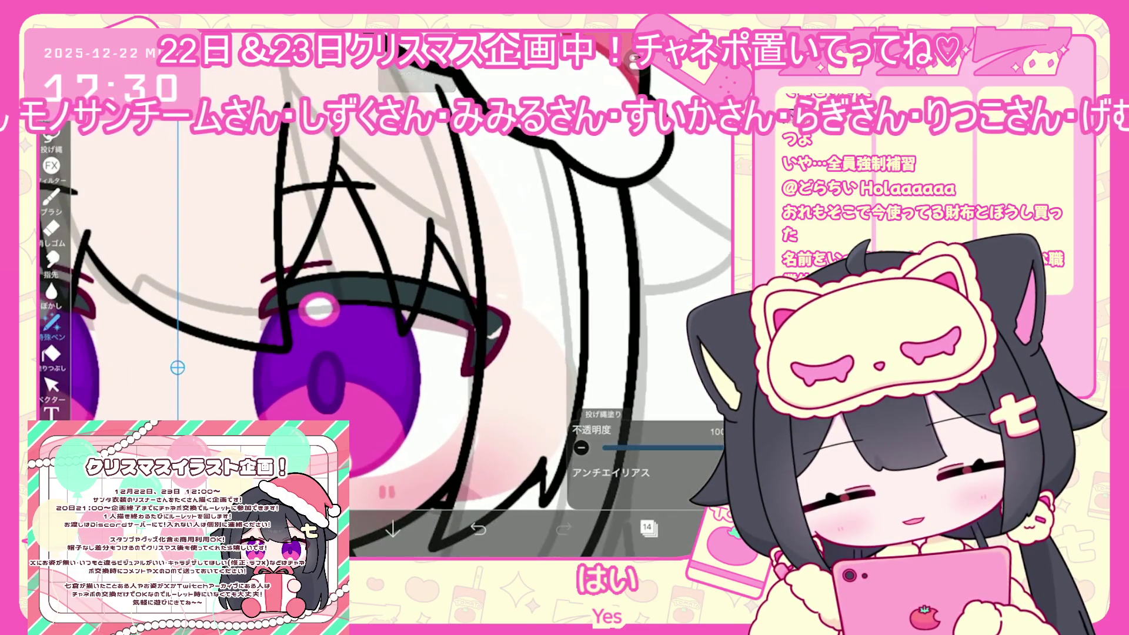
{"action": "left_click_drag", "start_coordinate": [487, 339], "coordinate": [501, 327]}
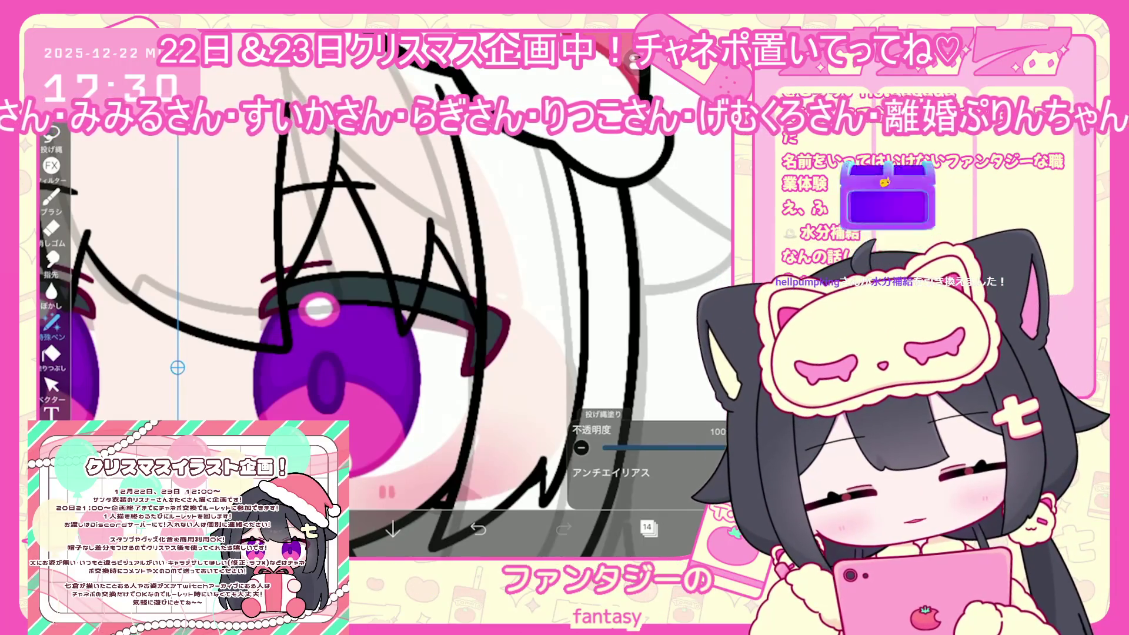
{"action": "left_click", "coordinate": [435, 529]}
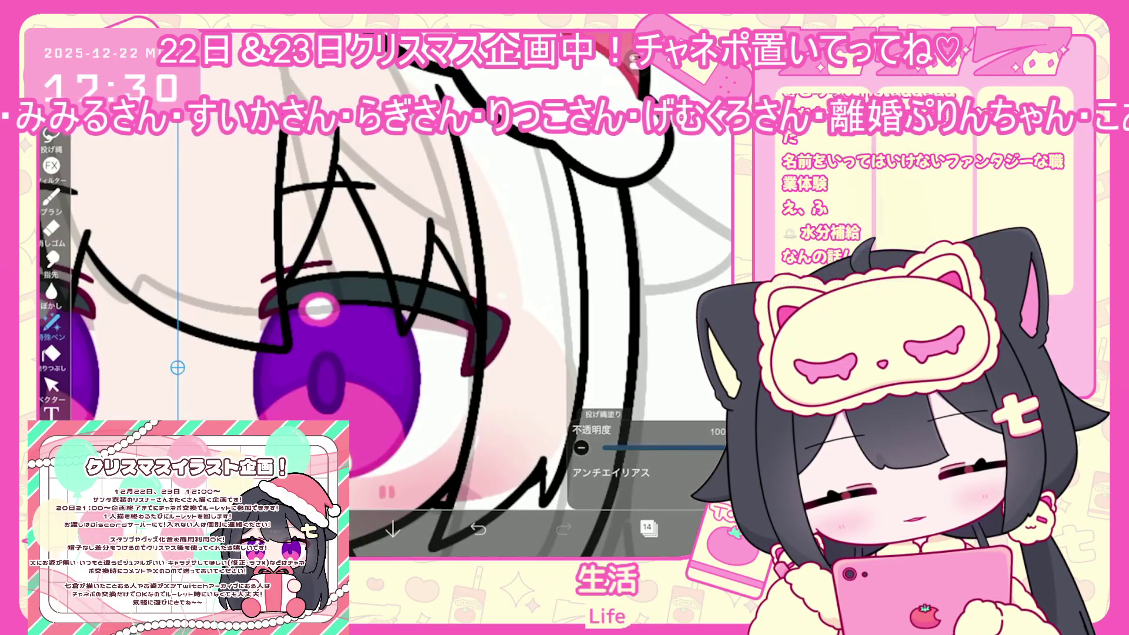
{"action": "left_click", "coordinate": [478, 529]}
- Recolour the irises from purple to pale sky blue #71A0BC
{"action": "left_click", "coordinate": [647, 527]}
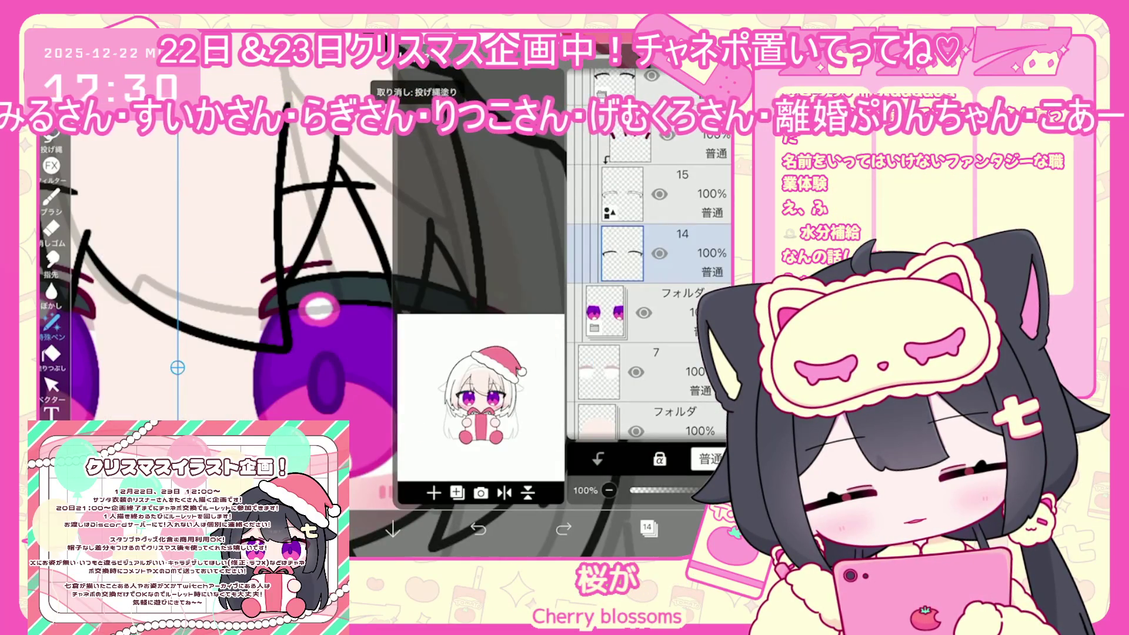
{"action": "left_click", "coordinate": [647, 528]}
{"action": "left_click", "coordinate": [435, 529]}
{"action": "left_click", "coordinate": [435, 529]}
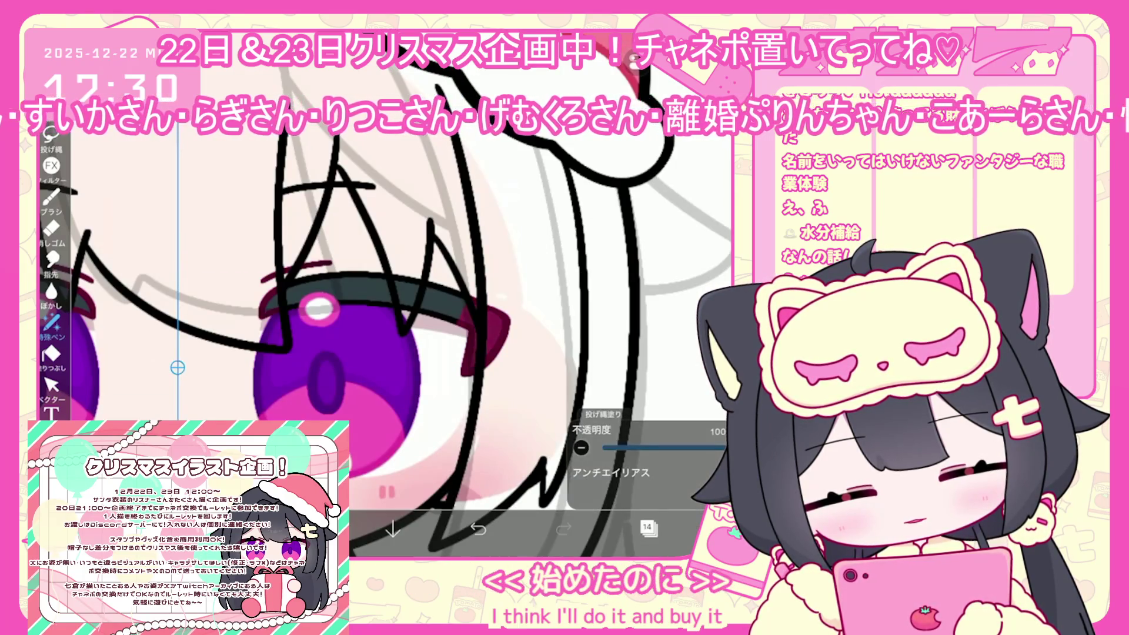
{"action": "scroll", "coordinate": [386, 305], "scroll_direction": "down", "scroll_amount": 3}
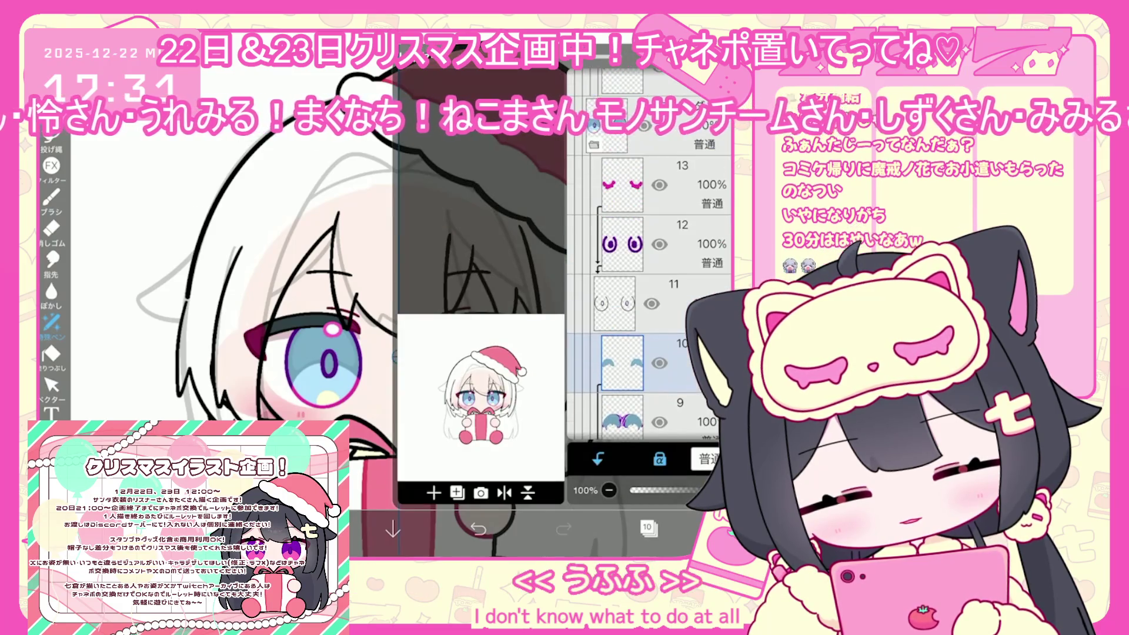
- Browse layers 12, 13 and 18 to find the eye layers
{"action": "left_click", "coordinate": [676, 244]}
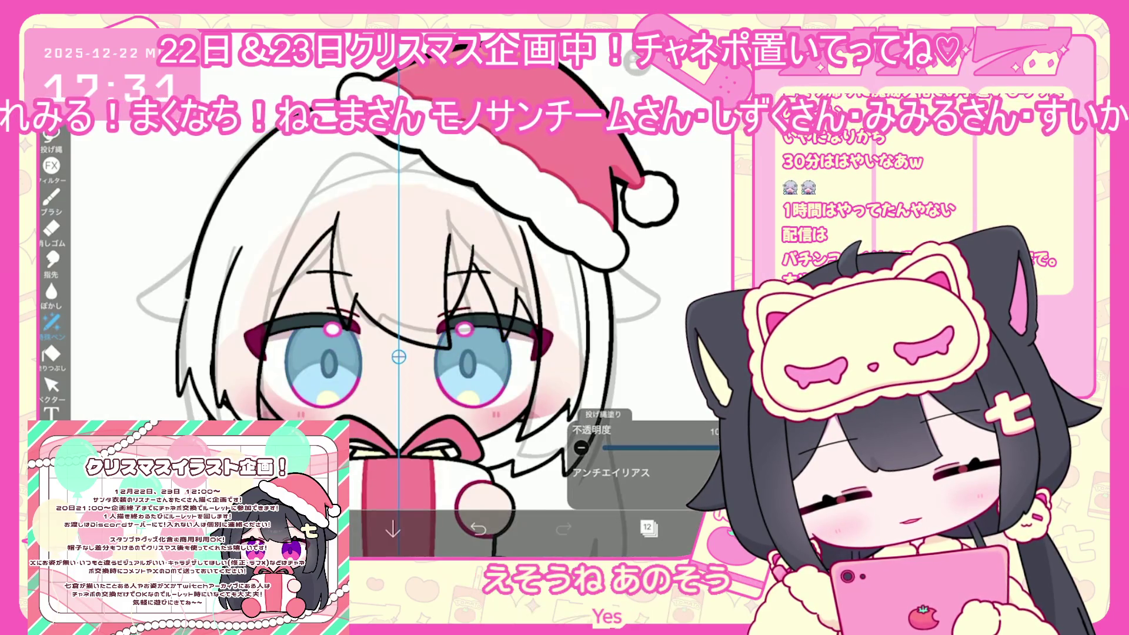
{"action": "left_click", "coordinate": [648, 528]}
{"action": "left_click", "coordinate": [676, 194]}
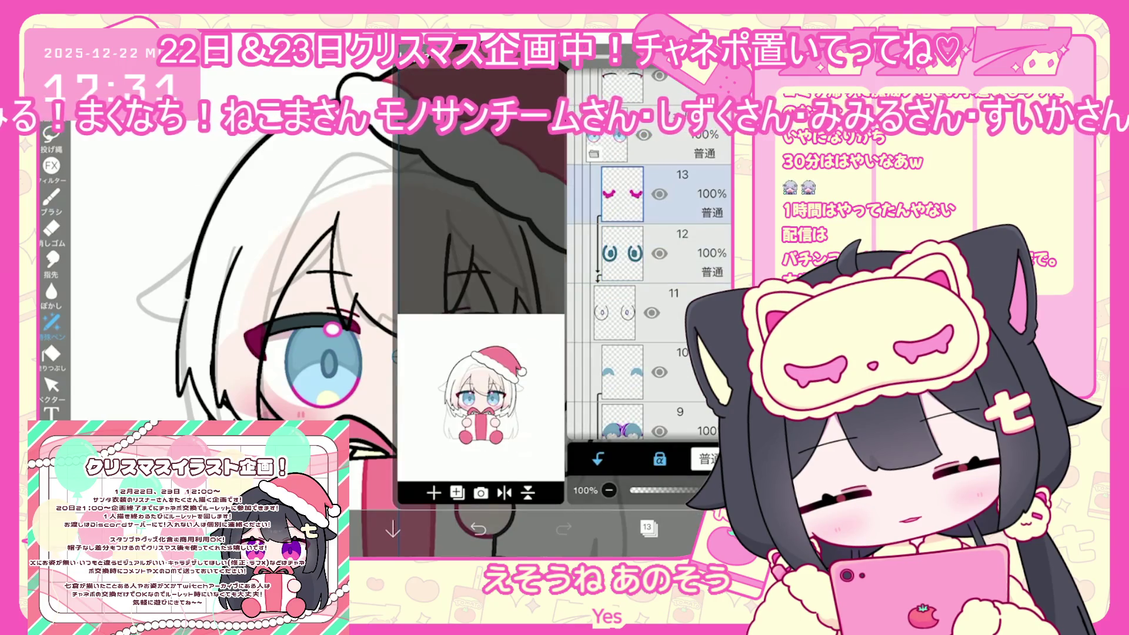
{"action": "left_click", "coordinate": [648, 527]}
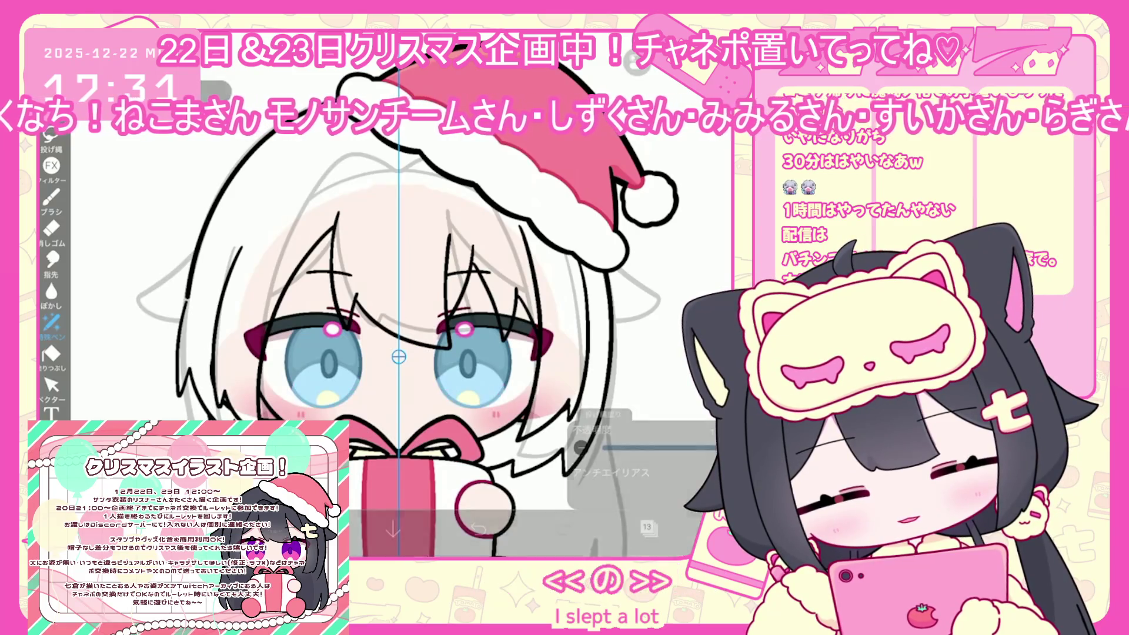
{"action": "left_click", "coordinate": [647, 527]}
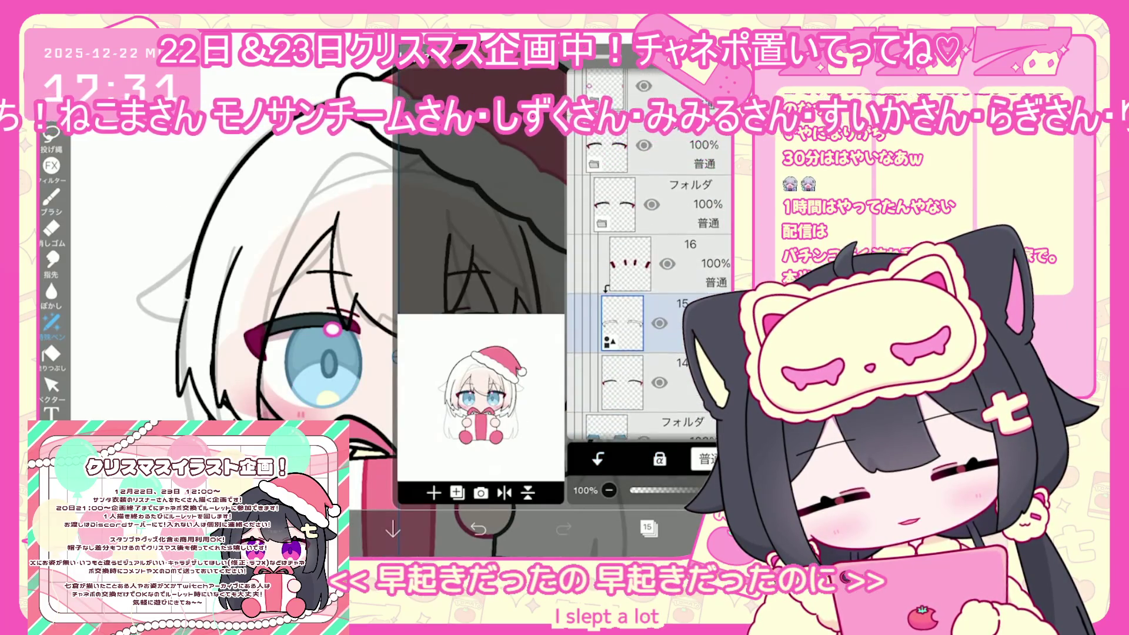
{"action": "left_click", "coordinate": [606, 253]}
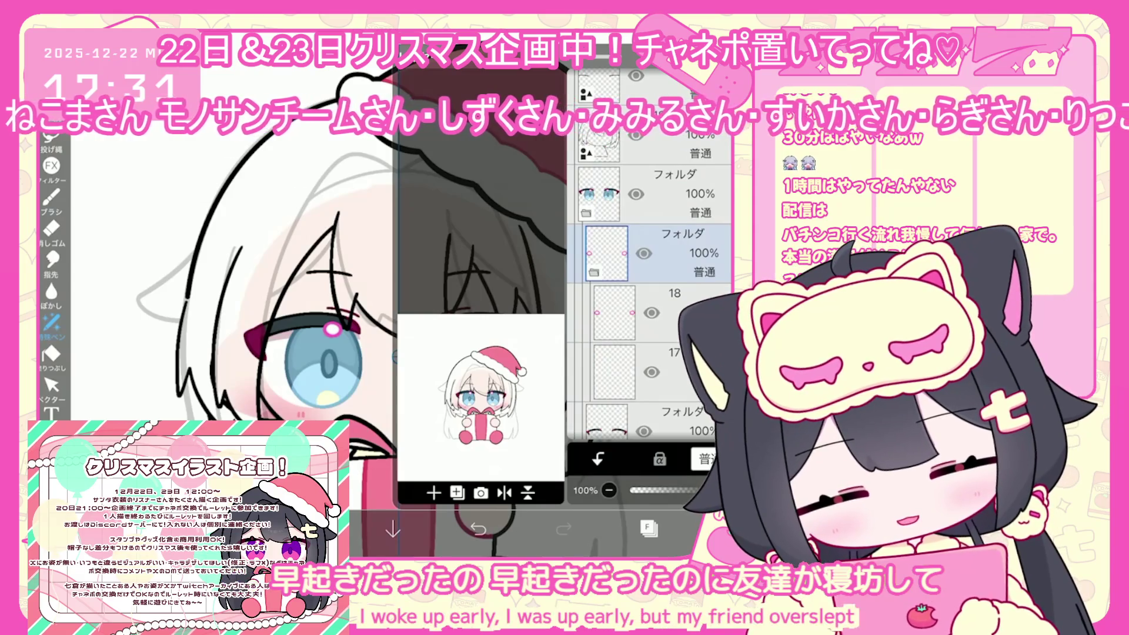
{"action": "left_click", "coordinate": [647, 312]}
{"action": "left_click", "coordinate": [647, 527]}
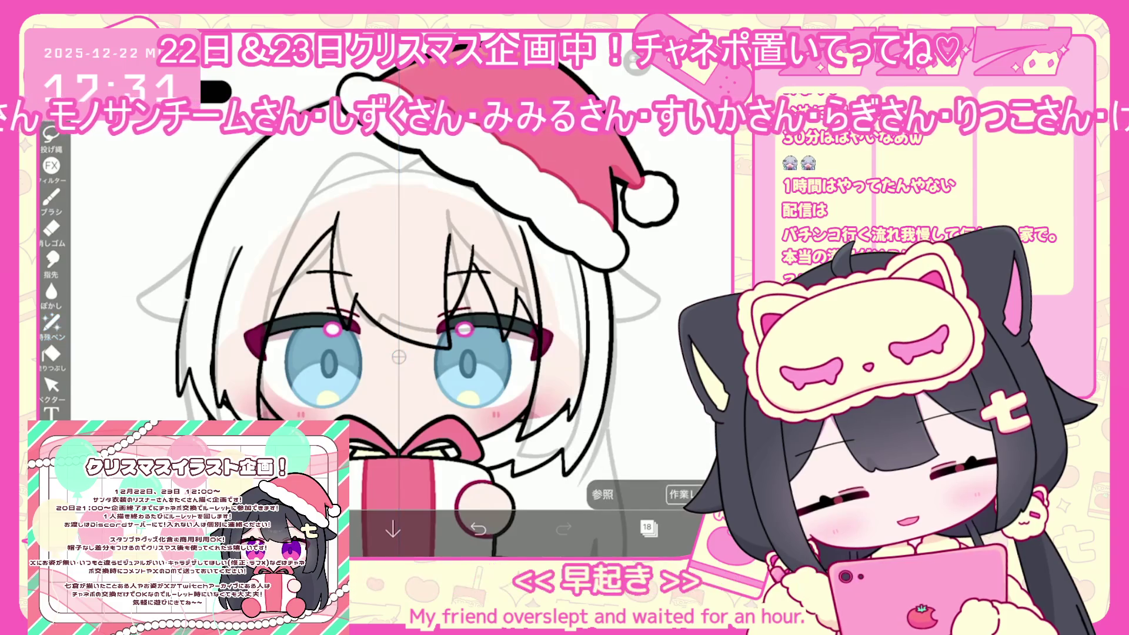
- Expand the eye folder and inspect its layers 14, 13 and 9
{"action": "left_click", "coordinate": [647, 527]}
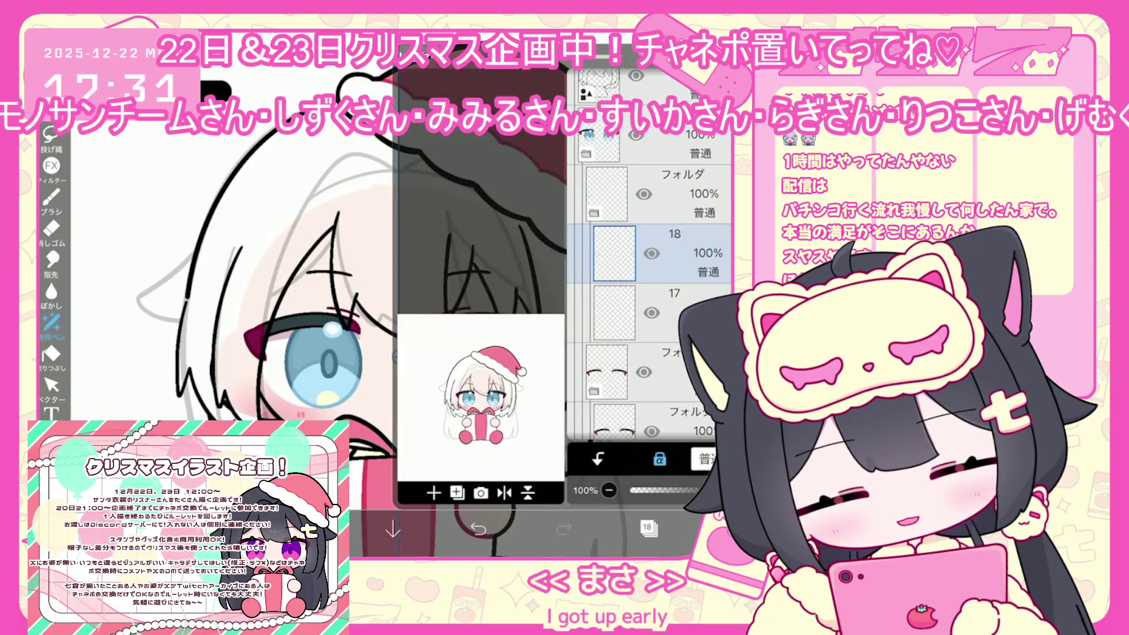
{"action": "left_click", "coordinate": [647, 253]}
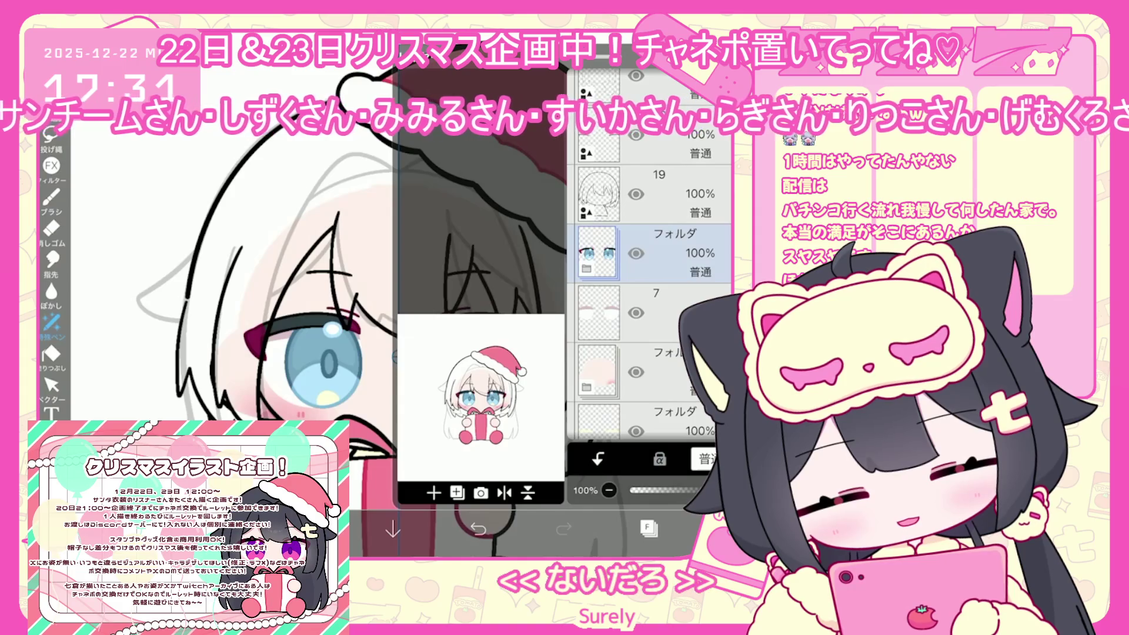
{"action": "left_click", "coordinate": [586, 268]}
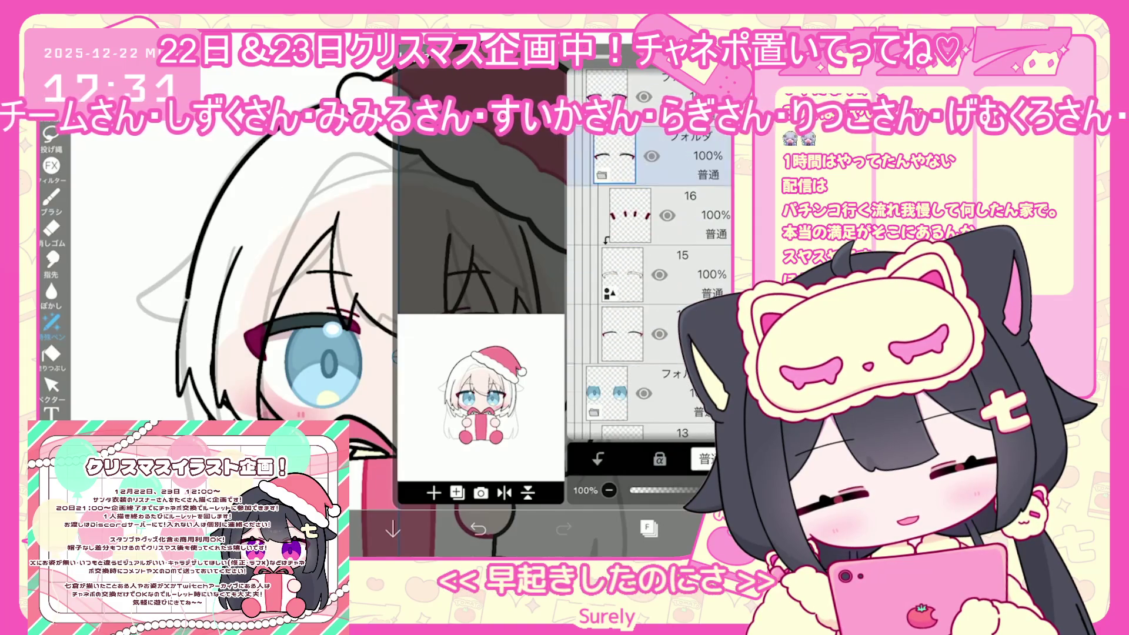
{"action": "left_click", "coordinate": [622, 334]}
{"action": "left_click", "coordinate": [622, 335]}
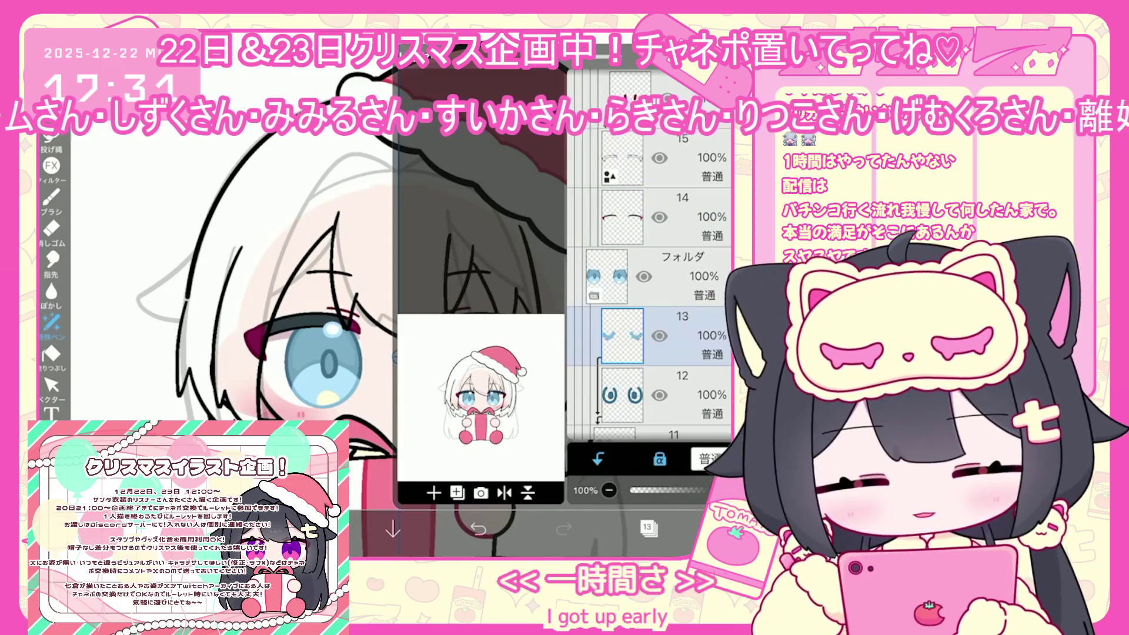
{"action": "scroll", "coordinate": [646, 306], "scroll_direction": "down", "scroll_amount": 3}
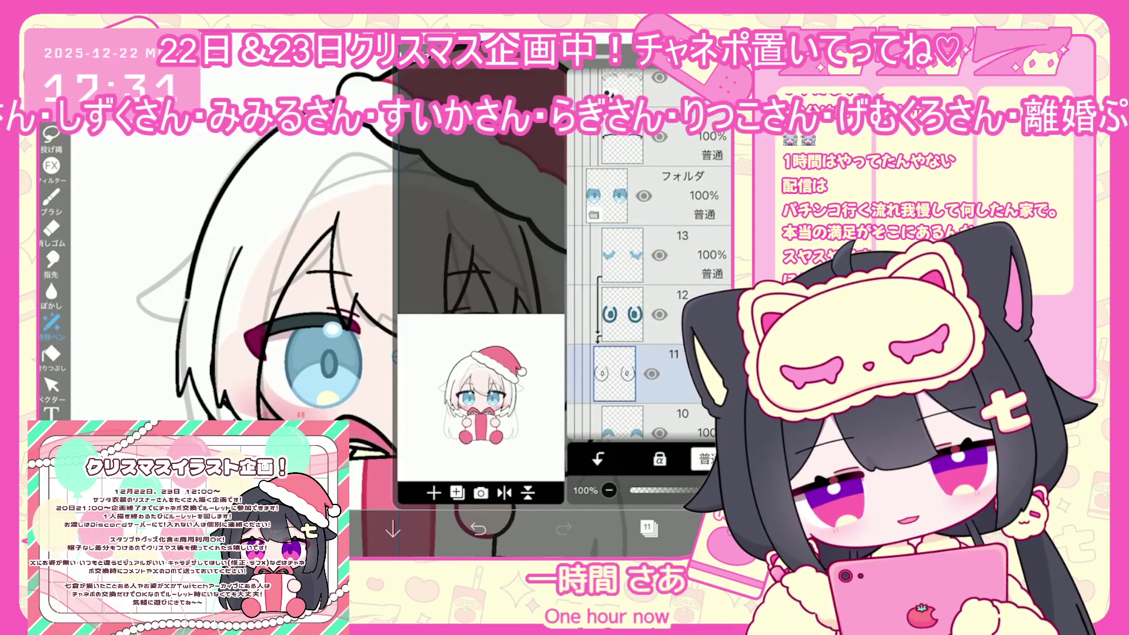
{"action": "left_click", "coordinate": [622, 376]}
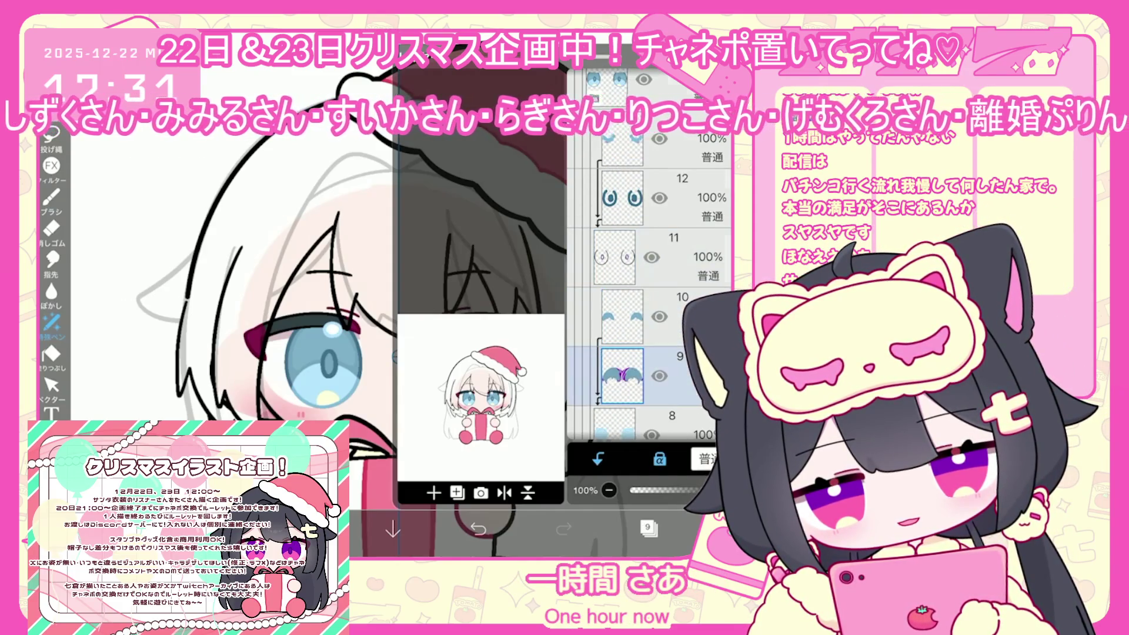
{"action": "scroll", "coordinate": [646, 306], "scroll_direction": "down", "scroll_amount": 2}
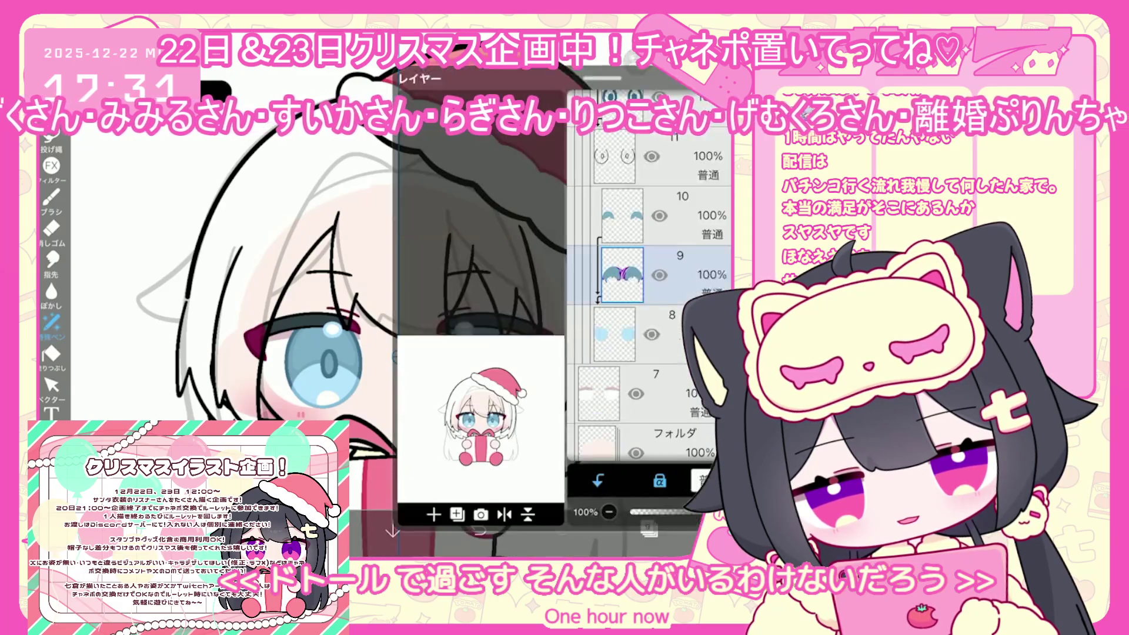
{"action": "scroll", "coordinate": [646, 294], "scroll_direction": "up", "scroll_amount": 5}
{"action": "left_click", "coordinate": [647, 253]}
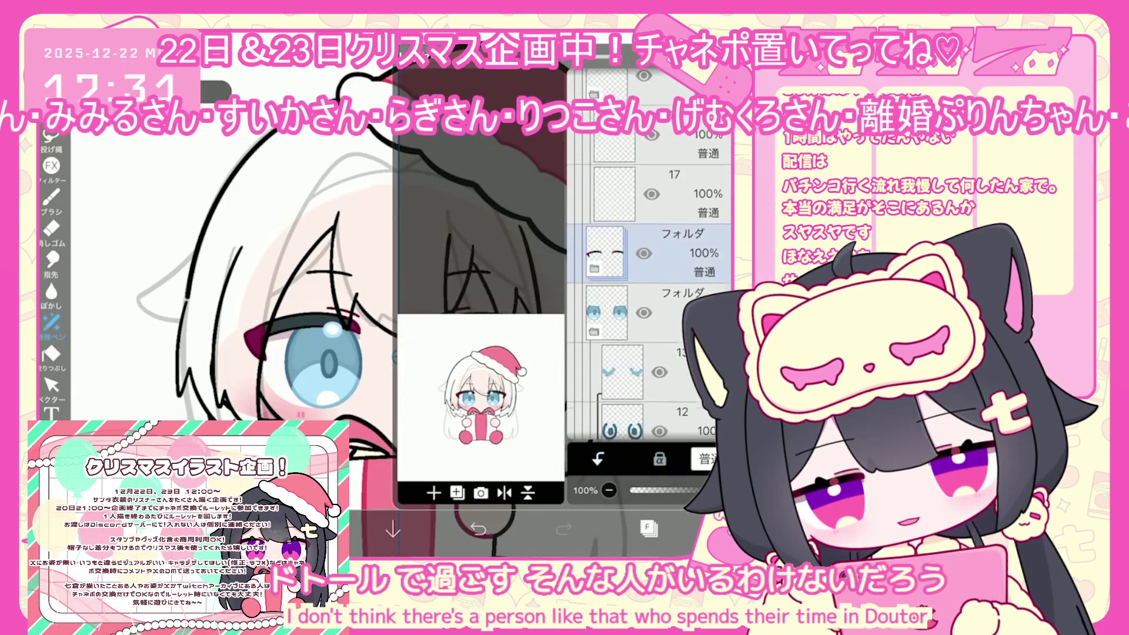
{"action": "scroll", "coordinate": [647, 294], "scroll_direction": "up", "scroll_amount": 3}
- Add empty layer 19 beneath the eyes layer, briefly hiding and reshowing the eyes
{"action": "left_click", "coordinate": [647, 253]}
{"action": "left_click", "coordinate": [457, 493]}
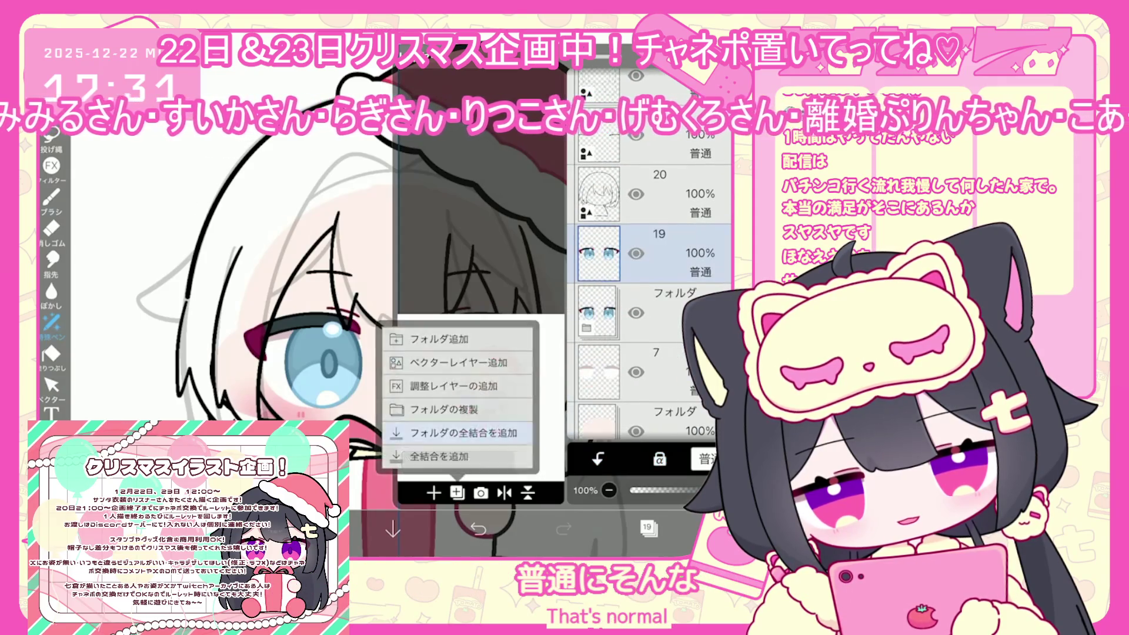
{"action": "key", "text": "Escape"}
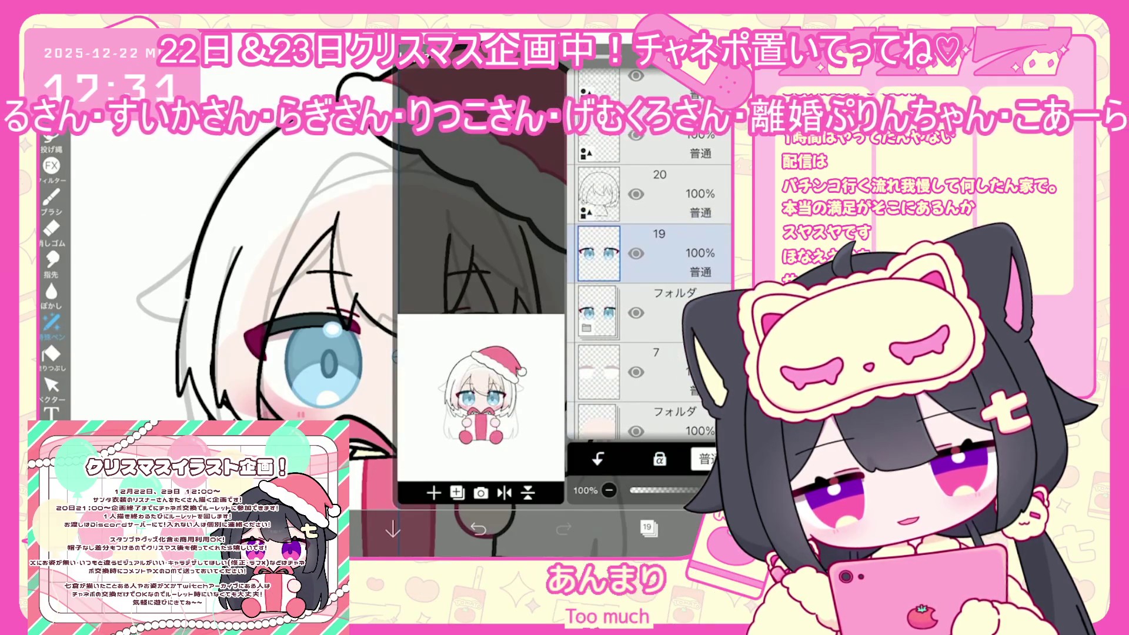
{"action": "left_click", "coordinate": [646, 311]}
{"action": "left_click", "coordinate": [647, 253]}
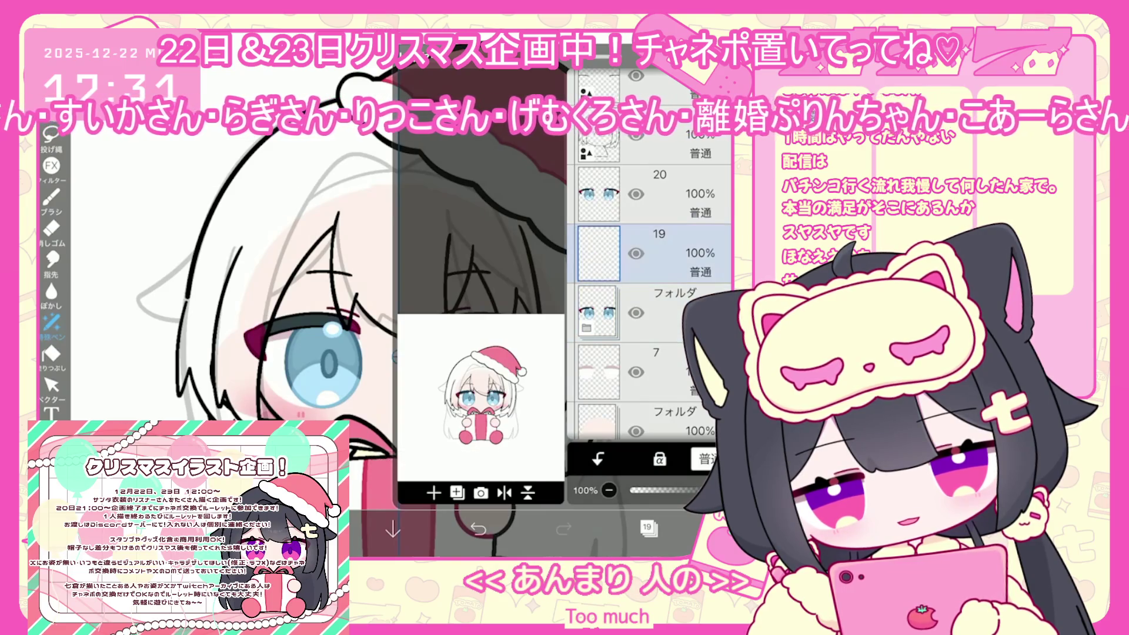
{"action": "left_click", "coordinate": [637, 194]}
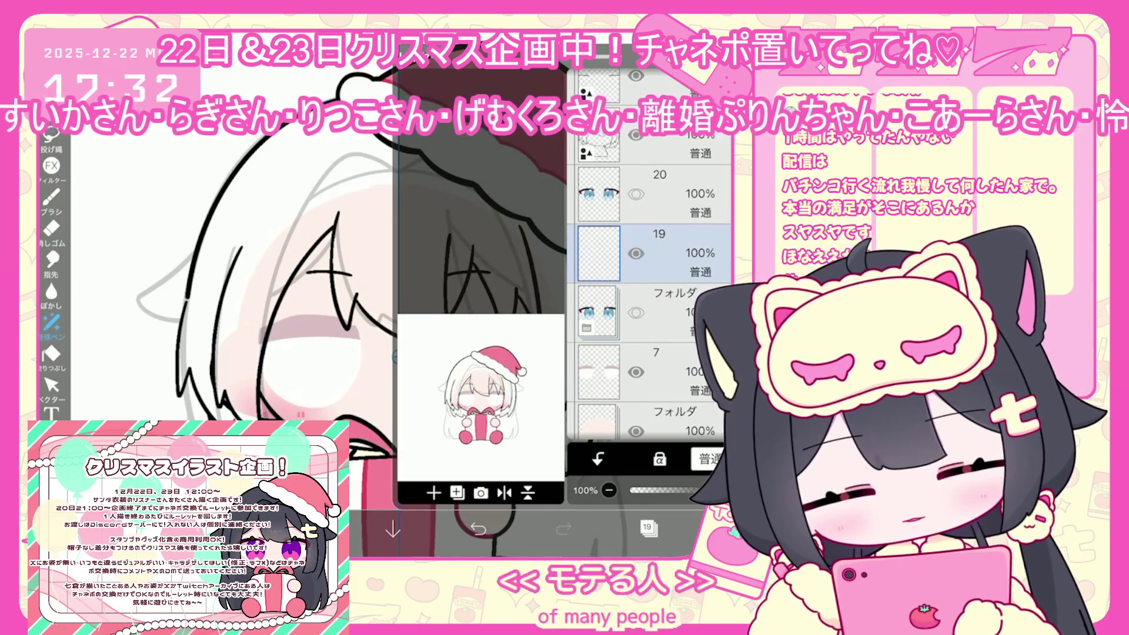
{"action": "left_click", "coordinate": [636, 194]}
{"action": "left_click", "coordinate": [649, 527]}
- Pick #E0E3F0, set the Fill tool with gap detection on layer 19, and undo the stray fill
{"action": "left_click", "coordinate": [308, 527]}
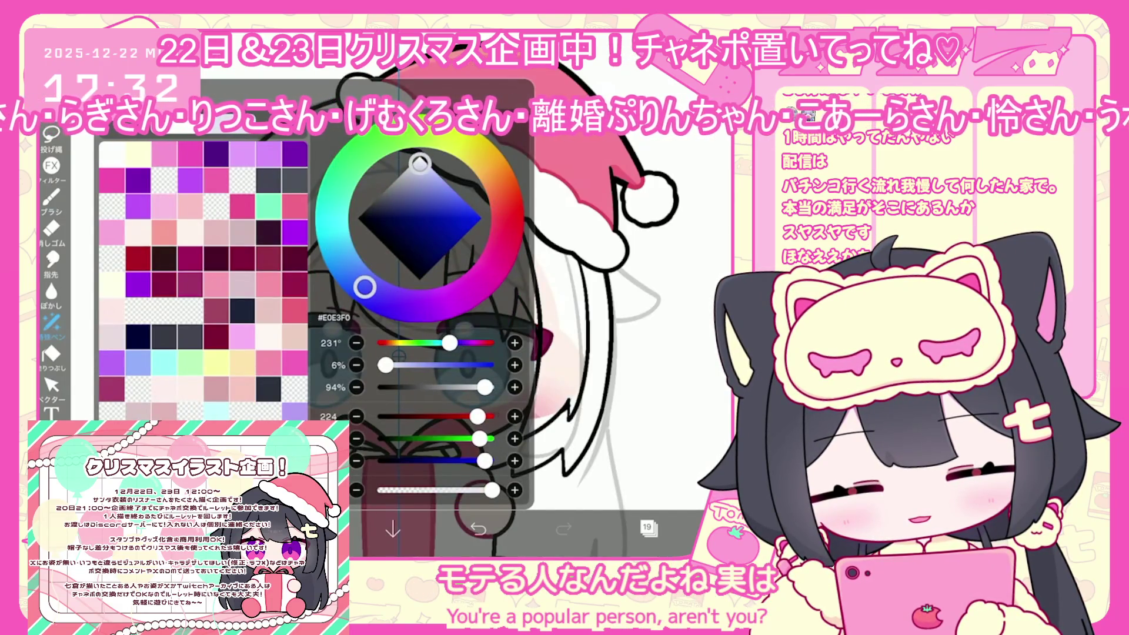
{"action": "left_click", "coordinate": [51, 354]}
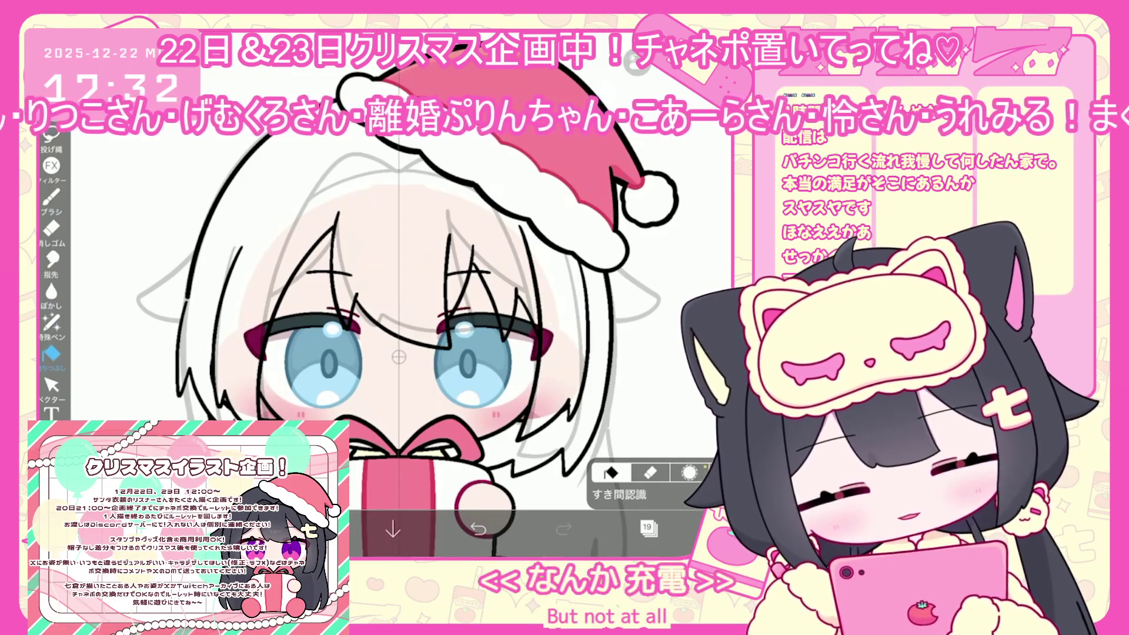
{"action": "left_click", "coordinate": [624, 494]}
{"action": "left_click", "coordinate": [648, 527]}
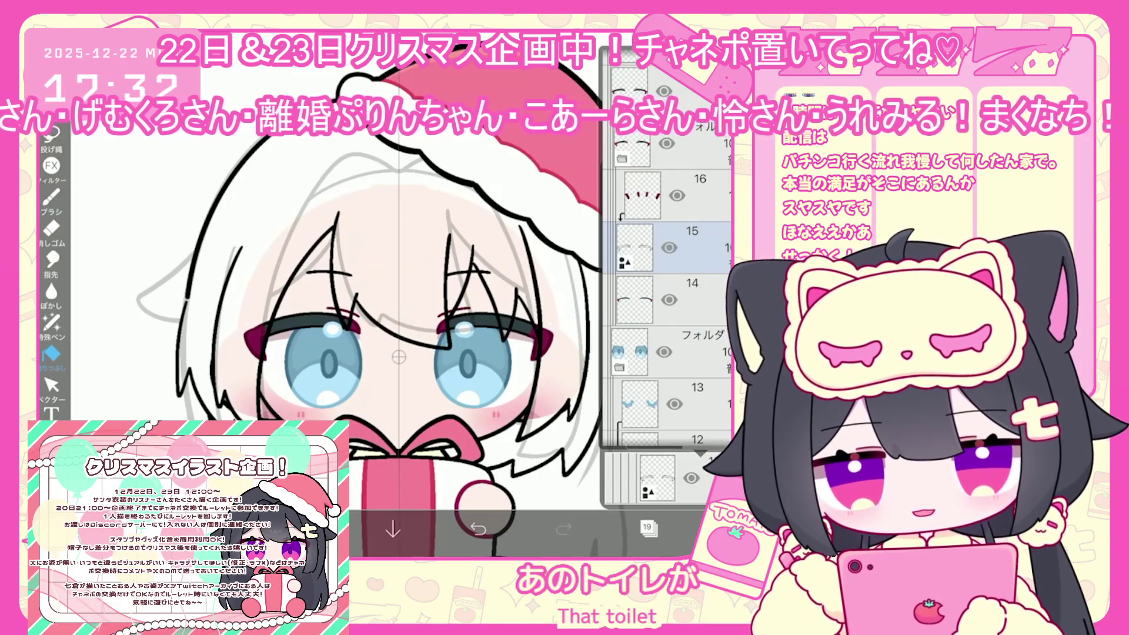
{"action": "scroll", "coordinate": [667, 306], "scroll_direction": "up", "scroll_amount": 5}
{"action": "left_click", "coordinate": [633, 478]}
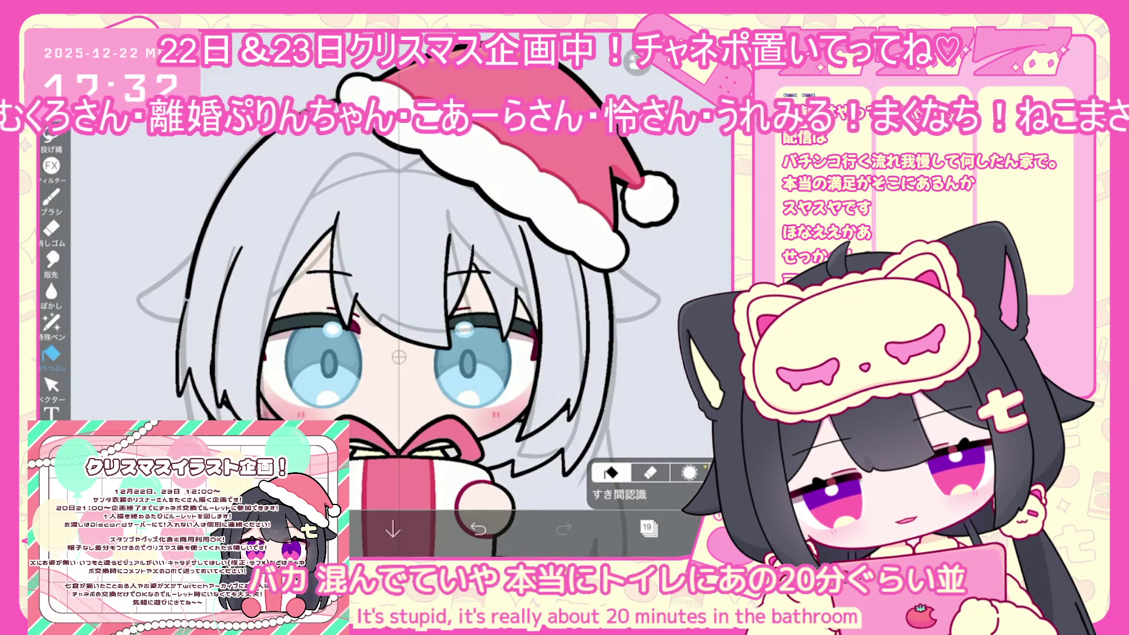
{"action": "left_click", "coordinate": [478, 528]}
- Fill the right strip, top-centre and left hair sections pale blue-grey
{"action": "left_click", "coordinate": [556, 324]}
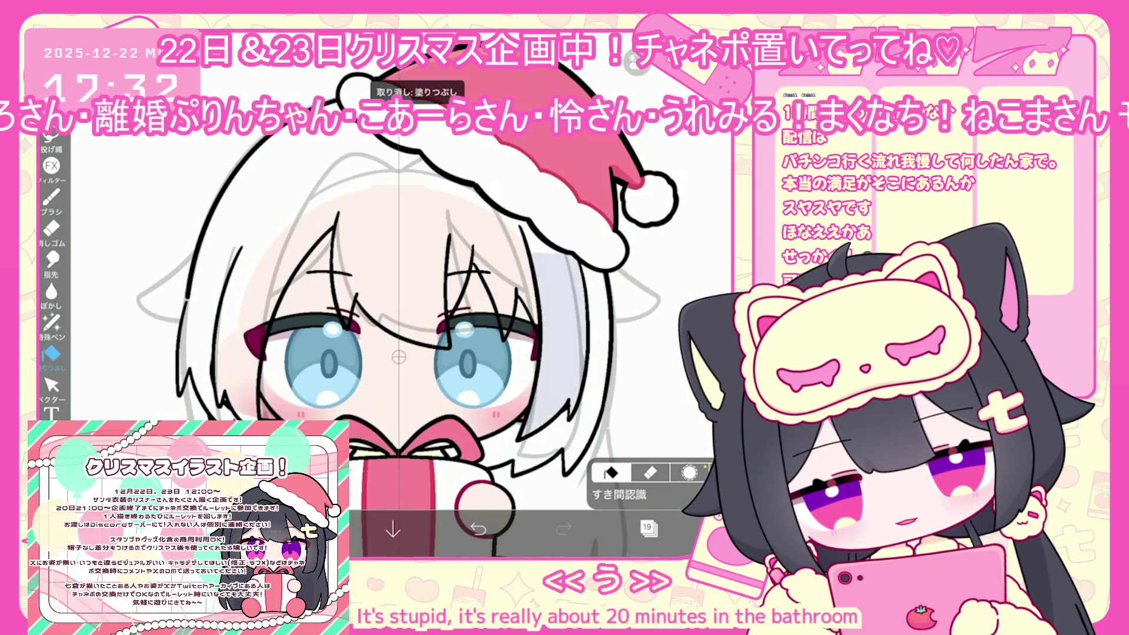
{"action": "left_click", "coordinate": [565, 364]}
{"action": "left_click", "coordinate": [479, 230]}
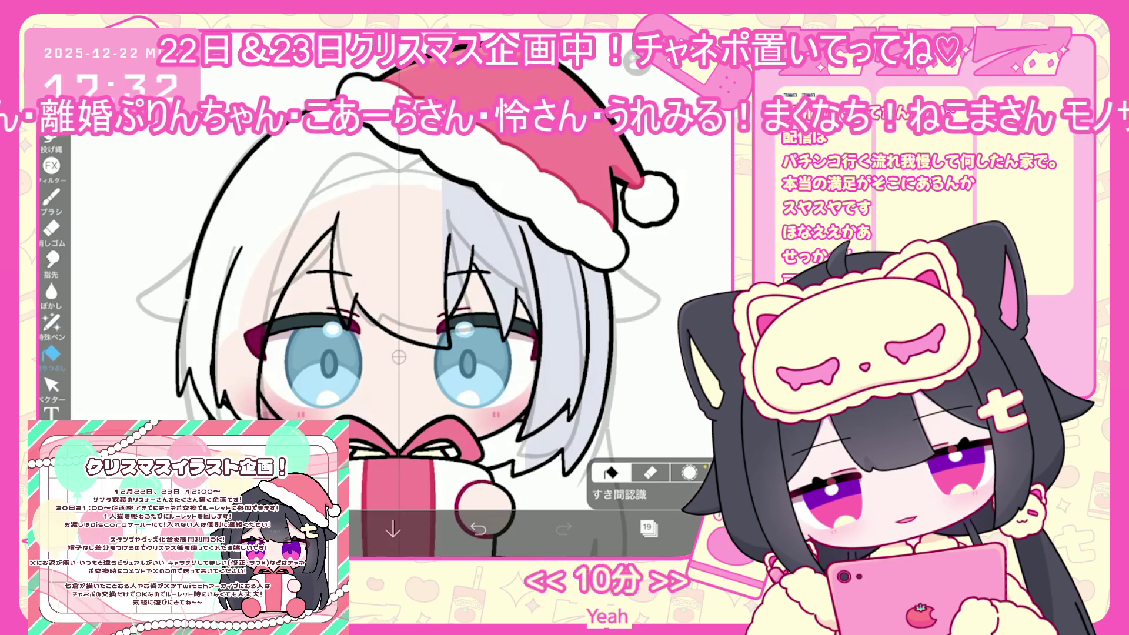
{"action": "left_click", "coordinate": [235, 294]}
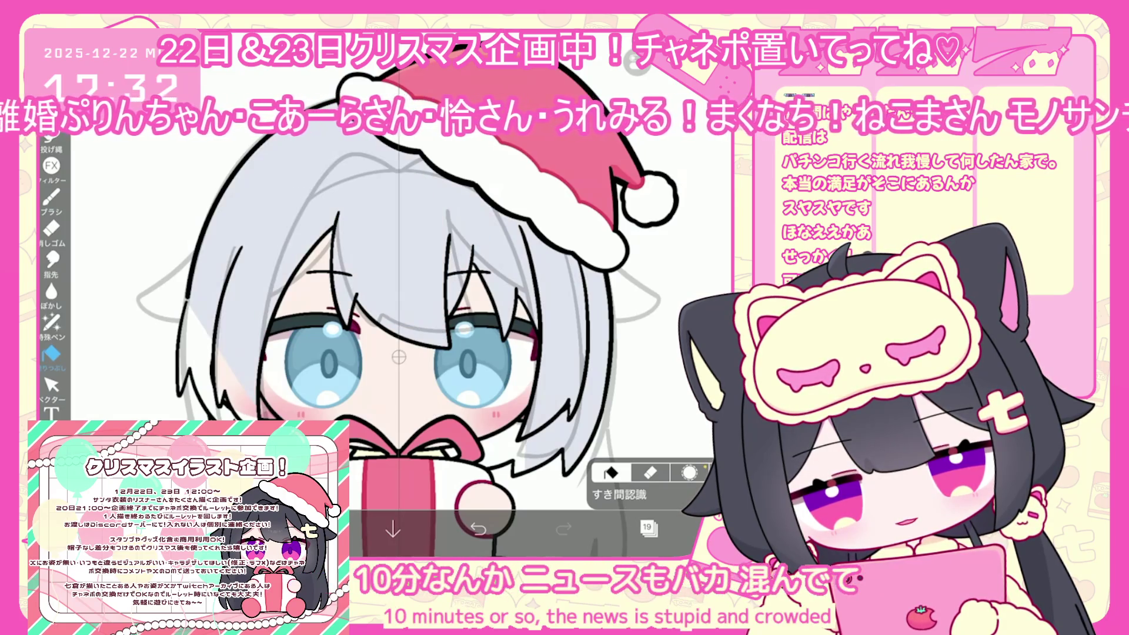
{"action": "left_click", "coordinate": [647, 527]}
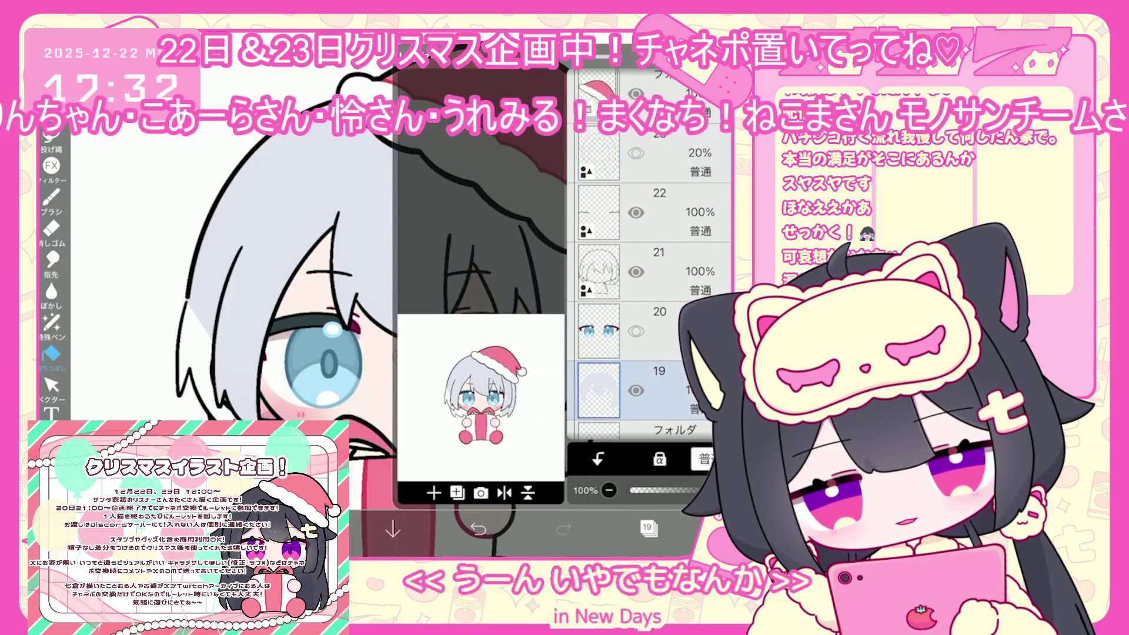
- Switch to Lasso Fill and select layer 20 above the hair for shading
{"action": "left_click", "coordinate": [647, 527]}
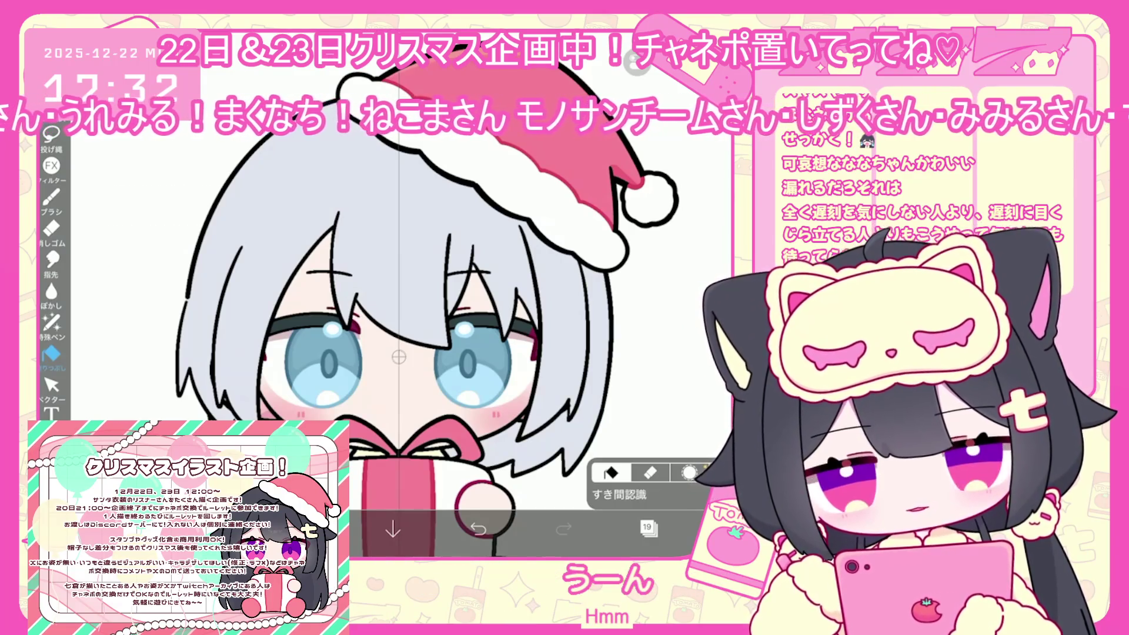
{"action": "left_click", "coordinate": [647, 528]}
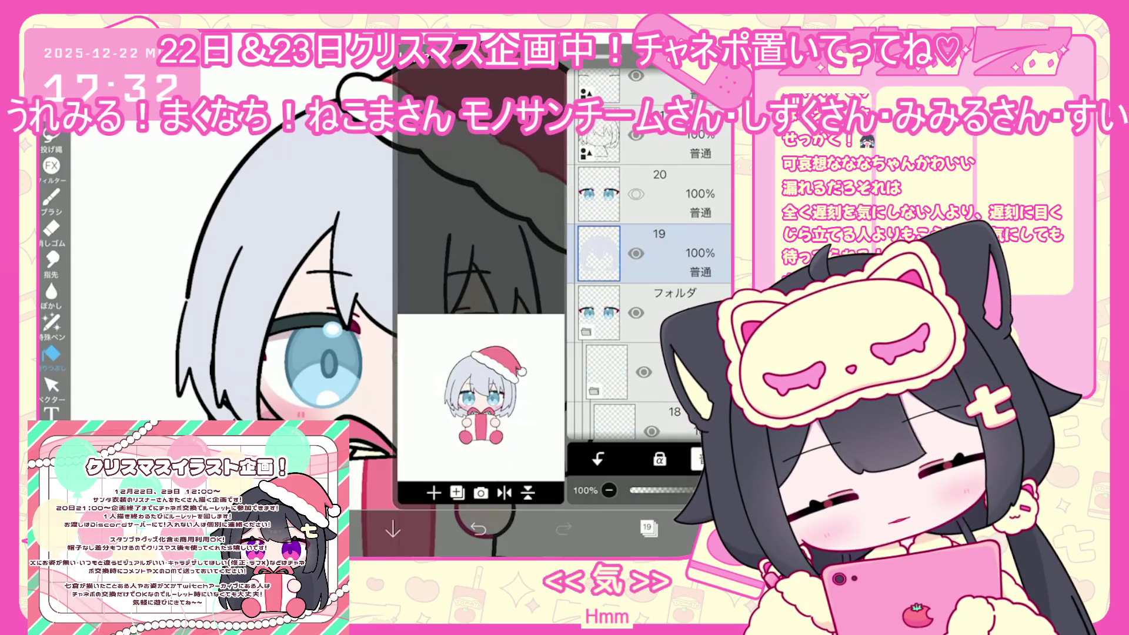
{"action": "left_click", "coordinate": [646, 312]}
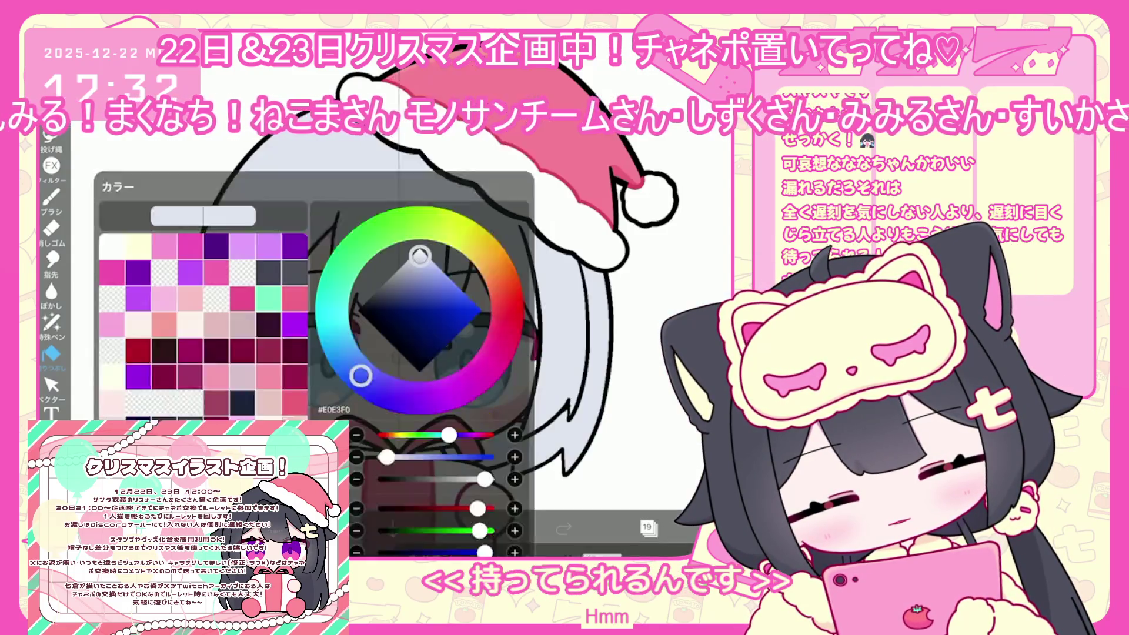
{"action": "left_click", "coordinate": [647, 528]}
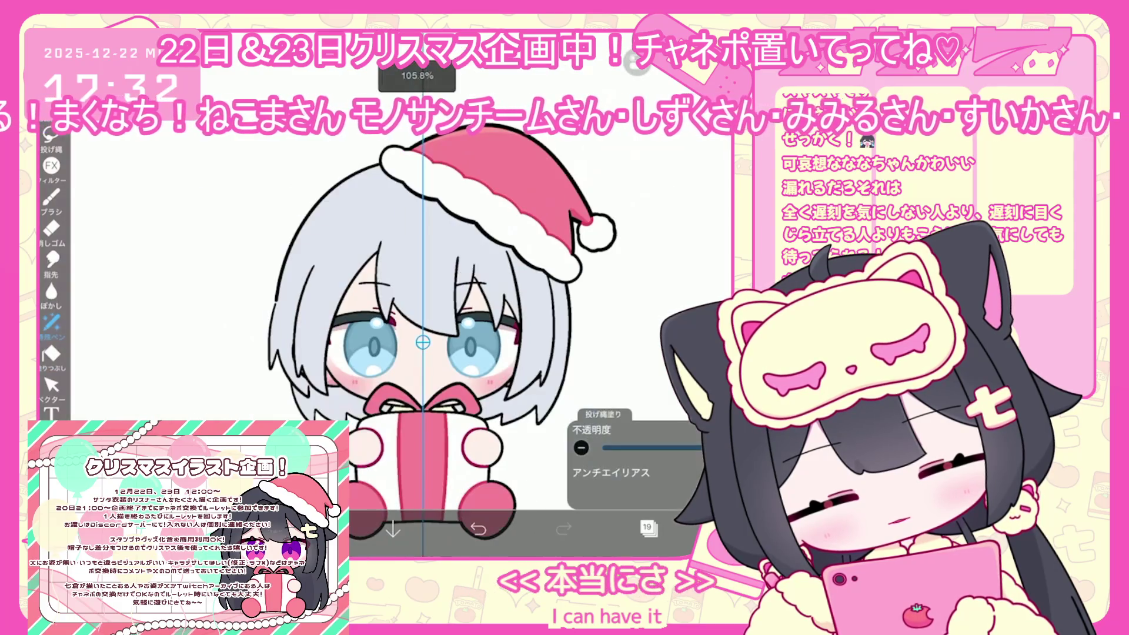
{"action": "left_click", "coordinate": [647, 527]}
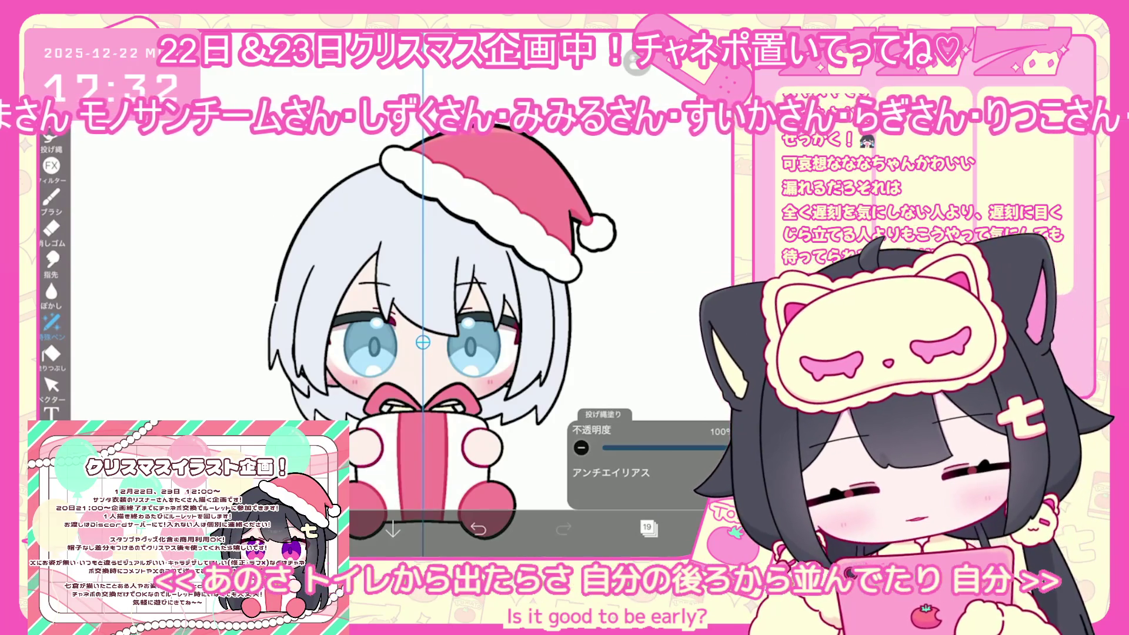
{"action": "left_click", "coordinate": [648, 528]}
{"action": "left_click", "coordinate": [667, 194]}
- Choose a darker blue-grey shading colour, undo a trial stroke, and turn mirror symmetry off
{"action": "left_click", "coordinate": [648, 527]}
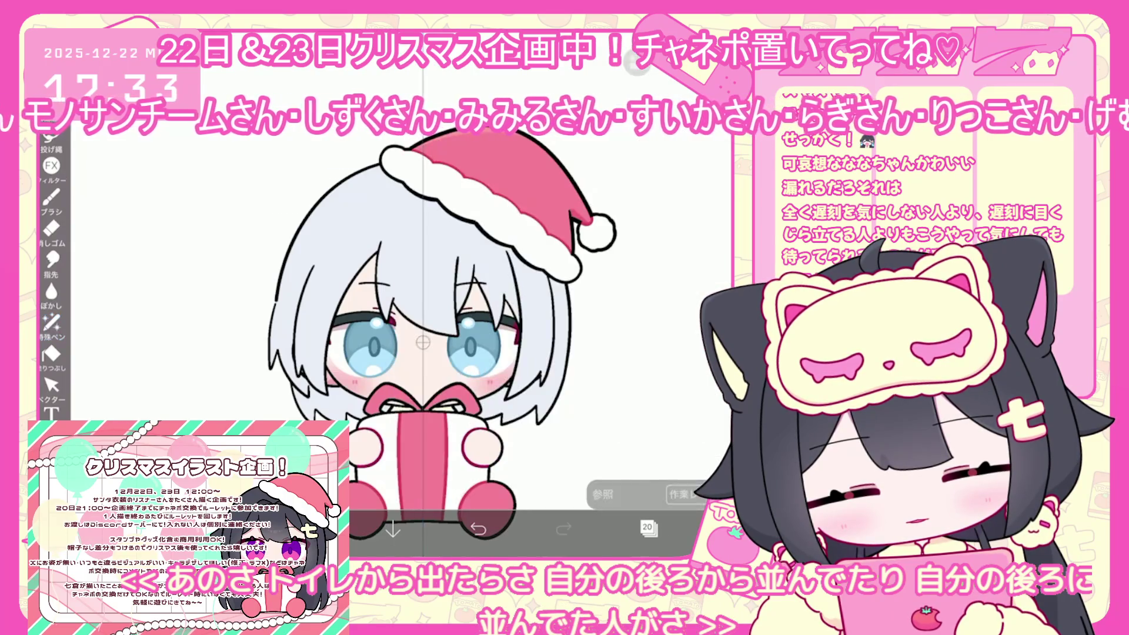
{"action": "left_click", "coordinate": [306, 529]}
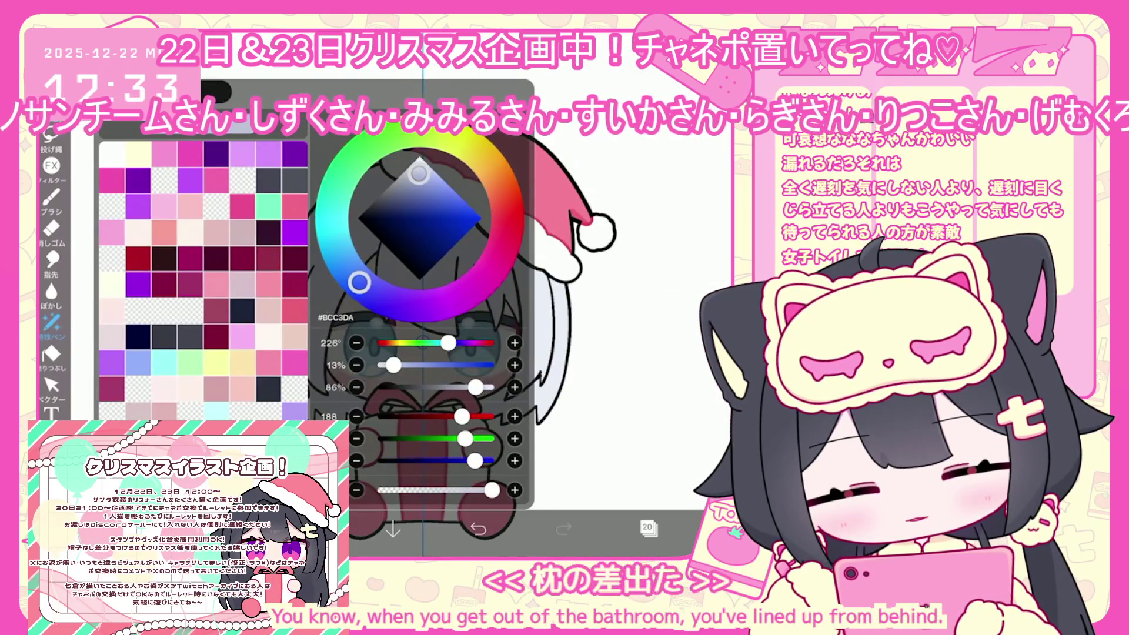
{"action": "left_click", "coordinate": [51, 135]}
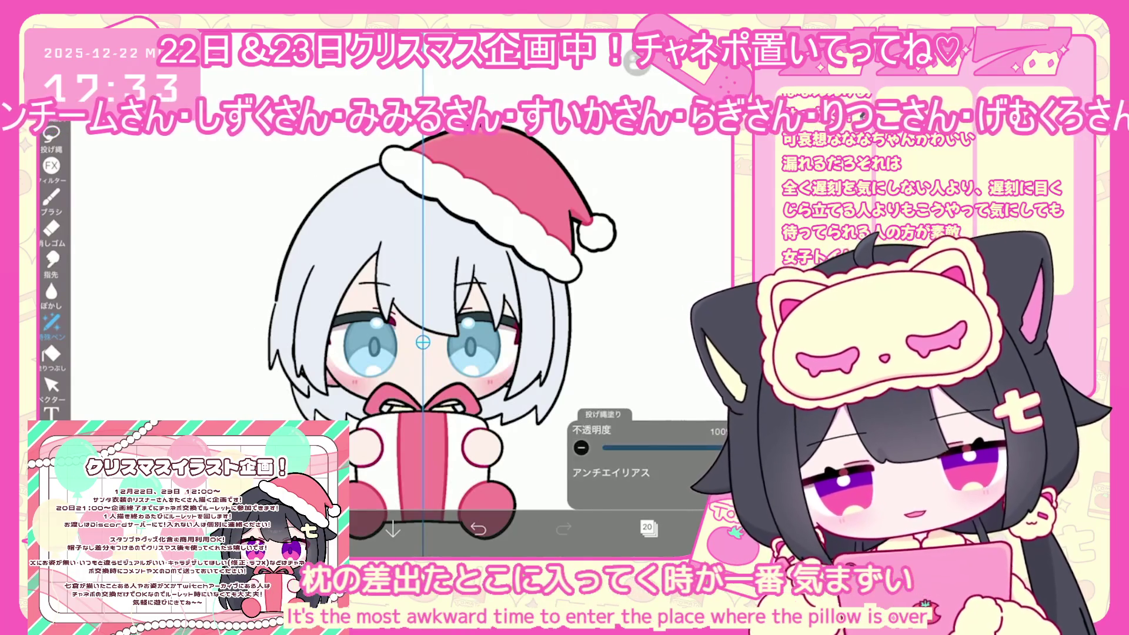
{"action": "mouse_move", "coordinate": [341, 391]}
{"action": "left_mouse_down"}
{"action": "mouse_move", "coordinate": [506, 412]}
{"action": "mouse_move", "coordinate": [344, 405]}
{"action": "left_mouse_up"}
{"action": "left_click", "coordinate": [478, 527]}
{"action": "left_click", "coordinate": [688, 112]}
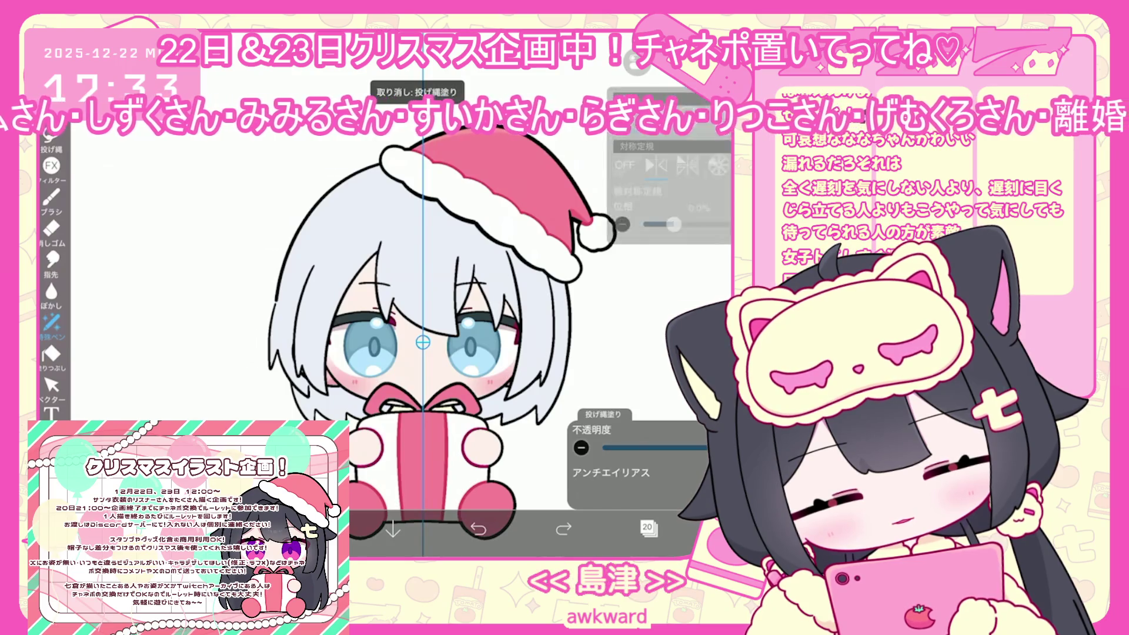
{"action": "left_click", "coordinate": [625, 165]}
- Lasso-shade the hair right of the face and lower left edge, then undo both fills
{"action": "left_click_drag", "start_coordinate": [482, 389], "coordinate": [527, 414]}
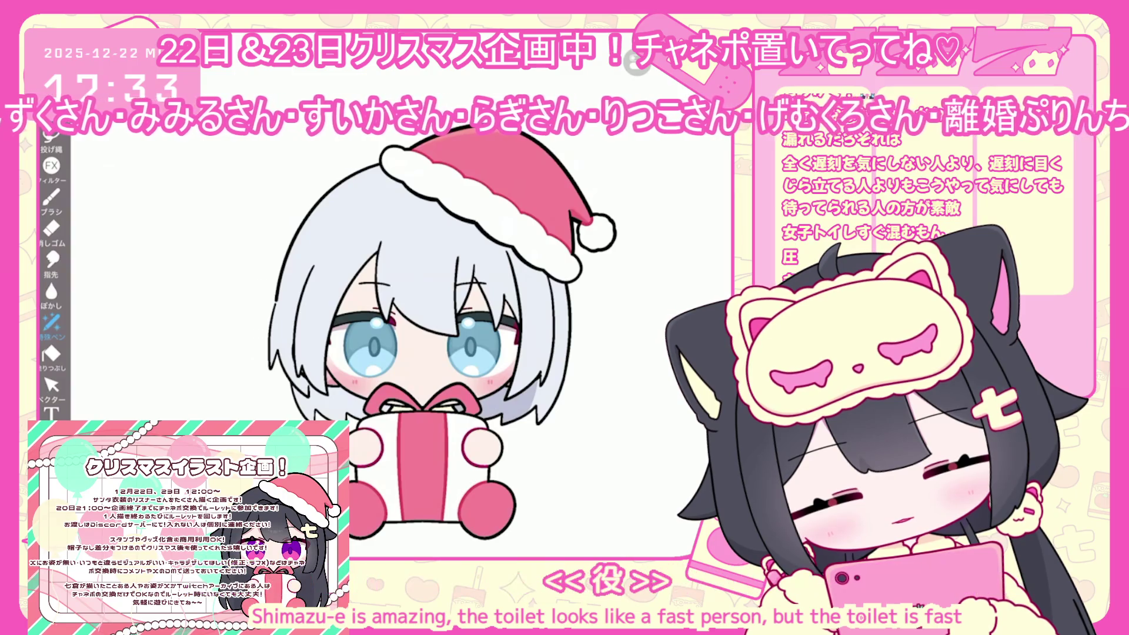
{"action": "scroll", "coordinate": [435, 353], "scroll_direction": "up", "scroll_amount": 1}
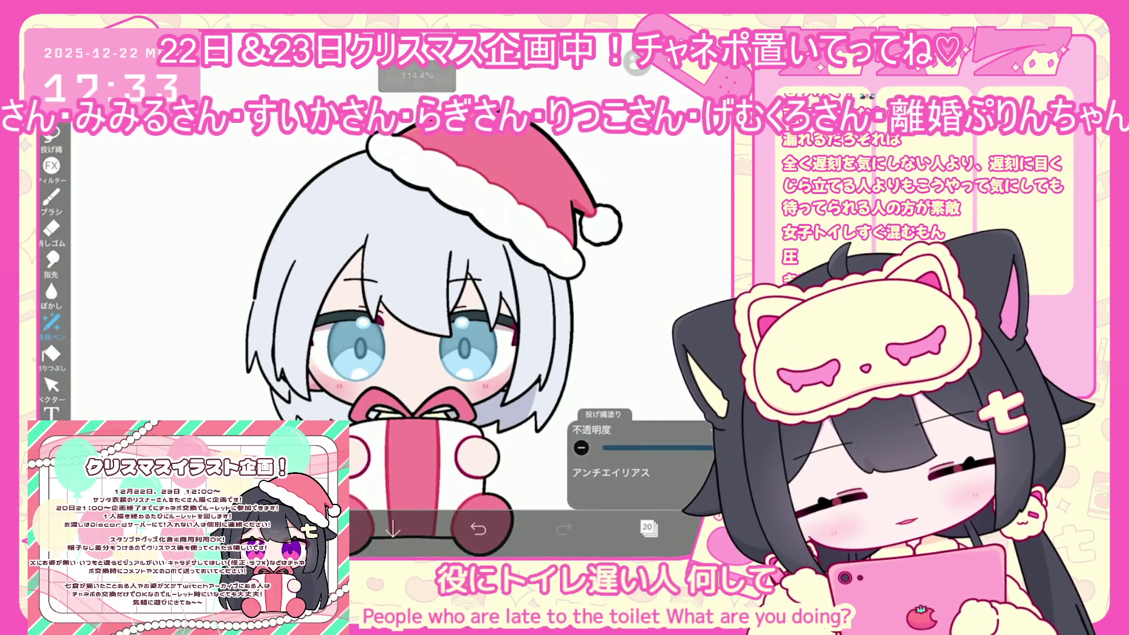
{"action": "left_click_drag", "start_coordinate": [305, 402], "coordinate": [322, 421]}
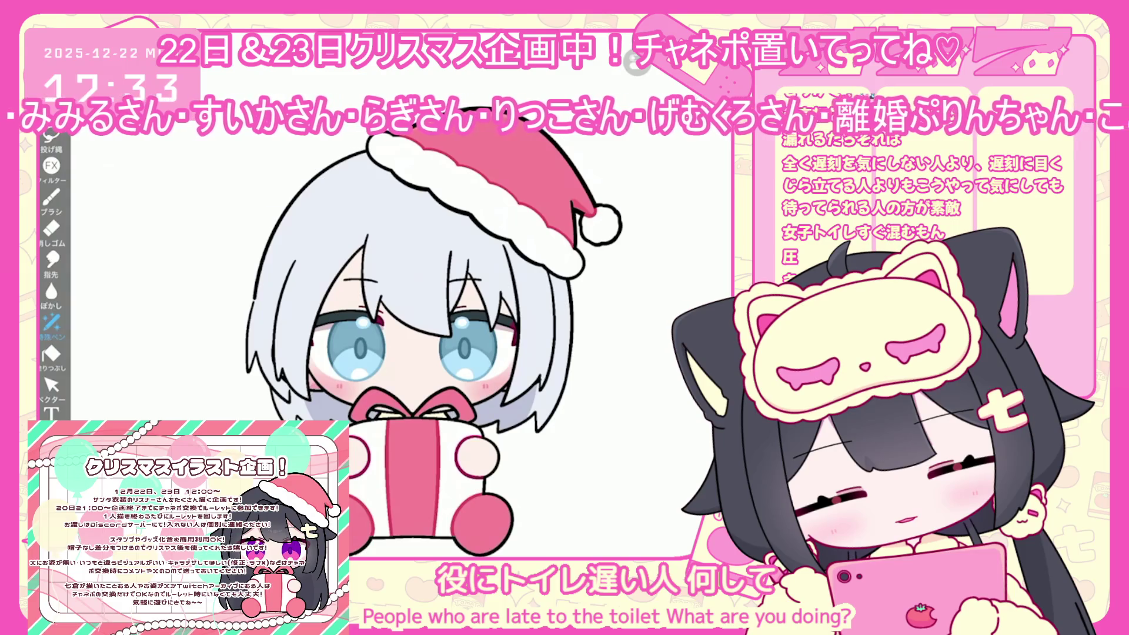
{"action": "scroll", "coordinate": [470, 353], "scroll_direction": "down", "scroll_amount": 3}
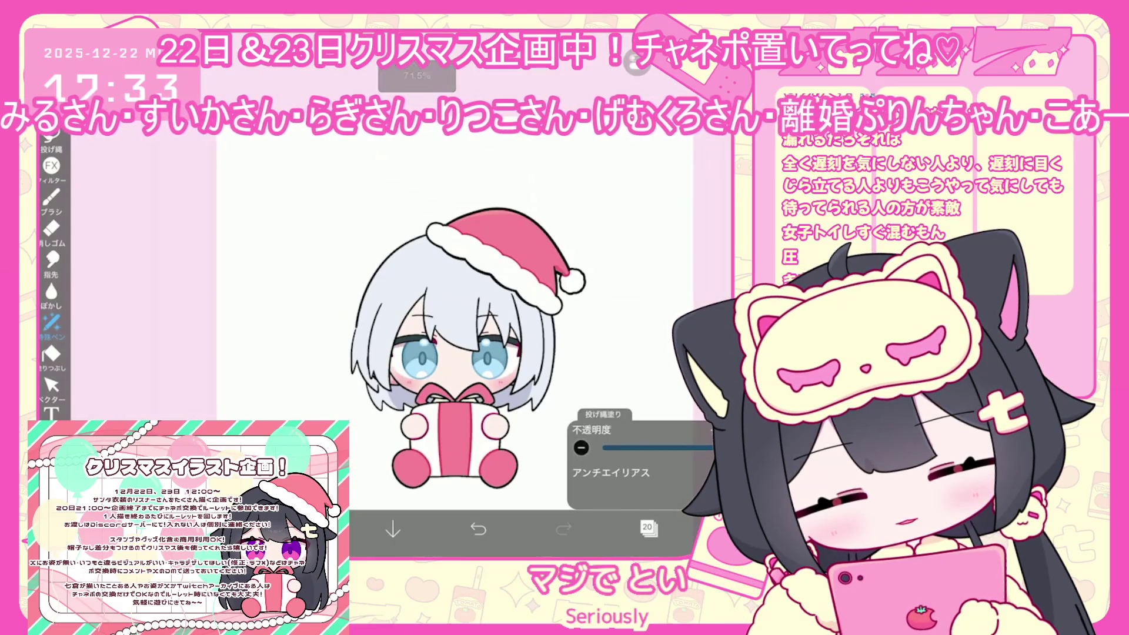
{"action": "scroll", "coordinate": [435, 341], "scroll_direction": "up", "scroll_amount": 1}
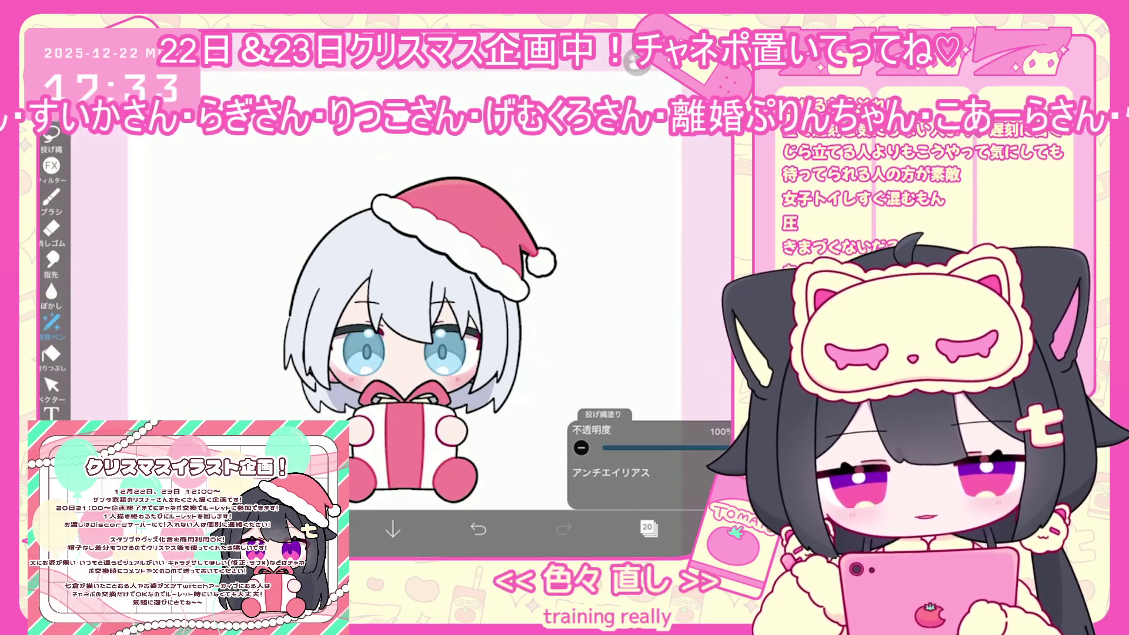
{"action": "scroll", "coordinate": [429, 353], "scroll_direction": "up", "scroll_amount": 3}
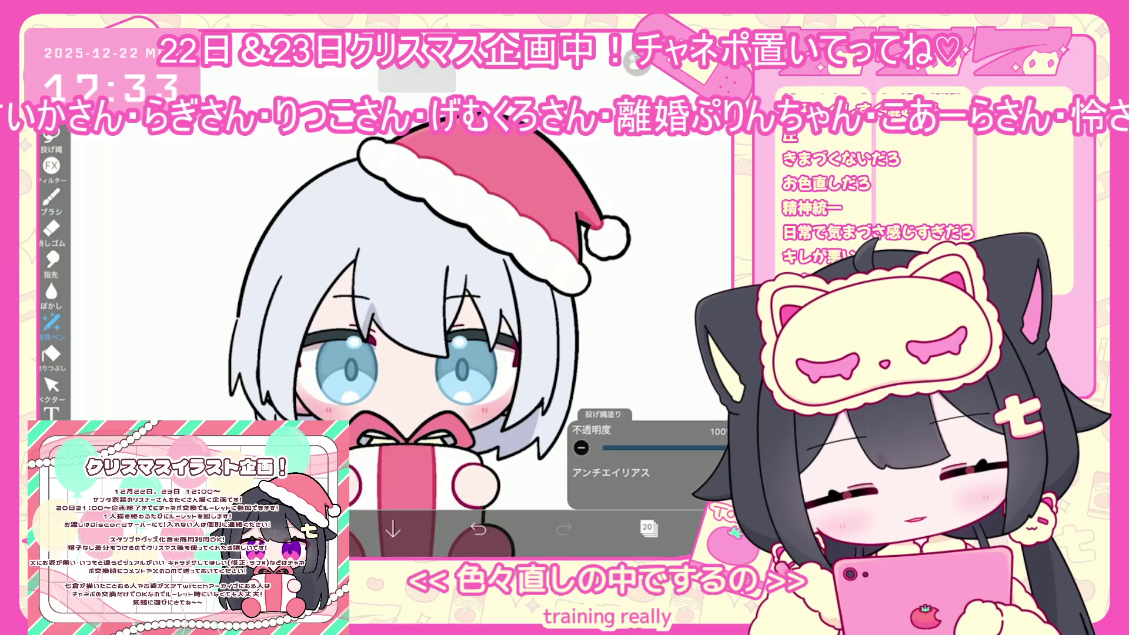
{"action": "key", "text": "ctrl+z"}
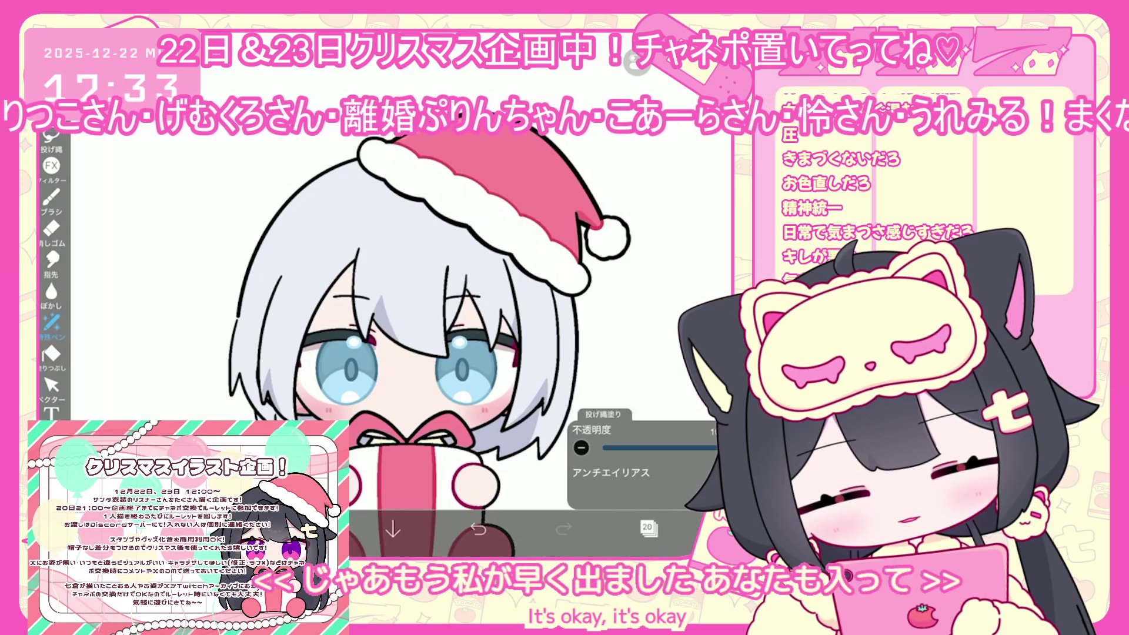
{"action": "left_click", "coordinate": [478, 530]}
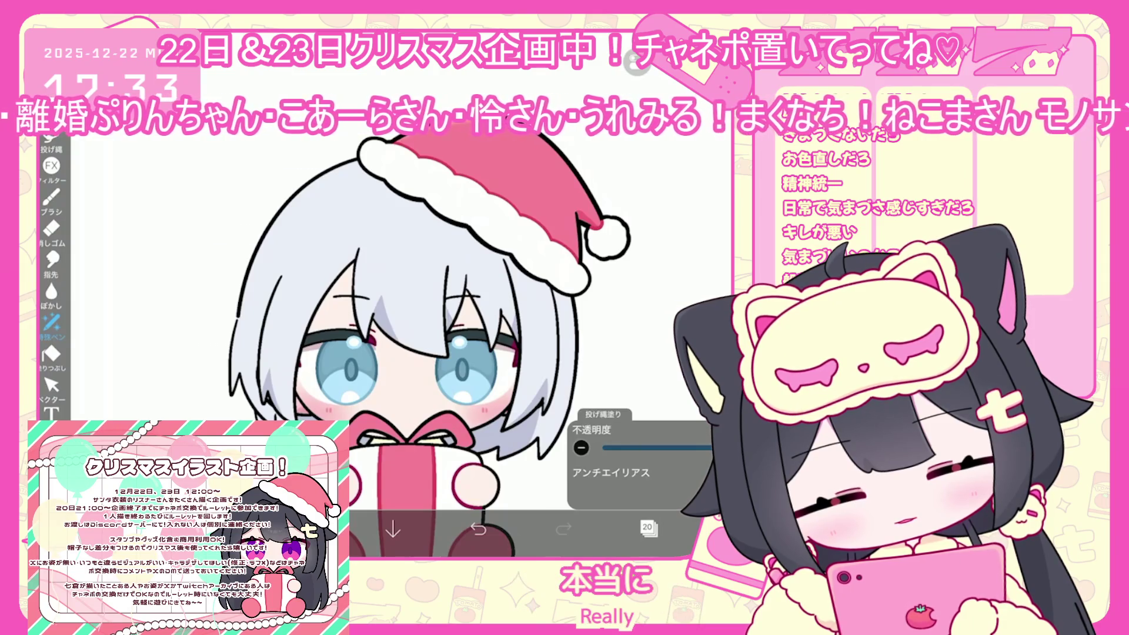
- Add a new empty layer, switch to the Brush, and undo a stroke
{"action": "left_click", "coordinate": [647, 527]}
{"action": "left_click", "coordinate": [433, 493]}
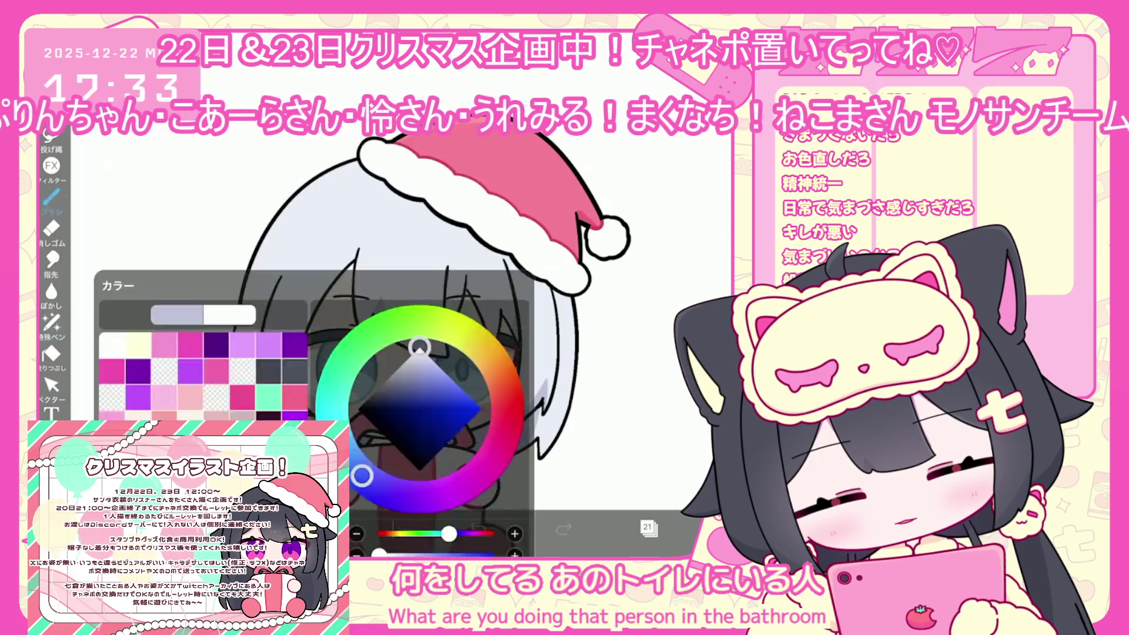
{"action": "left_click", "coordinate": [52, 198]}
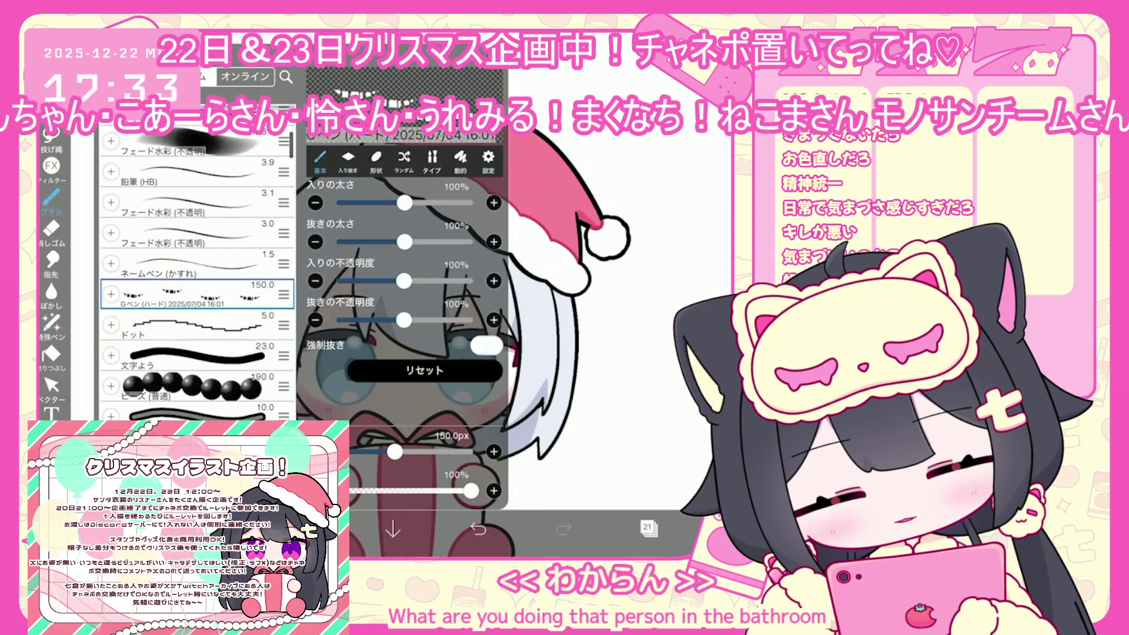
{"action": "key", "text": "ctrl+z"}
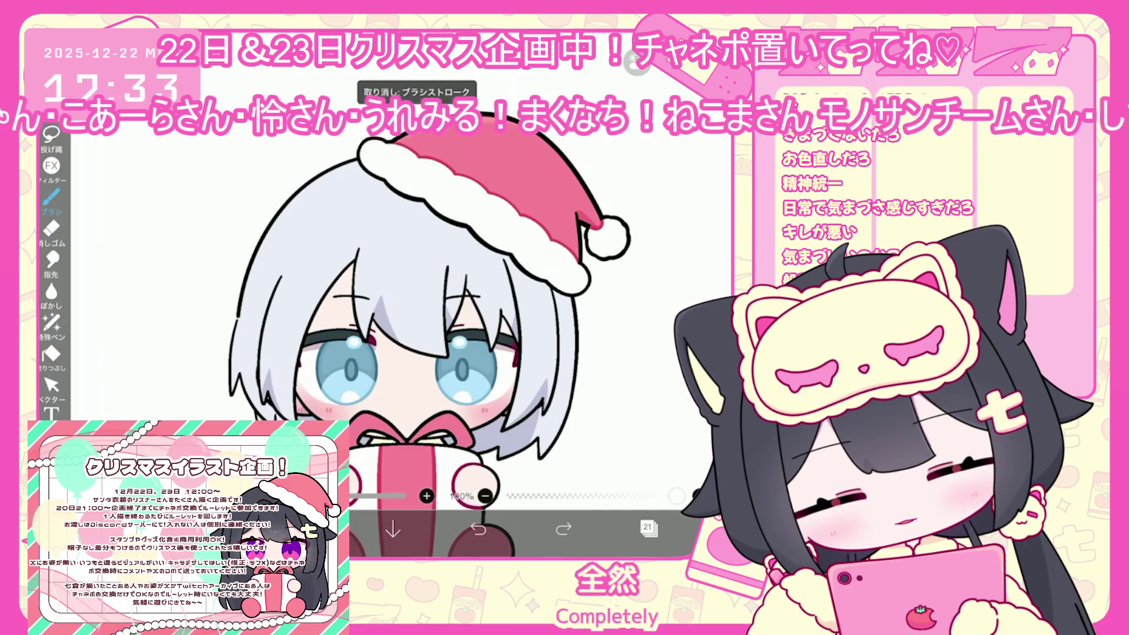
- Add another empty layer clipped to the one below and undo a brush stroke
{"action": "left_click", "coordinate": [648, 527]}
{"action": "left_click", "coordinate": [434, 492]}
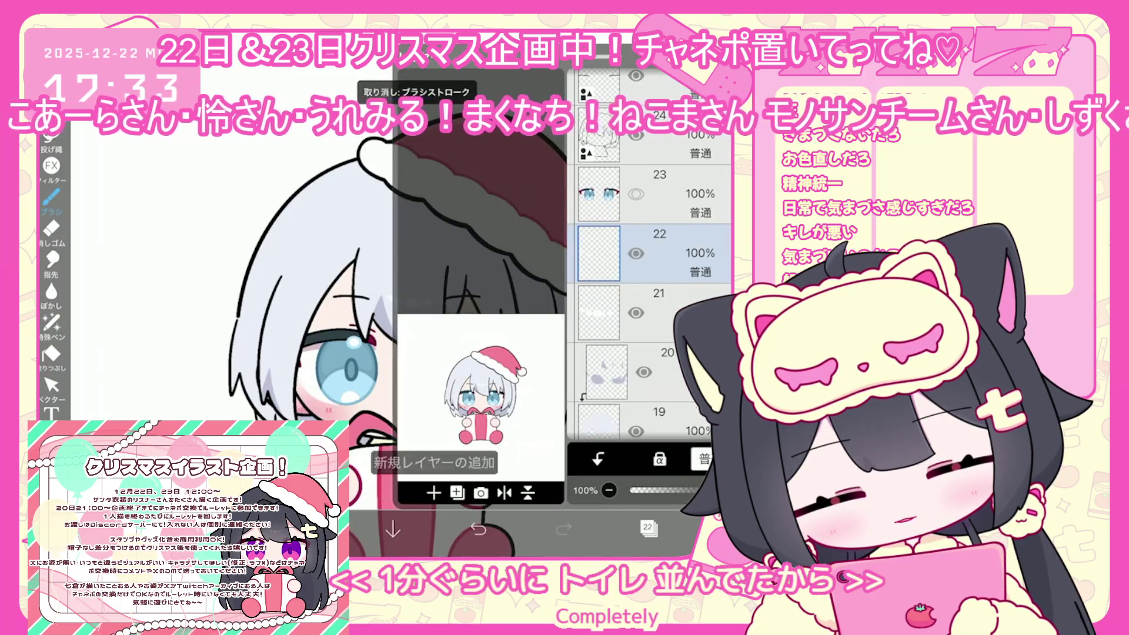
{"action": "left_click", "coordinate": [598, 458]}
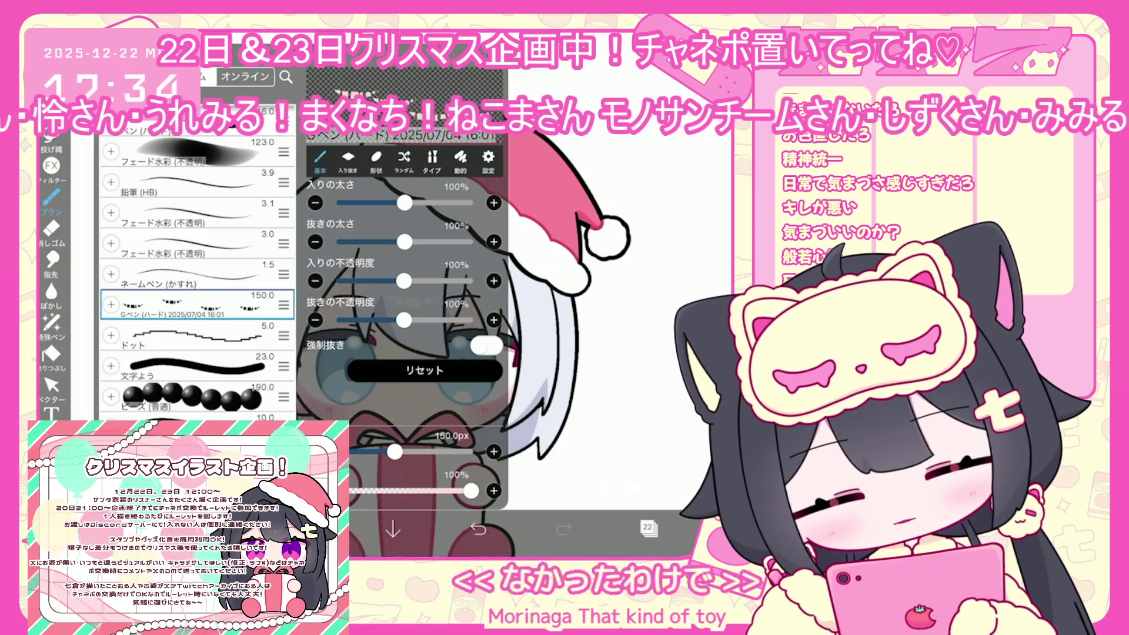
{"action": "scroll", "coordinate": [197, 294], "scroll_direction": "up", "scroll_amount": 5}
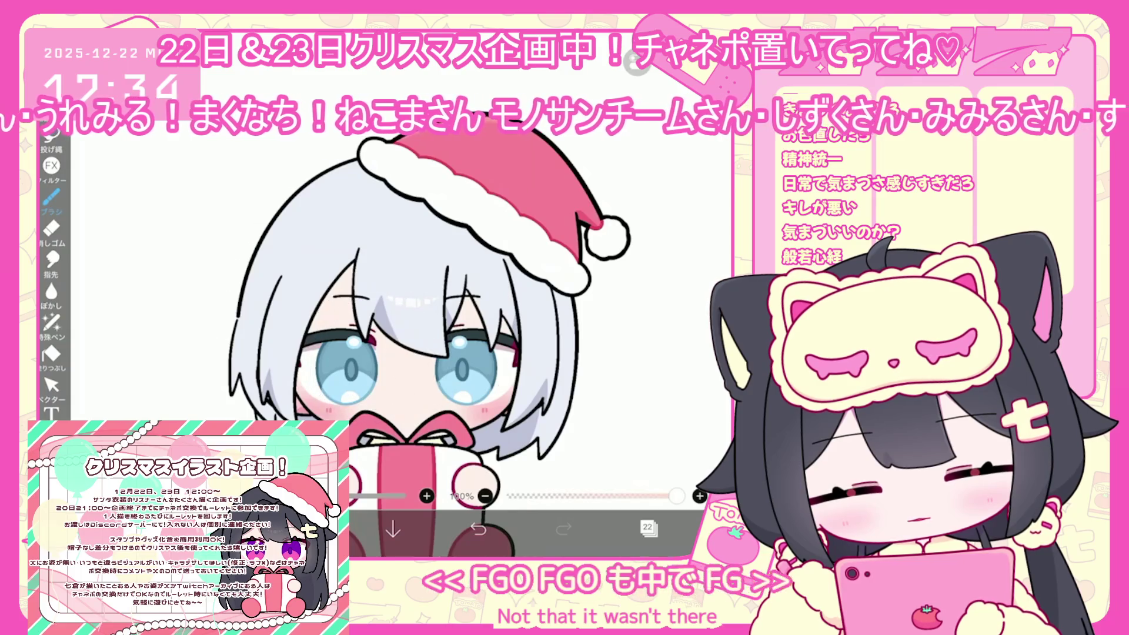
{"action": "key", "text": "ctrl+z"}
- Undo one more brush stroke and select layer 23 with the eyes
{"action": "left_click", "coordinate": [648, 527]}
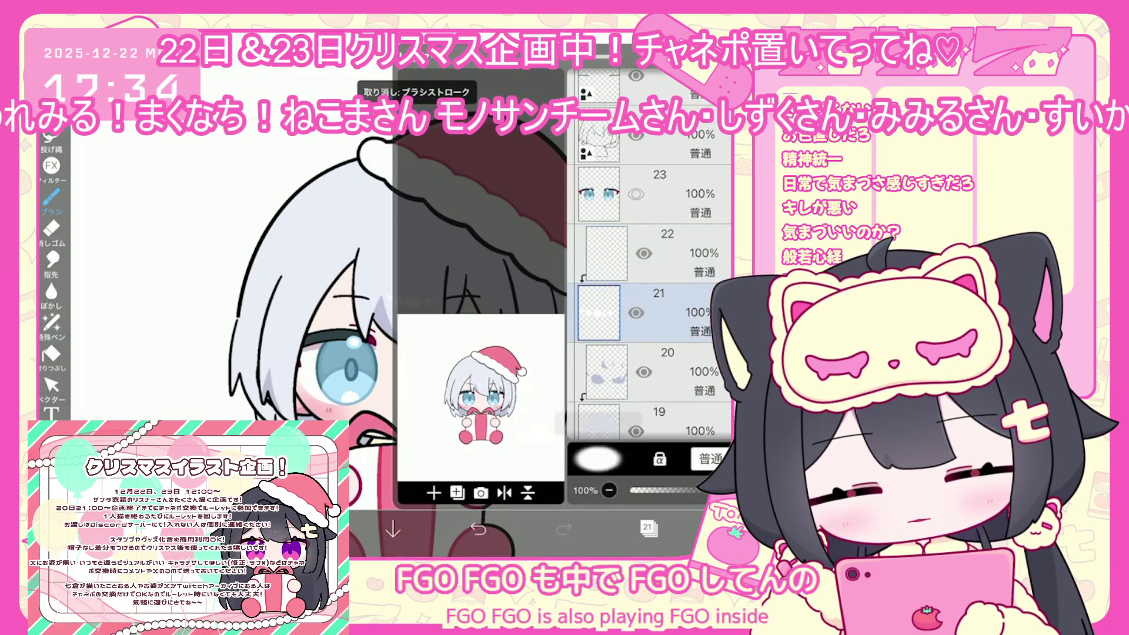
{"action": "key", "text": "ctrl+z"}
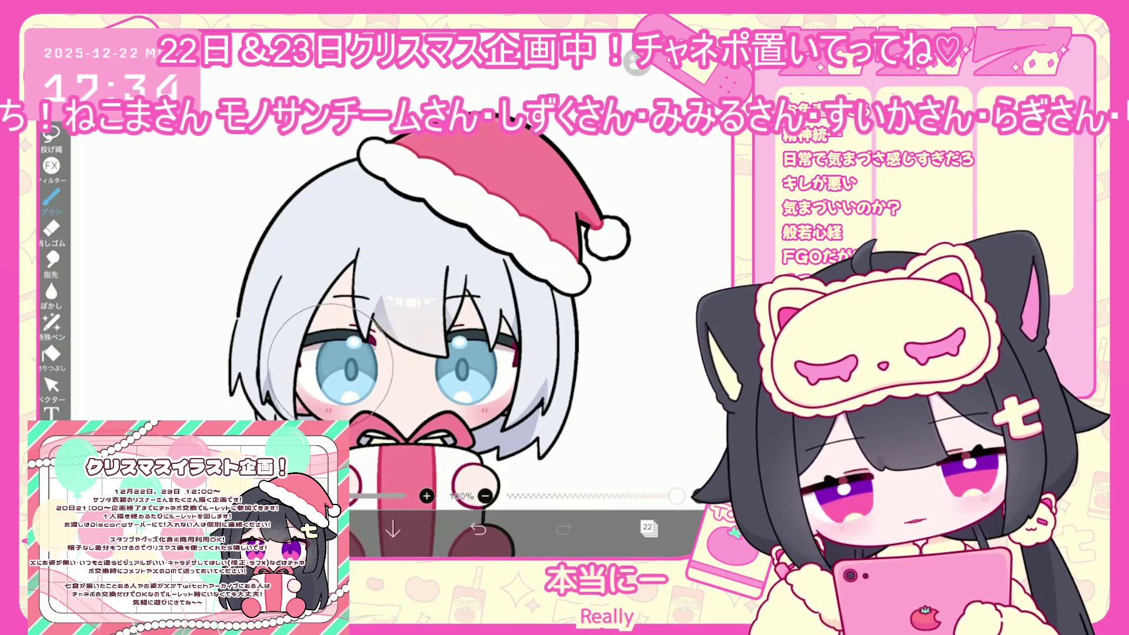
{"action": "scroll", "coordinate": [430, 363], "scroll_direction": "down", "scroll_amount": 2}
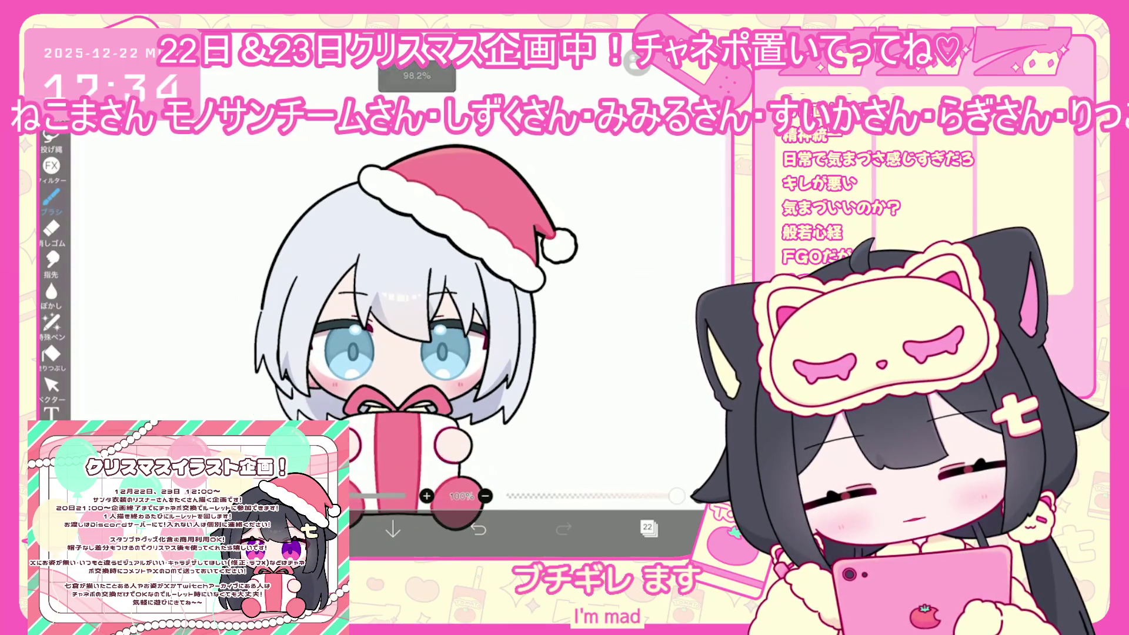
{"action": "left_click", "coordinate": [648, 528]}
{"action": "left_click", "coordinate": [647, 312]}
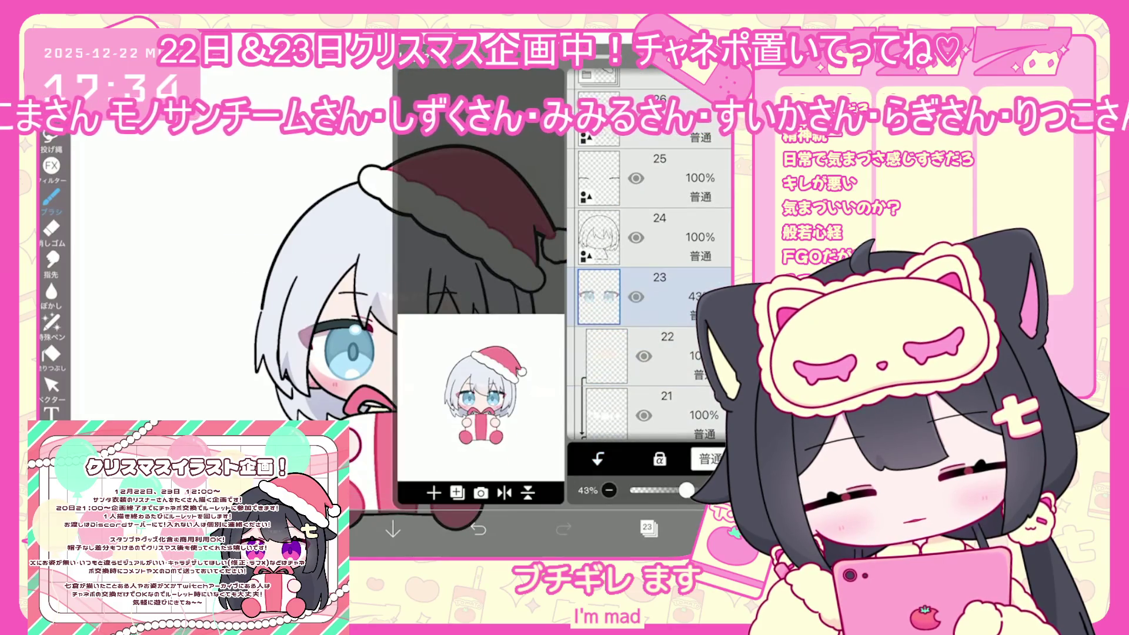
{"action": "scroll", "coordinate": [650, 265], "scroll_direction": "down", "scroll_amount": 5}
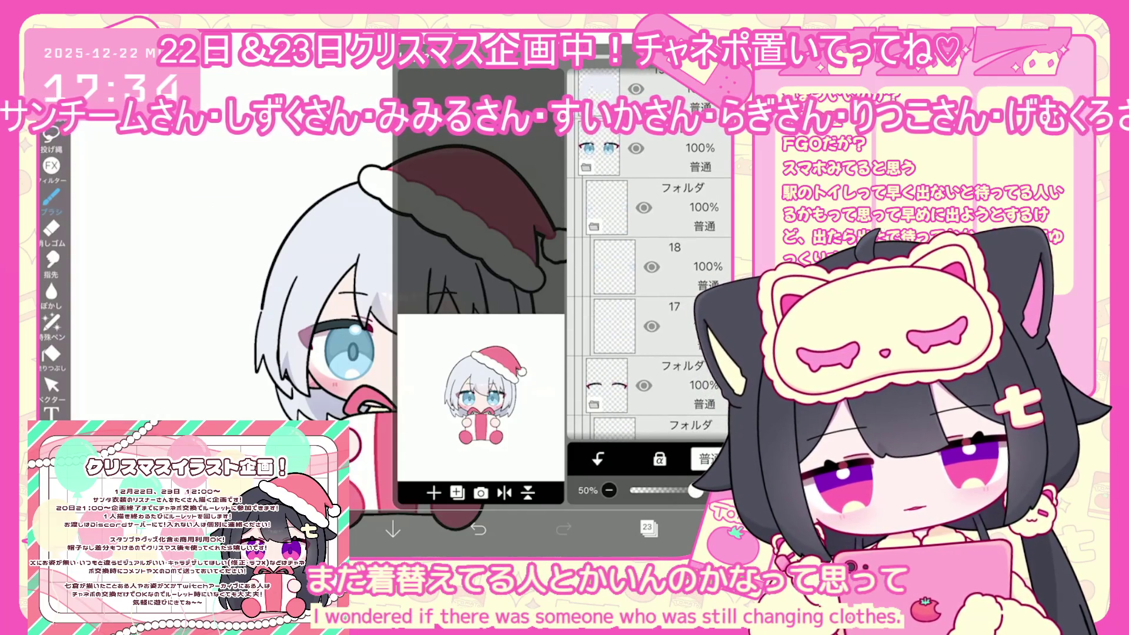
- Select layer 4, pick pale pink with Lasso Fill, and undo the first fill attempt
{"action": "scroll", "coordinate": [650, 264], "scroll_direction": "down", "scroll_amount": 10}
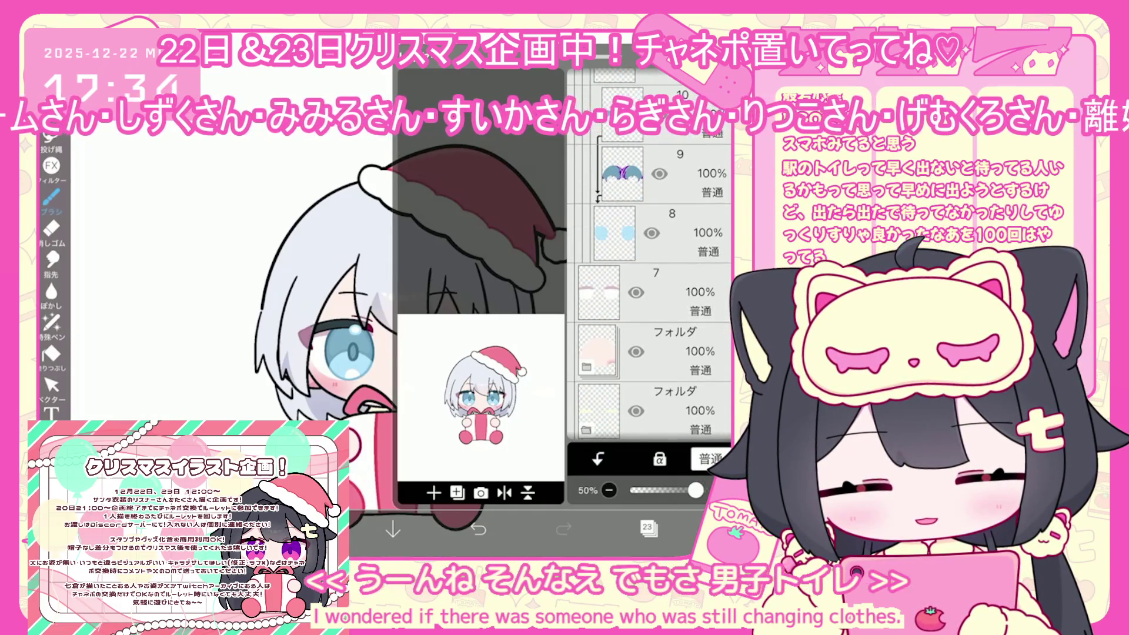
{"action": "scroll", "coordinate": [650, 264], "scroll_direction": "down", "scroll_amount": 7}
{"action": "left_click", "coordinate": [615, 287]}
{"action": "left_click", "coordinate": [648, 528]}
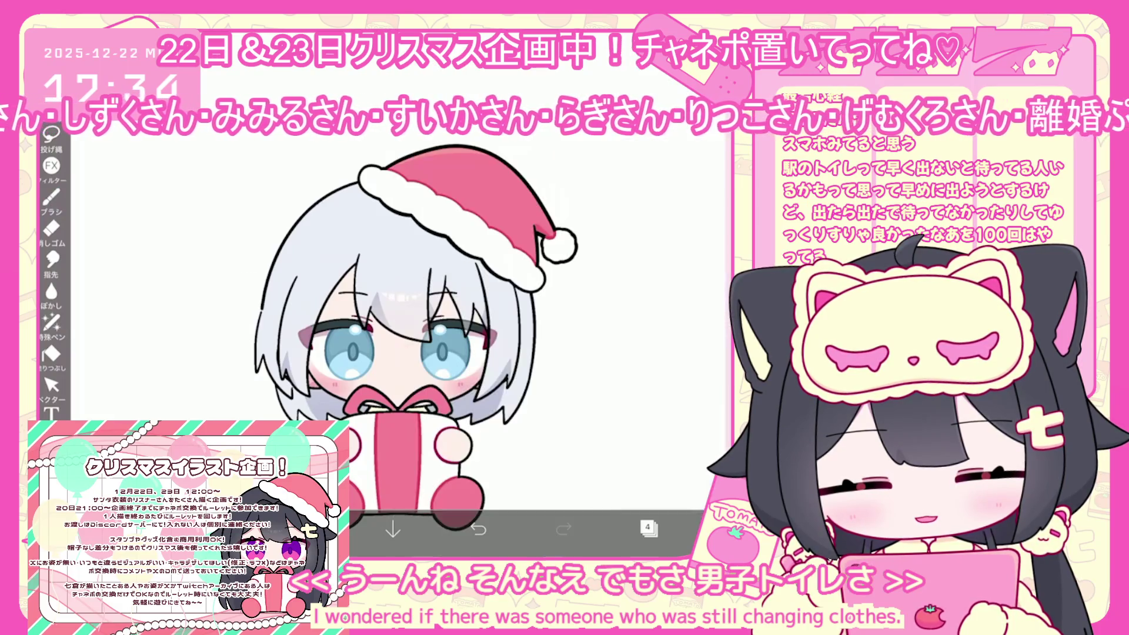
{"action": "left_click", "coordinate": [308, 530]}
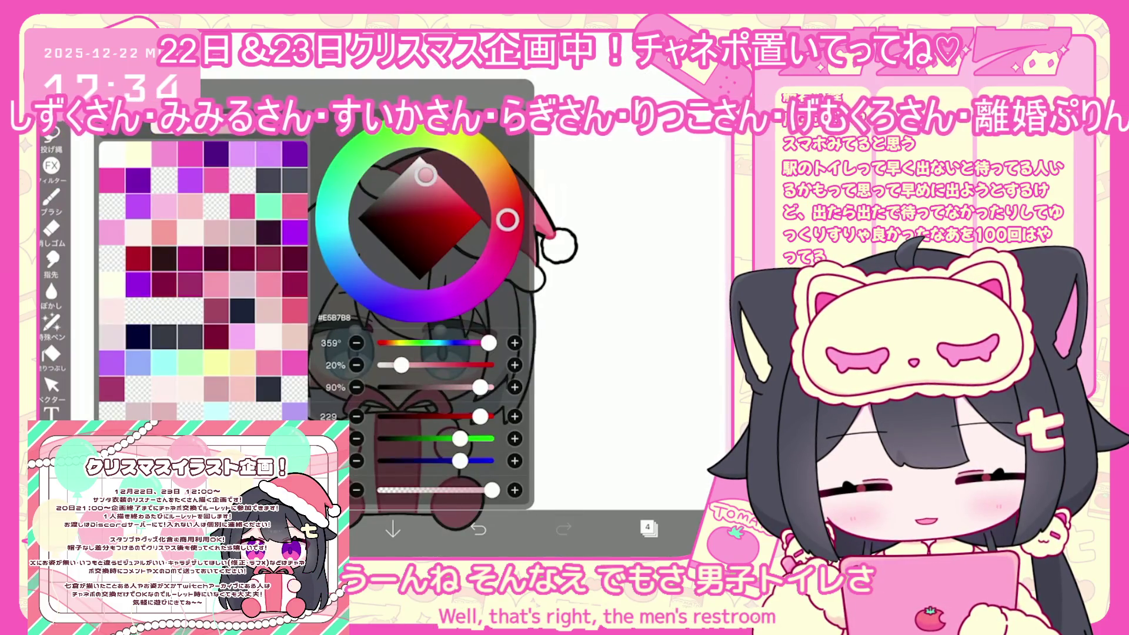
{"action": "left_click", "coordinate": [51, 322]}
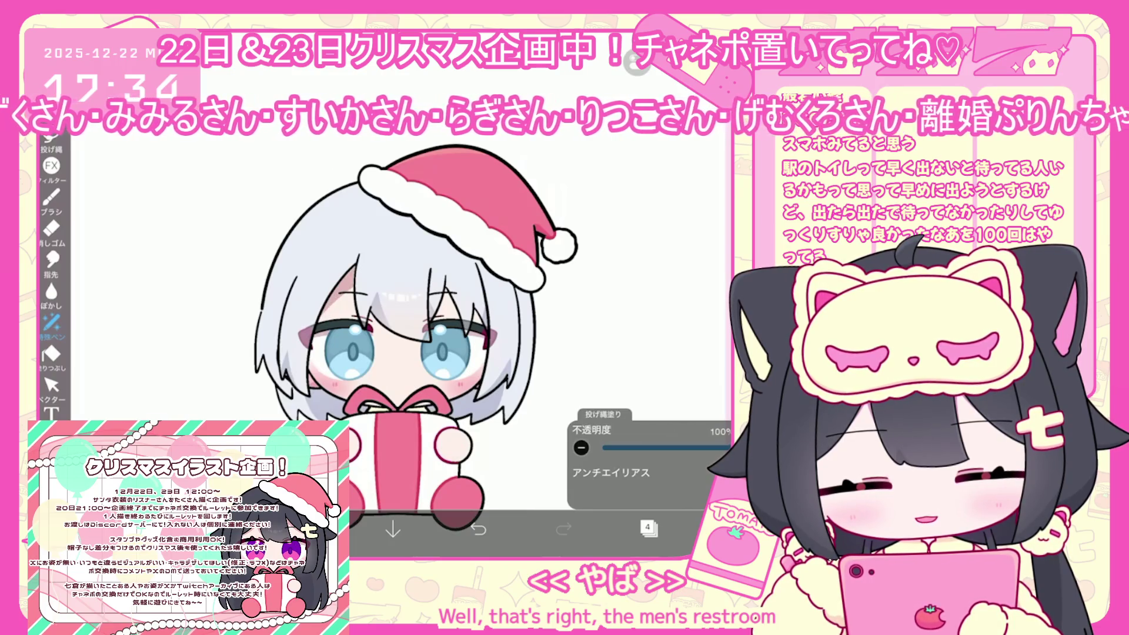
{"action": "left_click", "coordinate": [478, 528]}
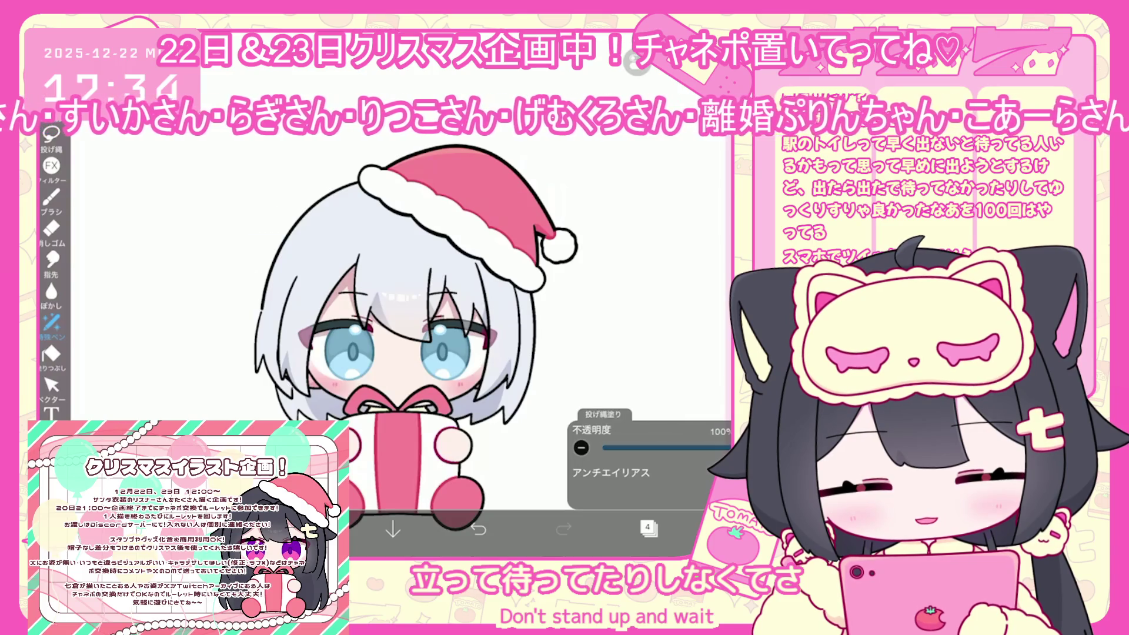
{"action": "scroll", "coordinate": [429, 343], "scroll_direction": "up", "scroll_amount": 3}
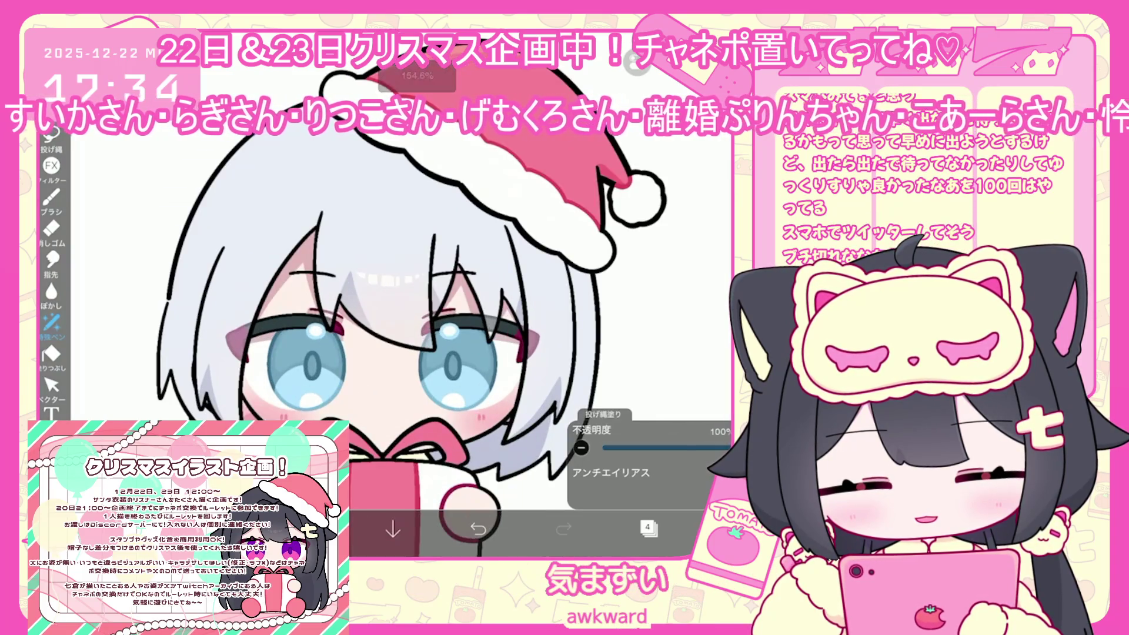
{"action": "scroll", "coordinate": [412, 294], "scroll_direction": "down", "scroll_amount": 5}
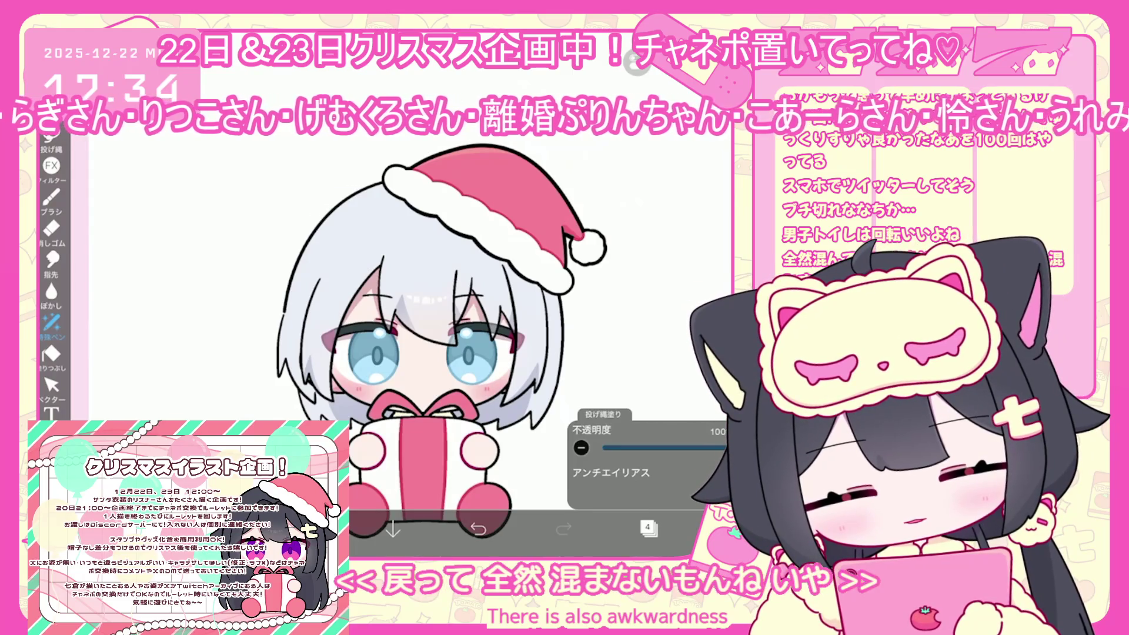
- Move through the layer folders to select layer 2, returning to Lasso Fill
{"action": "left_click", "coordinate": [647, 528]}
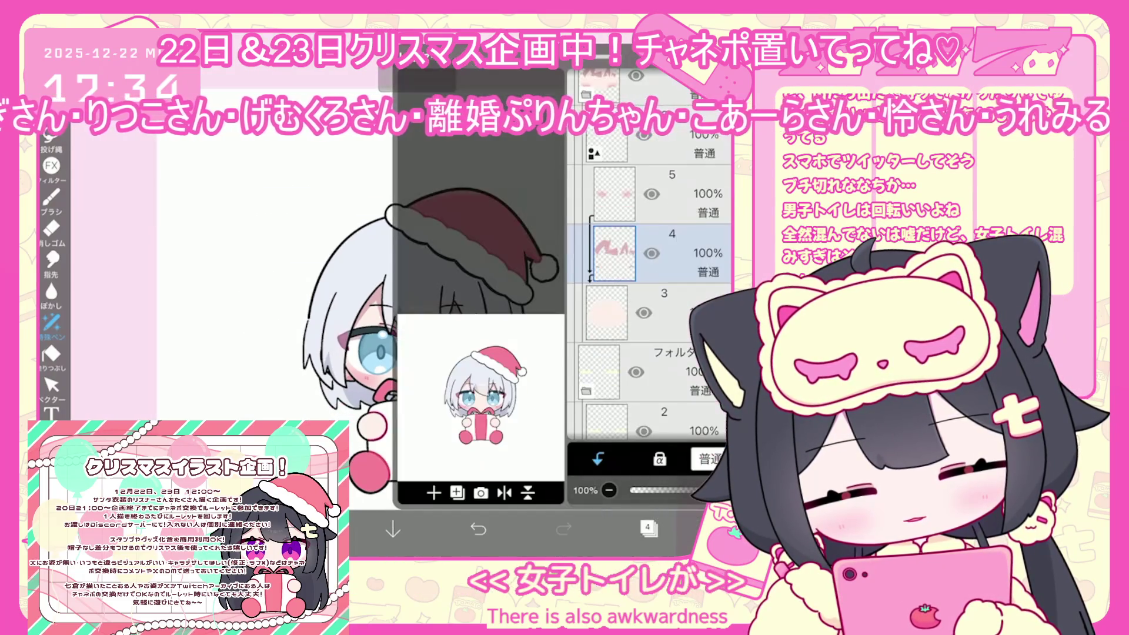
{"action": "left_click", "coordinate": [647, 253]}
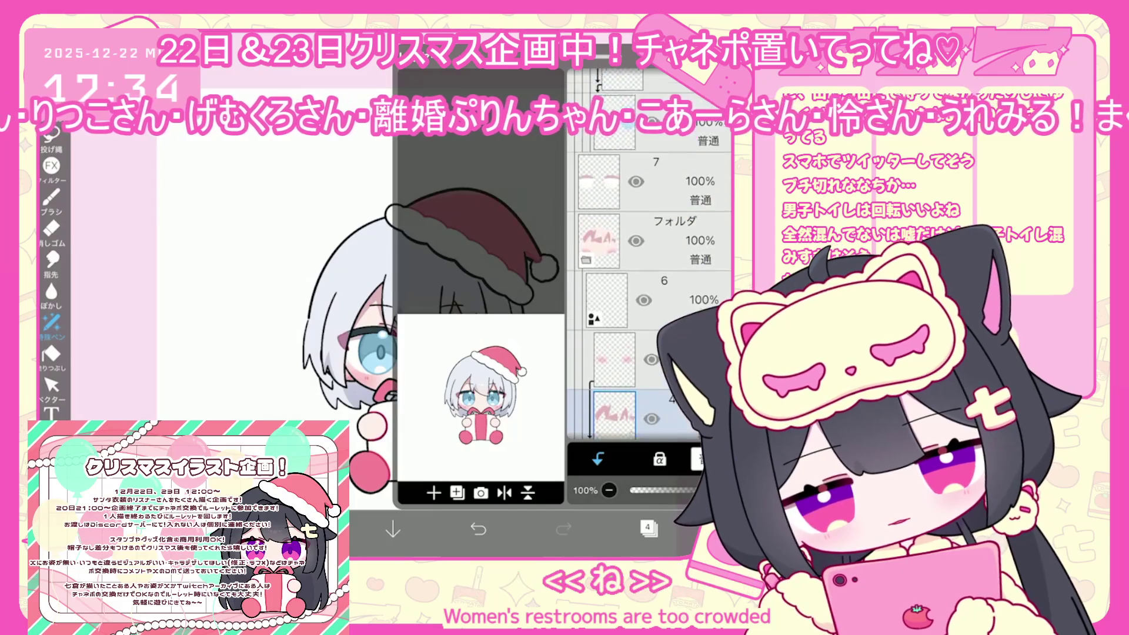
{"action": "left_click", "coordinate": [648, 527]}
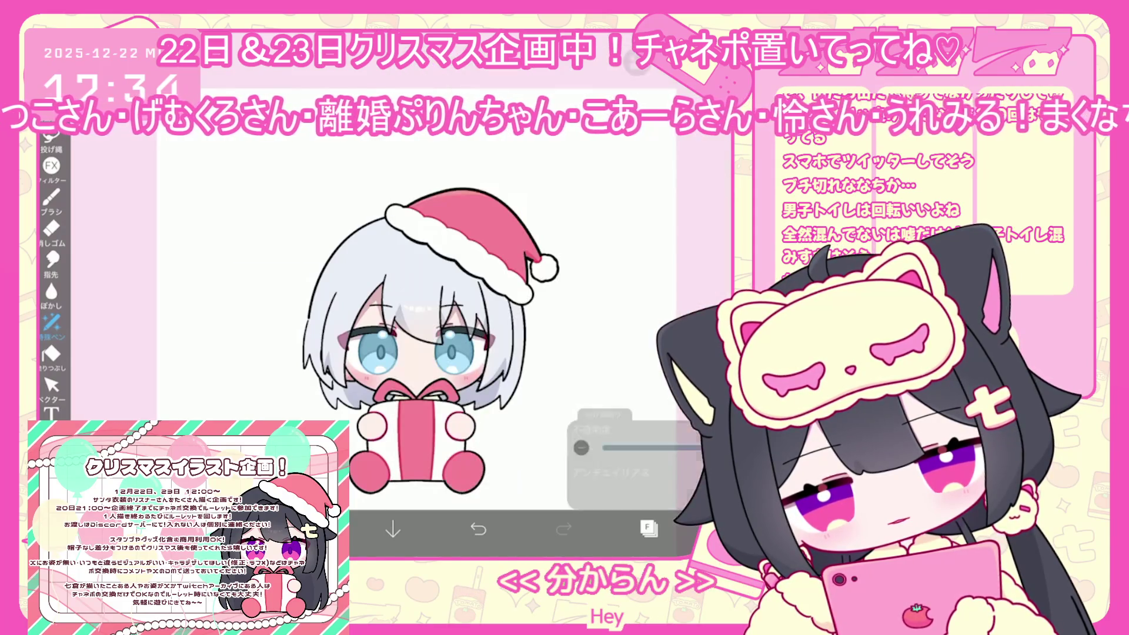
{"action": "left_click", "coordinate": [51, 142]}
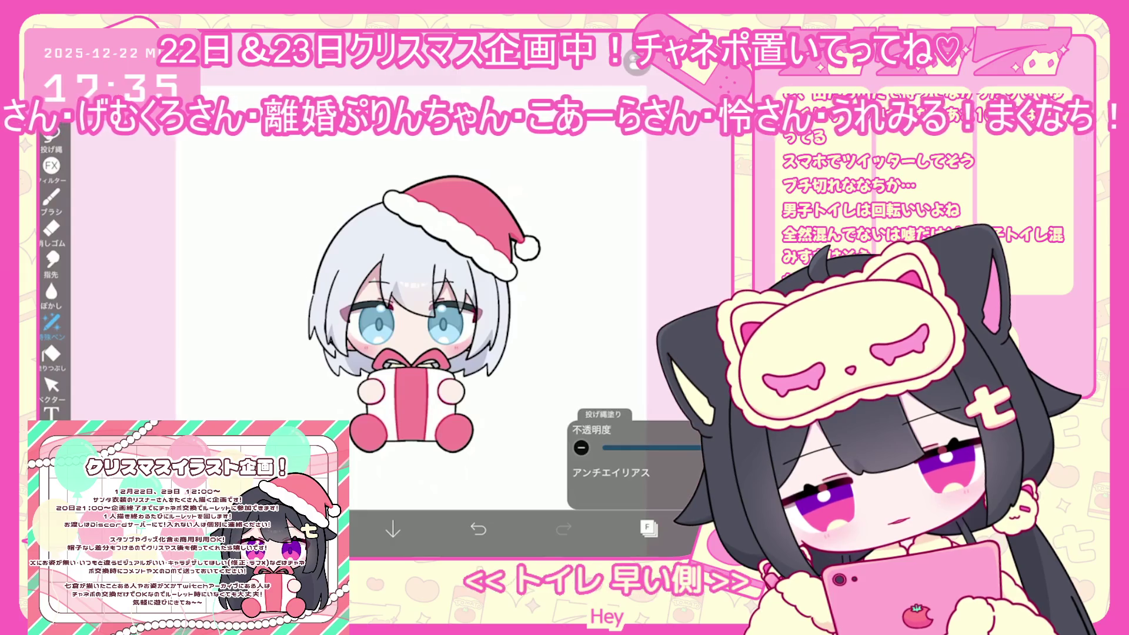
{"action": "left_click", "coordinate": [647, 527]}
{"action": "left_click", "coordinate": [647, 253]}
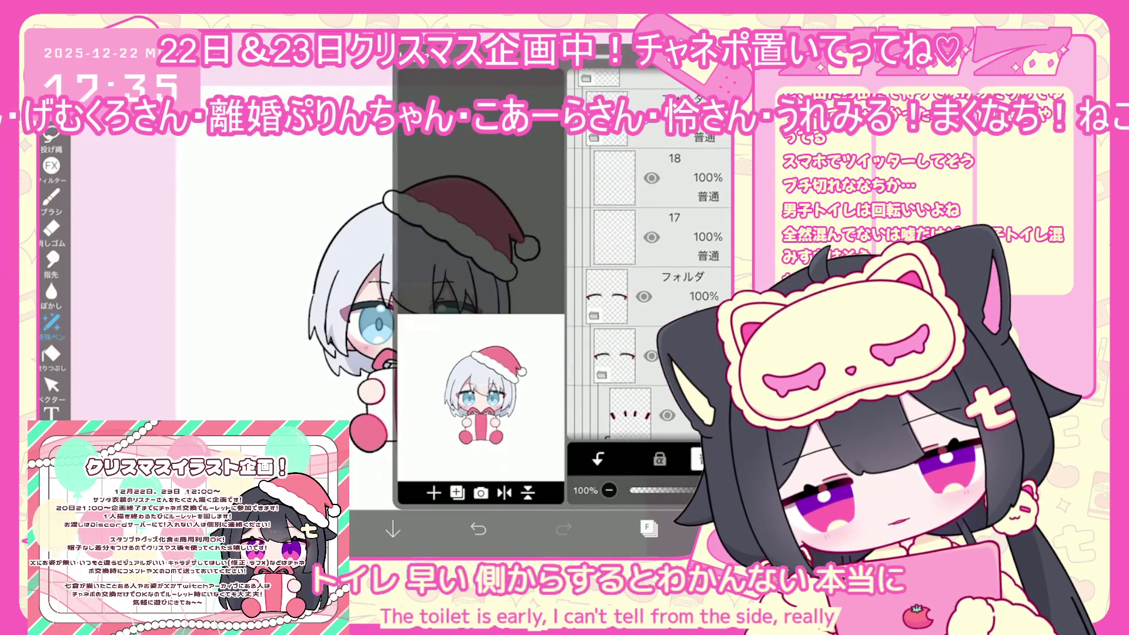
{"action": "scroll", "coordinate": [647, 252], "scroll_direction": "down", "scroll_amount": 3}
{"action": "left_click", "coordinate": [647, 322]}
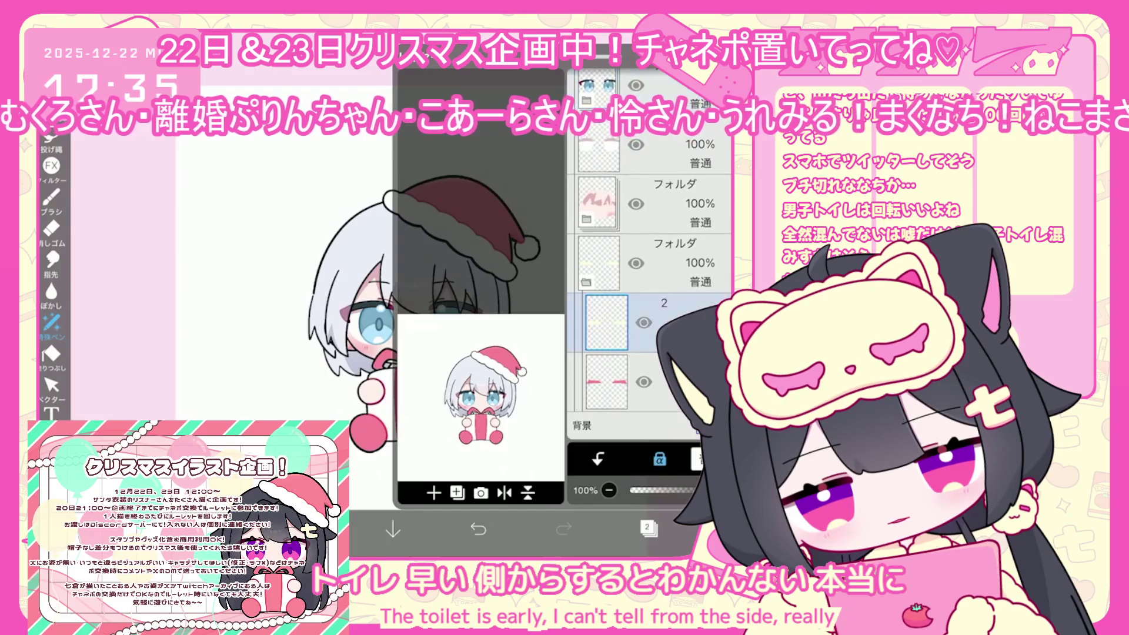
{"action": "left_click", "coordinate": [52, 322]}
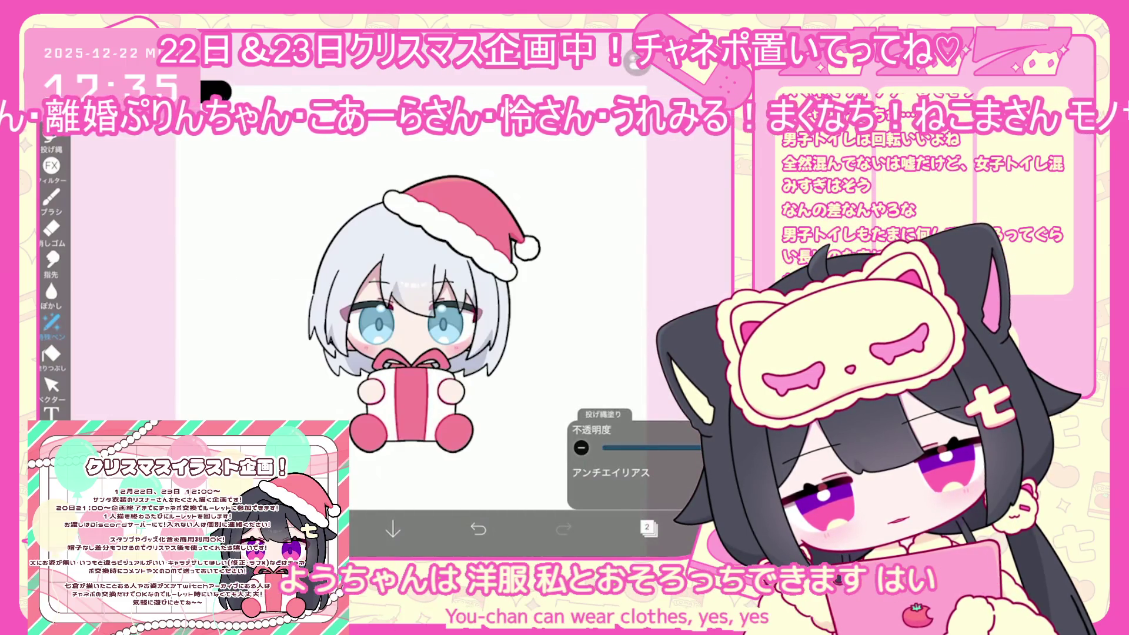
- Add a new layer above layer 24 and pick pale blue-white #DBDFF0
{"action": "left_click", "coordinate": [647, 528]}
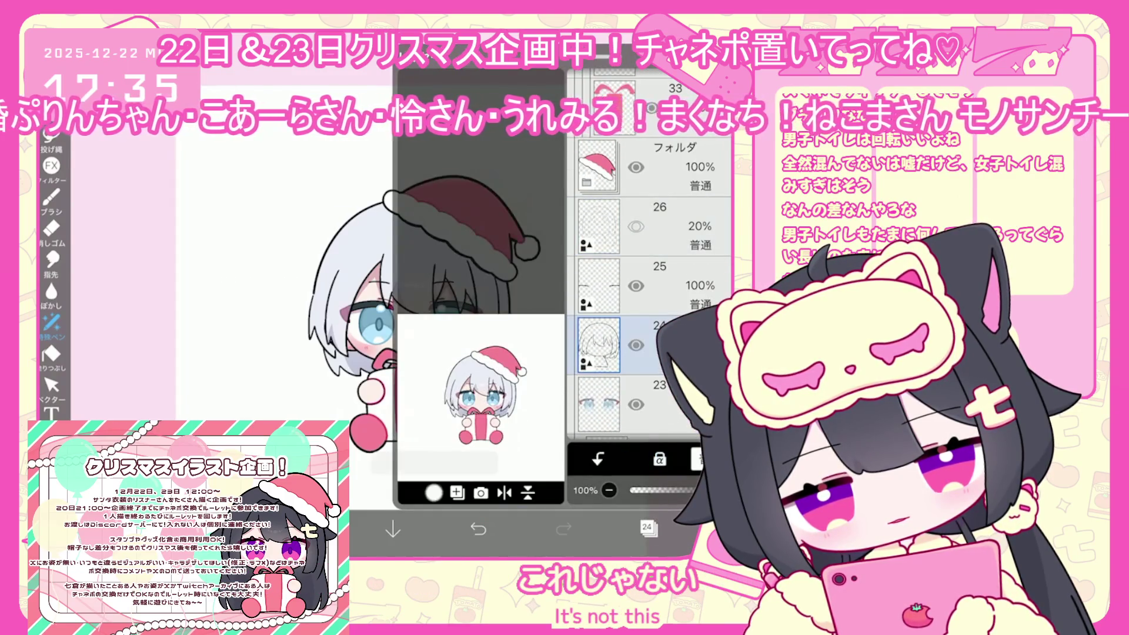
{"action": "left_click", "coordinate": [433, 493]}
{"action": "left_click", "coordinate": [647, 527]}
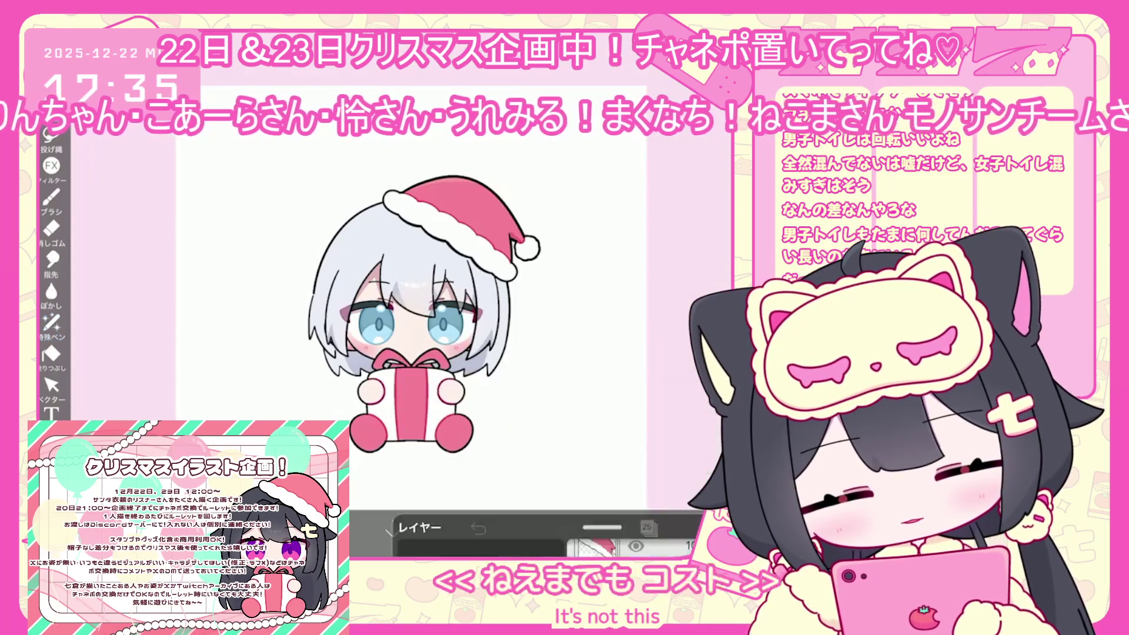
{"action": "left_click", "coordinate": [308, 528]}
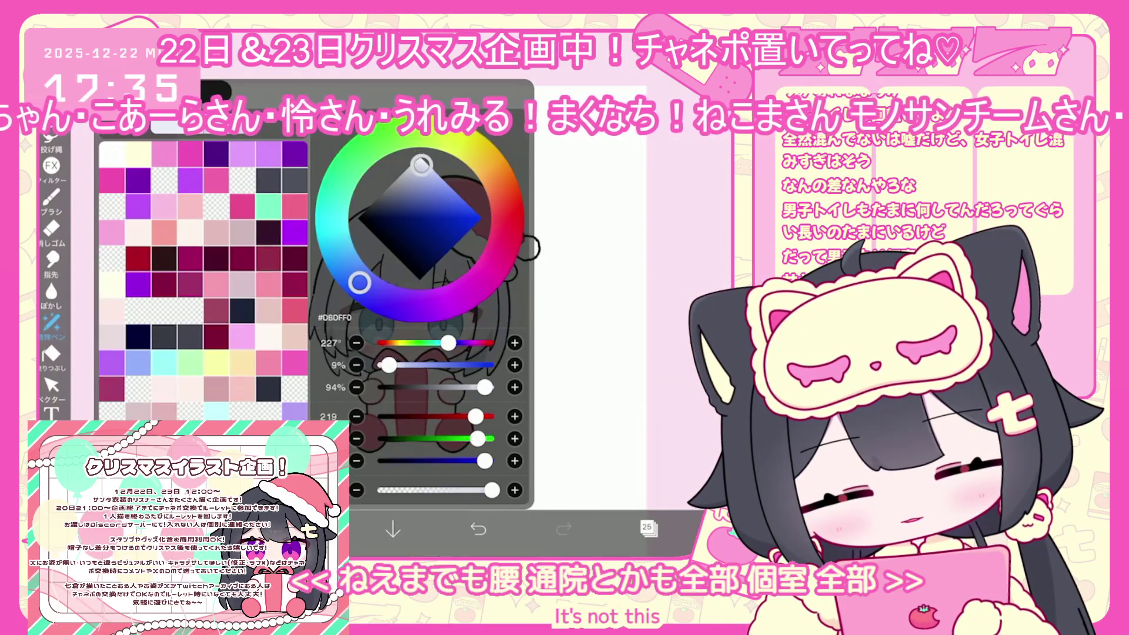
{"action": "left_click", "coordinate": [308, 527]}
{"action": "scroll", "coordinate": [412, 294], "scroll_direction": "up", "scroll_amount": 3}
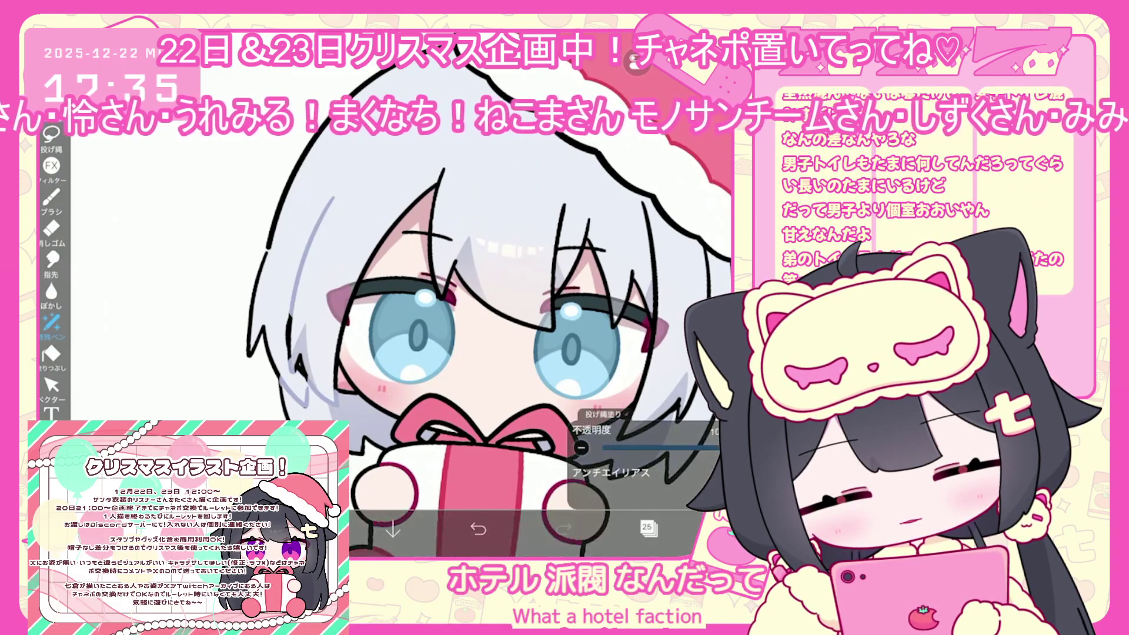
- Undo the lasso fill, refill the small patch, and switch to the Eraser
{"action": "scroll", "coordinate": [327, 374], "scroll_direction": "up", "scroll_amount": 3}
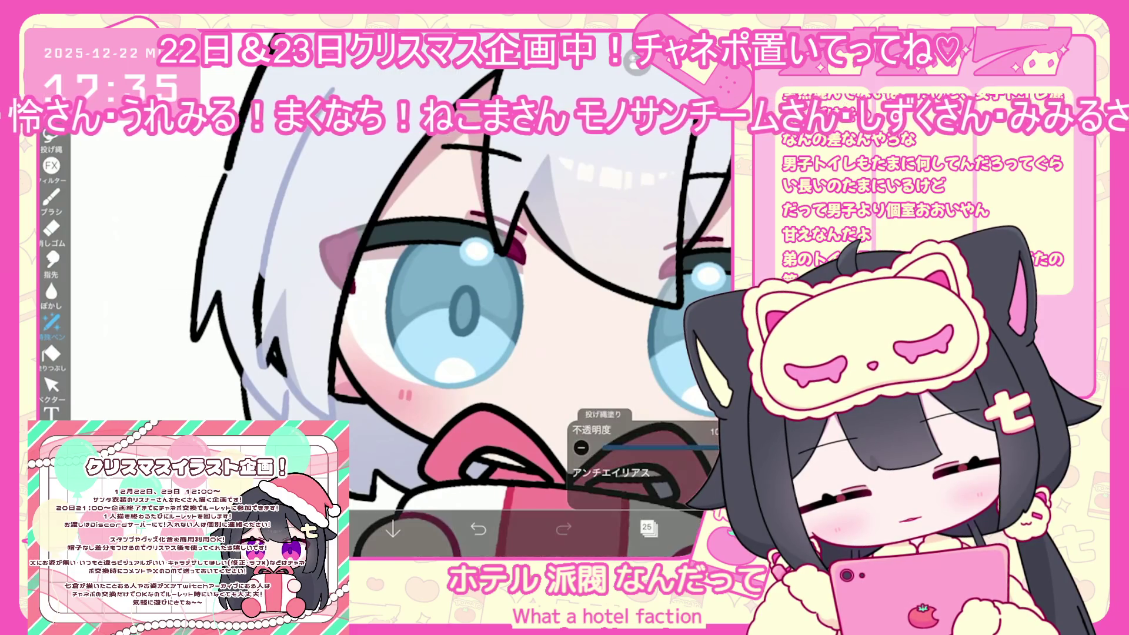
{"action": "scroll", "coordinate": [458, 306], "scroll_direction": "up", "scroll_amount": 1}
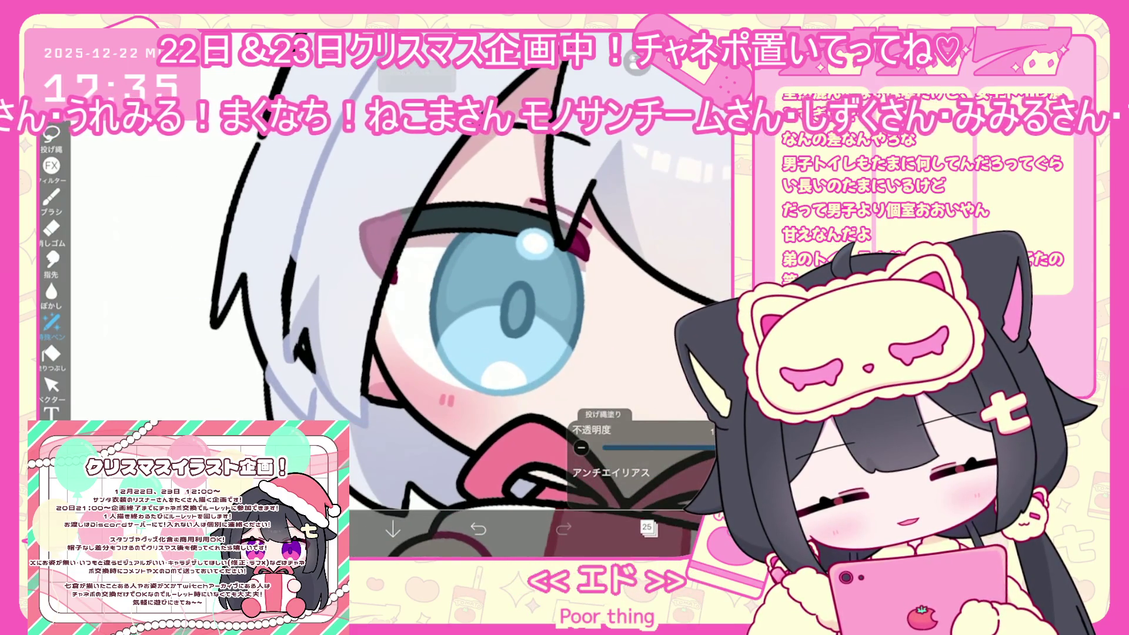
{"action": "key", "text": "ctrl+z"}
{"action": "left_click_drag", "start_coordinate": [292, 350], "coordinate": [297, 362]}
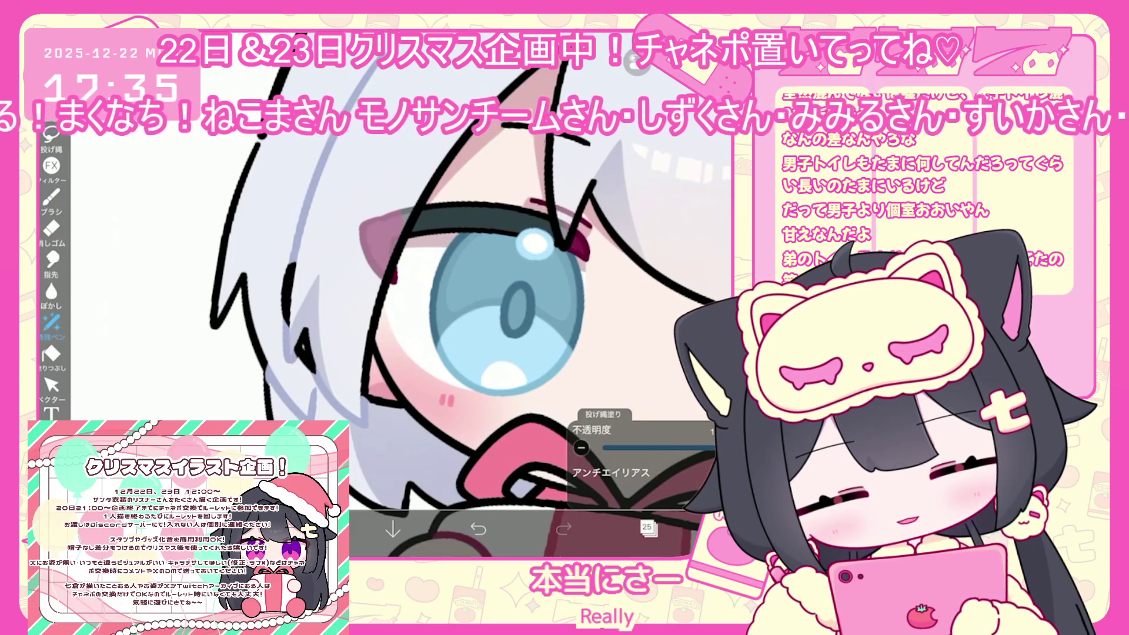
{"action": "left_click", "coordinate": [51, 230]}
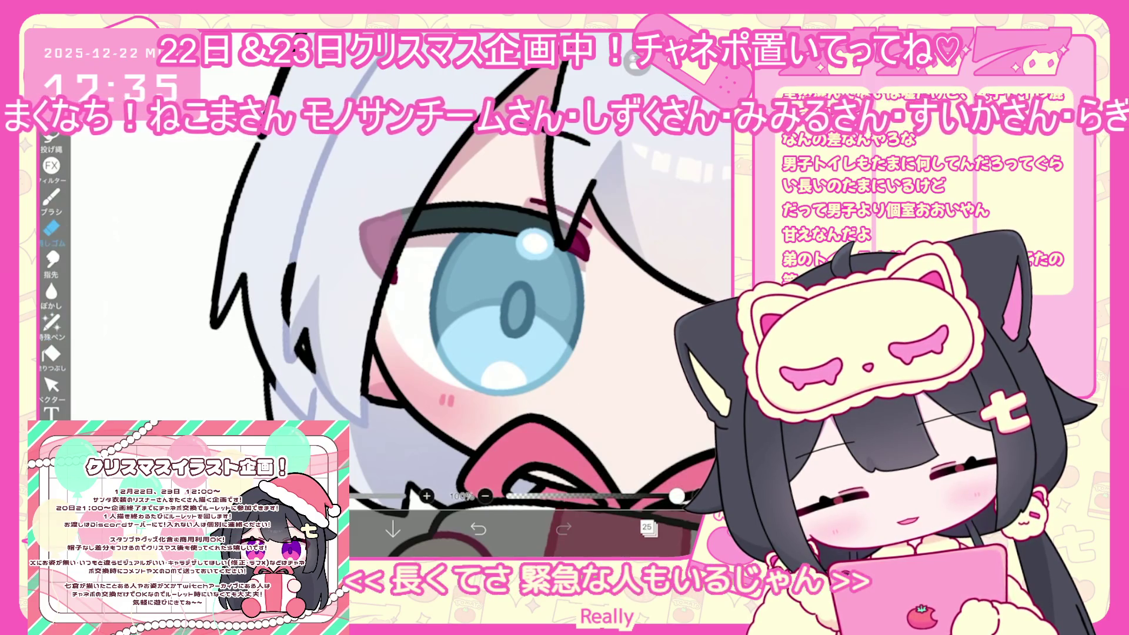
{"action": "left_click", "coordinate": [51, 322]}
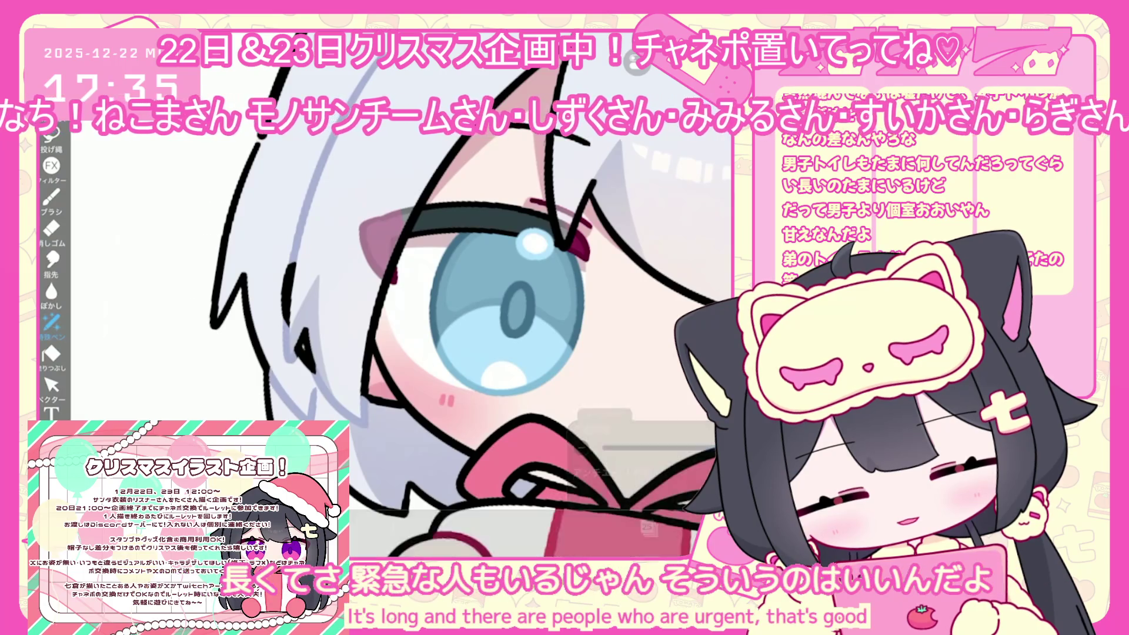
{"action": "left_click", "coordinate": [51, 230]}
{"action": "scroll", "coordinate": [446, 294], "scroll_direction": "down", "scroll_amount": 3}
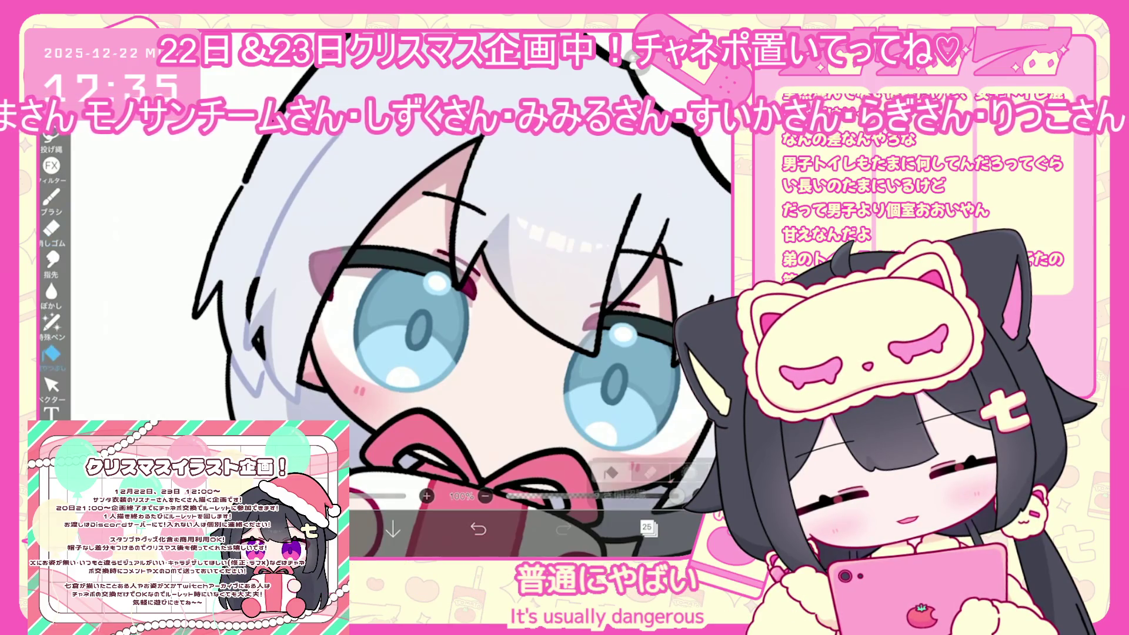
- With Lasso Fill selected, undo the last three lasso fills
{"action": "left_click", "coordinate": [51, 322]}
{"action": "scroll", "coordinate": [447, 294], "scroll_direction": "down", "scroll_amount": 2}
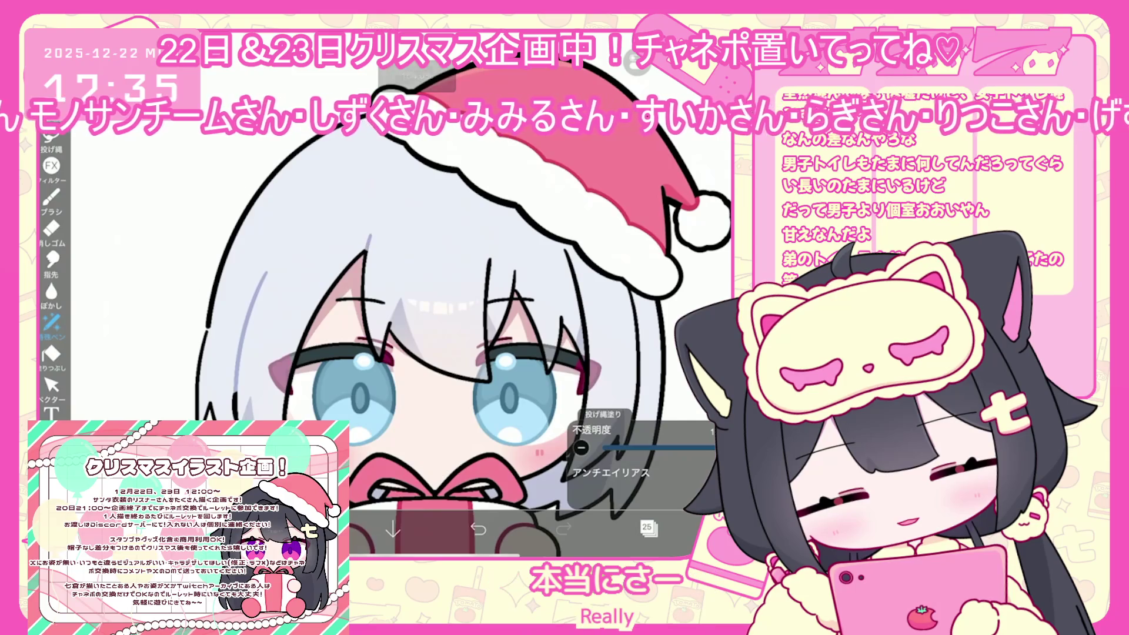
{"action": "key", "text": "ctrl+z"}
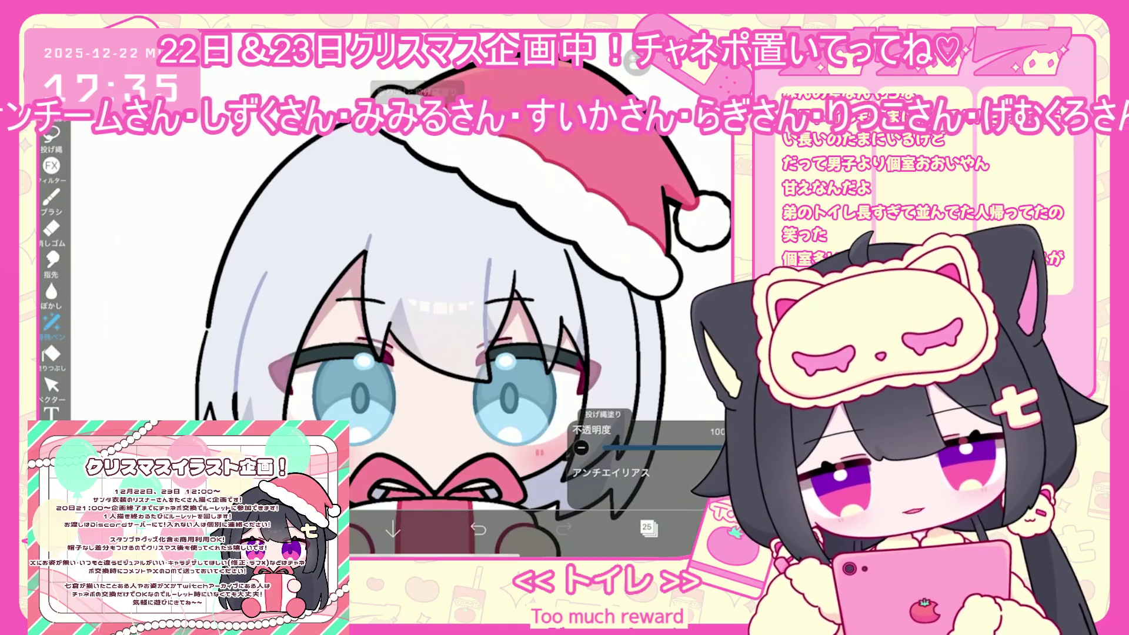
{"action": "scroll", "coordinate": [412, 323], "scroll_direction": "down", "scroll_amount": 2}
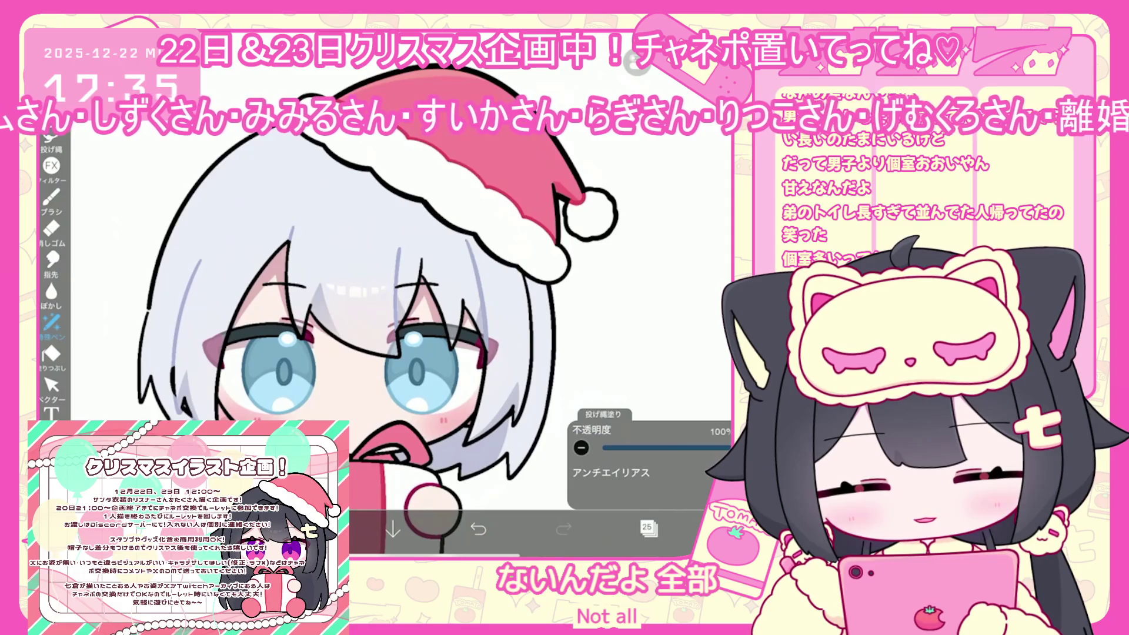
{"action": "key", "text": "ctrl+z"}
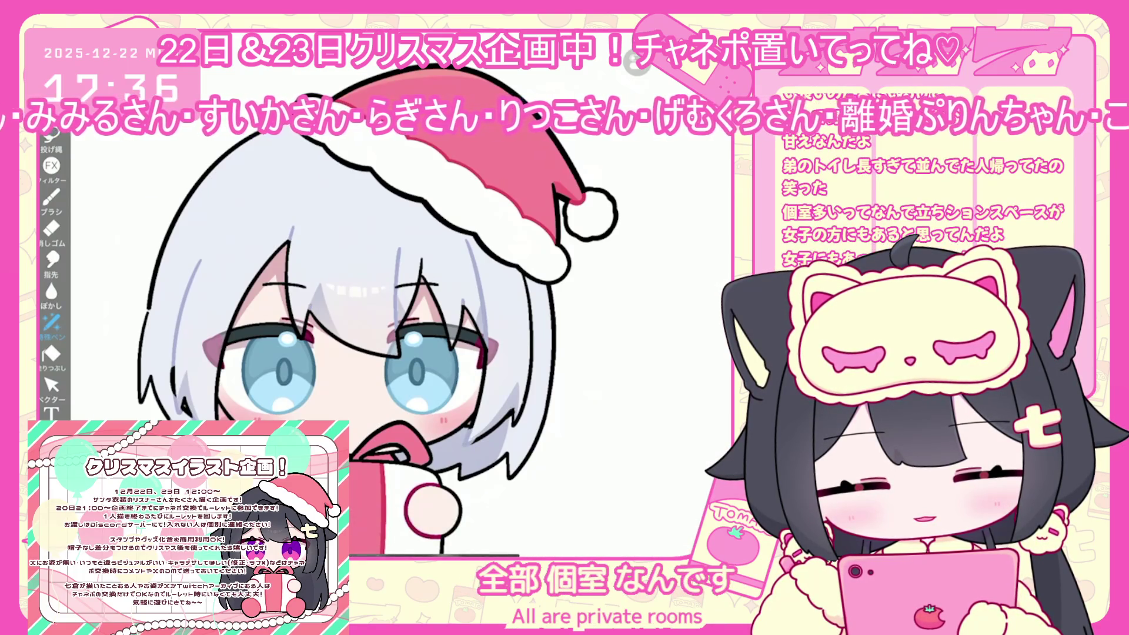
{"action": "key", "text": "ctrl+z"}
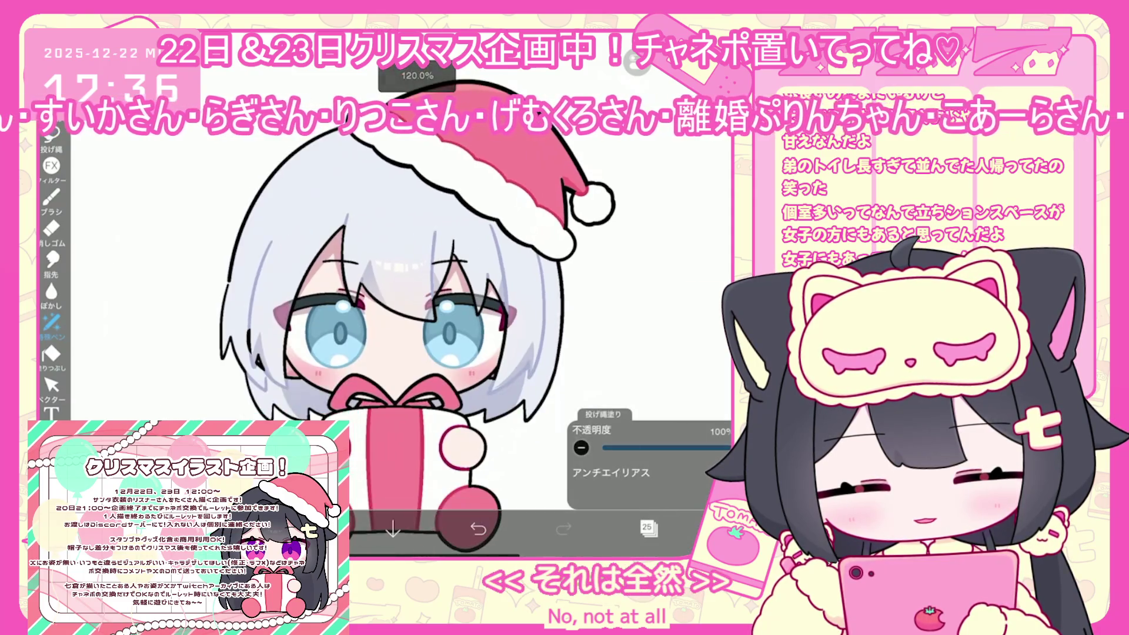
- Toggle the layer list several times, leaving it open with its preview
{"action": "left_click", "coordinate": [646, 528]}
{"action": "left_click", "coordinate": [317, 353]}
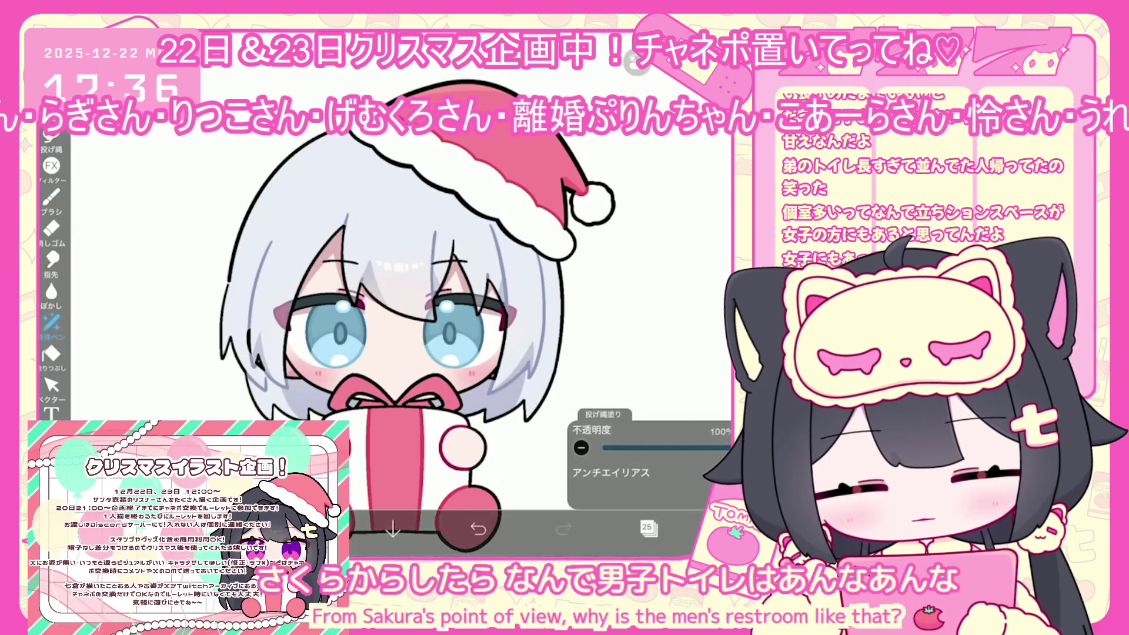
{"action": "scroll", "coordinate": [412, 306], "scroll_direction": "up", "scroll_amount": 2}
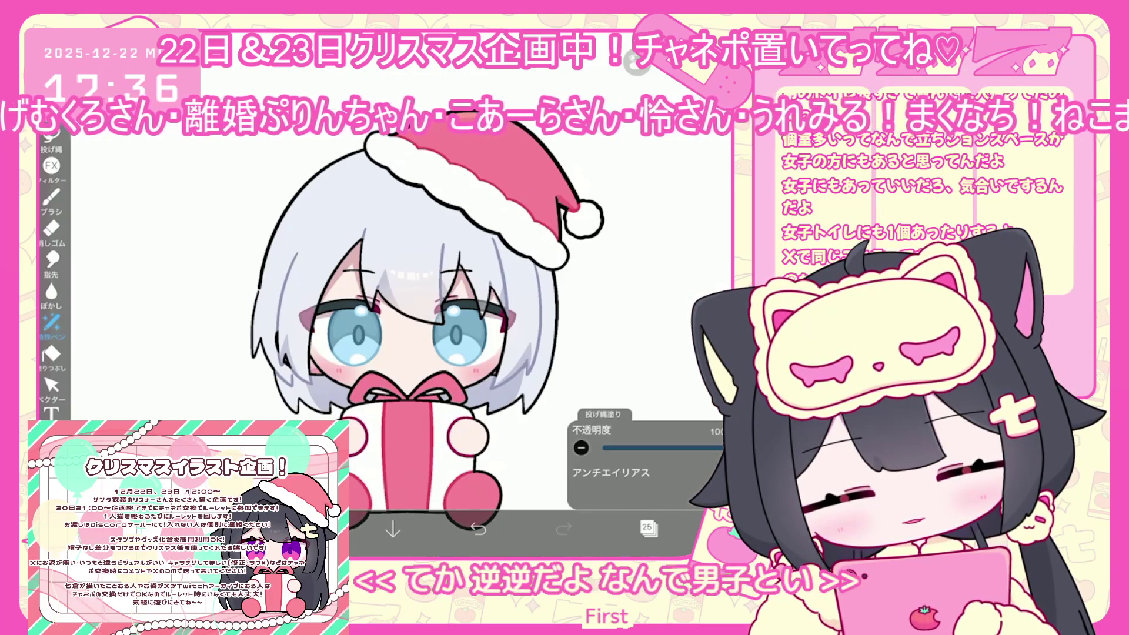
{"action": "scroll", "coordinate": [376, 330], "scroll_direction": "up", "scroll_amount": 3}
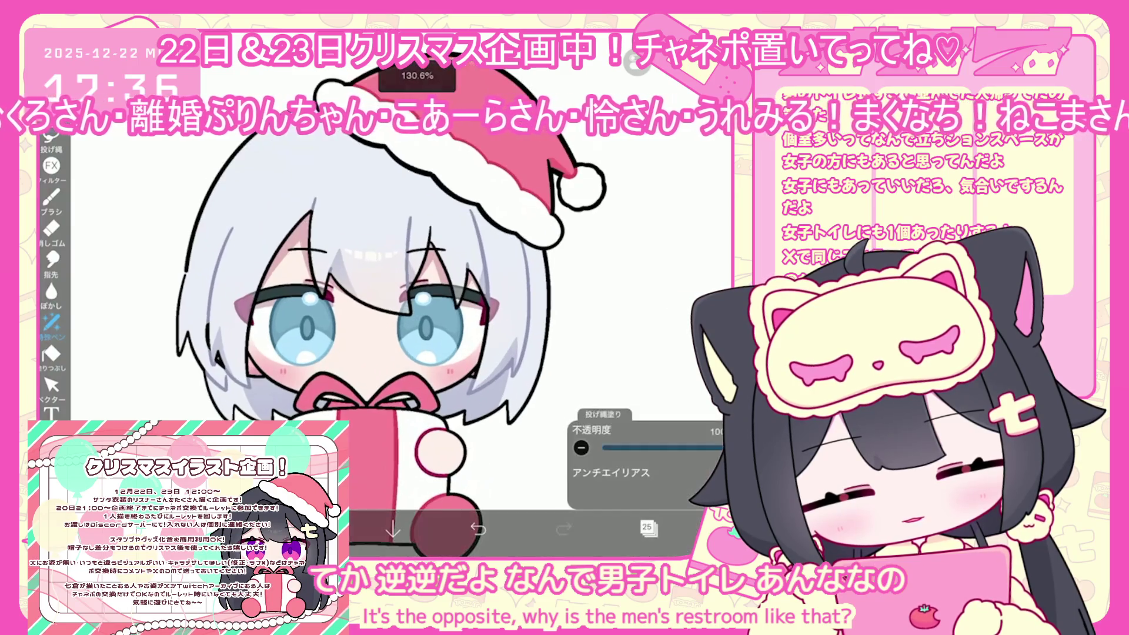
{"action": "left_click", "coordinate": [649, 528]}
{"action": "left_click", "coordinate": [648, 528]}
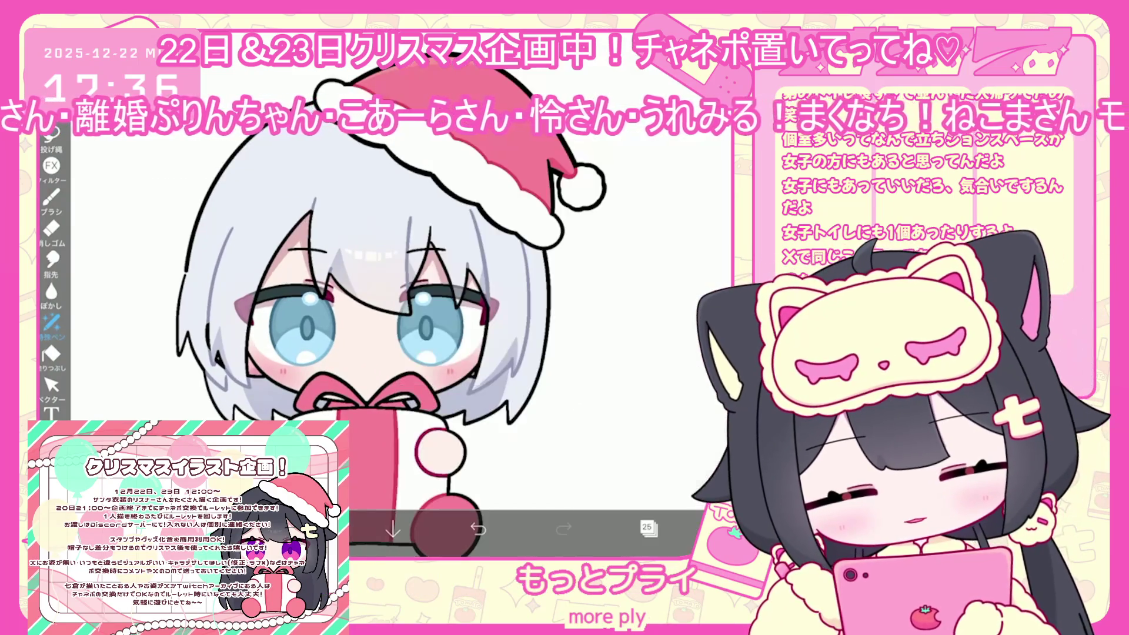
{"action": "left_click", "coordinate": [649, 528]}
{"action": "left_click", "coordinate": [51, 144]}
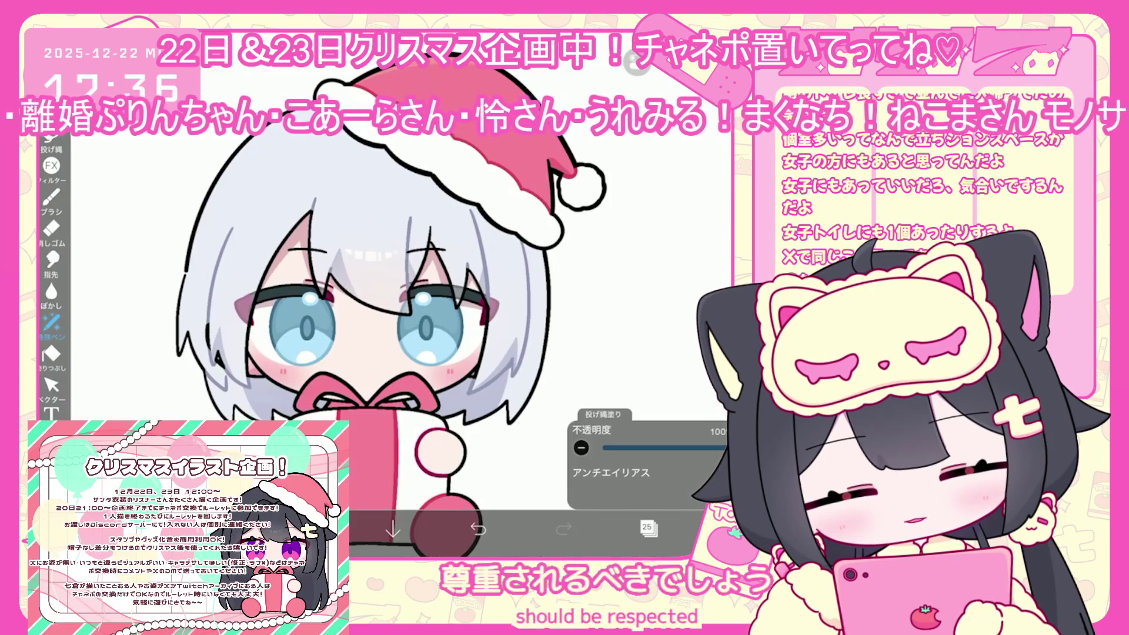
{"action": "left_click", "coordinate": [648, 528]}
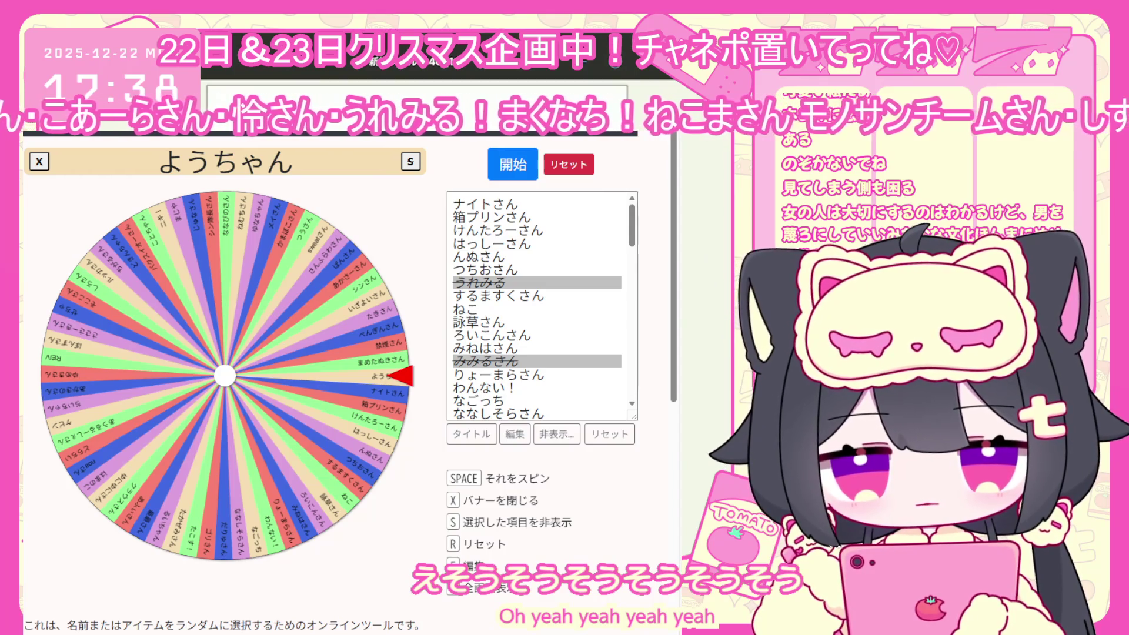
- Hide the last winner from the Web ルーレット wheel, then spin it again for the next name
{"action": "scroll", "coordinate": [470, 387], "scroll_direction": "down", "scroll_amount": 5}
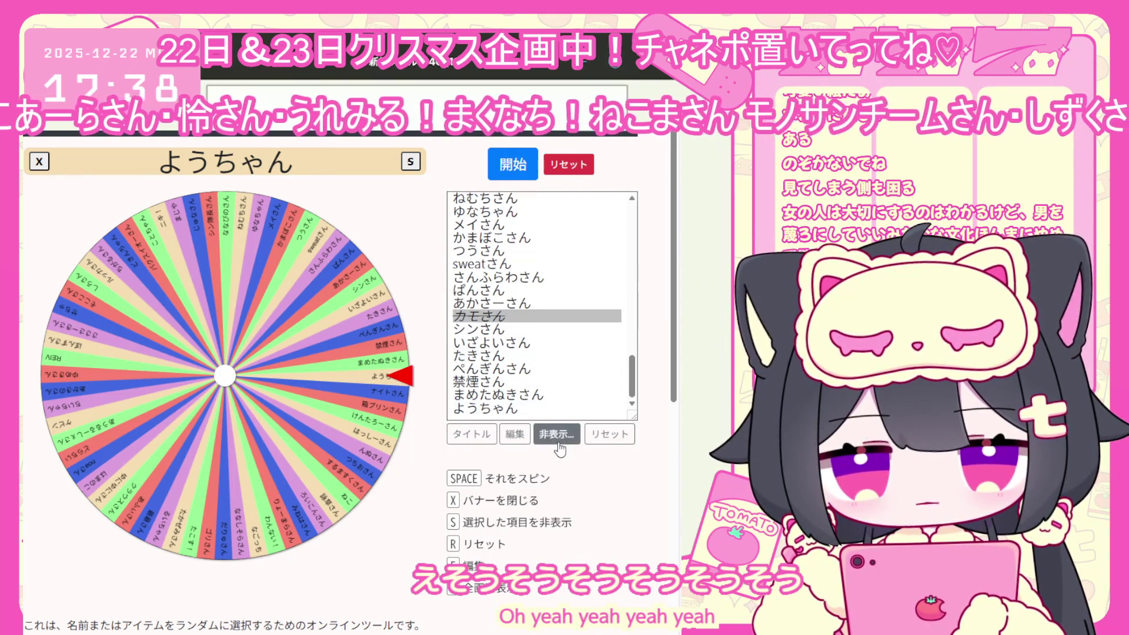
{"action": "left_click", "coordinate": [556, 434]}
{"action": "left_click", "coordinate": [458, 409]}
{"action": "left_click", "coordinate": [464, 435]}
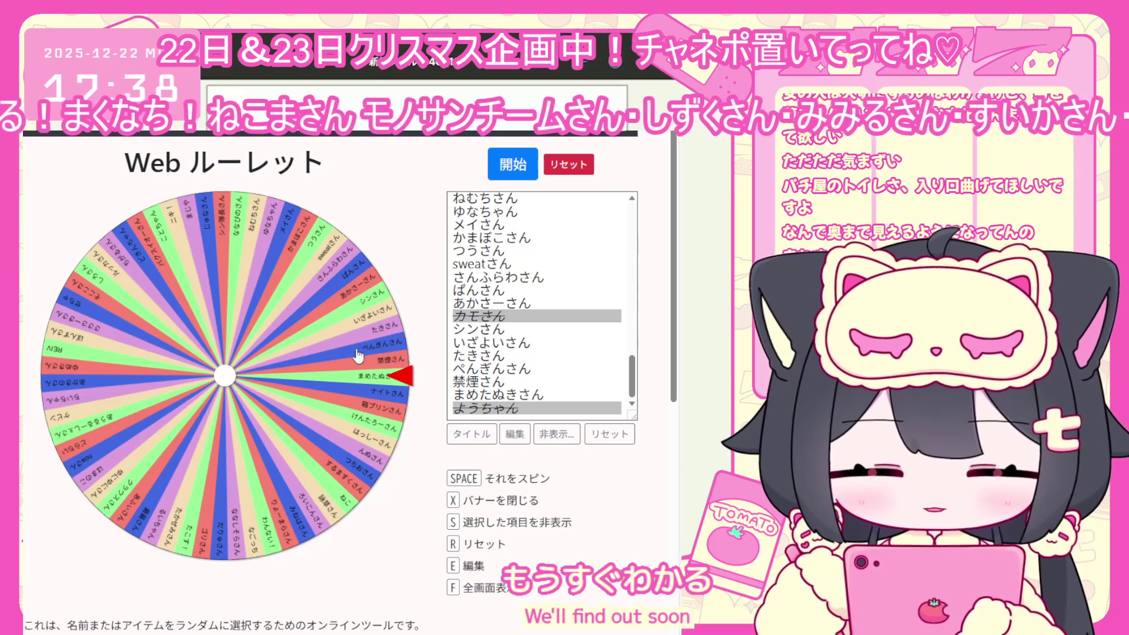
{"action": "left_click", "coordinate": [510, 163]}
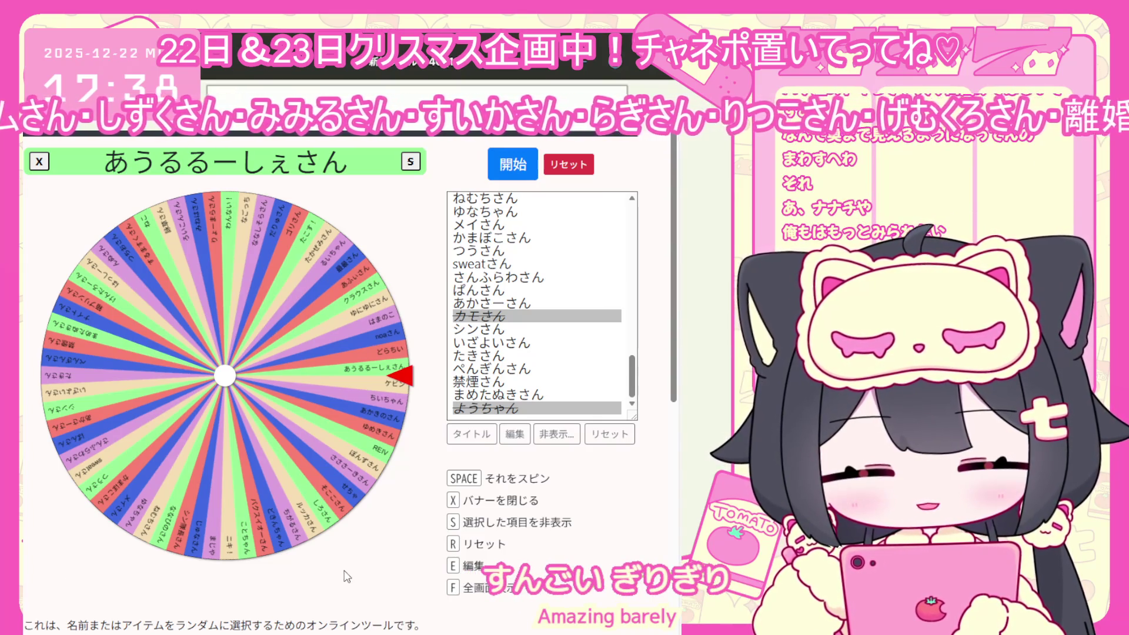
- Hide the newly drawn winner in the name list so it appears greyed out with the others
{"action": "left_click", "coordinate": [554, 434]}
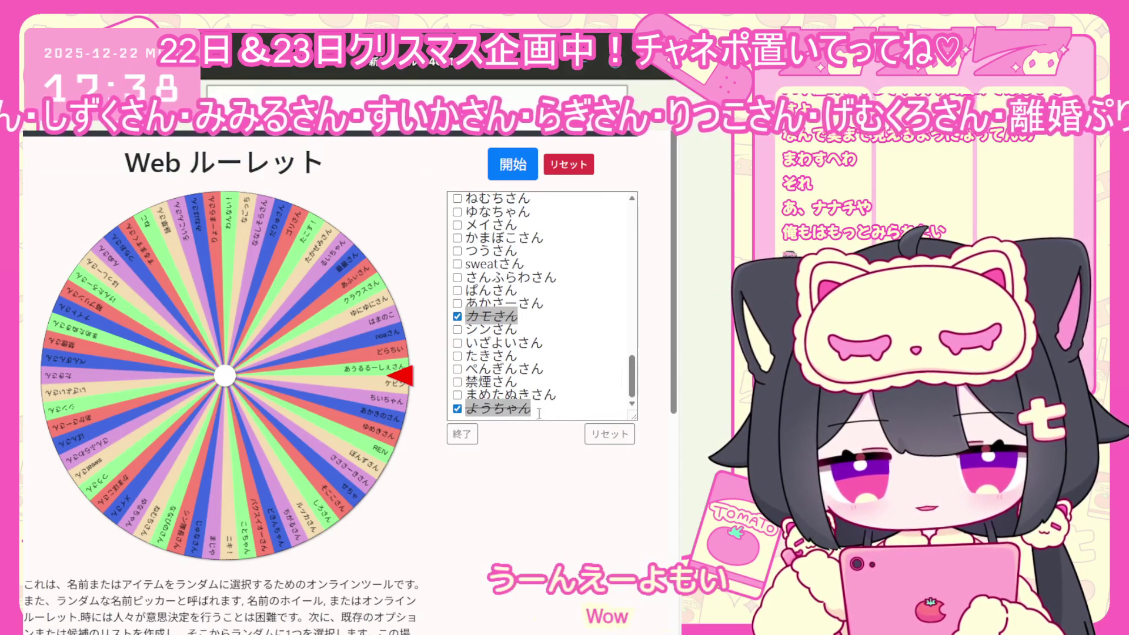
{"action": "scroll", "coordinate": [509, 348], "scroll_direction": "up", "scroll_amount": 10}
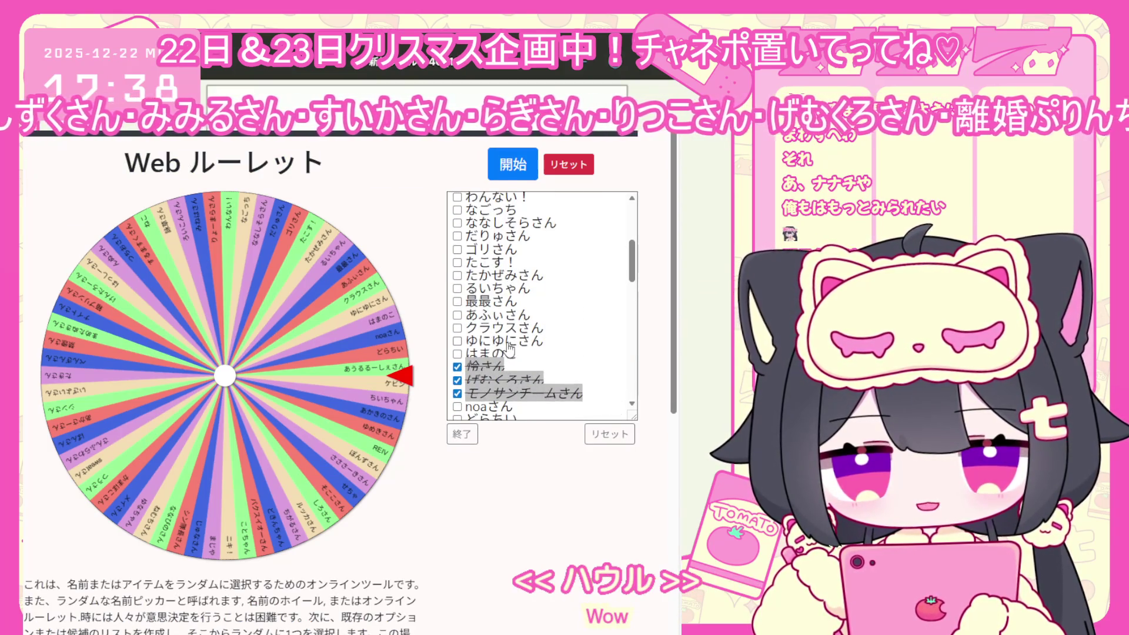
{"action": "scroll", "coordinate": [509, 348], "scroll_direction": "up", "scroll_amount": 3}
{"action": "scroll", "coordinate": [508, 333], "scroll_direction": "down", "scroll_amount": 4}
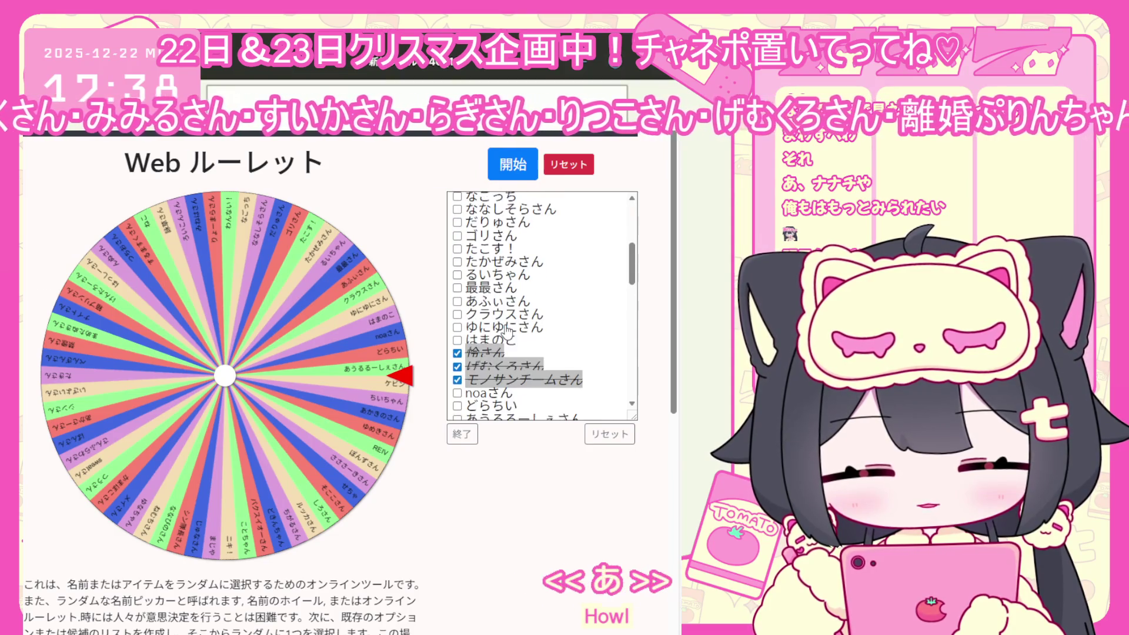
{"action": "scroll", "coordinate": [508, 333], "scroll_direction": "down", "scroll_amount": 5}
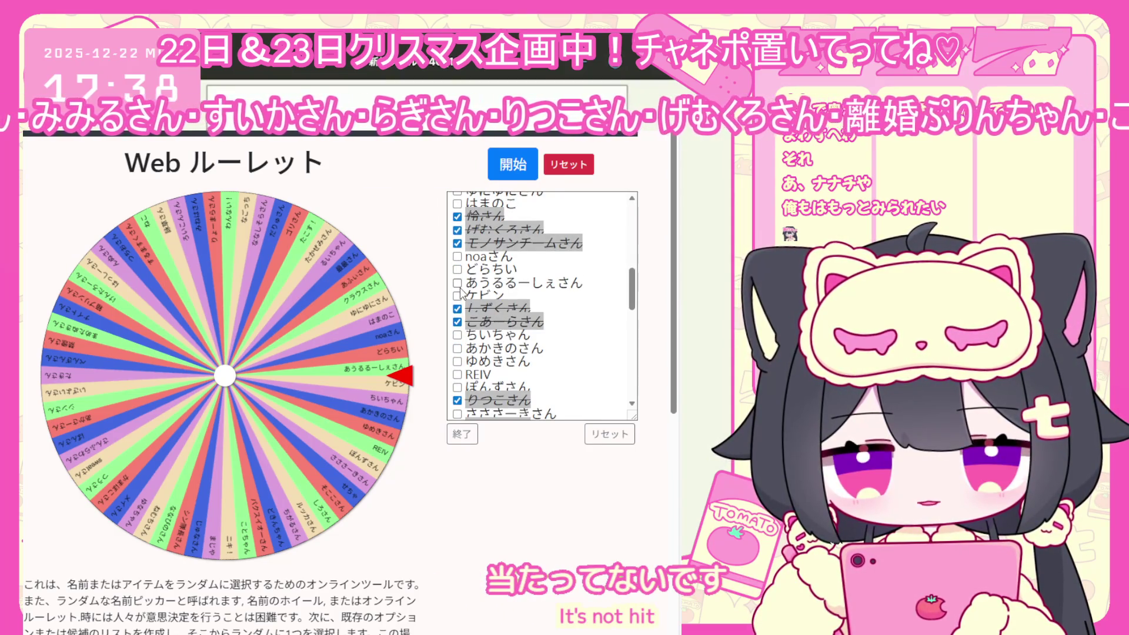
{"action": "left_click", "coordinate": [458, 283]}
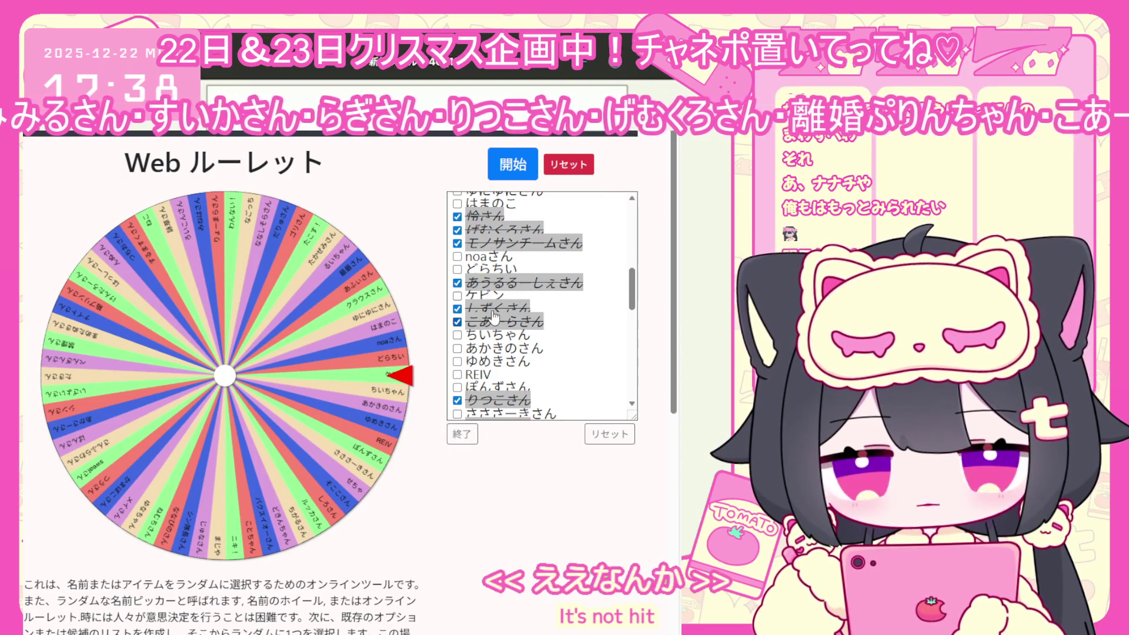
{"action": "left_click", "coordinate": [462, 433]}
{"action": "scroll", "coordinate": [482, 382], "scroll_direction": "up", "scroll_amount": 10}
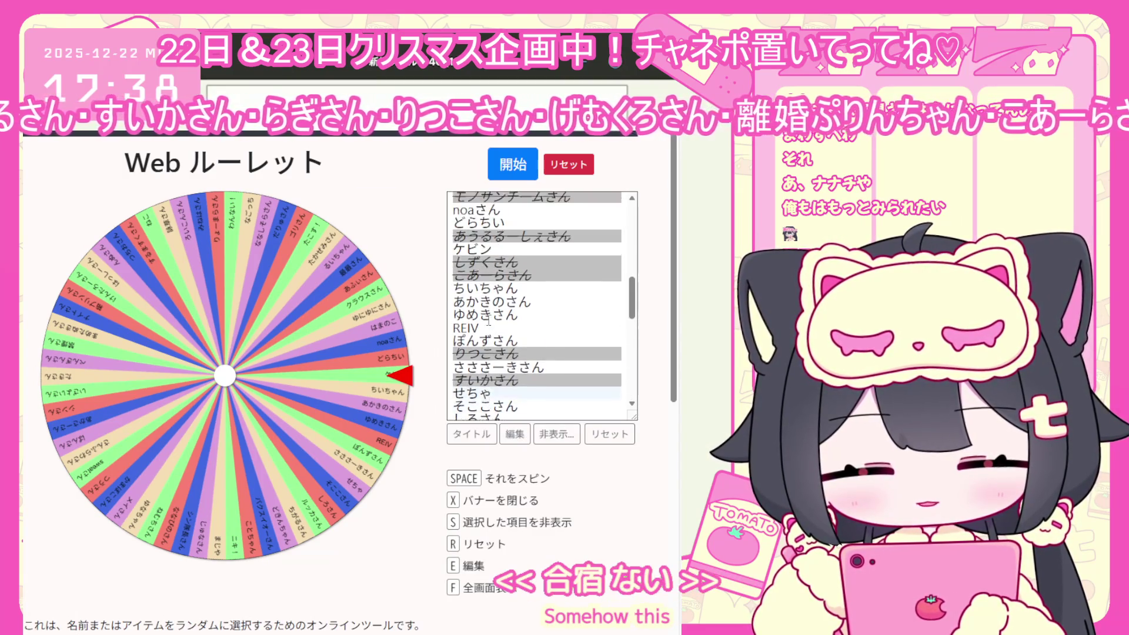
{"action": "scroll", "coordinate": [490, 355], "scroll_direction": "down", "scroll_amount": 3}
{"action": "scroll", "coordinate": [490, 354], "scroll_direction": "down", "scroll_amount": 1}
{"action": "scroll", "coordinate": [498, 294], "scroll_direction": "up", "scroll_amount": 2}
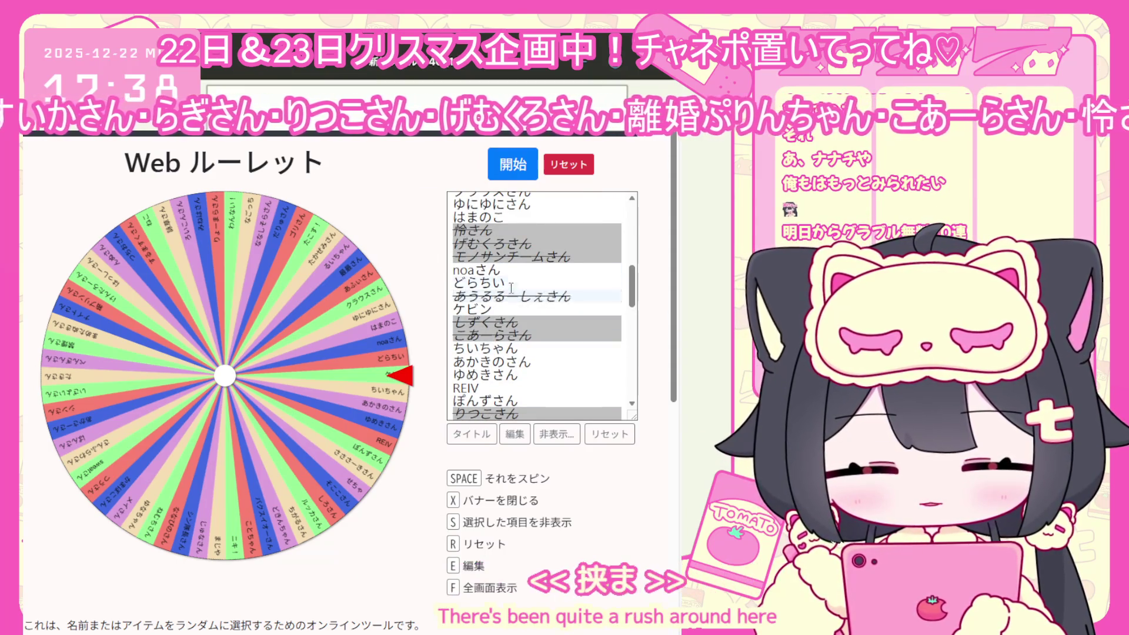
{"action": "scroll", "coordinate": [541, 280], "scroll_direction": "down", "scroll_amount": 15}
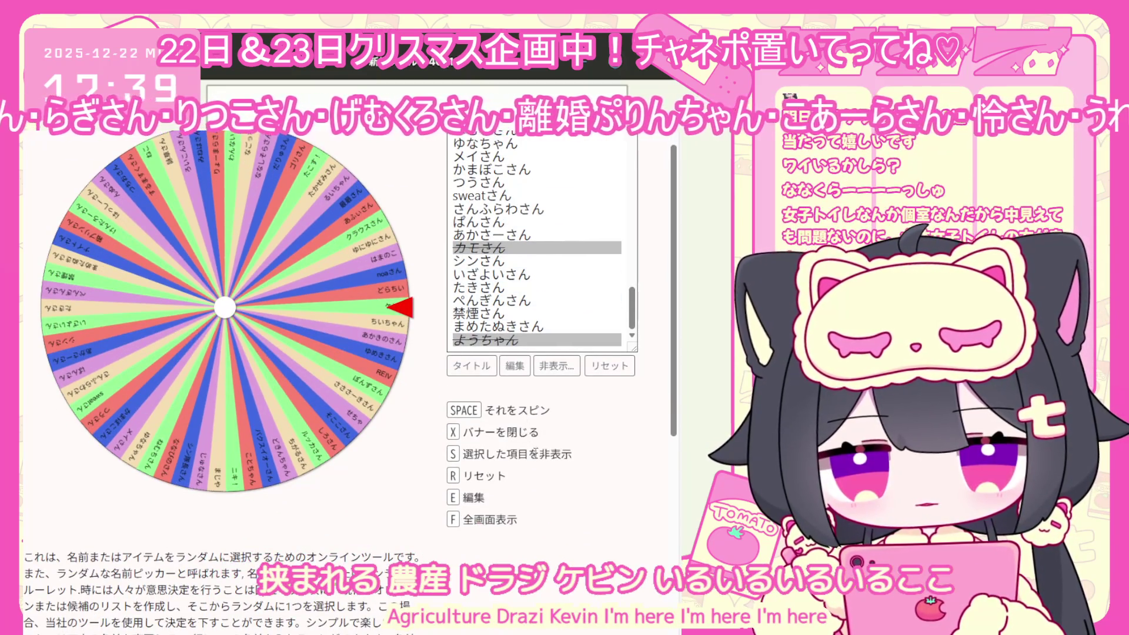
{"action": "scroll", "coordinate": [558, 512], "scroll_direction": "up", "scroll_amount": 1}
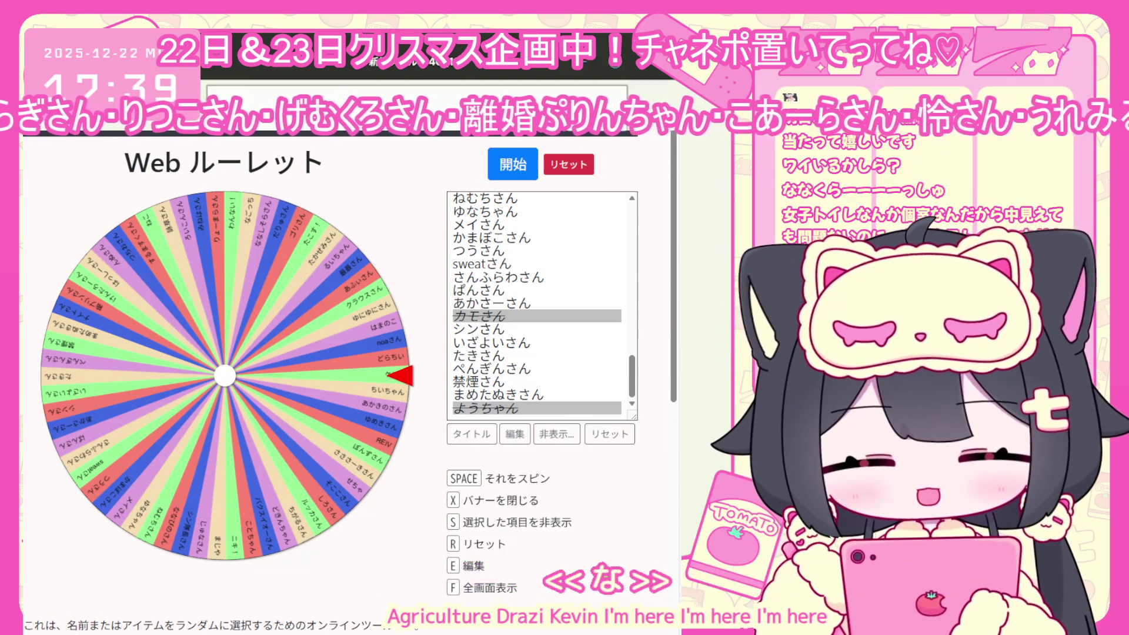